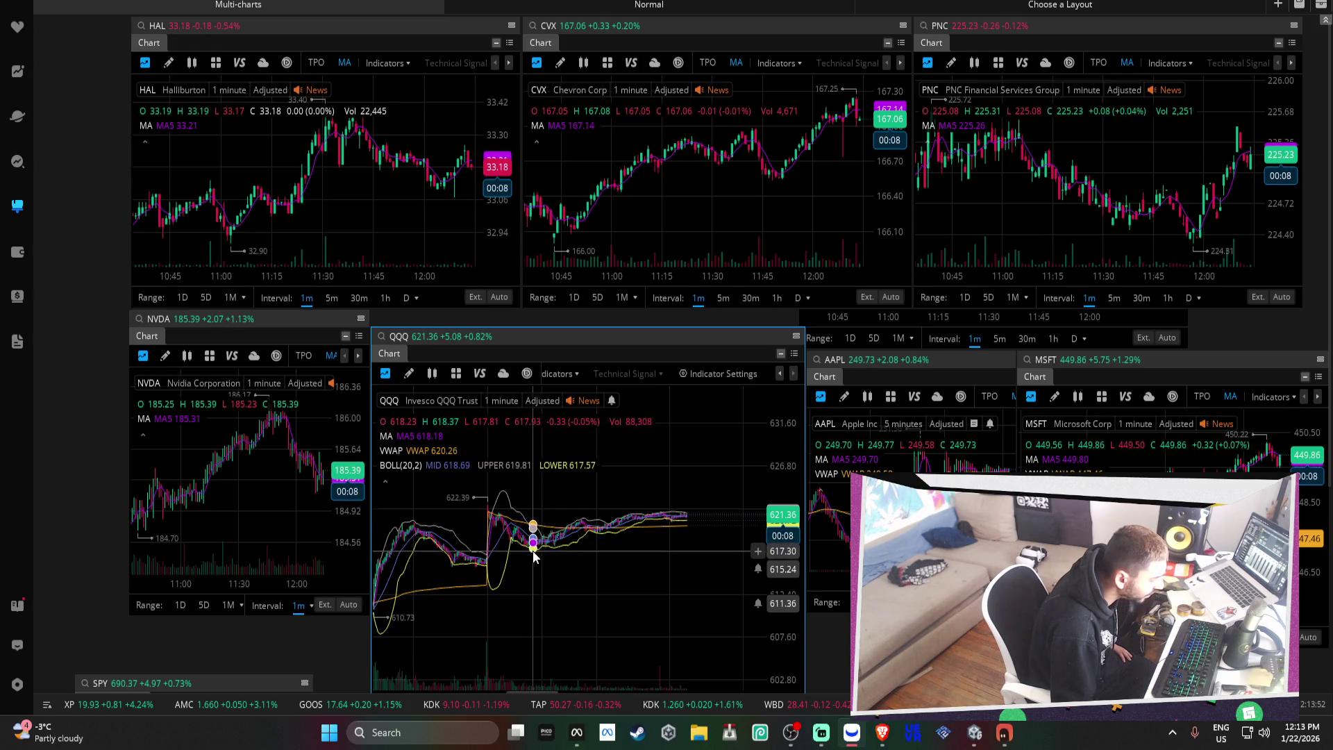
# Pan and scroll the QQQ and MSFT stock charts.
pyautogui.moveTo(531, 553); pyautogui.dragTo(604, 556)
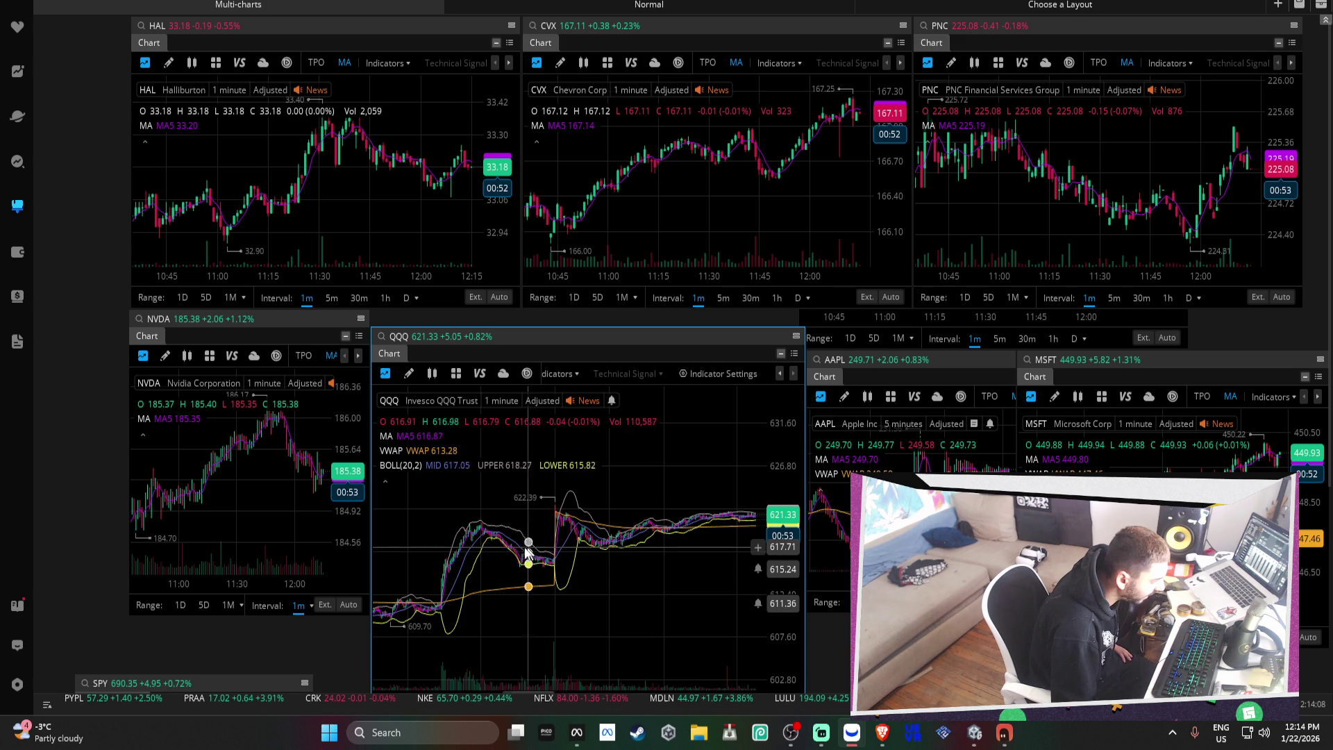
pyautogui.scroll(-3, 591, 549)
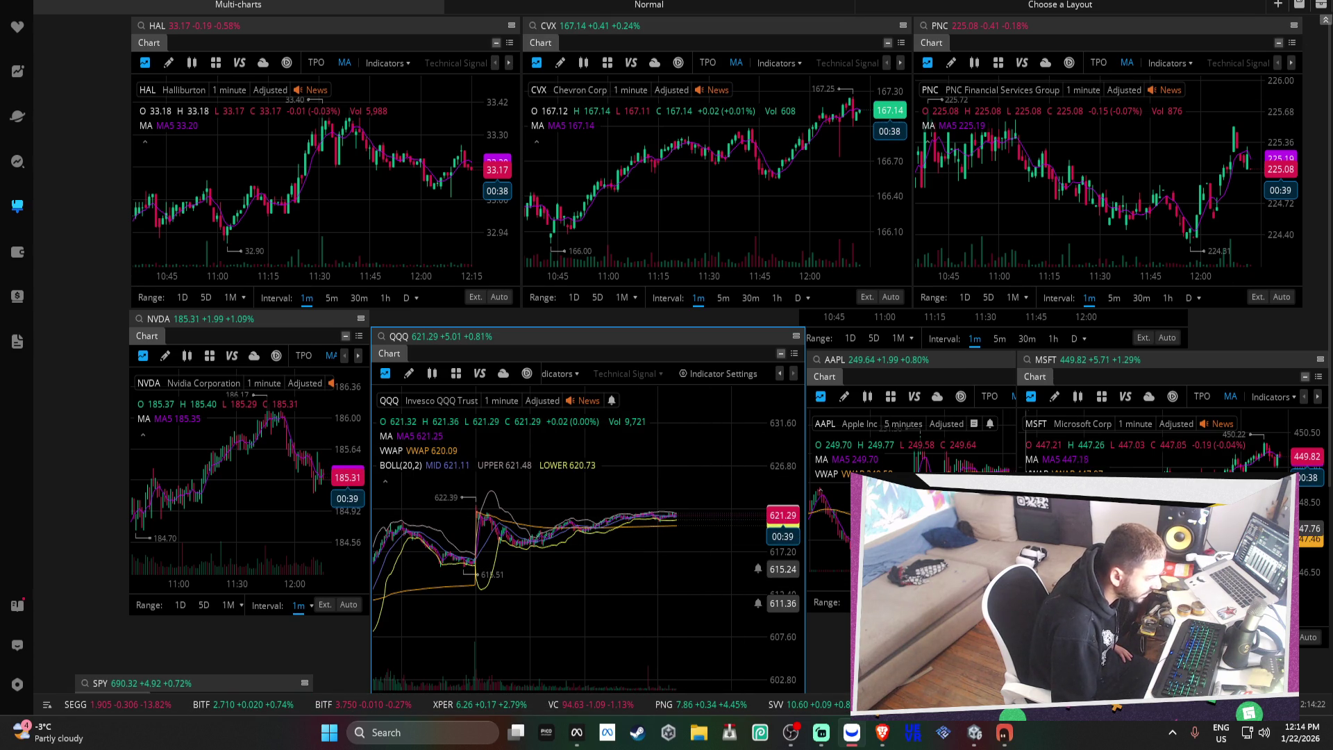
pyautogui.click(1190, 422)
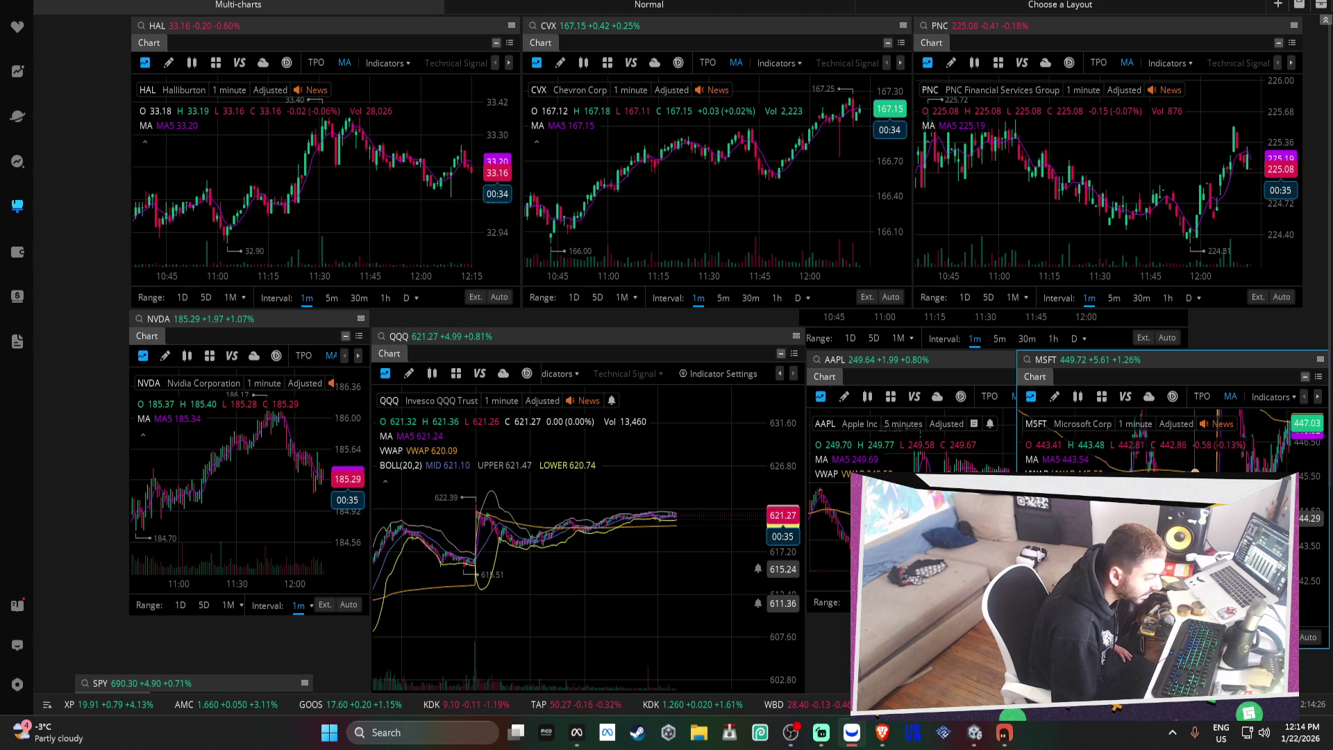
pyautogui.scroll(-2, 1292, 527)
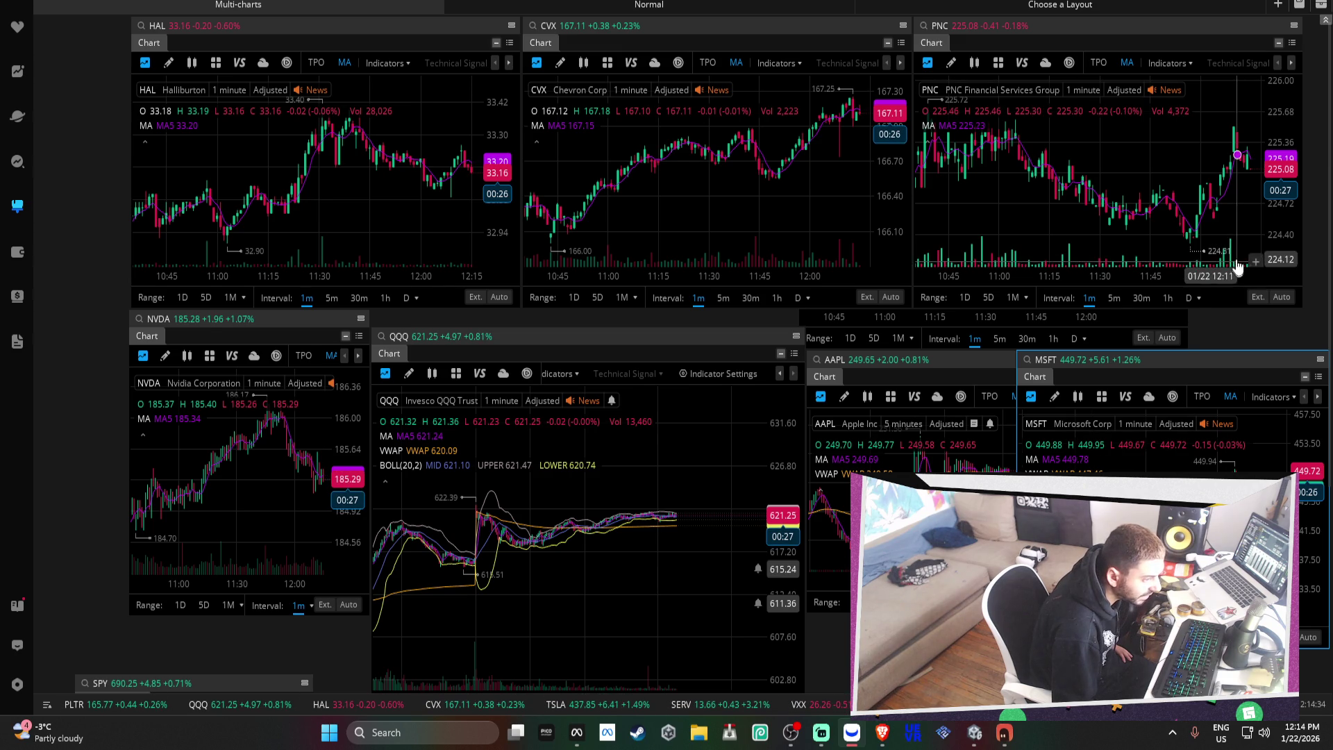
# Switch to Unity and read the AI assistant's suggested fix.
pyautogui.hotkey('alt', 'Tab')
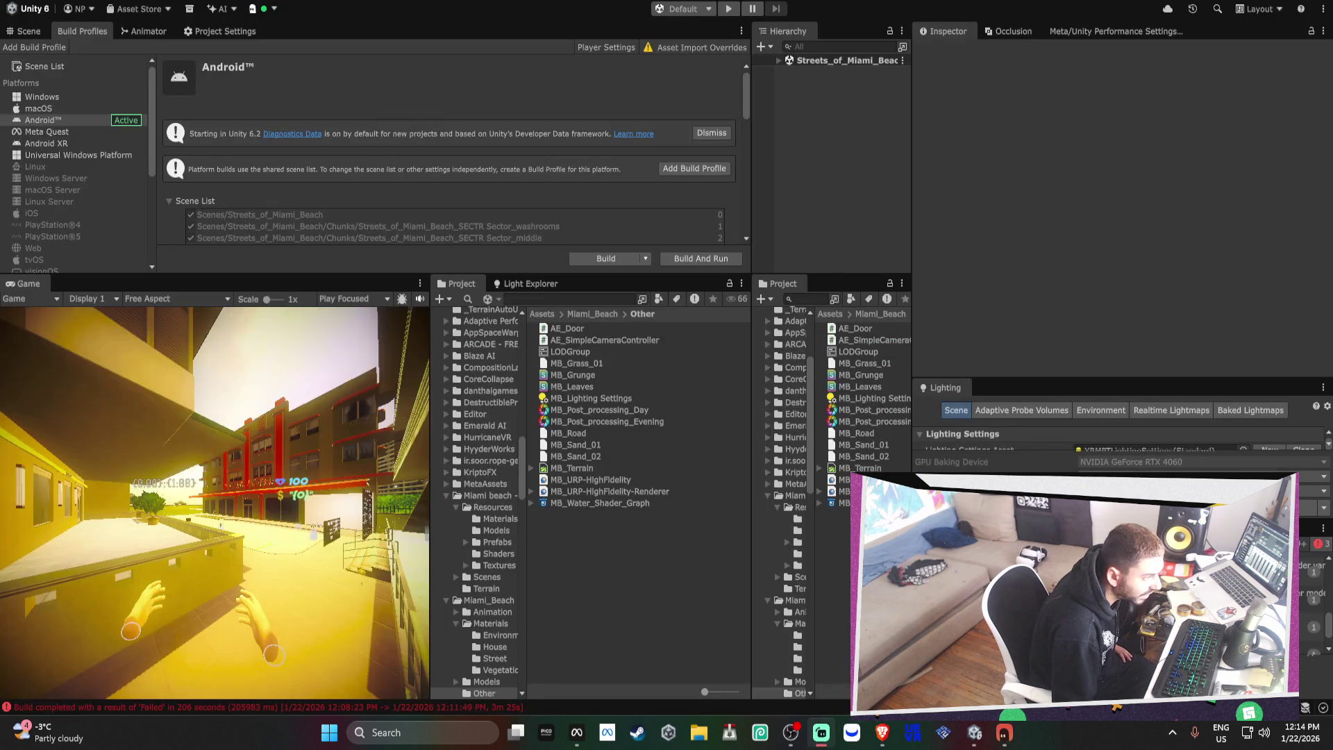
pyautogui.click(1006, 740)
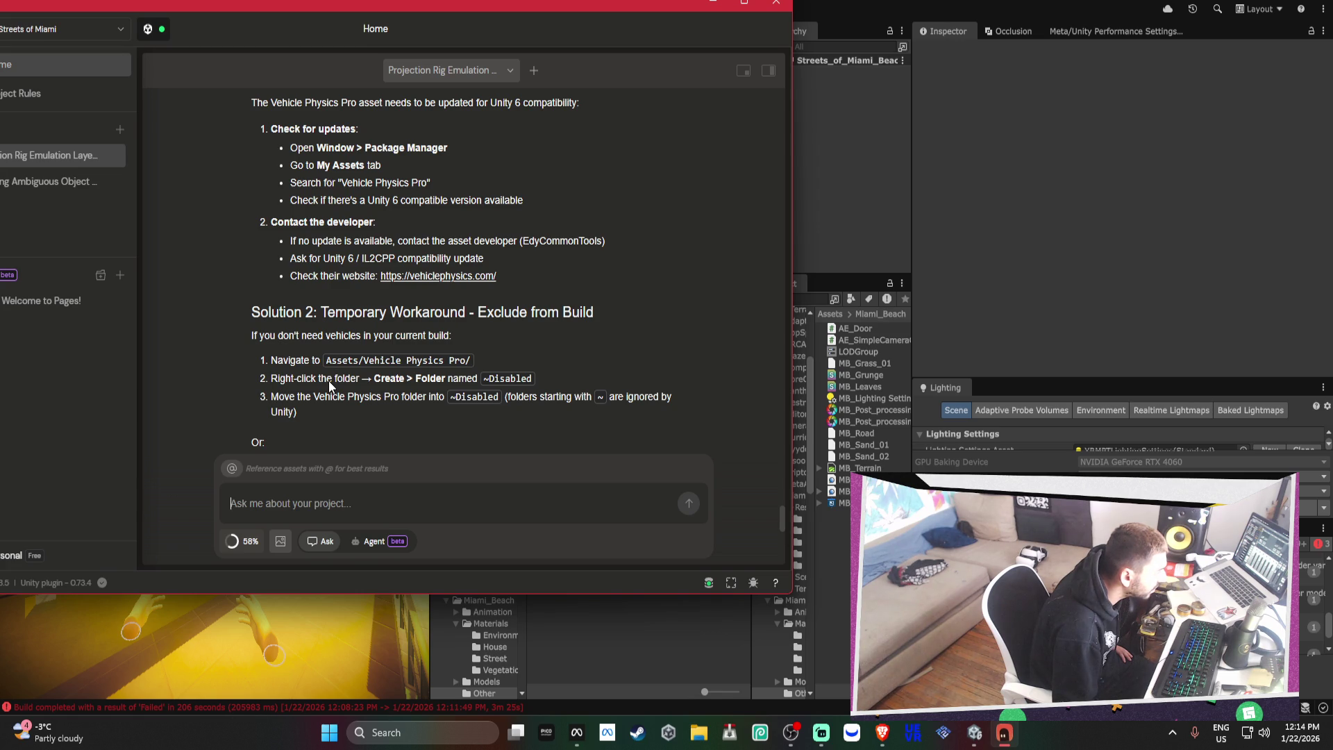
pyautogui.click(517, 642)
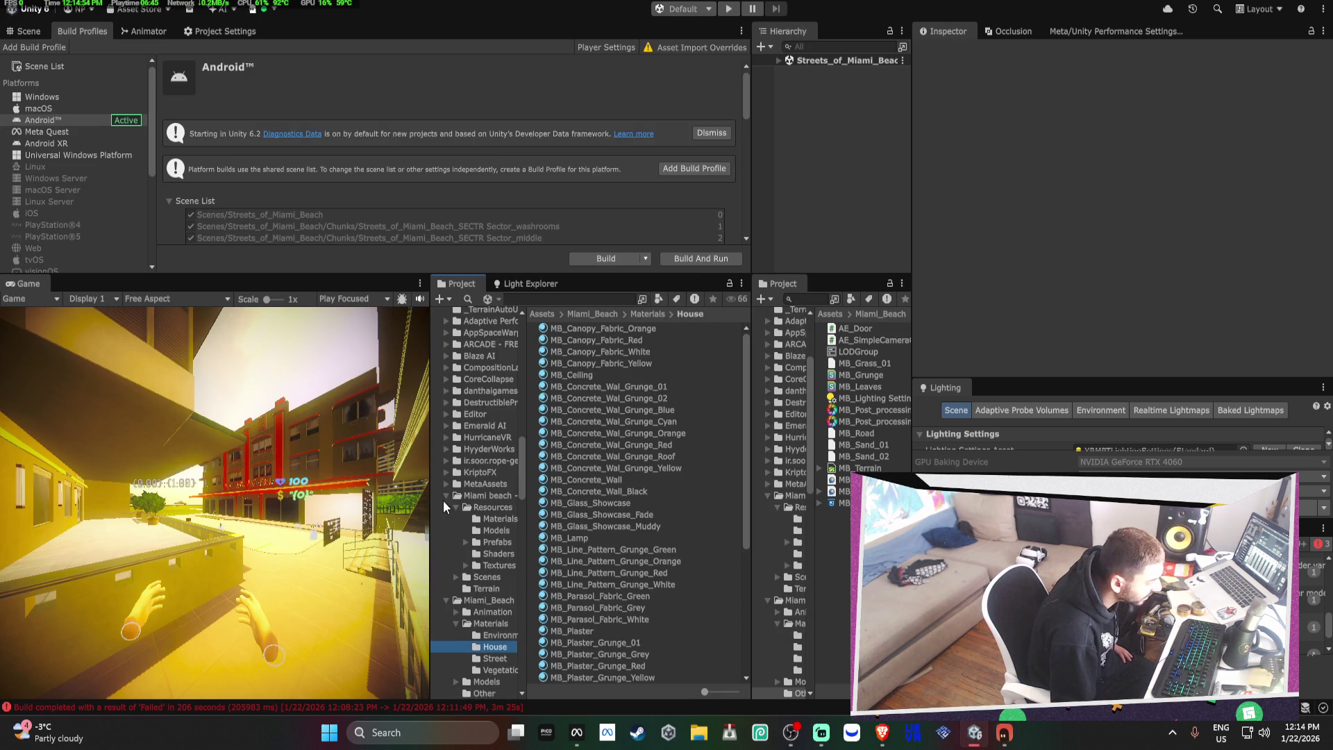
# Delete the Vehicle Physics Pro folder under Assets/Plugins and confirm the deletion.
pyautogui.click(446, 495)
pyautogui.click(447, 507)
pyautogui.click(445, 577)
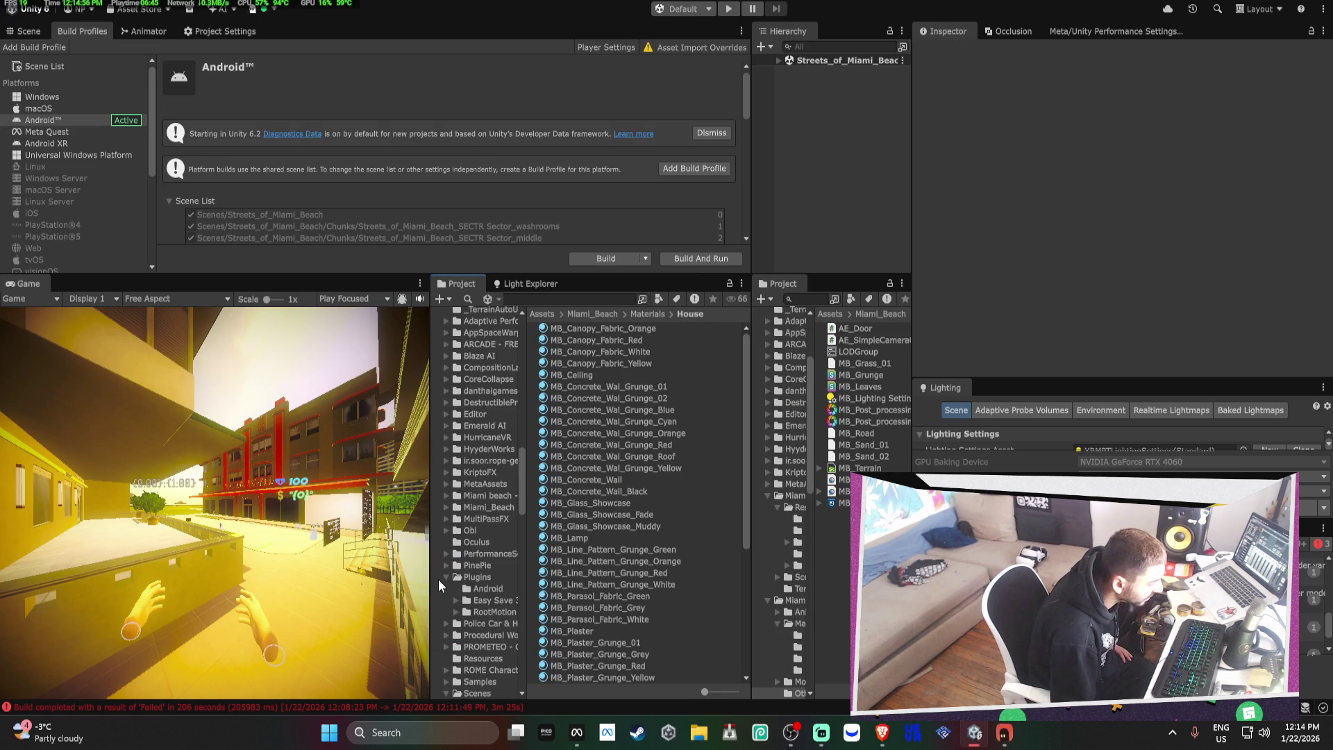
pyautogui.click(441, 578)
pyautogui.scroll(-5, 448, 611)
pyautogui.scroll(-2, 453, 623)
pyautogui.rightClick(463, 580)
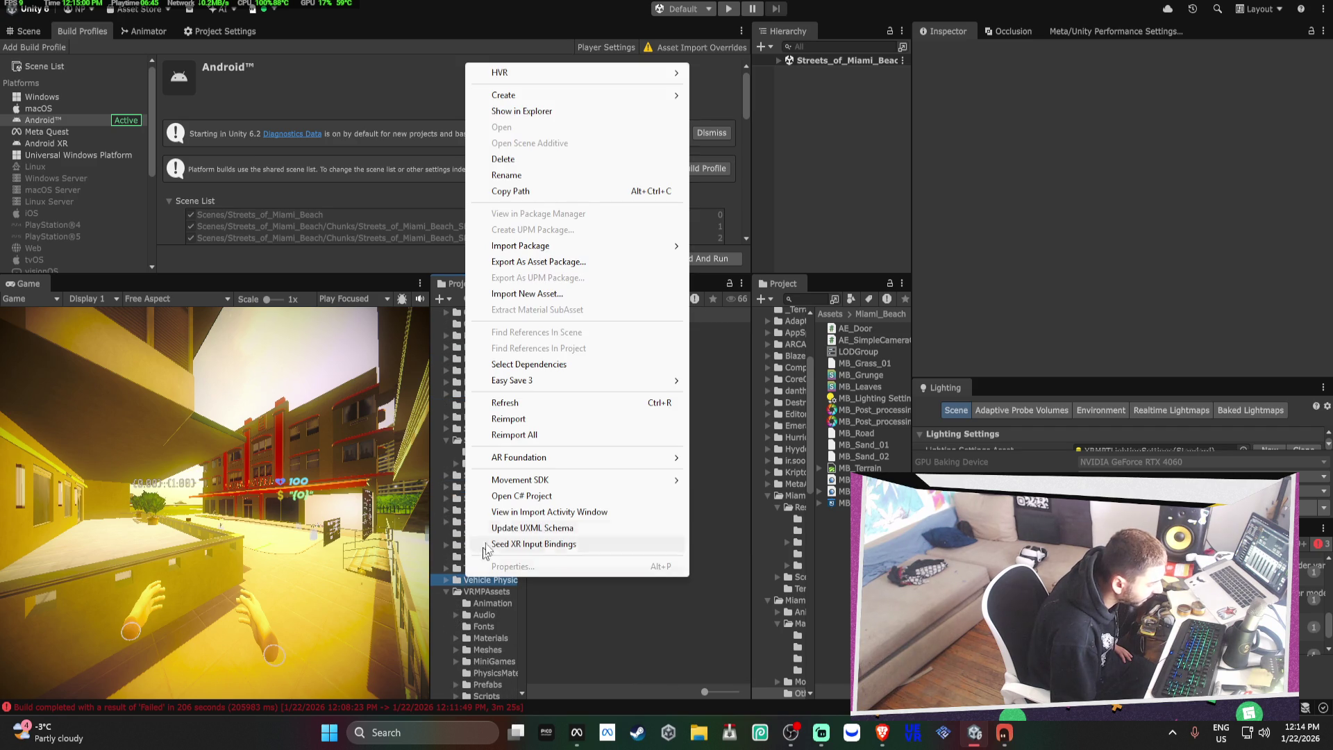
pyautogui.click(530, 159)
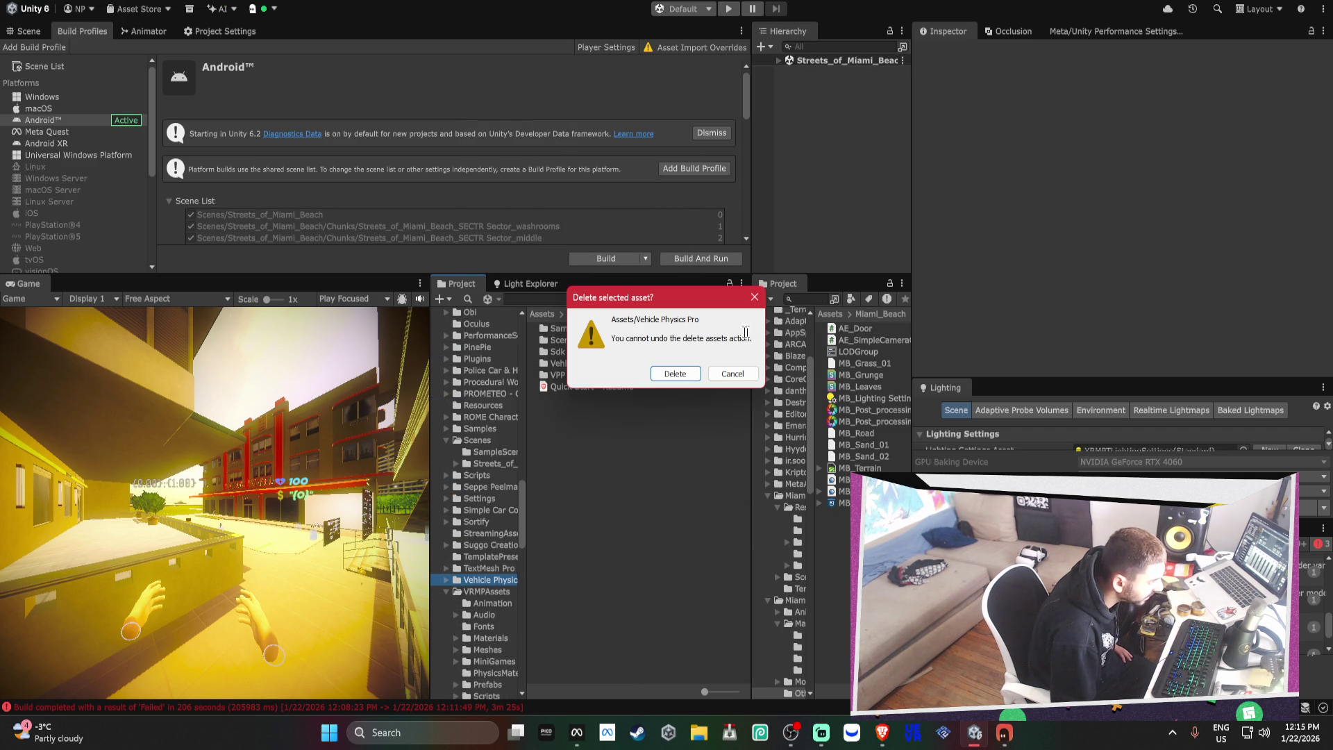
pyautogui.click(675, 374)
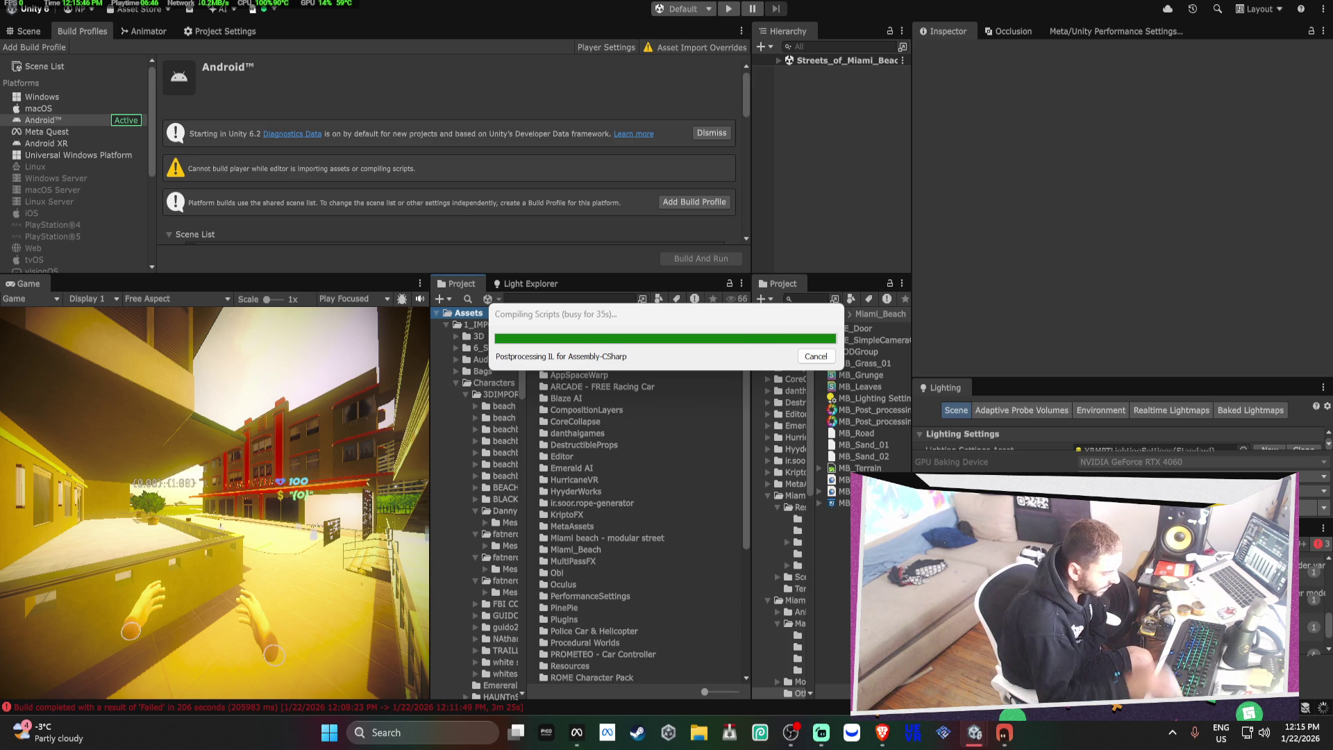
# After script compilation finishes, bring the Brave window with Trello and YouTube forward.
pyautogui.moveTo(873, 737)
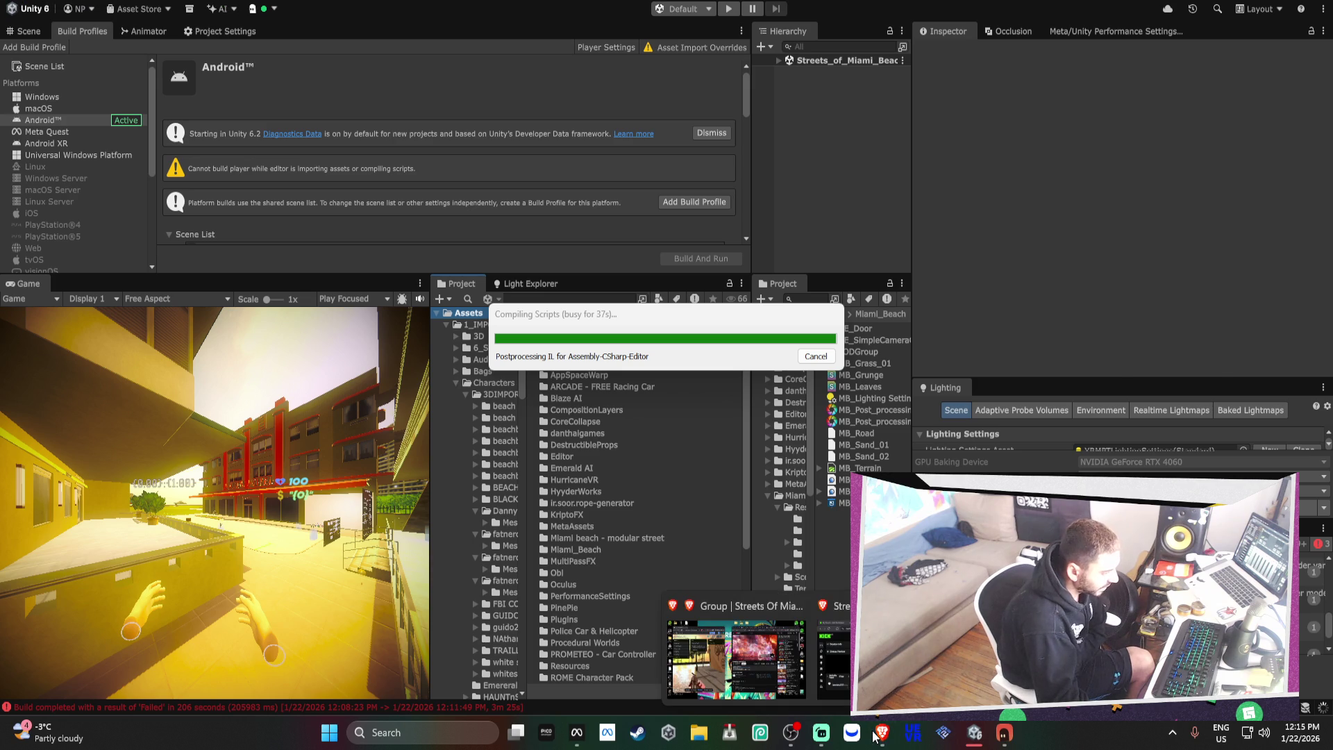
pyautogui.click(823, 662)
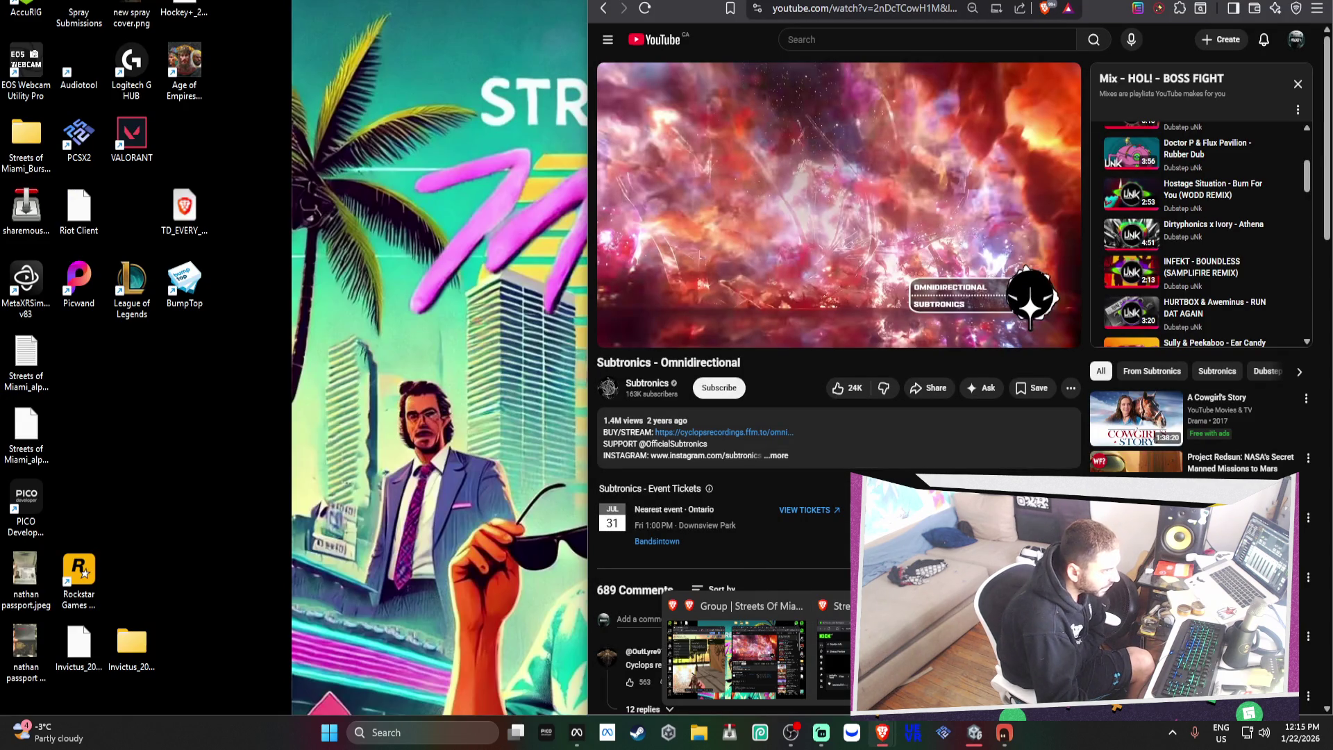
# Switch the Meta developer dashboard from Streets of New York to Streets of Miami and open Analytics.
pyautogui.click(736, 656)
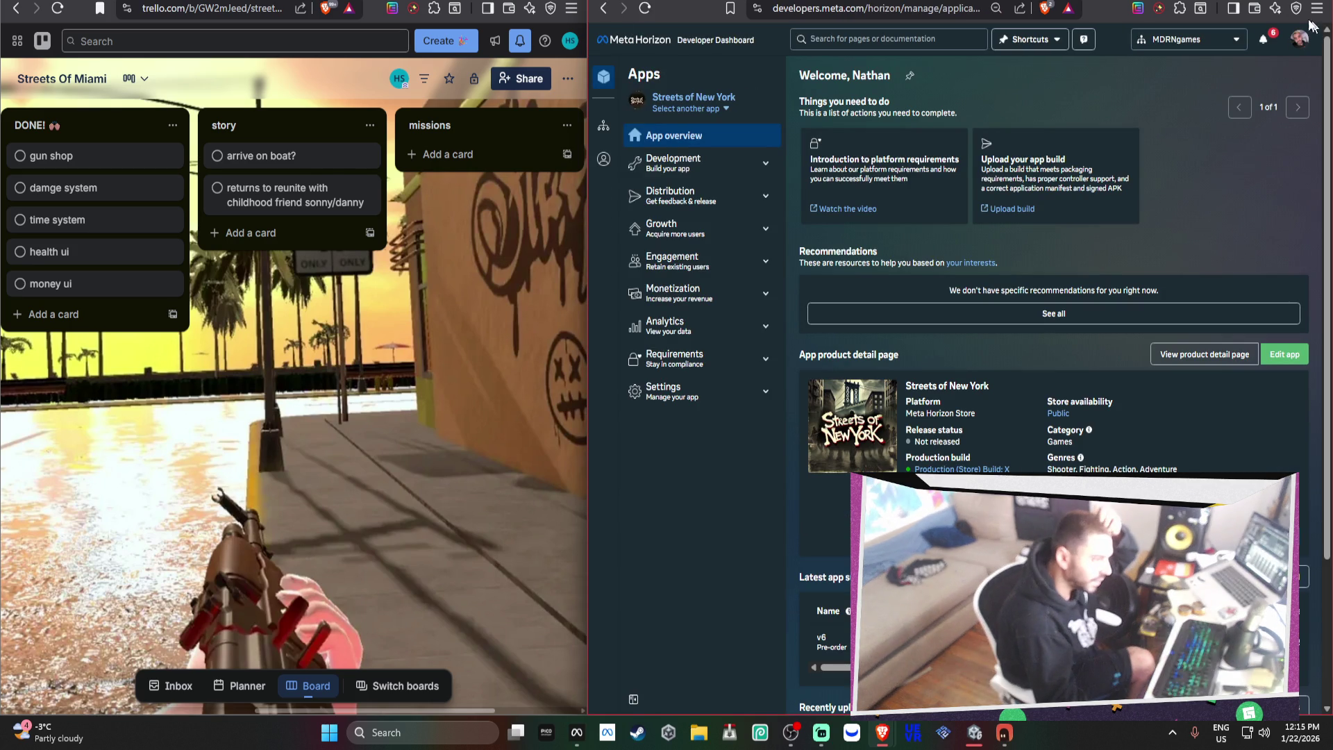
pyautogui.click(1266, 40)
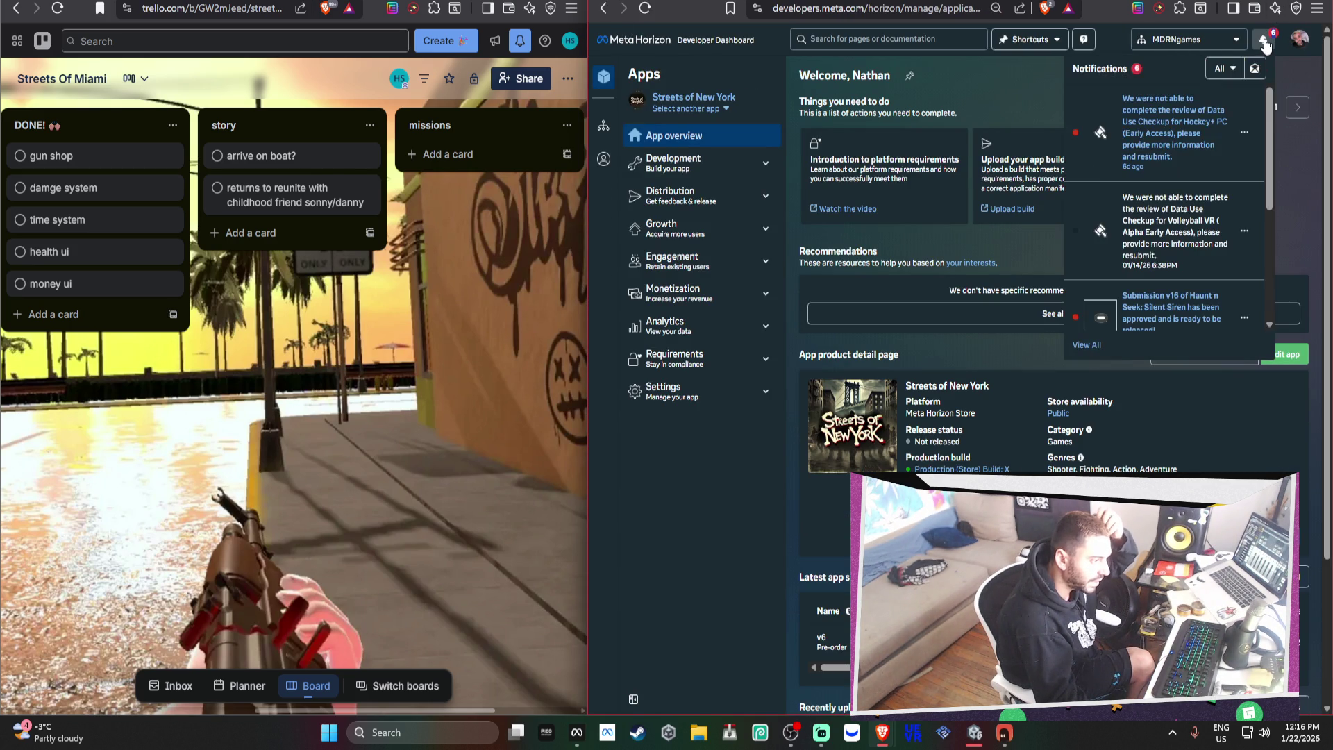
pyautogui.click(1265, 40)
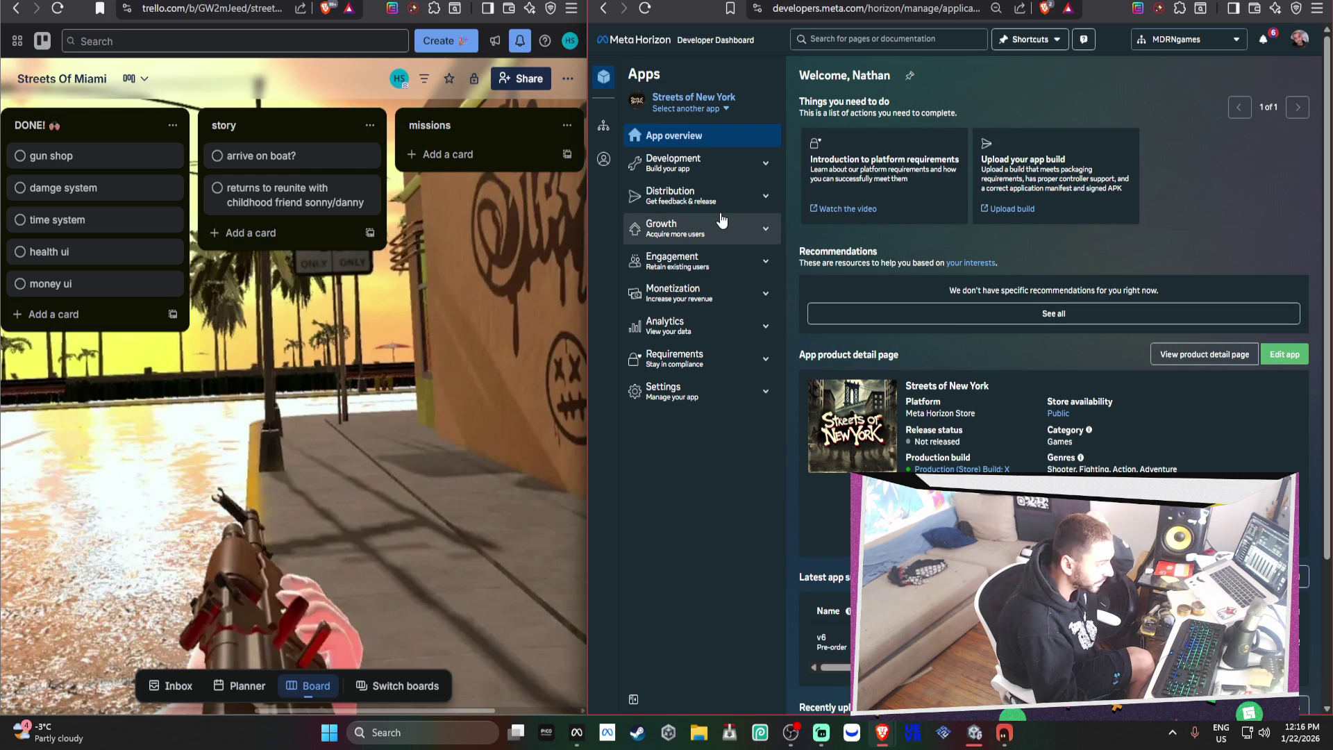
pyautogui.click(709, 165)
pyautogui.click(710, 169)
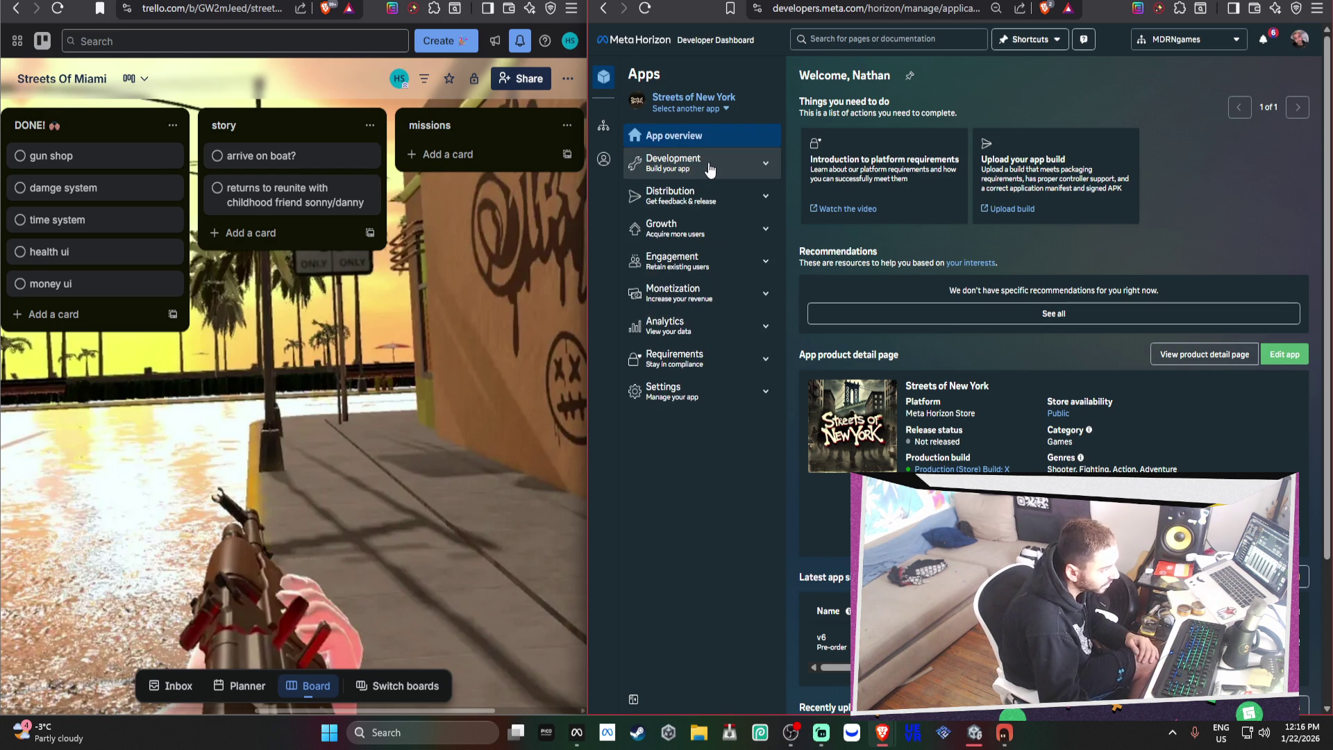
pyautogui.click(702, 109)
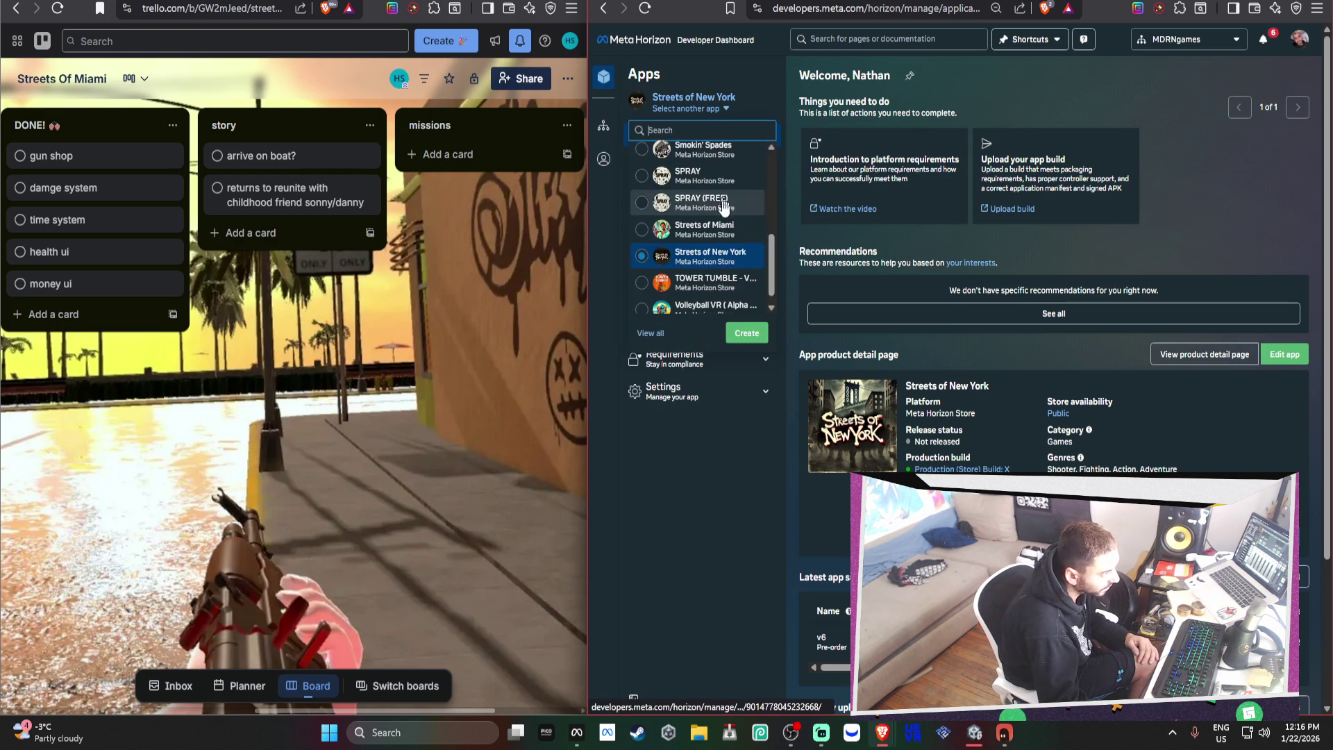
pyautogui.click(715, 229)
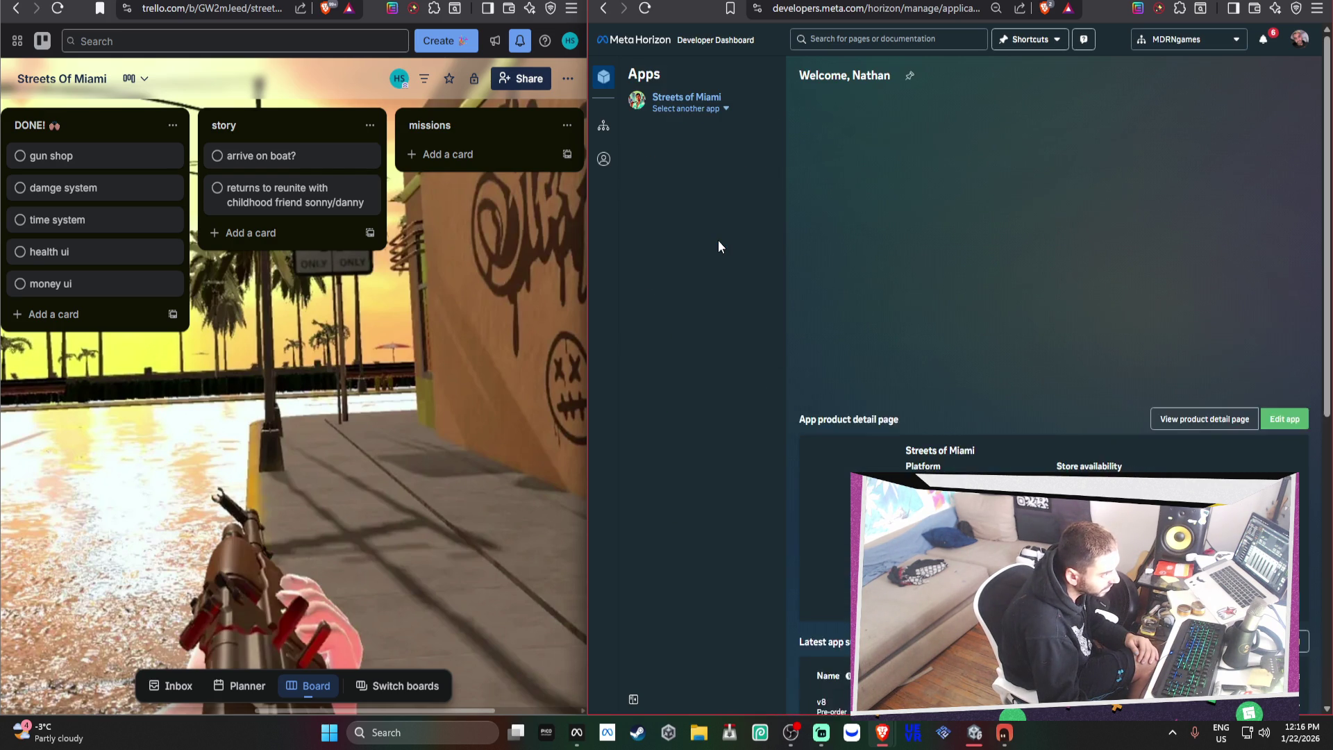
pyautogui.click(705, 325)
# Review Streets of Miami's funnel analytics (1,506 active wishlists), then go back to App overview.
pyautogui.click(714, 354)
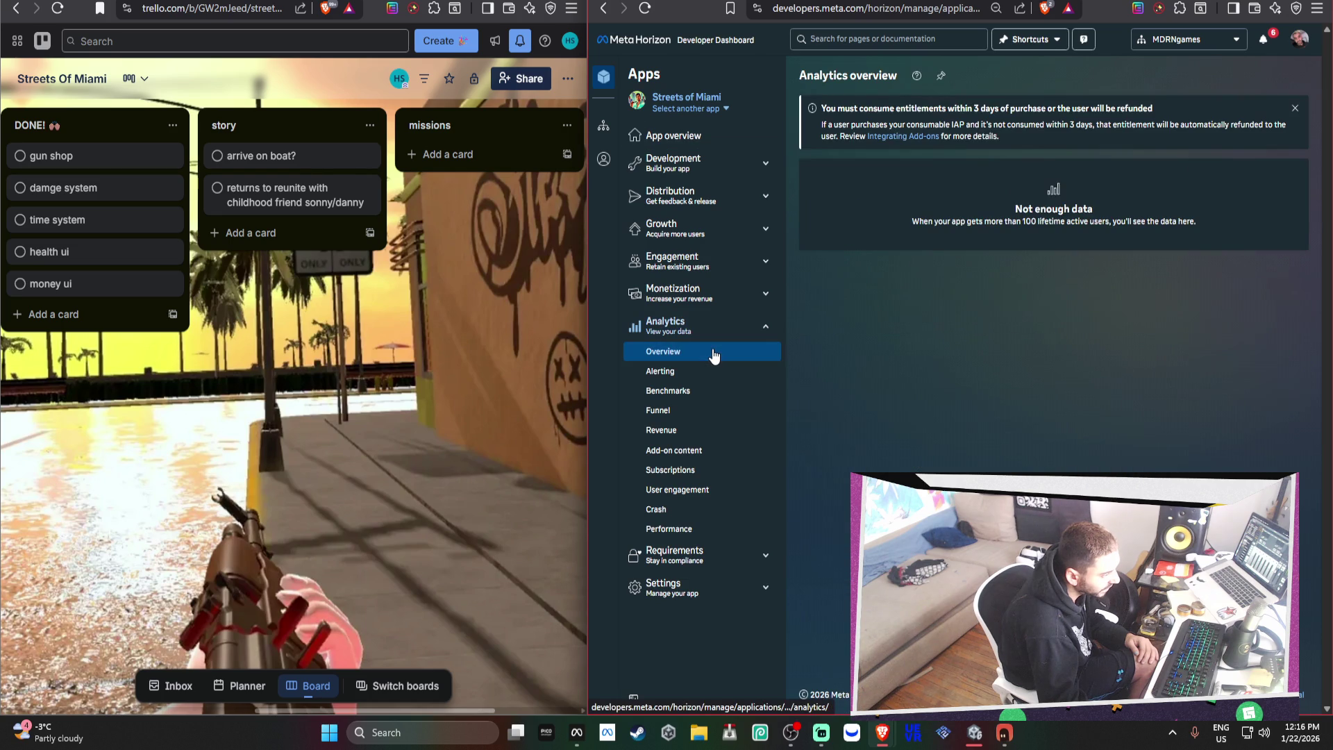
pyautogui.click(710, 411)
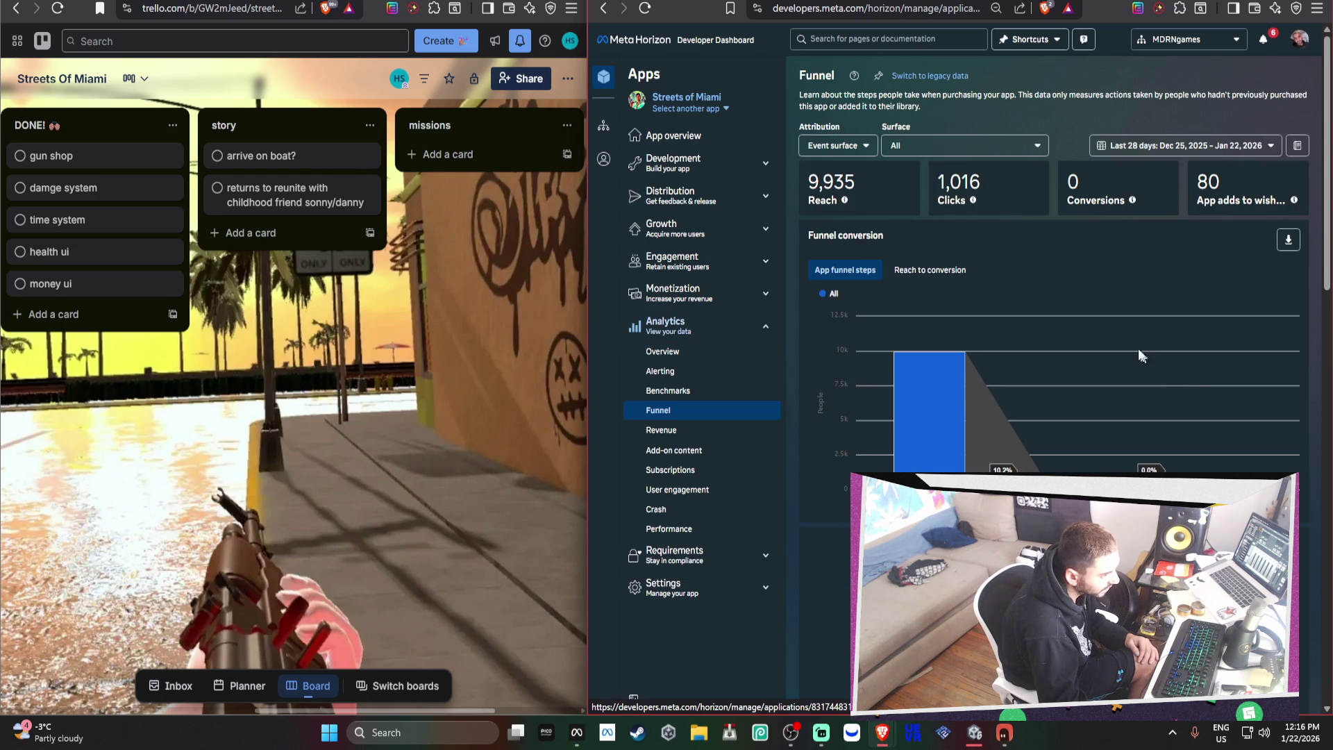
pyautogui.scroll(-12, 1178, 185)
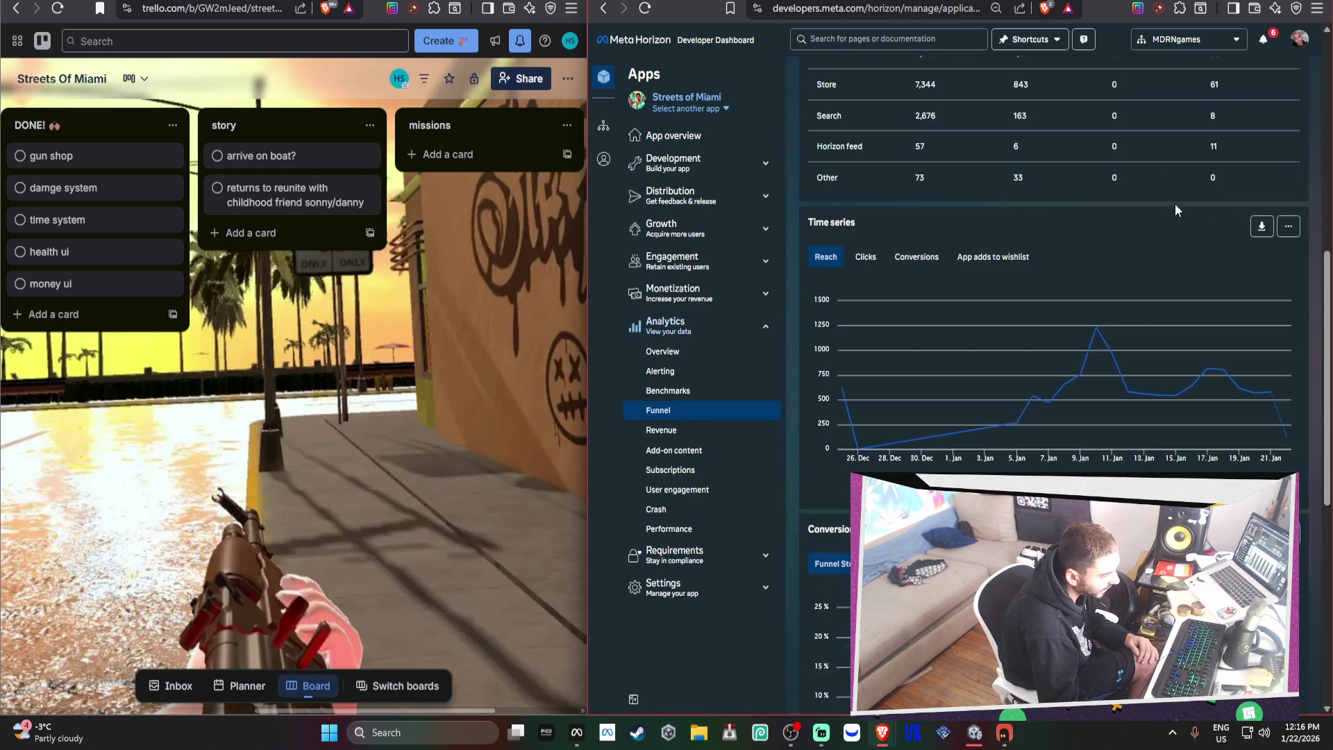
pyautogui.moveTo(872, 372); pyautogui.dragTo(832, 368)
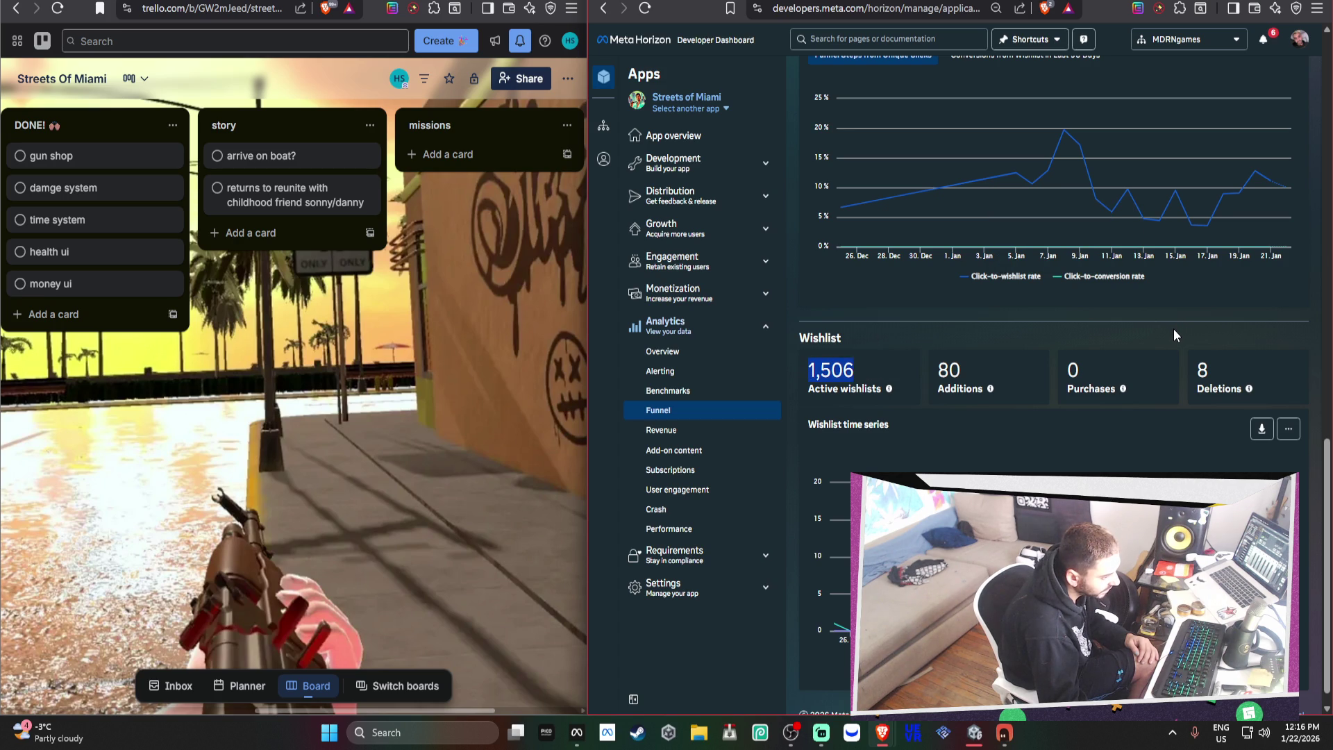
pyautogui.scroll(1, 1175, 330)
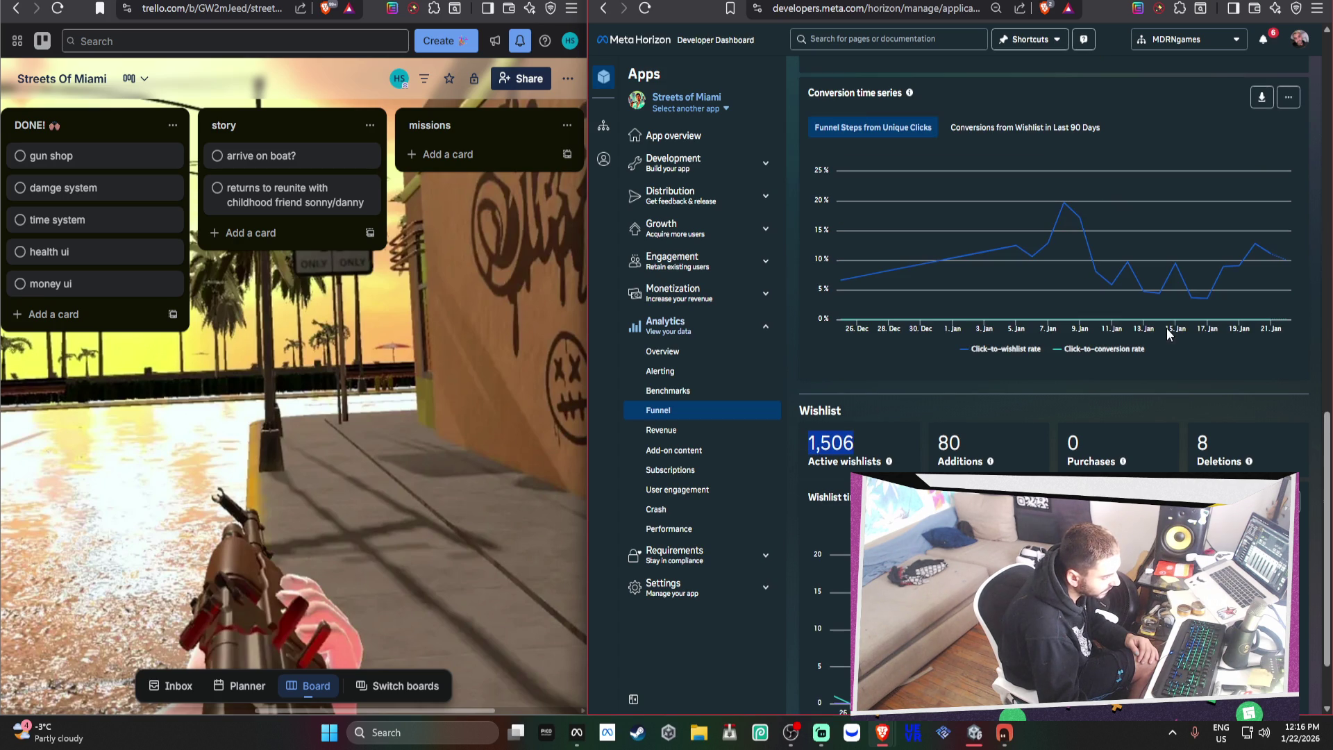
pyautogui.scroll(4, 1168, 332)
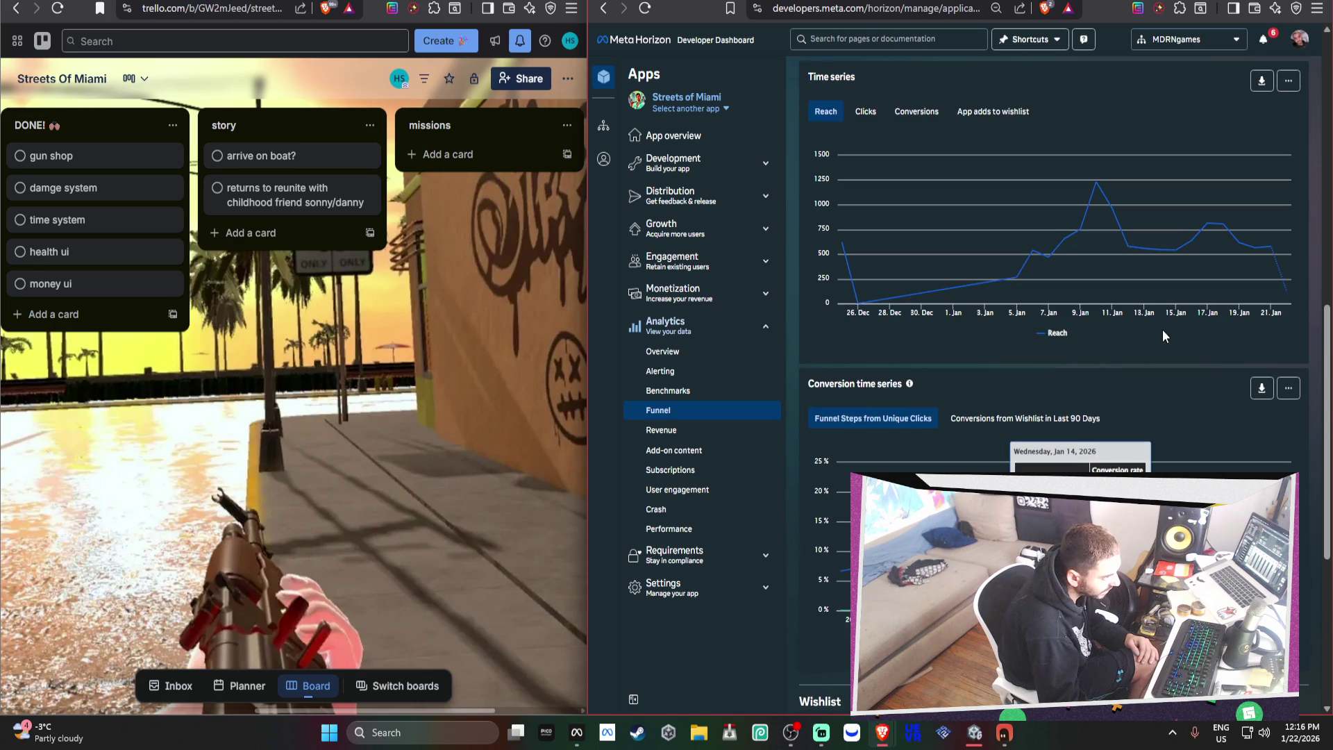
pyautogui.click(719, 333)
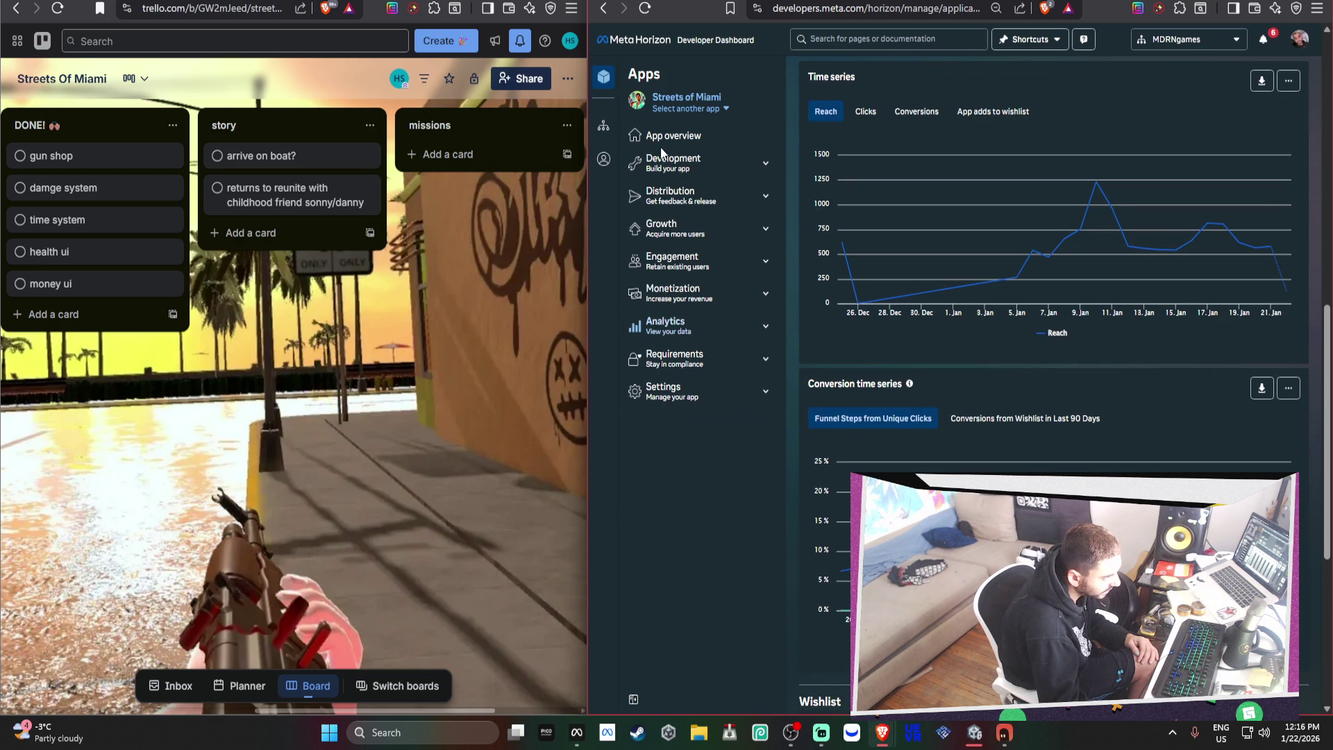
pyautogui.click(655, 138)
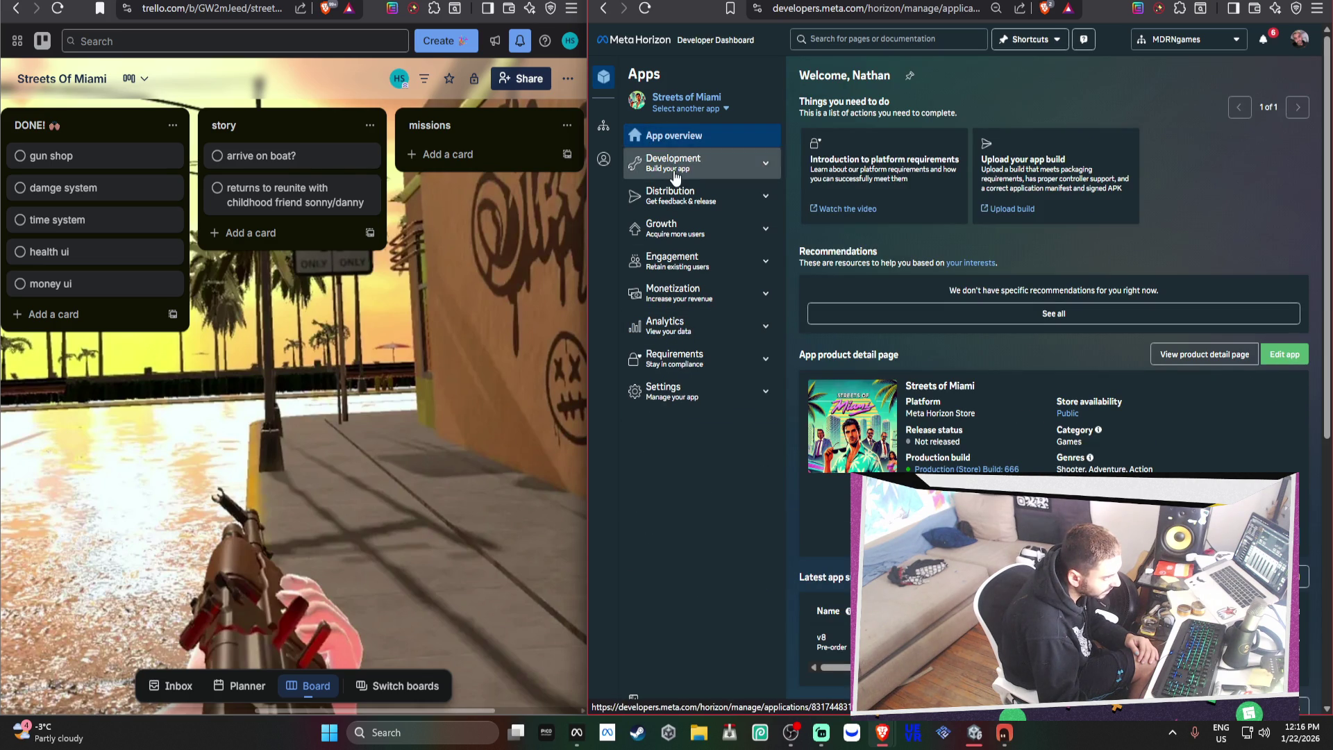
# Check dashboard notifications, glance at Unity's reload progress, and return to the dashboard.
pyautogui.click(675, 175)
pyautogui.click(673, 173)
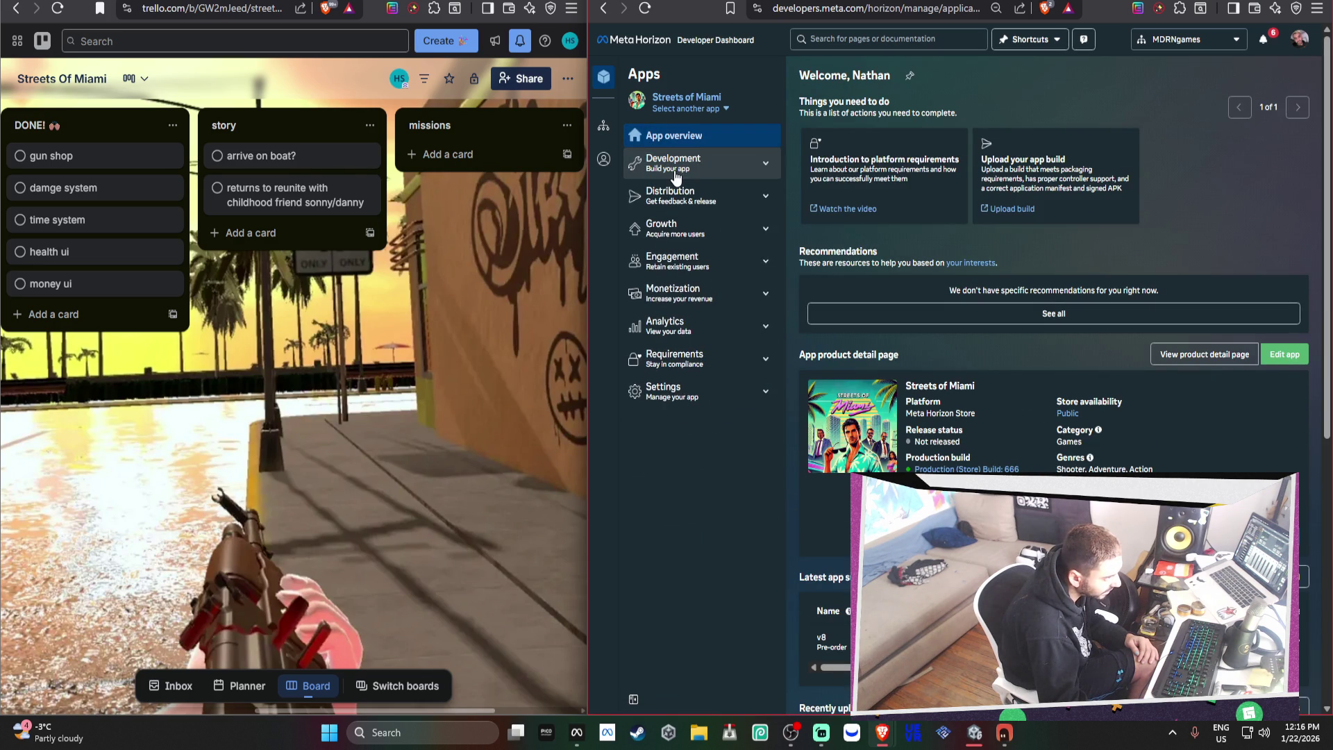
pyautogui.click(1265, 42)
pyautogui.click(1267, 46)
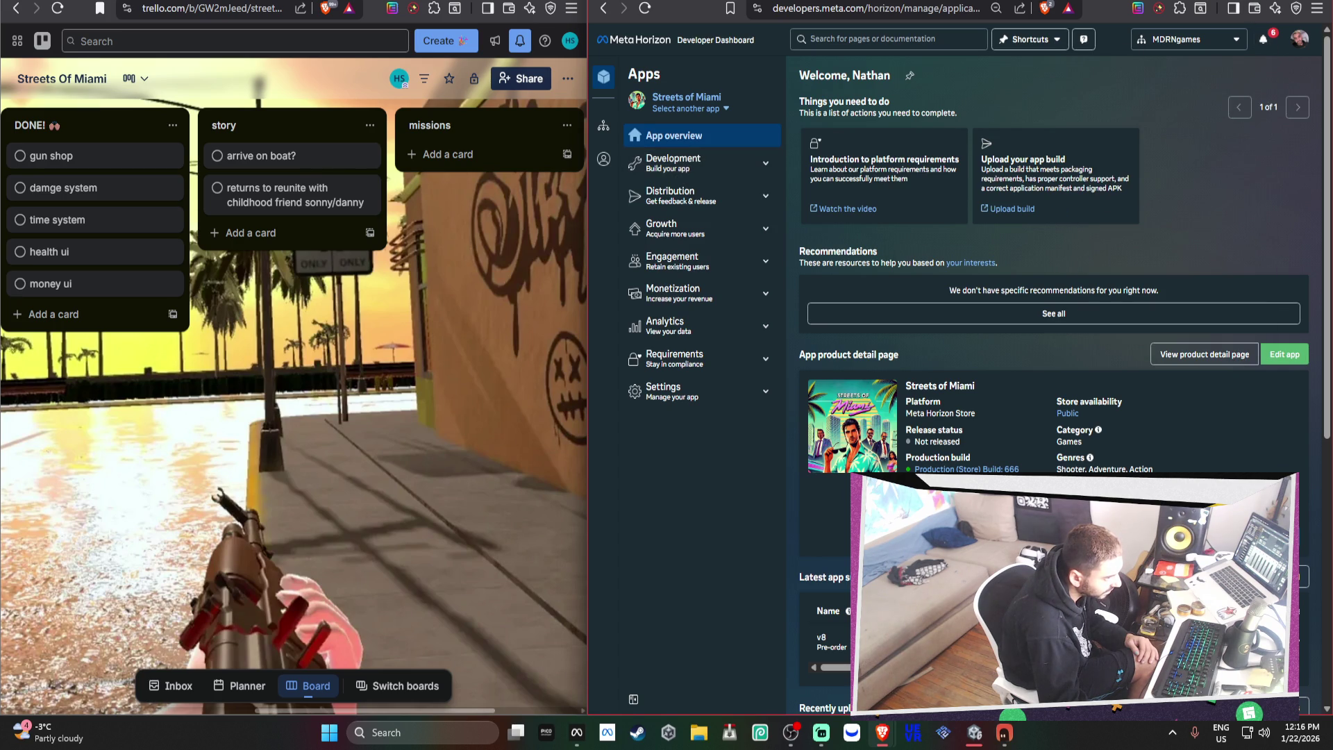
pyautogui.hotkey('alt', 'Tab')
pyautogui.moveTo(718, 329); pyautogui.dragTo(975, 215)
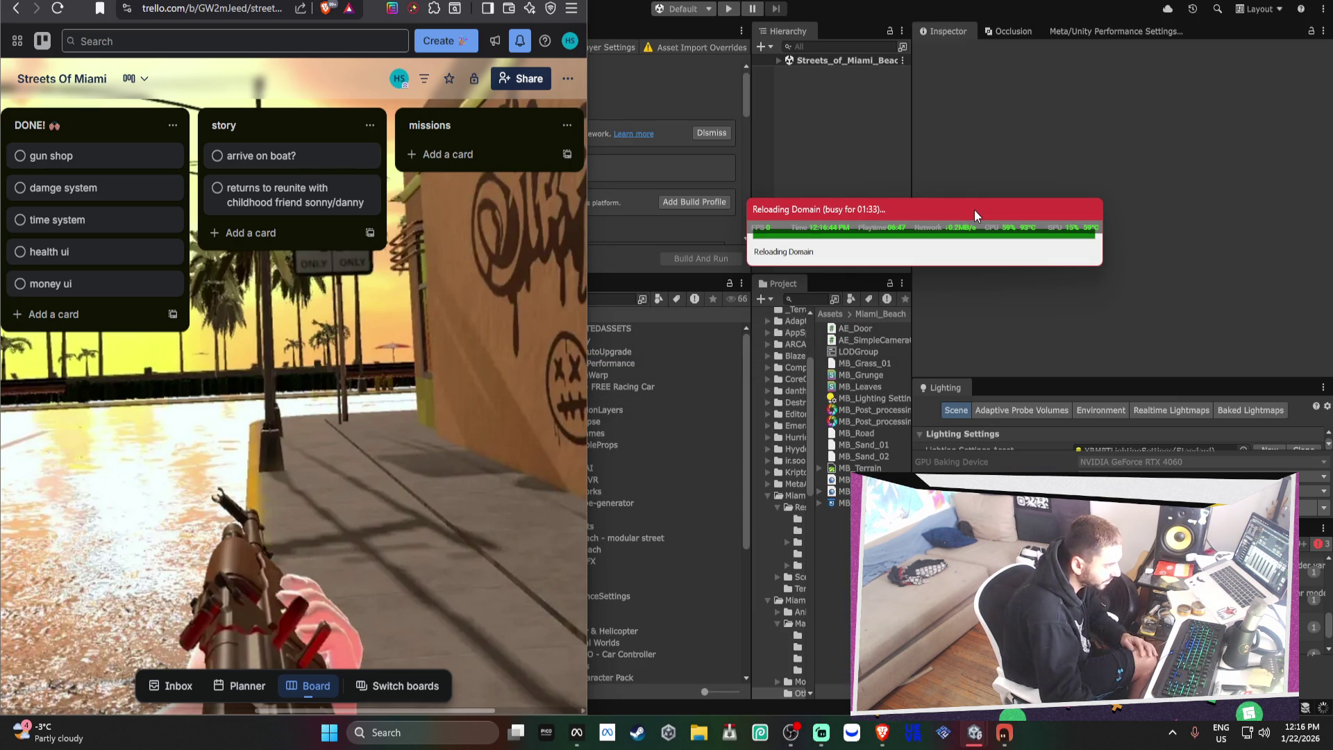
pyautogui.moveTo(857, 743)
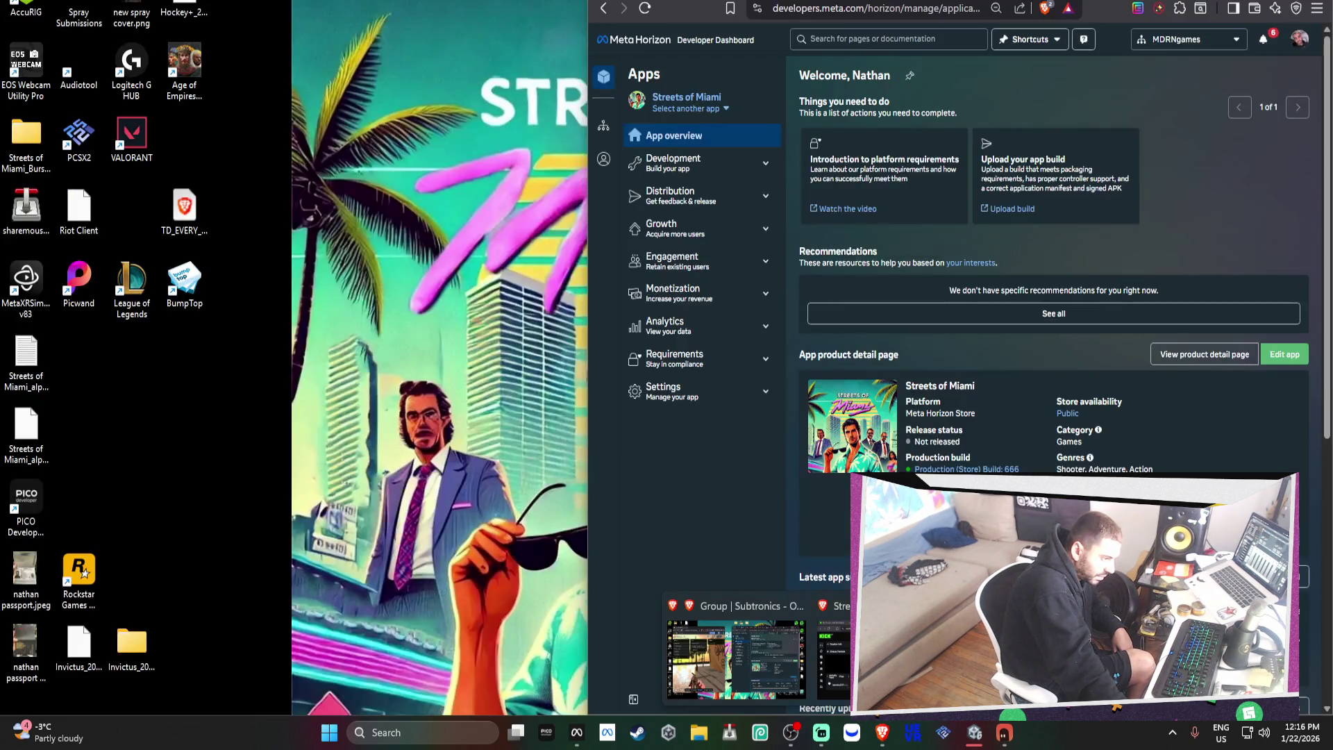
pyautogui.click(736, 659)
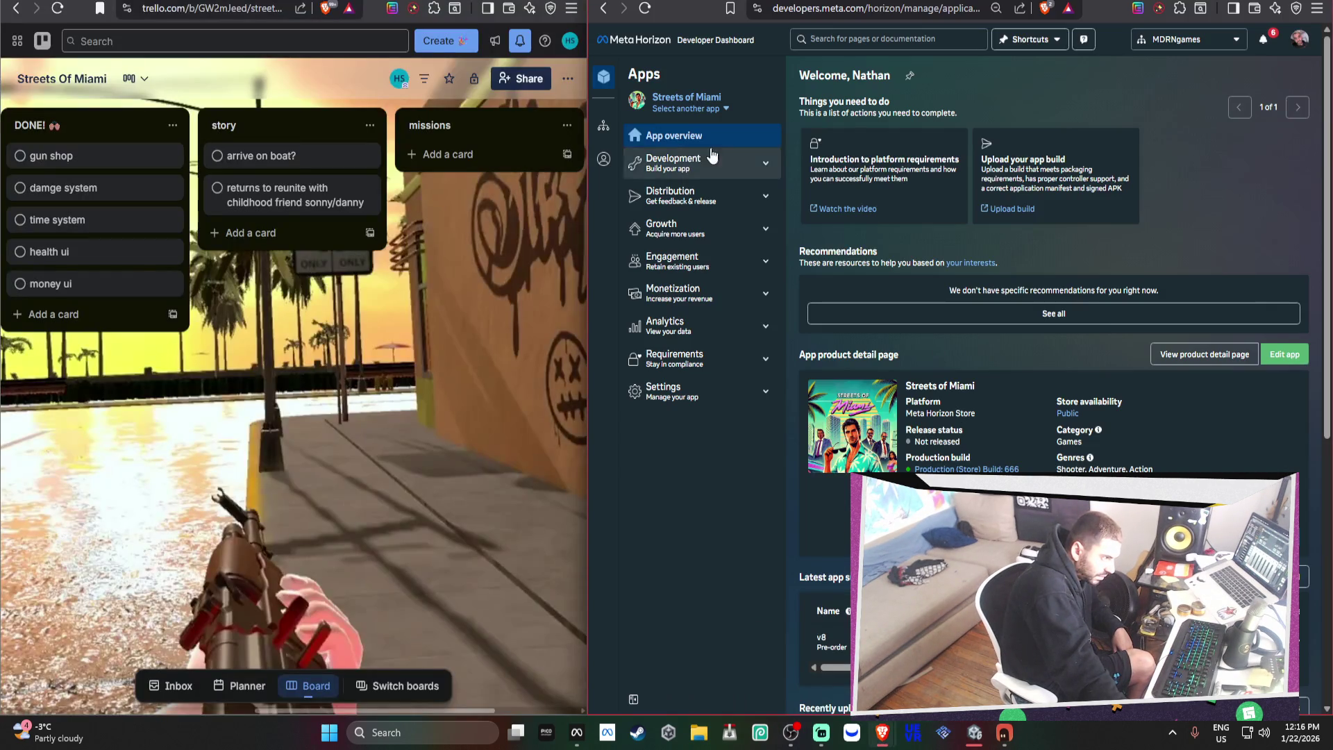
# Switch to Streets of New York and review its funnel analytics (919 active wishlists).
pyautogui.click(686, 108)
pyautogui.scroll(-2, 714, 270)
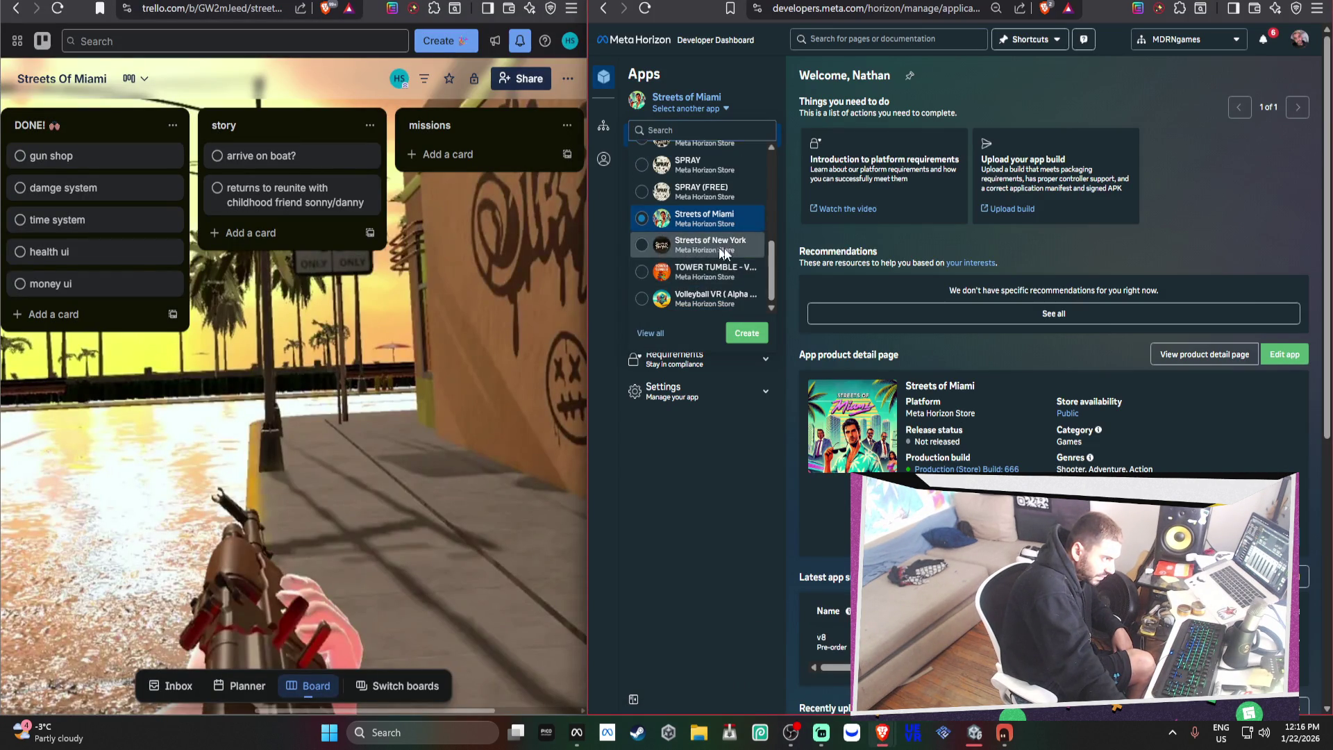
pyautogui.click(715, 250)
pyautogui.scroll(-3, 896, 277)
pyautogui.click(668, 324)
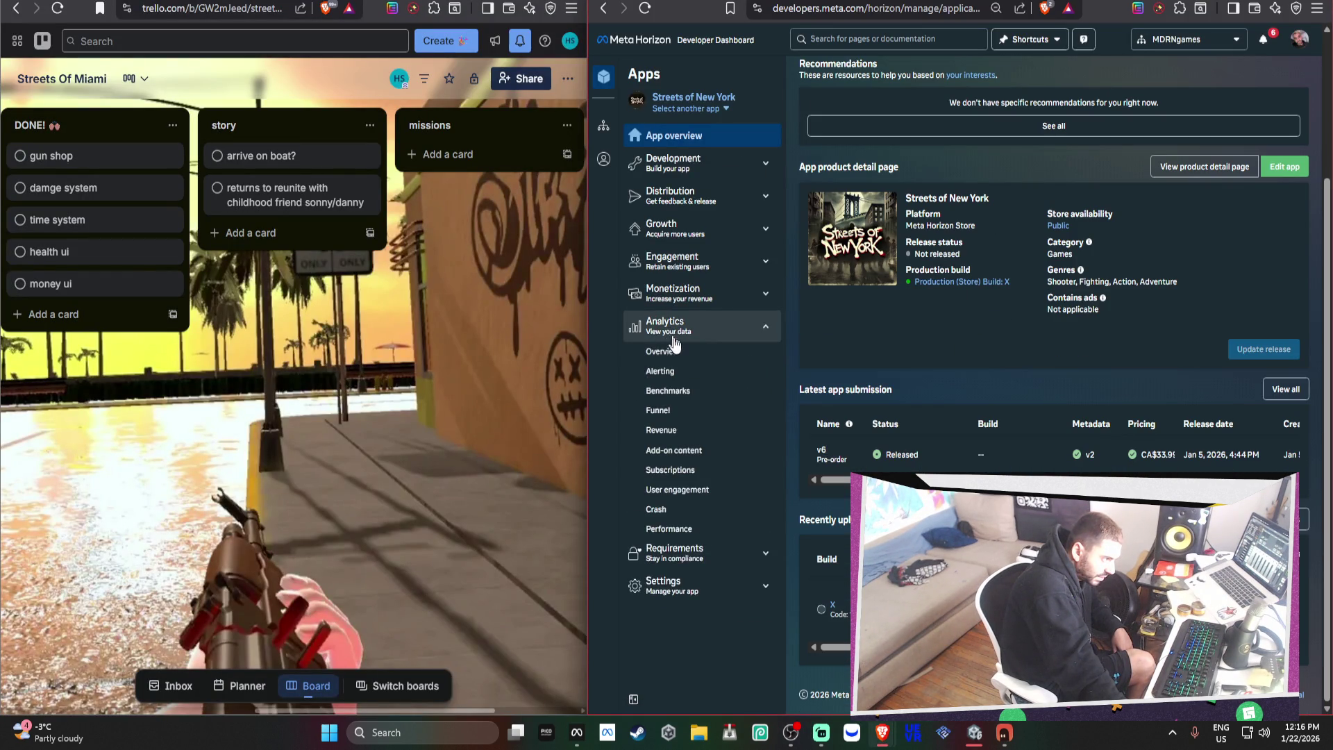
pyautogui.click(659, 411)
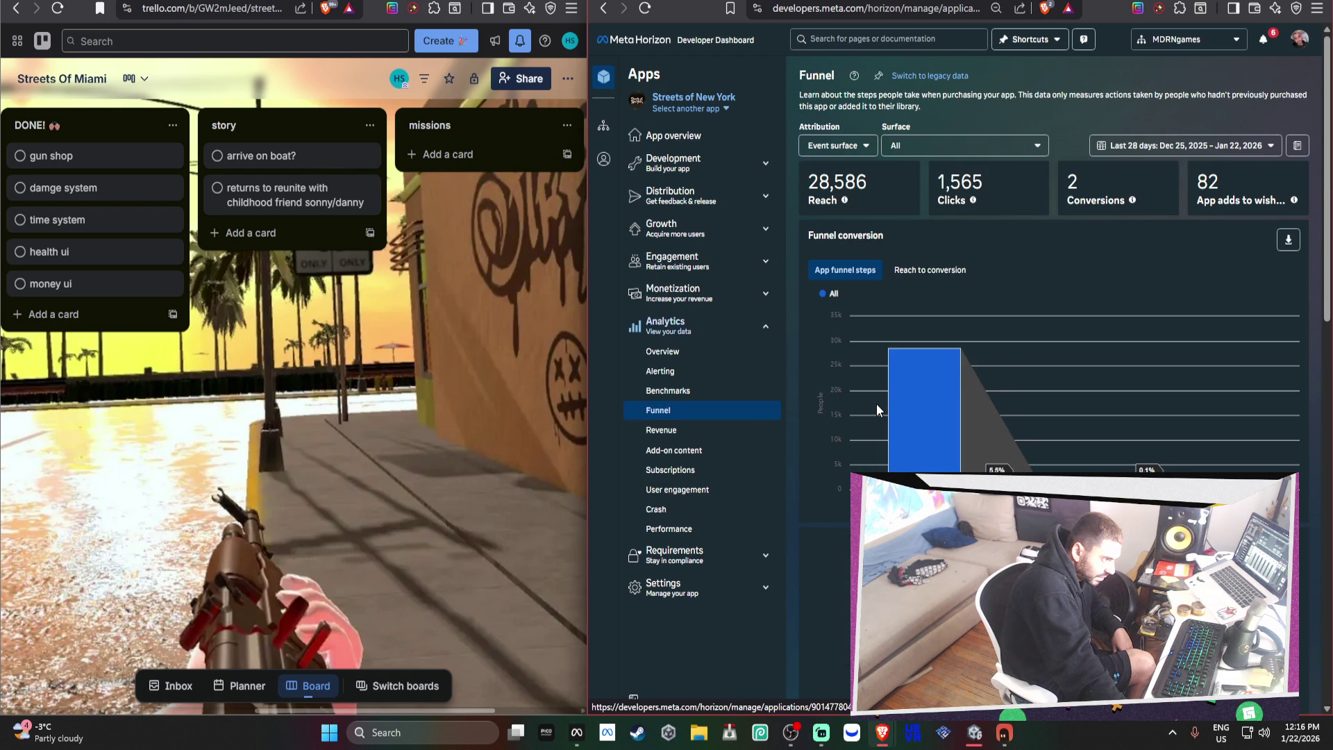
pyautogui.scroll(-10, 877, 402)
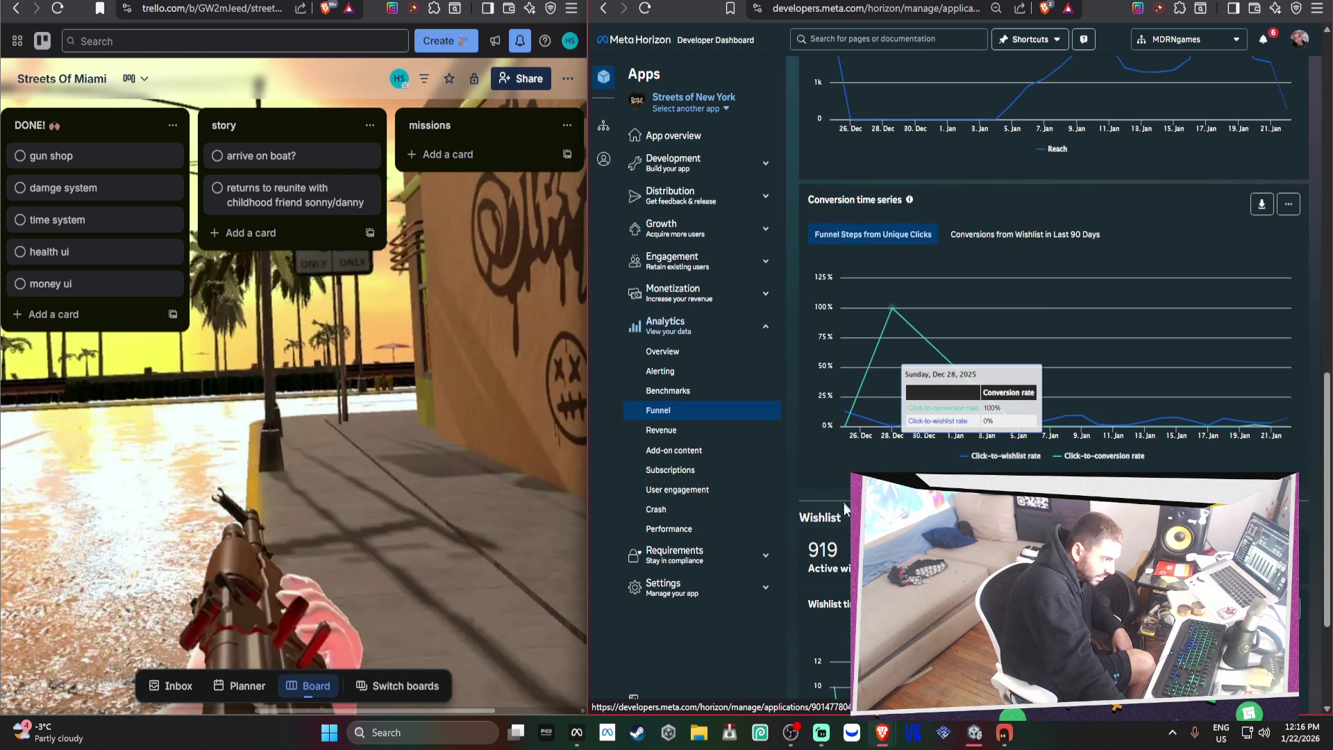
pyautogui.doubleClick(809, 552)
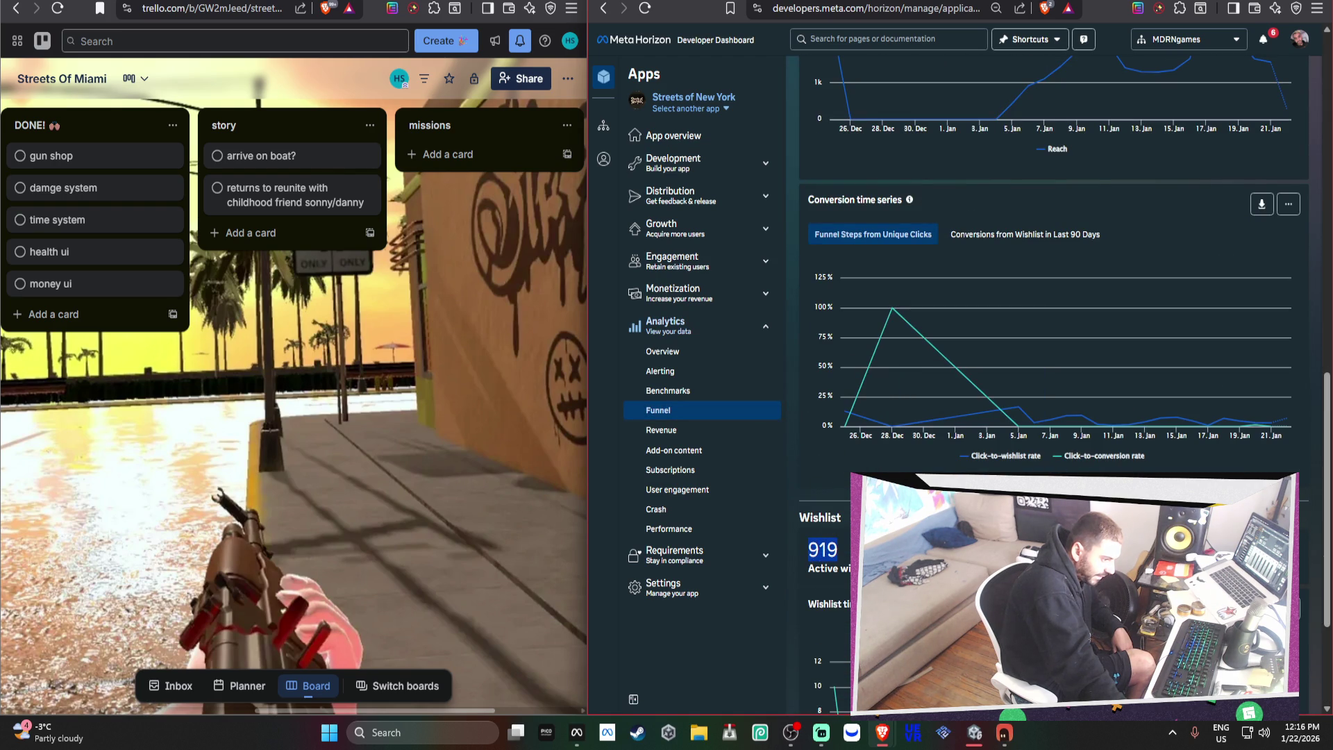
pyautogui.scroll(5, 1115, 441)
pyautogui.moveTo(1207, 375)
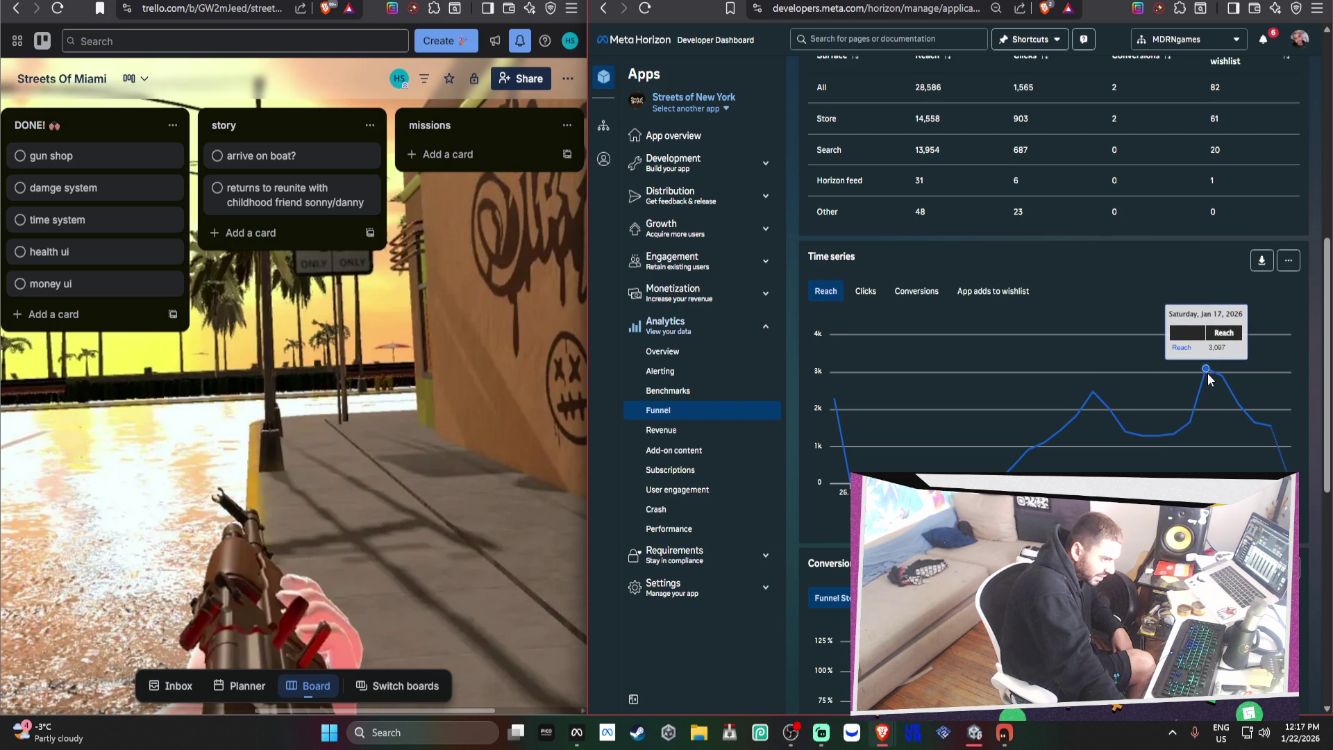
pyautogui.scroll(-5, 1207, 373)
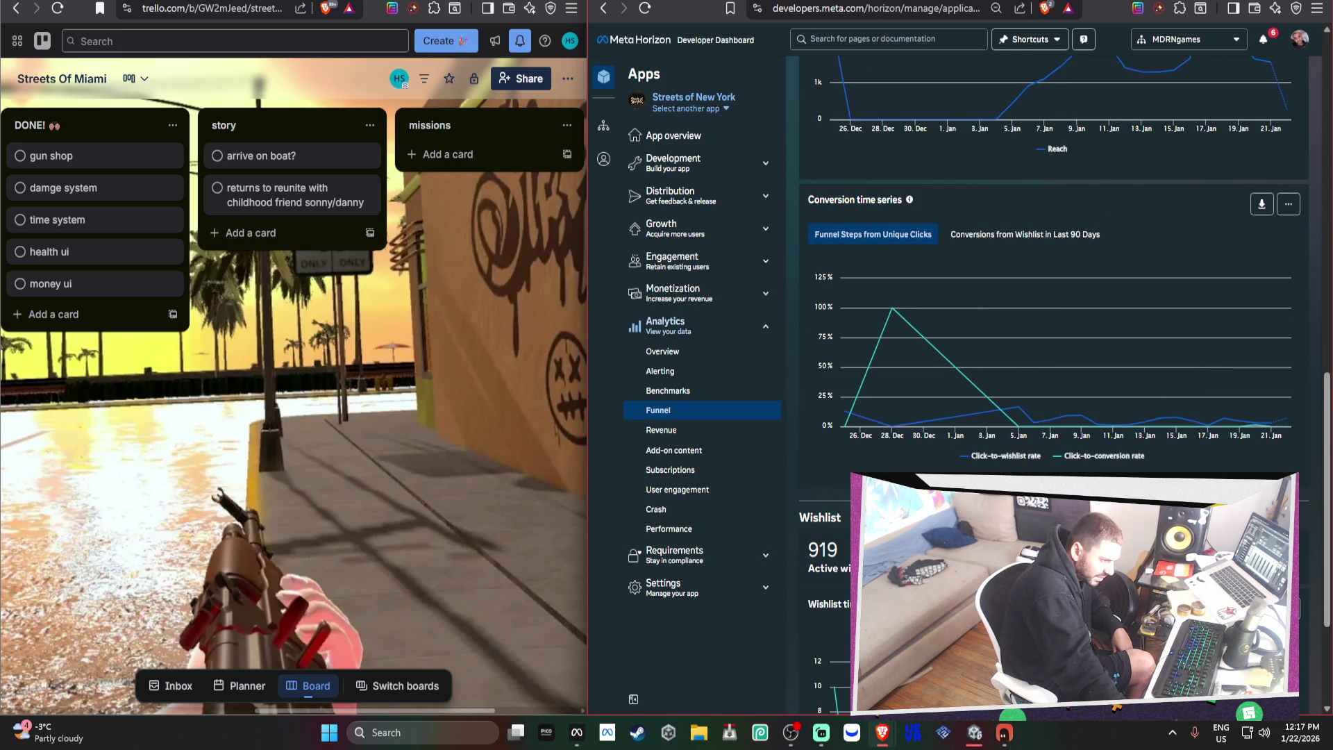
pyautogui.scroll(-3, 1056, 361)
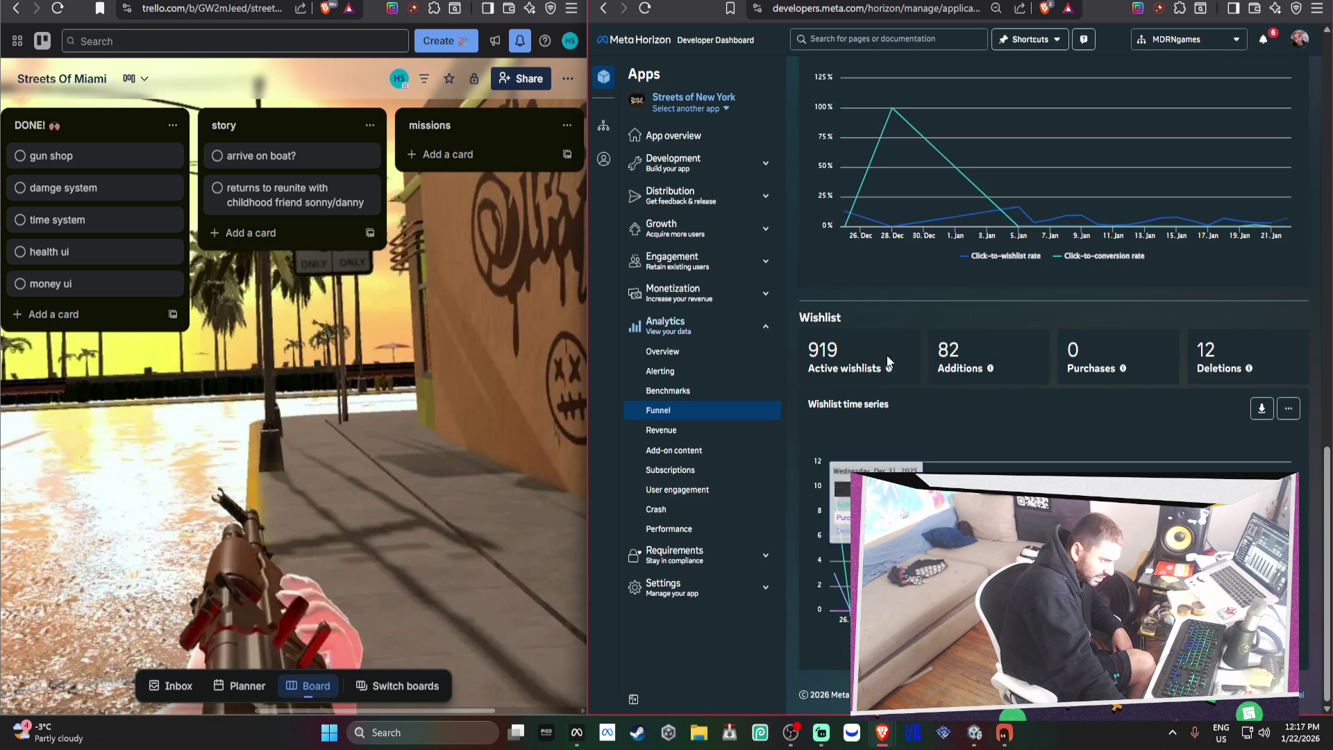
pyautogui.scroll(7, 945, 356)
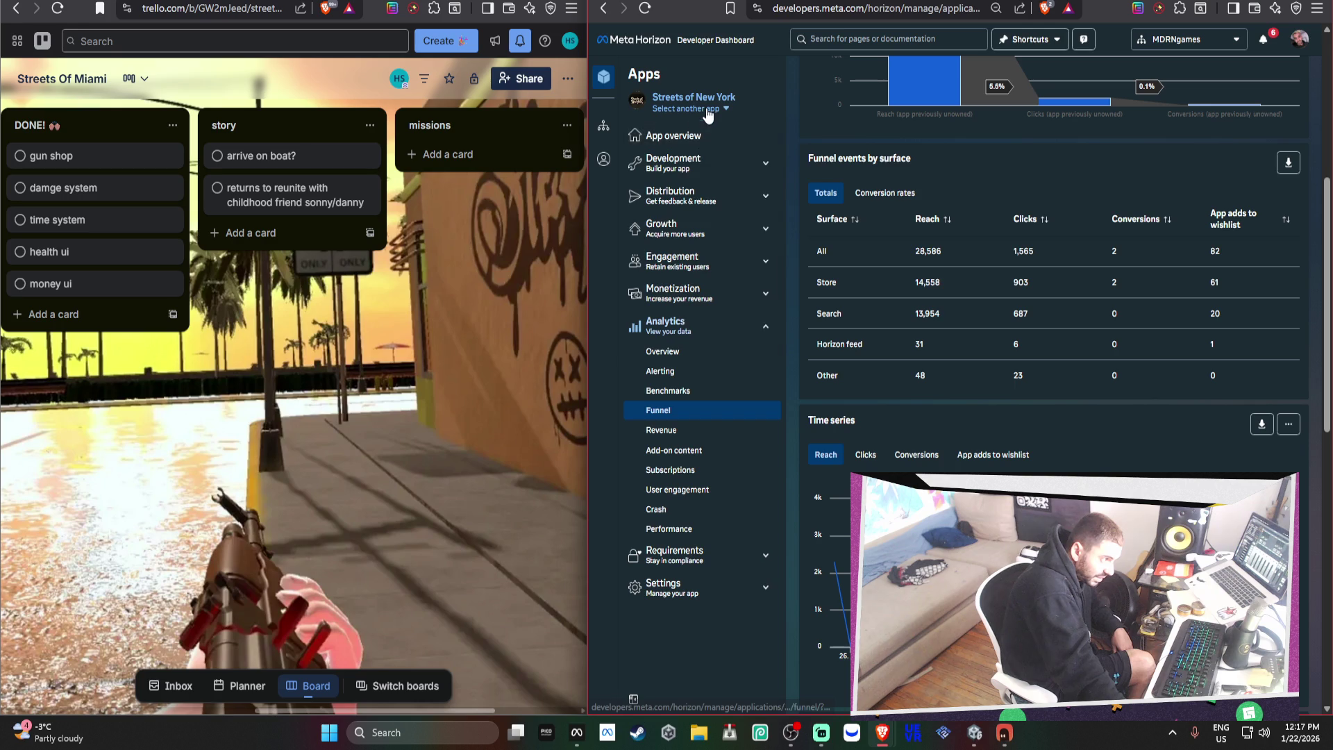
# Open Streets of Miami's Funnel analytics, then cycle to the Hockey+ board tab.
pyautogui.click(705, 111)
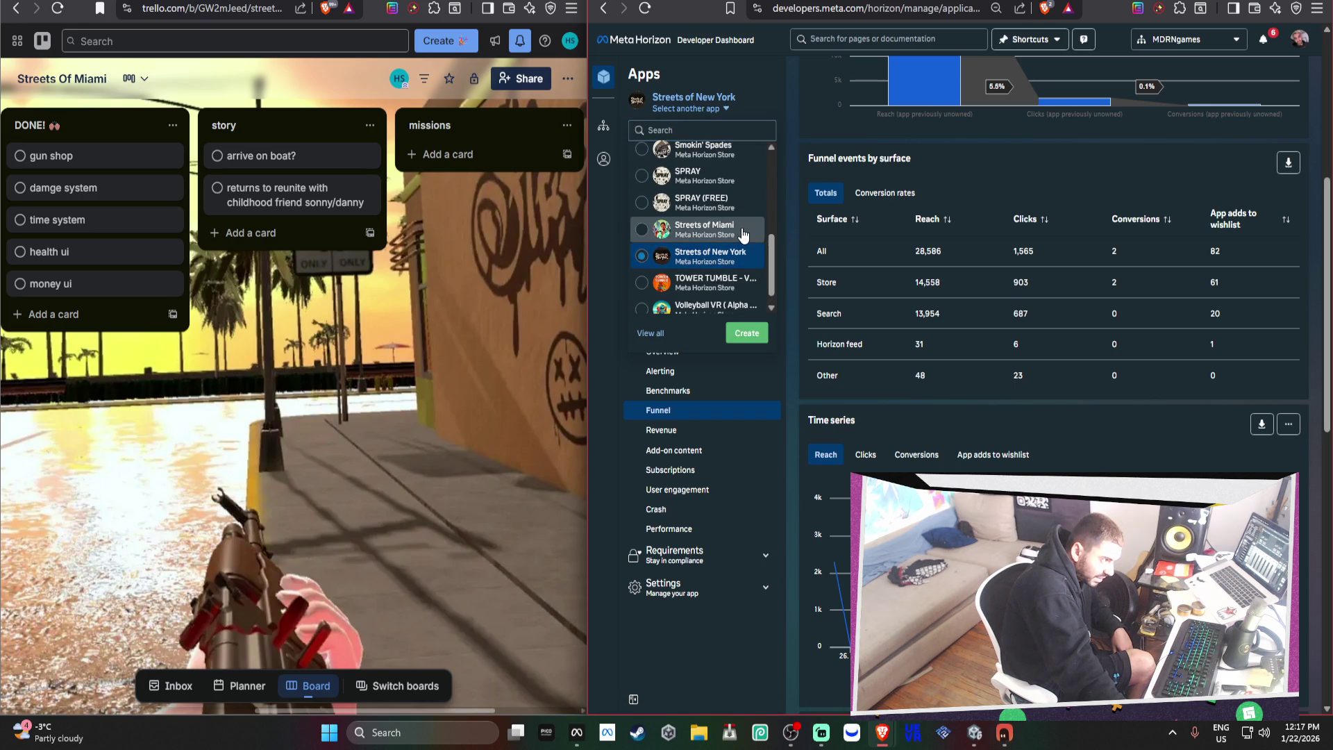
pyautogui.click(715, 231)
pyautogui.click(718, 410)
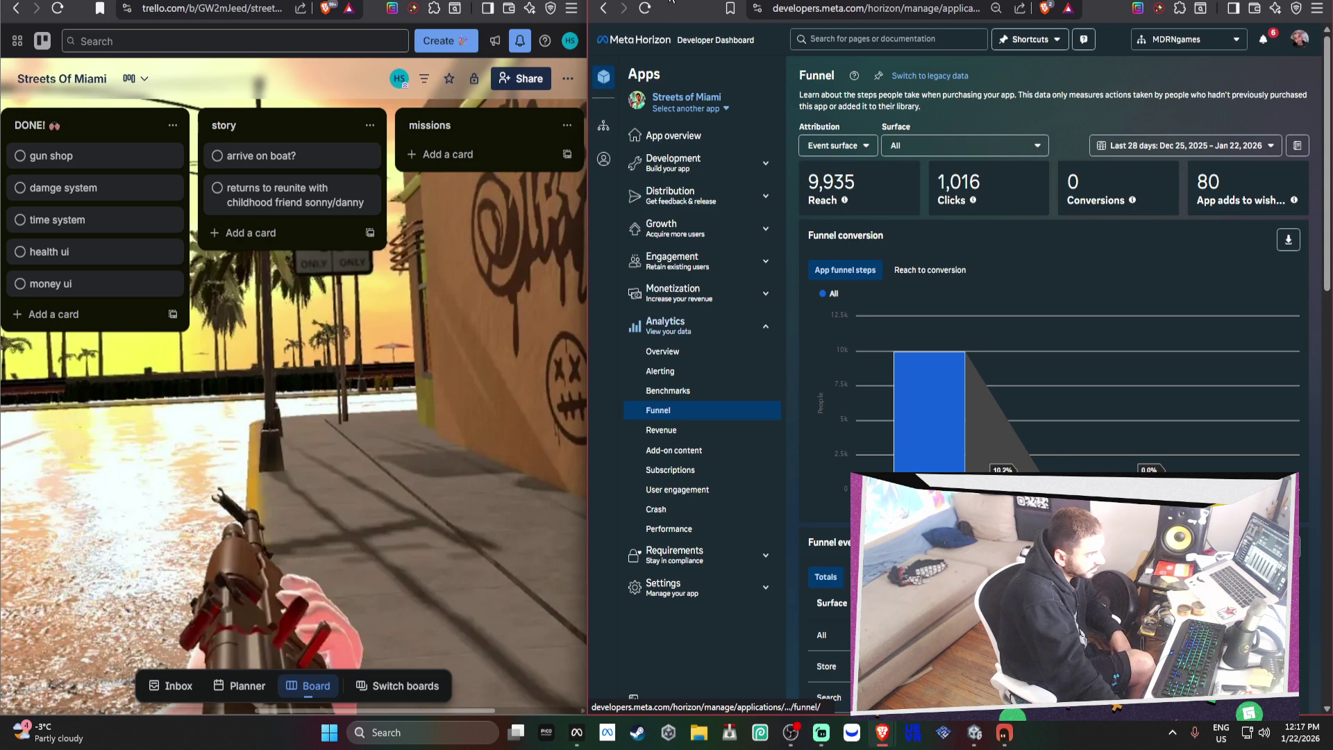
pyautogui.hotkey('ctrl', 'Tab')
pyautogui.hotkey('ctrl', 'Tab')
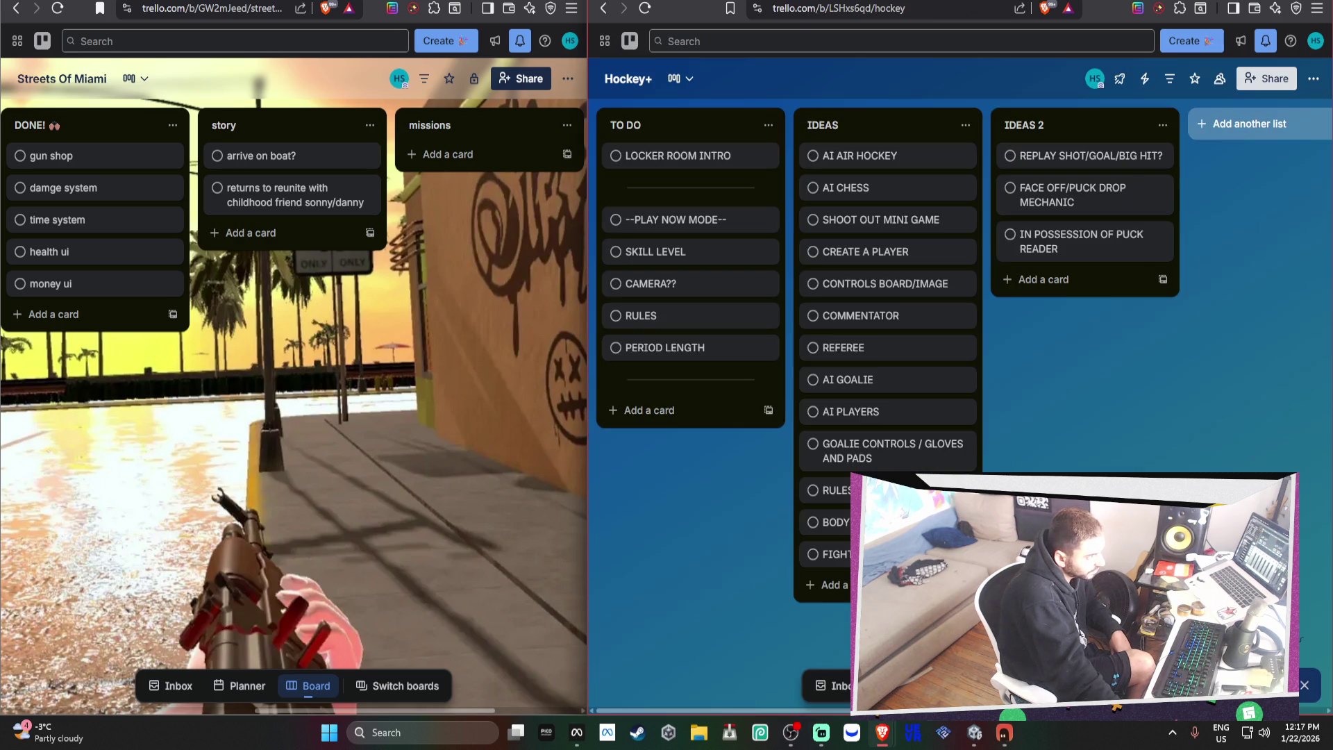
# Flip through the GTA III wiki, Meshy workspace, ChatGPT and futures chart tabs.
pyautogui.hotkey('ctrl', 'Tab')
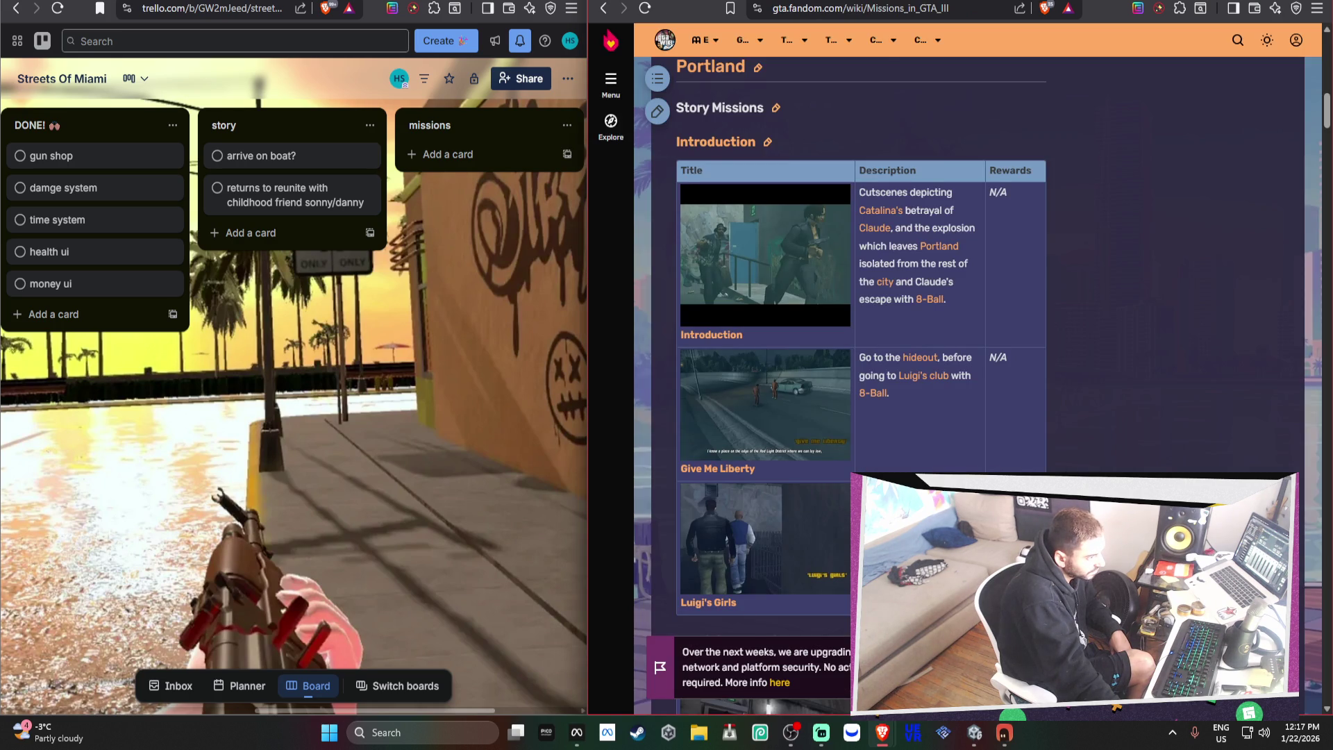
pyautogui.hotkey('ctrl', 'Tab')
pyautogui.hotkey('ctrl', 'Tab')
pyautogui.hotkey('ctrl', 'Tab')
pyautogui.hotkey('ctrl', 'Tab')
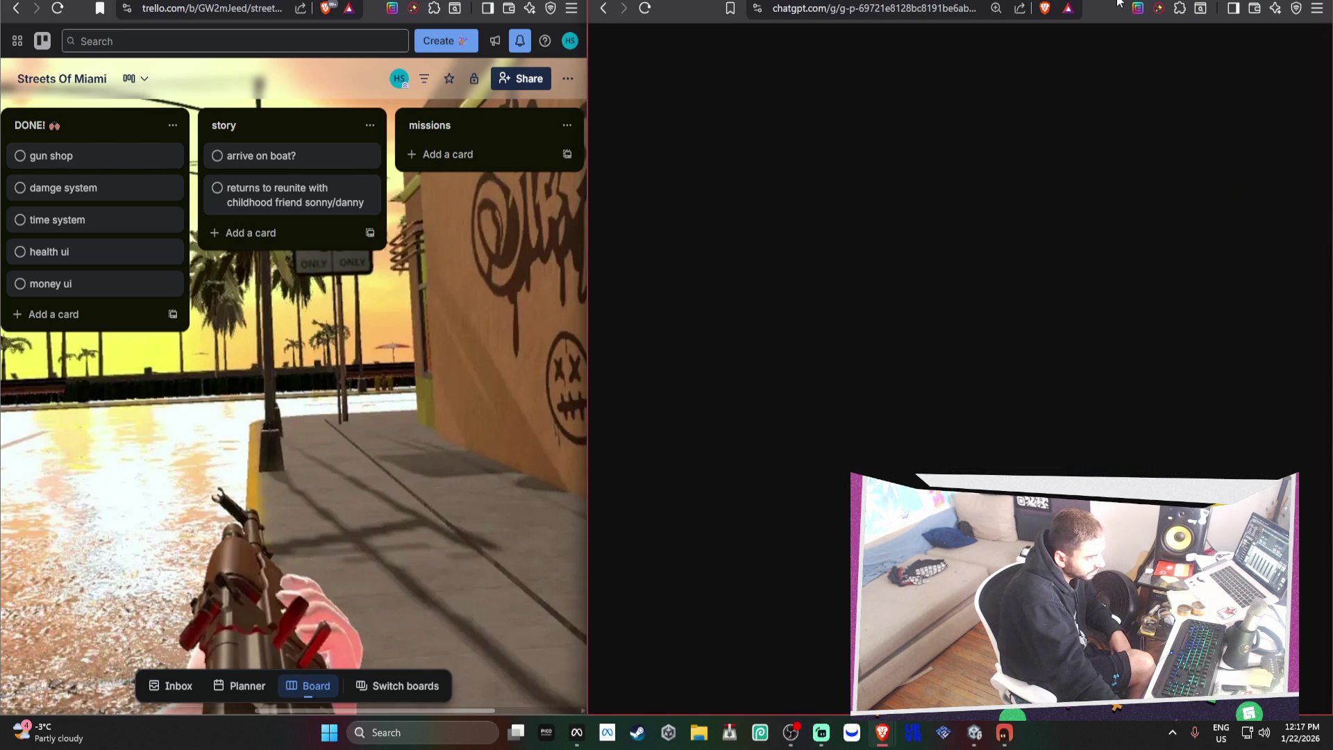
pyautogui.hotkey('ctrl', 'Tab')
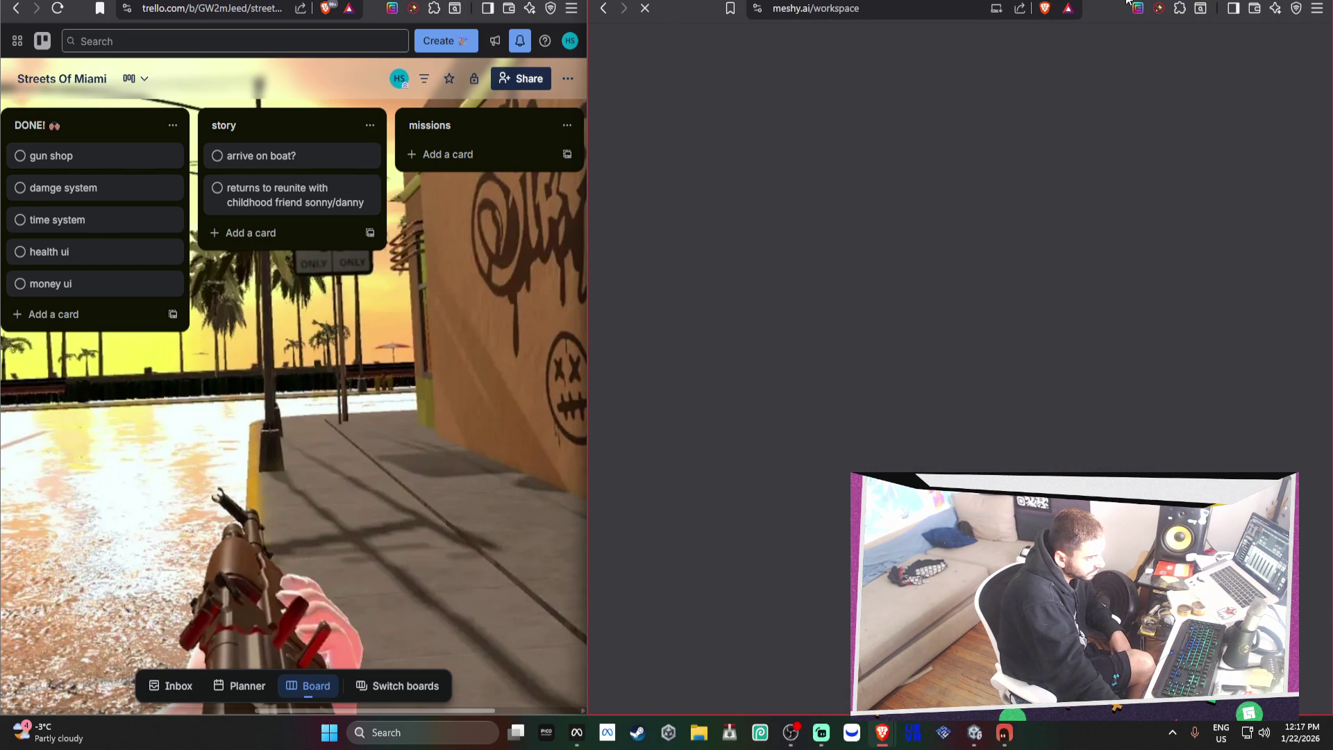
pyautogui.hotkey('ctrl', 'shift', 'Tab')
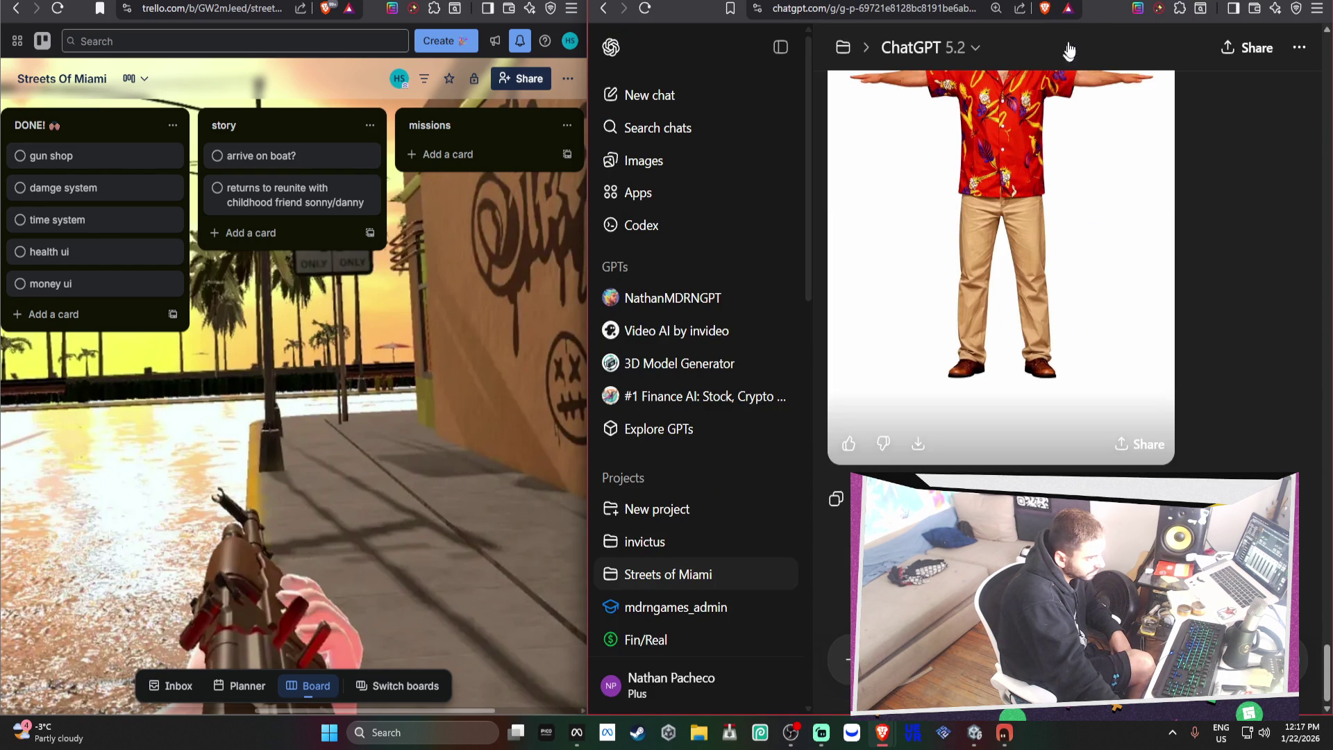
pyautogui.hotkey('ctrl', 'Tab')
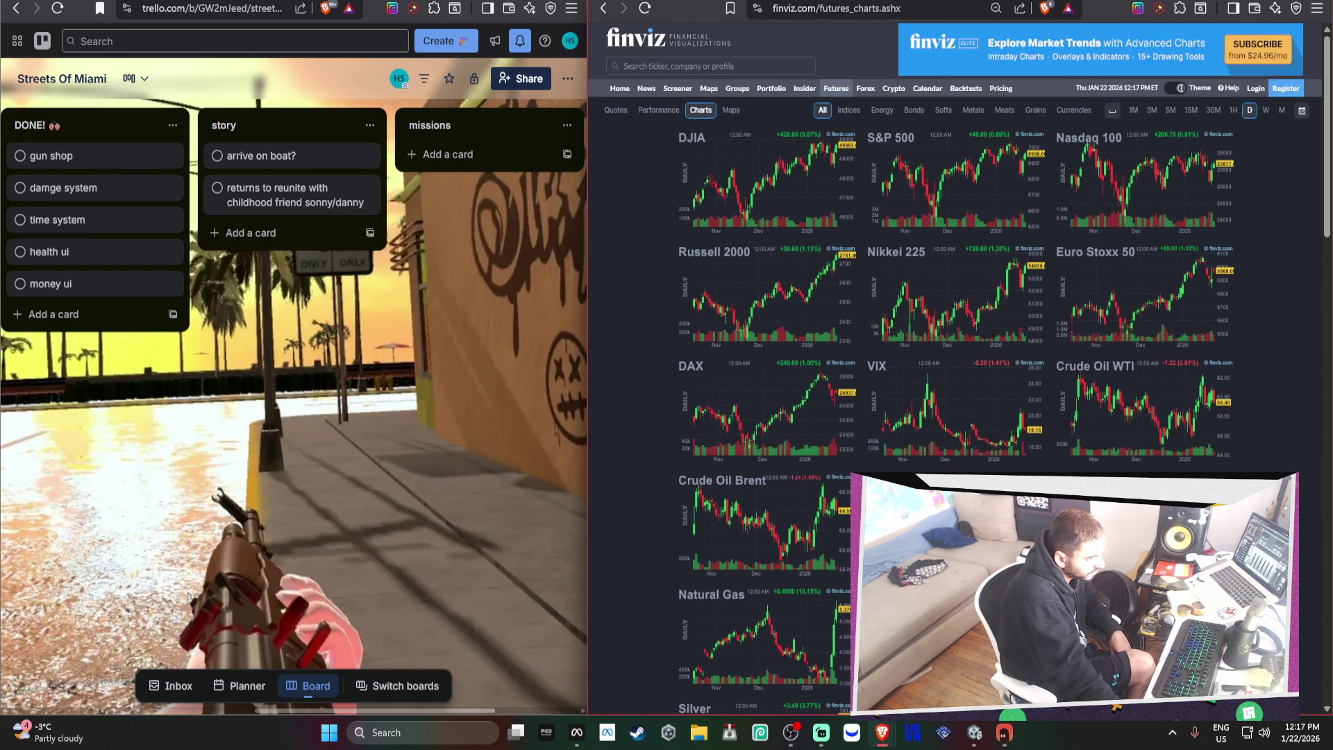
pyautogui.hotkey('ctrl', 'Tab')
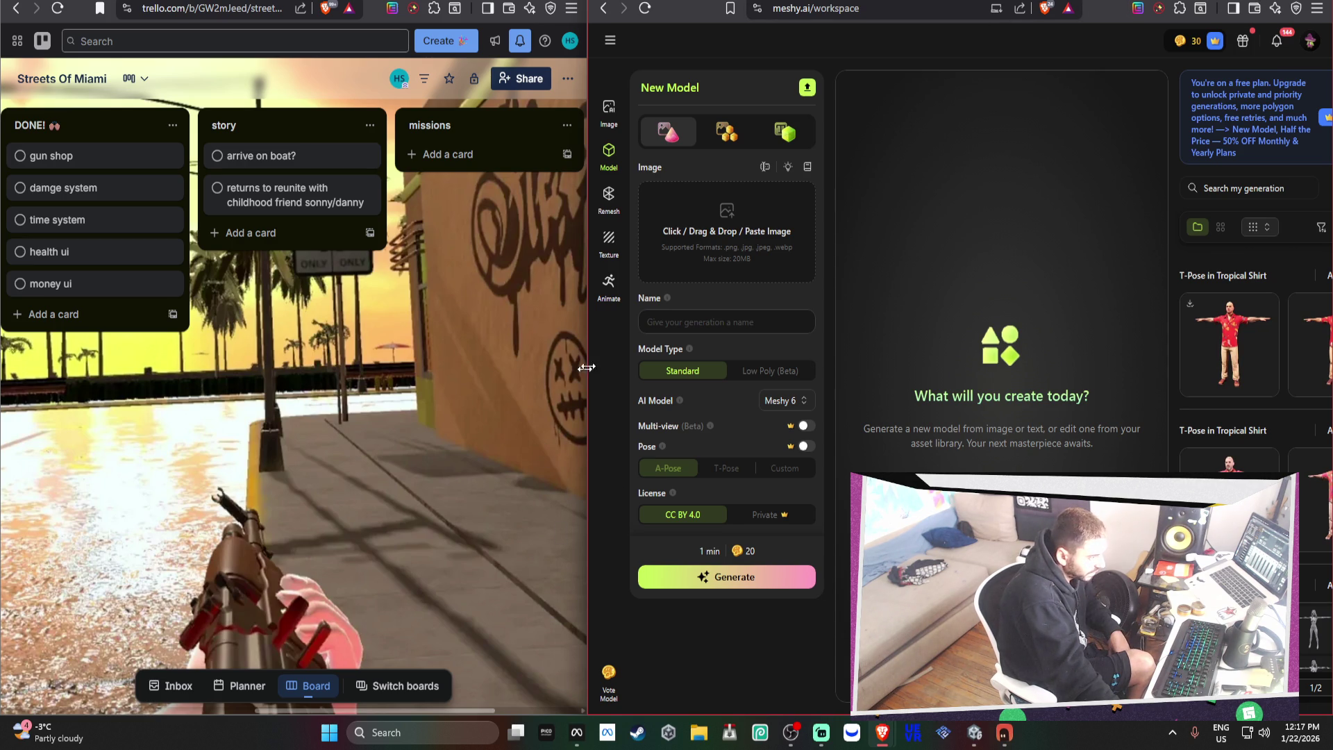
pyautogui.hotkey('ctrl', 'Tab')
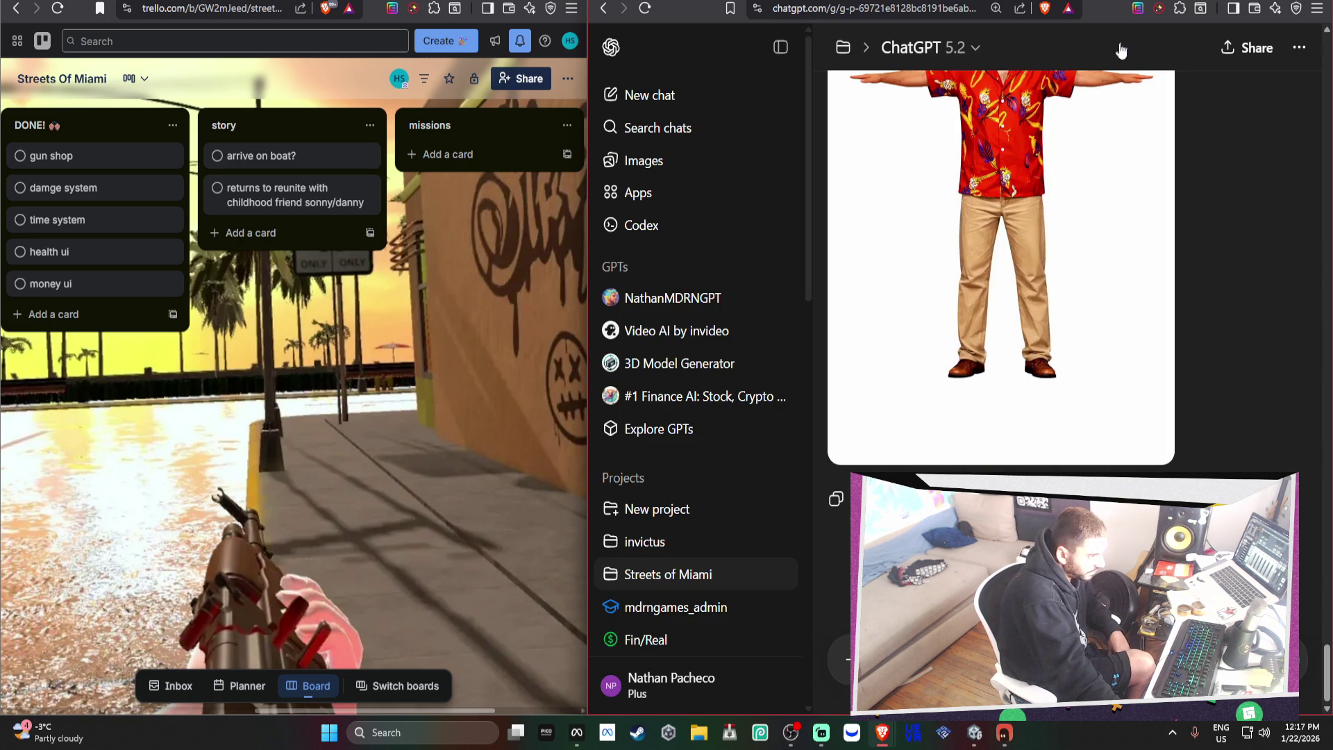
pyautogui.scroll(1, 1028, 303)
pyautogui.scroll(-1, 1118, 95)
pyautogui.scroll(2, 1176, 139)
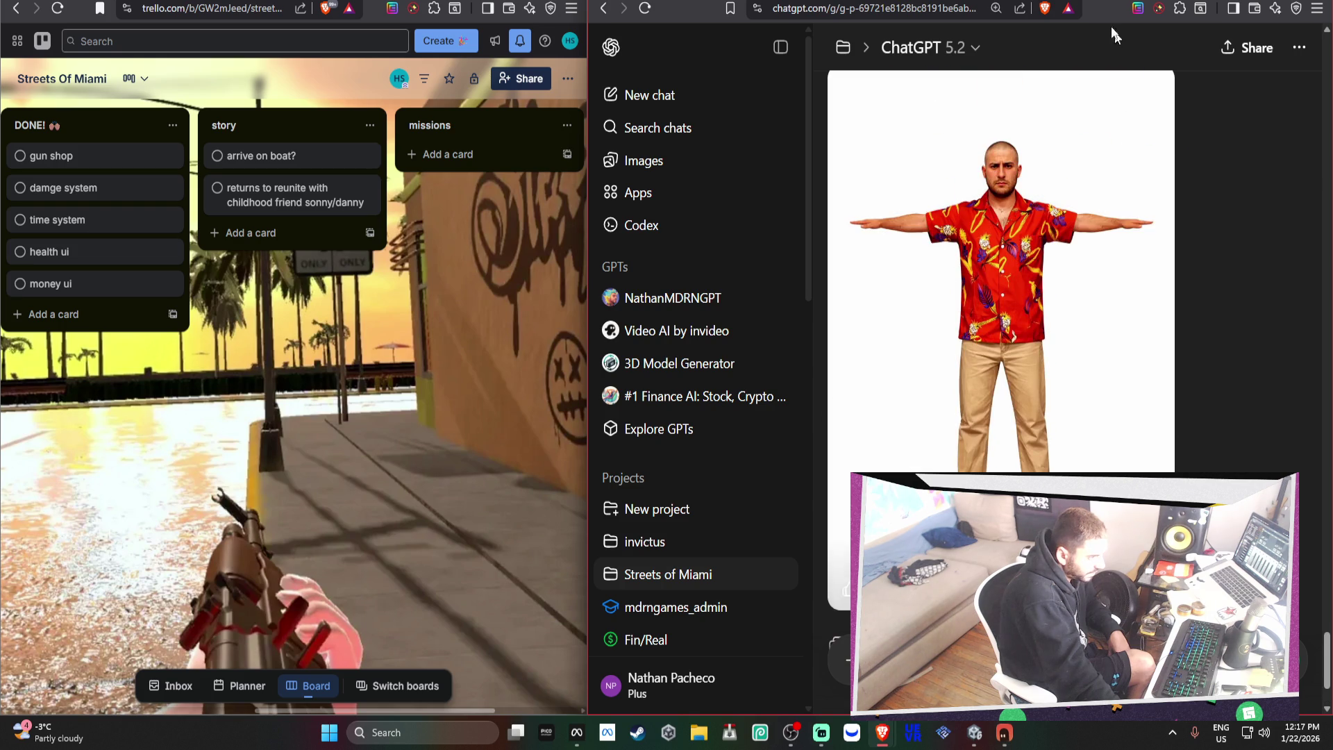
# Cycle past the YouTube and Scarface tabs to the Vice City missions list, then return to Unity.
pyautogui.hotkey('ctrl', 'Tab')
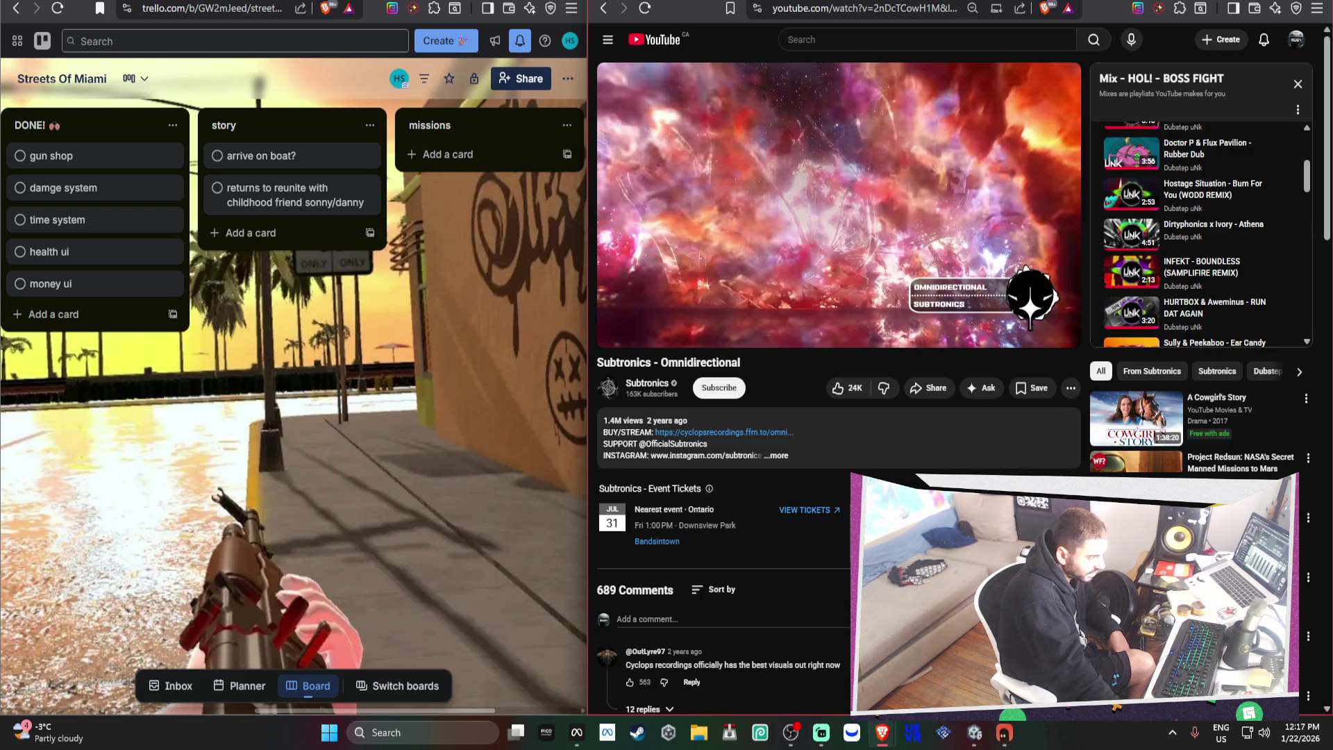
pyautogui.hotkey('ctrl', 'Tab')
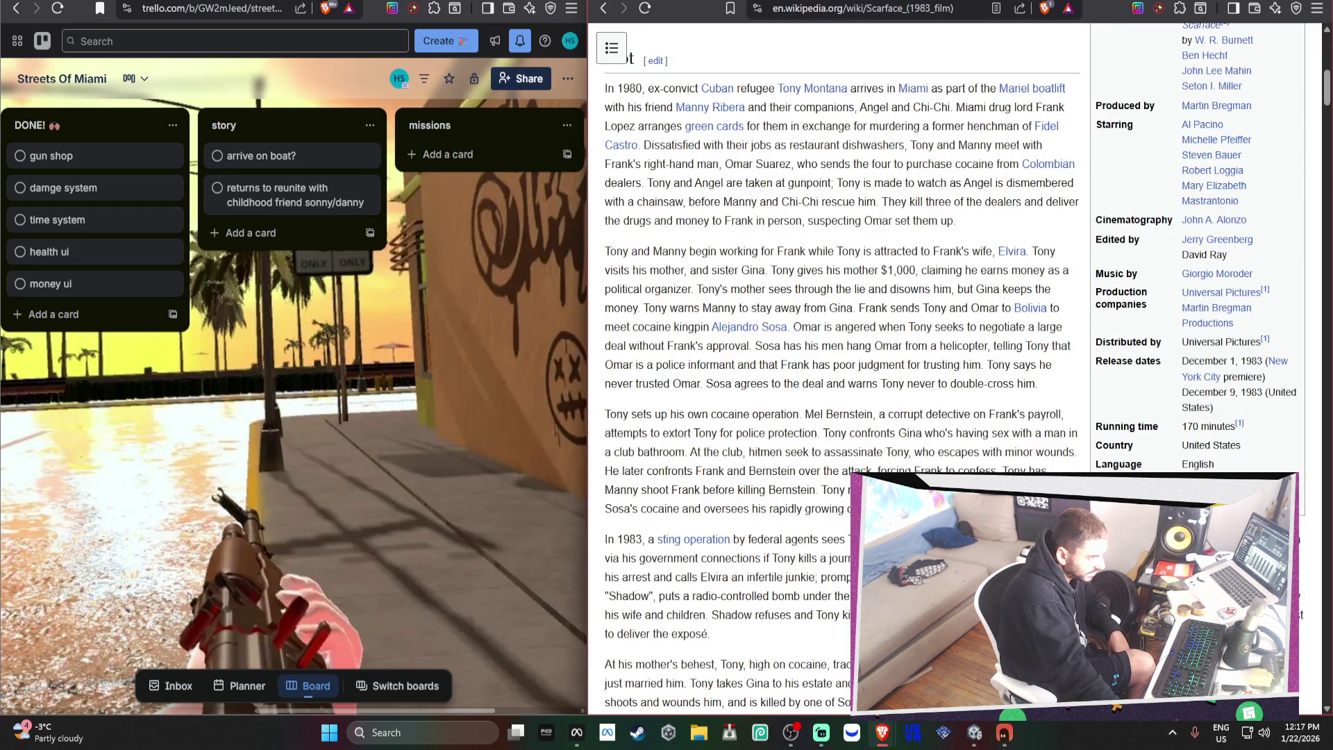
pyautogui.hotkey('ctrl', 'Tab')
pyautogui.hotkey('ctrl', 'Tab')
pyautogui.hotkey('ctrl', 'Tab')
pyautogui.hotkey('ctrl', 'shift', 'Tab')
pyautogui.click(975, 733)
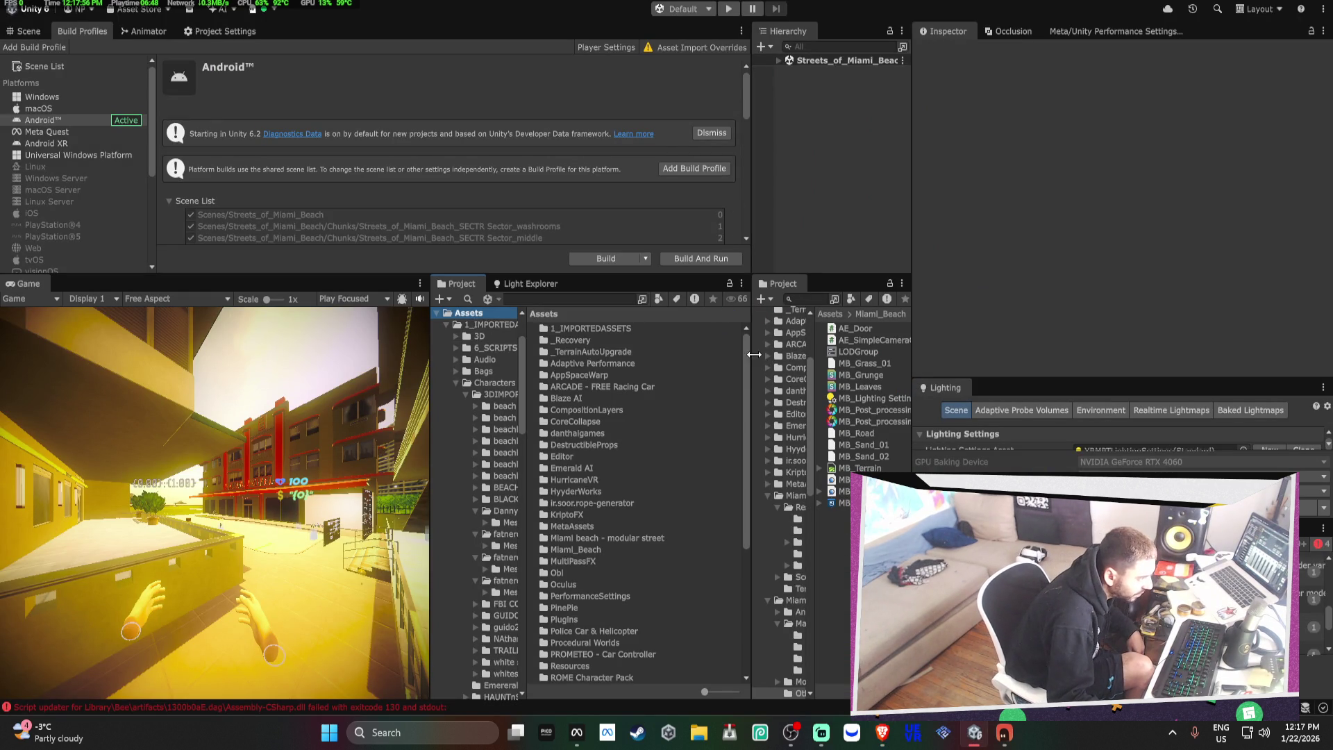
# In the Scene view, frame DEX_OPENXR_RIG, turn toward the street and select Racing_Car.
pyautogui.click(26, 31)
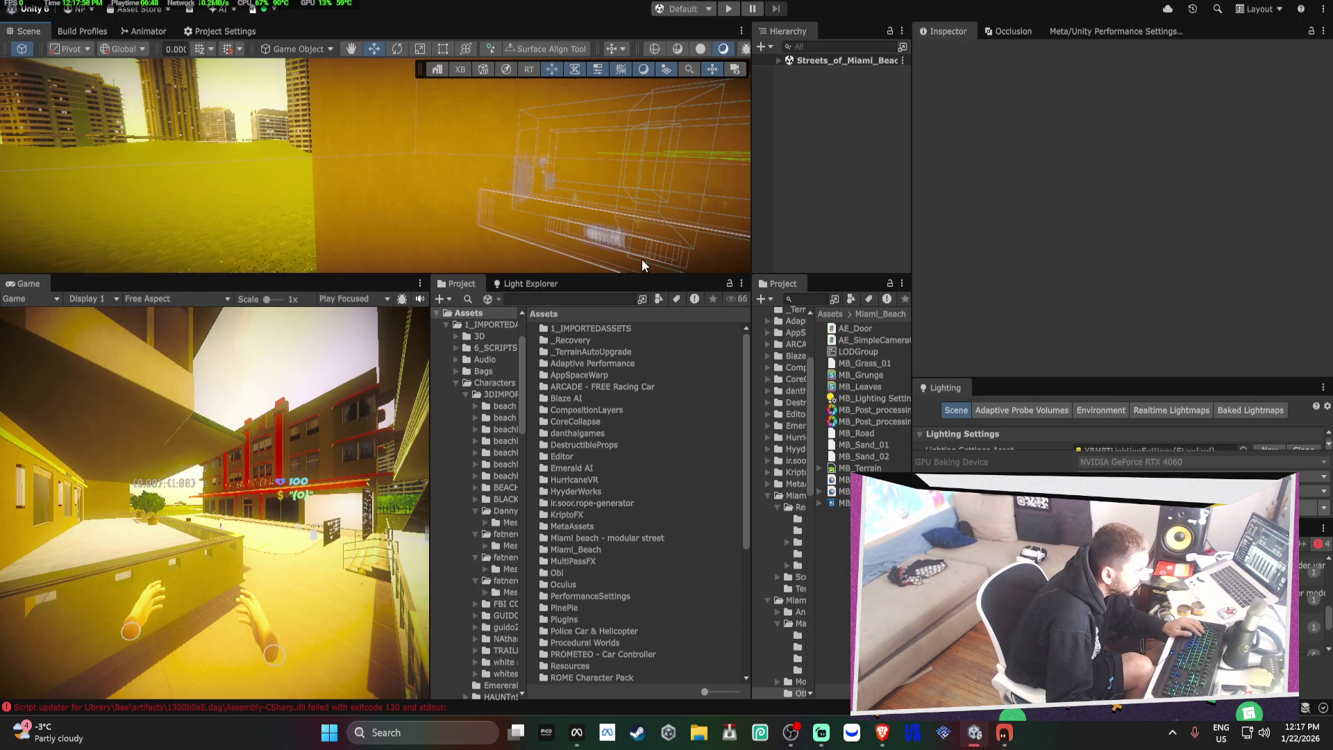
pyautogui.click(778, 62)
pyautogui.click(810, 73)
pyautogui.press('f')
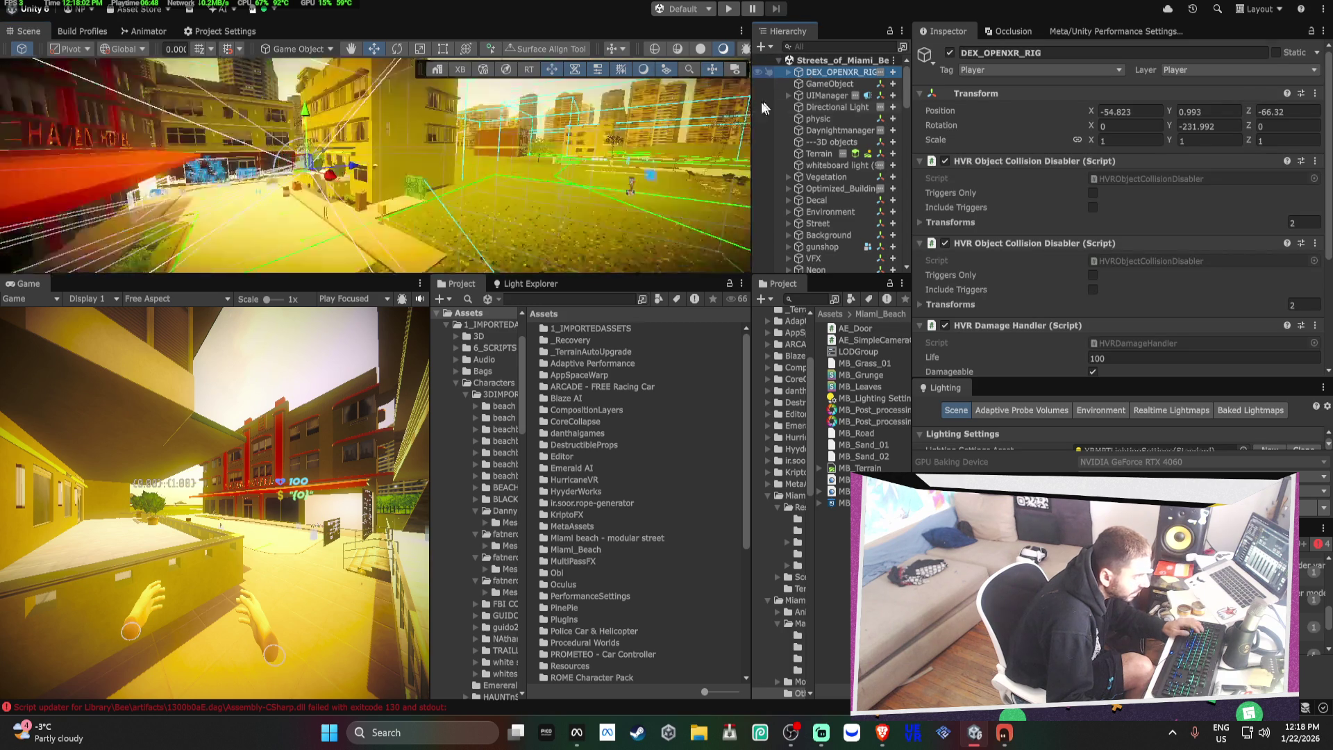
pyautogui.moveTo(94, 230)
pyautogui.mouseDown()
pyautogui.moveTo(314, 224)
pyautogui.moveTo(497, 269)
pyautogui.moveTo(480, 248)
pyautogui.moveTo(321, 222)
pyautogui.moveTo(790, 94)
pyautogui.moveTo(667, 185)
pyautogui.moveTo(382, 180)
pyautogui.mouseUp()
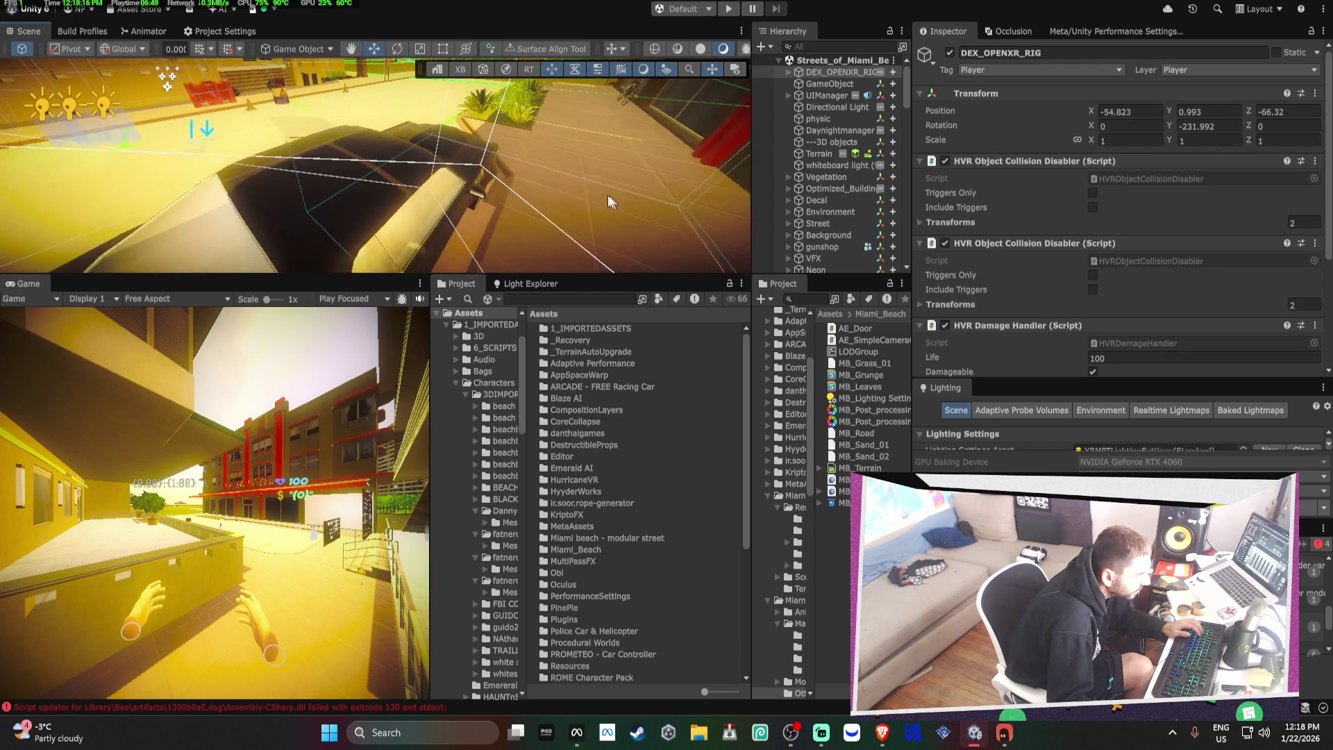
pyautogui.click(382, 181)
# Expand Racing_Car and trace the Racing_Car_Out_Details material to its Base Map texture.
pyautogui.scroll(-3, 1030, 428)
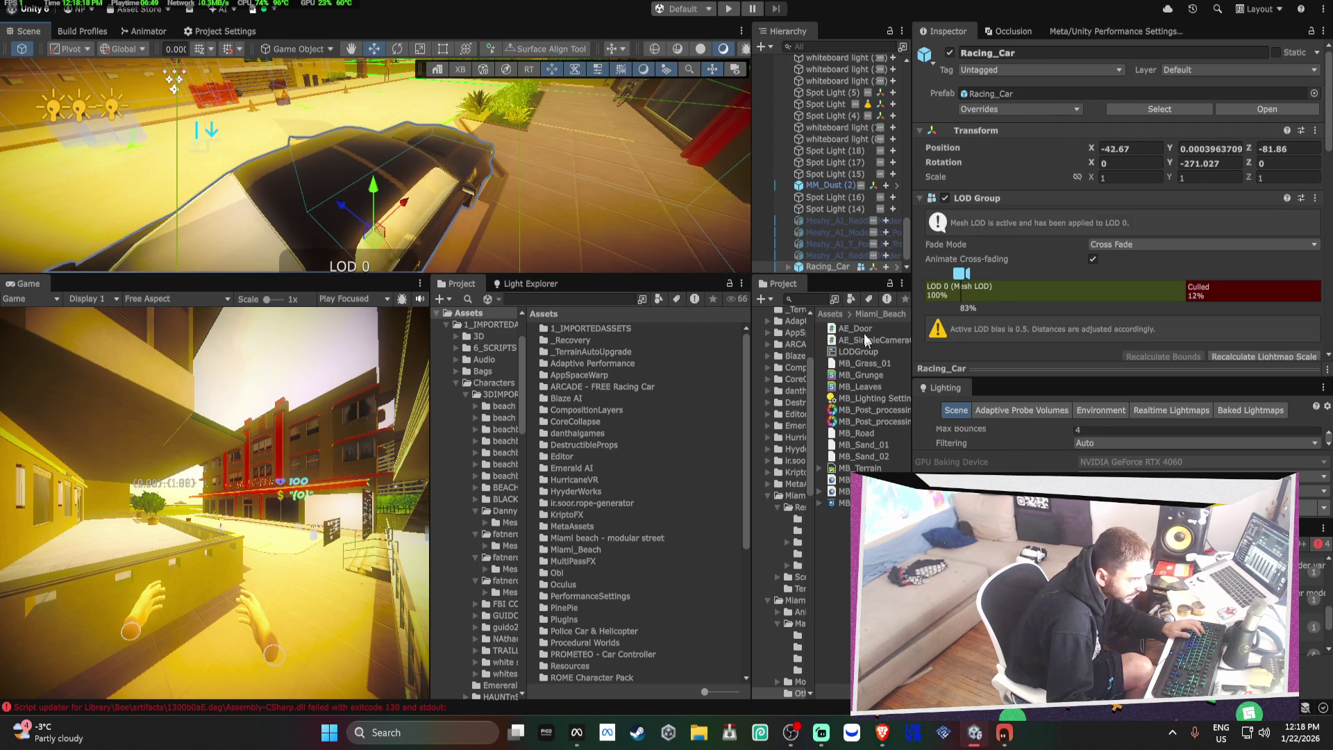
pyautogui.click(787, 255)
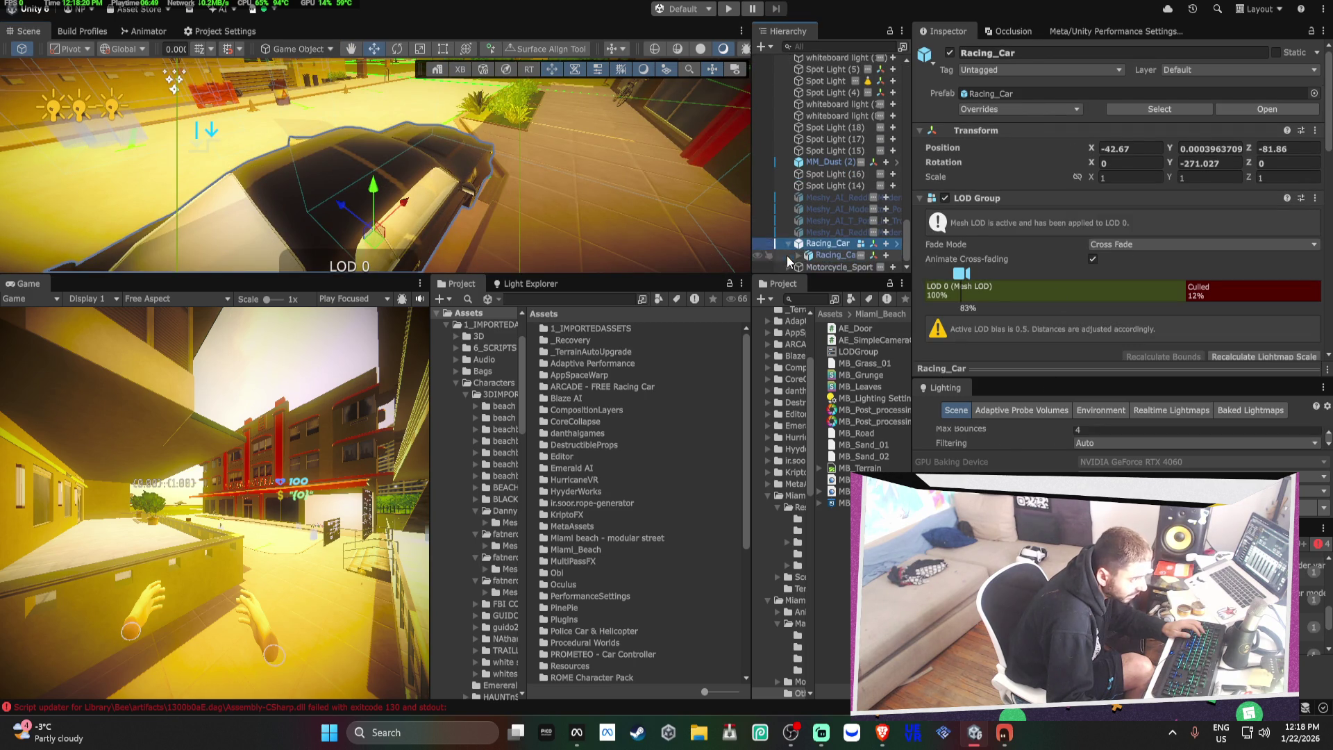
pyautogui.click(798, 251)
pyautogui.click(854, 267)
pyautogui.scroll(-5, 1079, 252)
pyautogui.scroll(4, 1190, 165)
pyautogui.click(1111, 161)
pyautogui.scroll(-1, 1112, 165)
pyautogui.scroll(-5, 1112, 171)
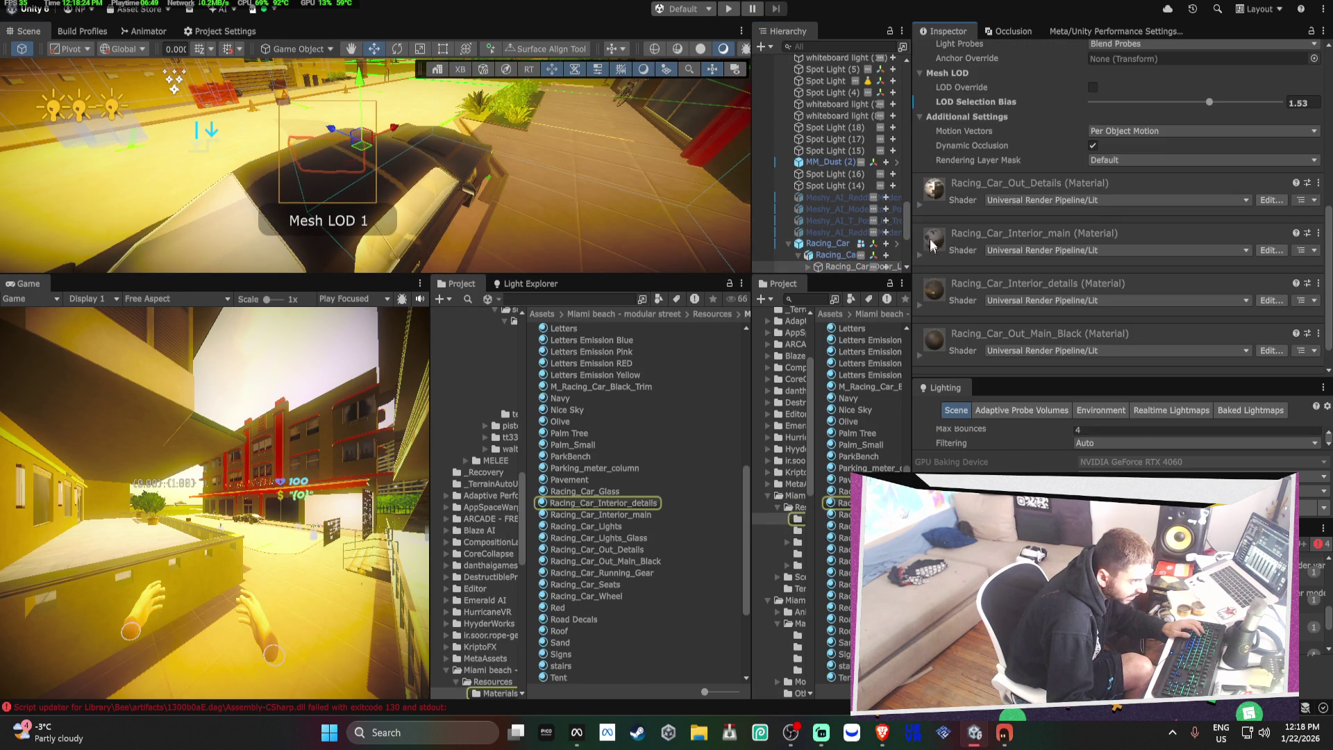
pyautogui.click(921, 205)
pyautogui.scroll(-2, 971, 306)
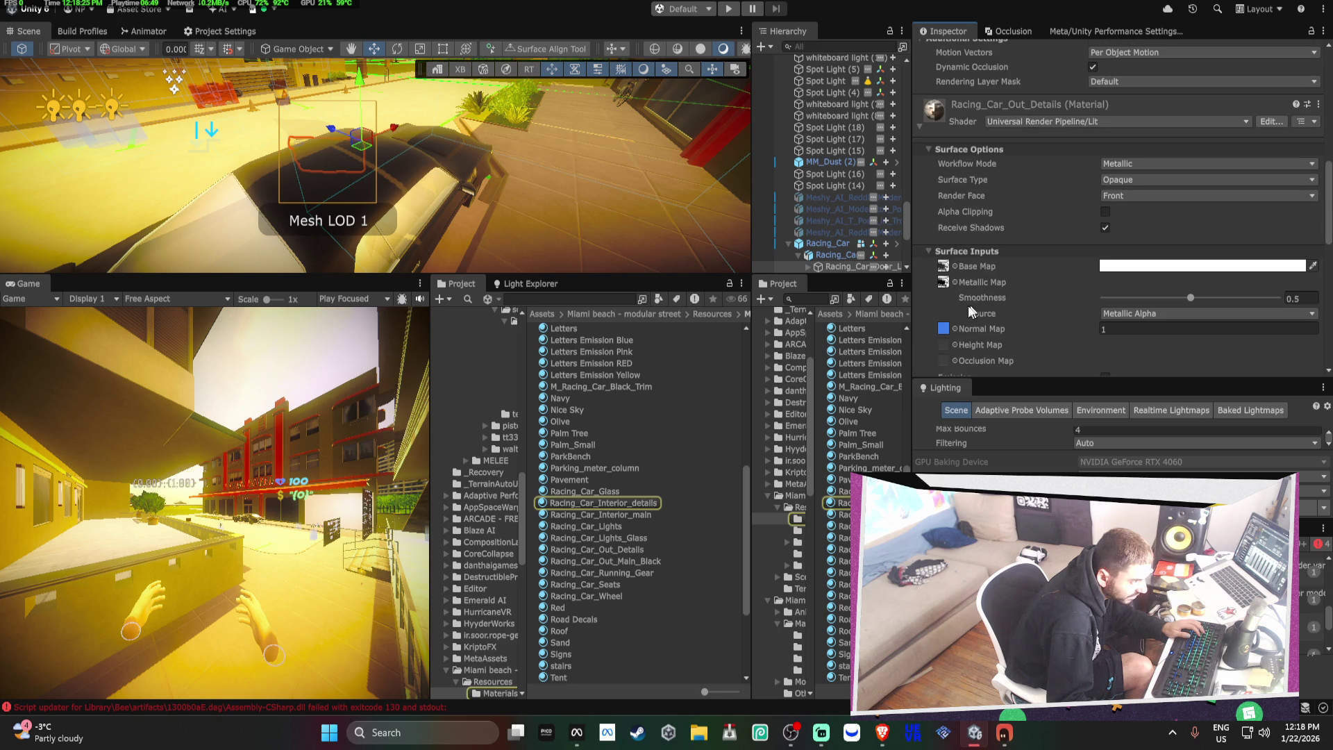
pyautogui.click(943, 273)
# Give all 35 car textures an Android override Max Size of 512 and apply it.
pyautogui.click(664, 436)
pyautogui.hotkey('ctrl', 'a')
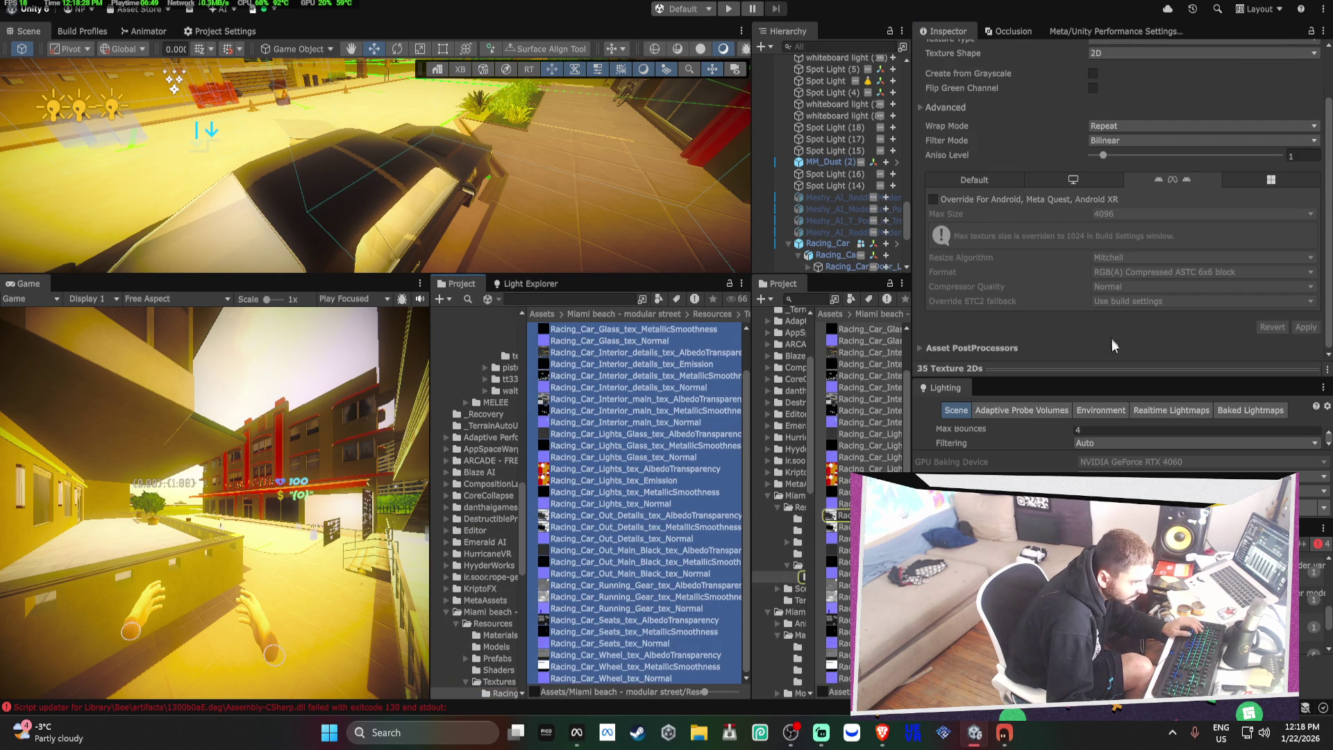
pyautogui.click(935, 201)
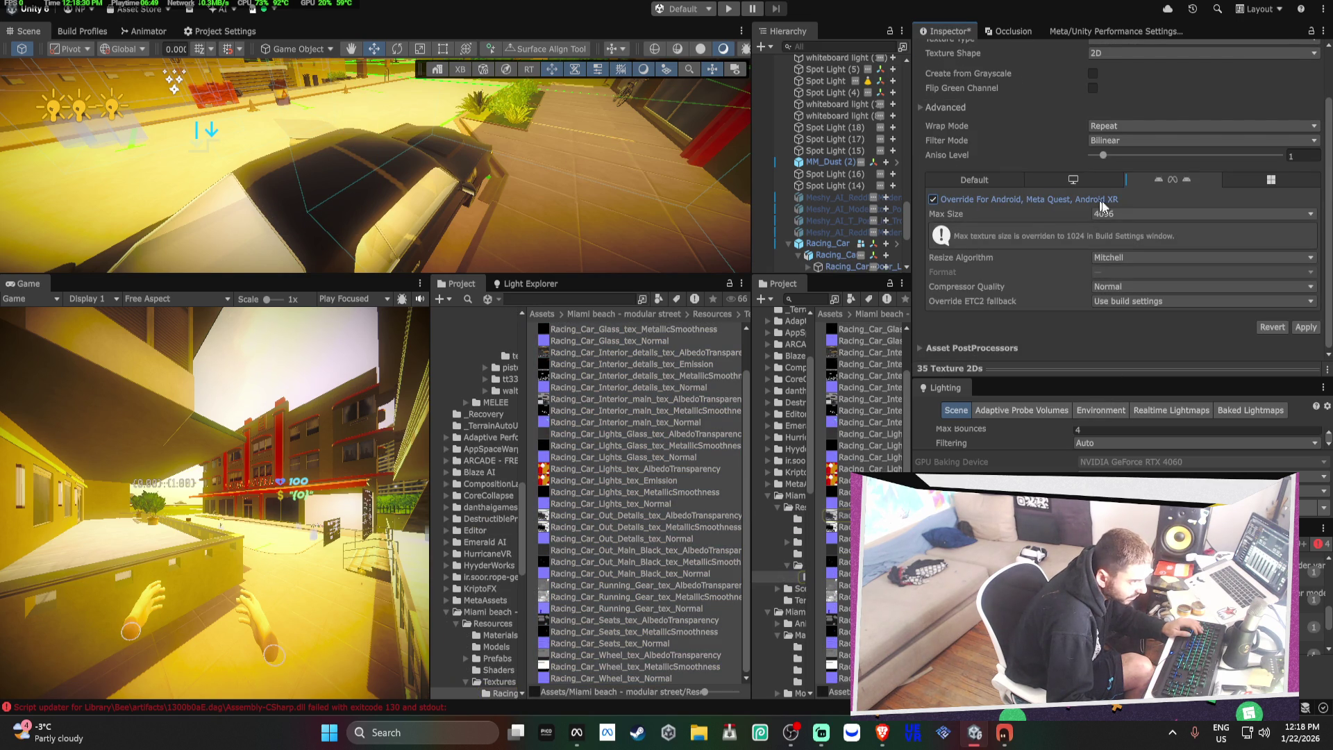
pyautogui.click(1117, 212)
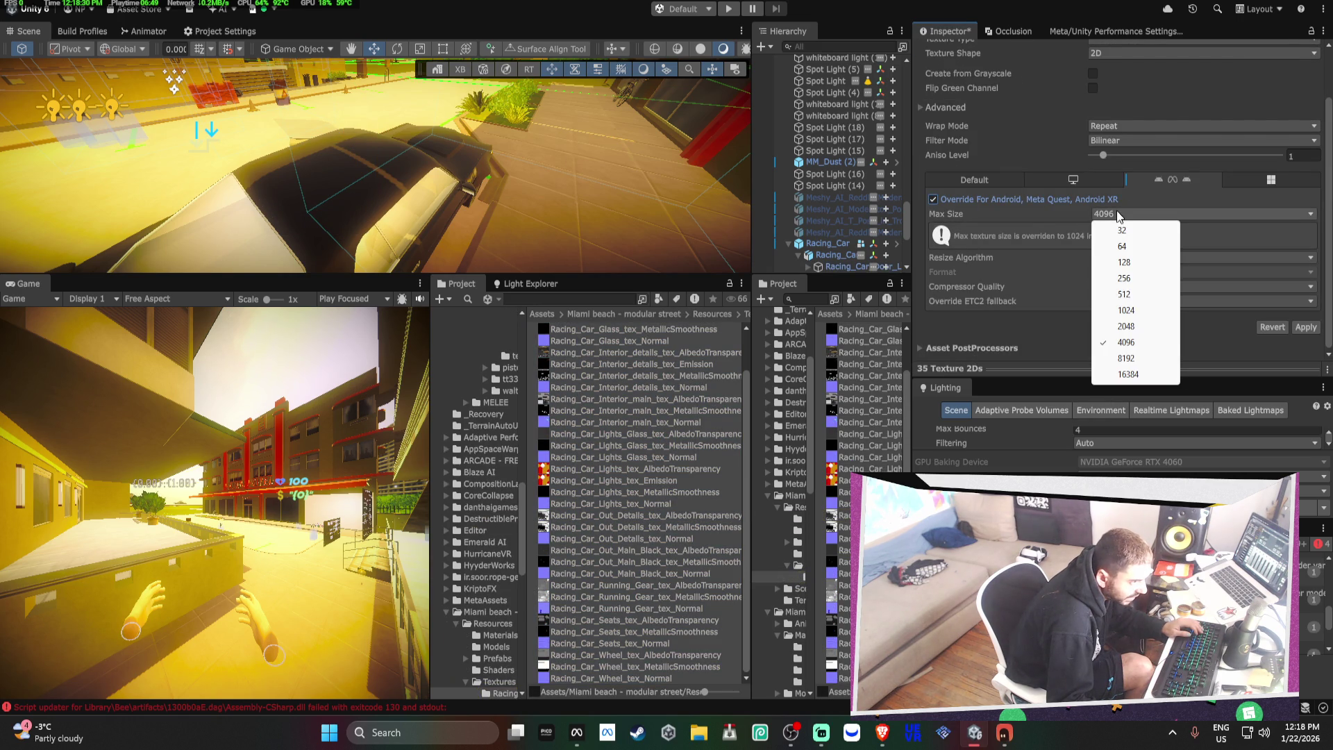
pyautogui.click(1126, 278)
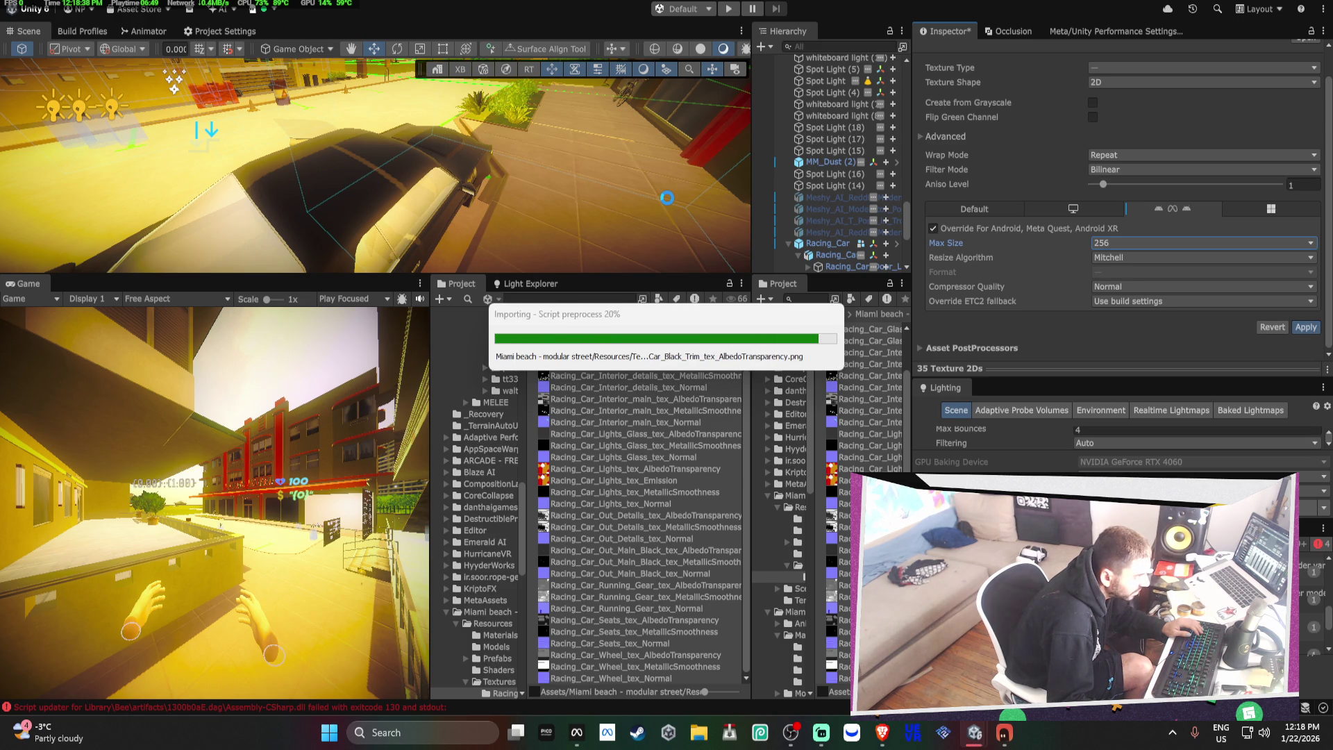
pyautogui.moveTo(668, 198)
pyautogui.mouseDown()
pyautogui.moveTo(520, 175)
pyautogui.moveTo(747, 155)
pyautogui.moveTo(760, 78)
pyautogui.moveTo(742, 141)
pyautogui.mouseUp()
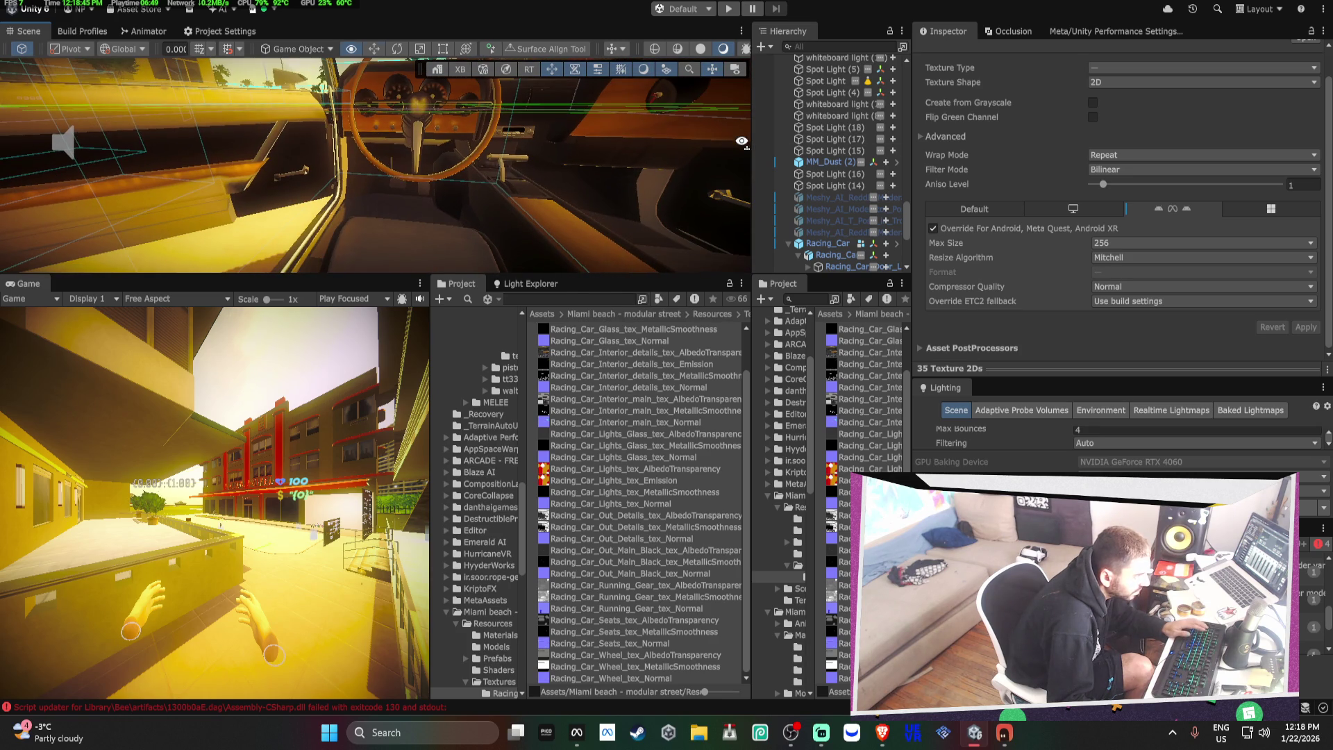
pyautogui.click(1187, 245)
pyautogui.click(1146, 324)
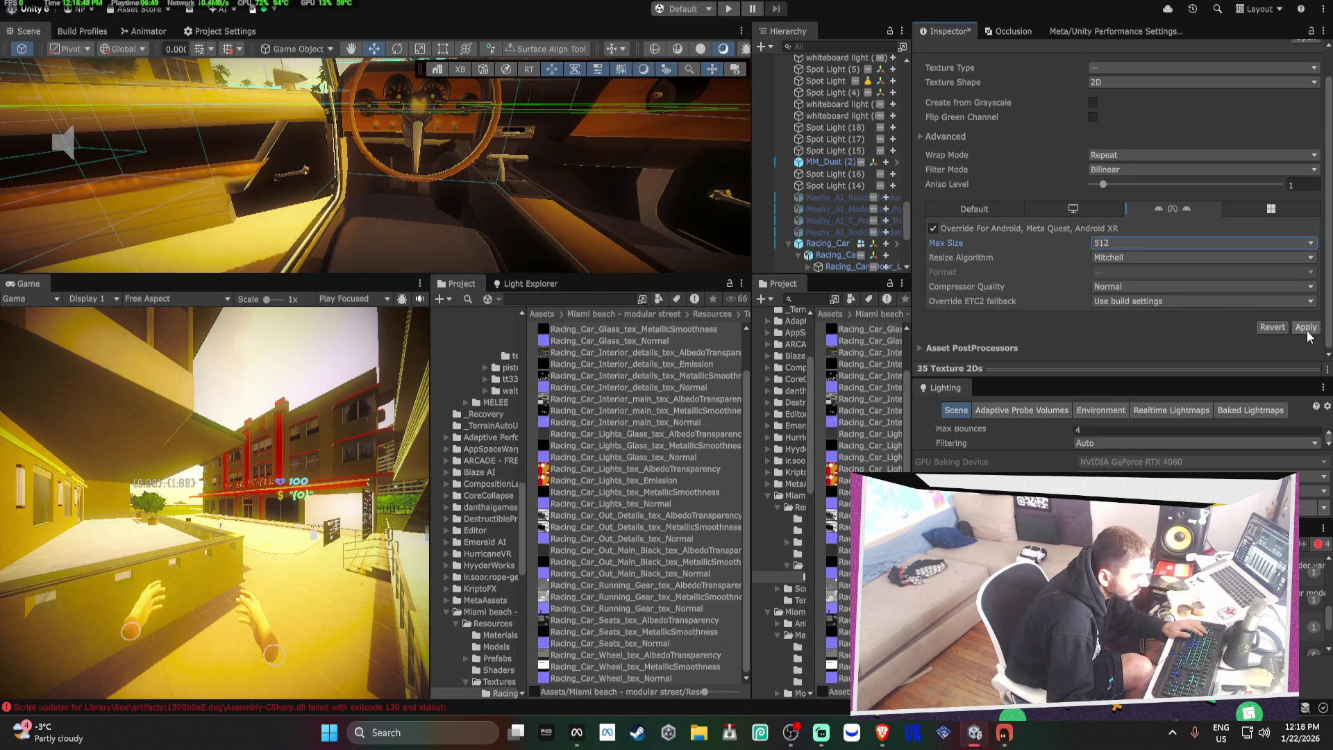
pyautogui.click(1306, 327)
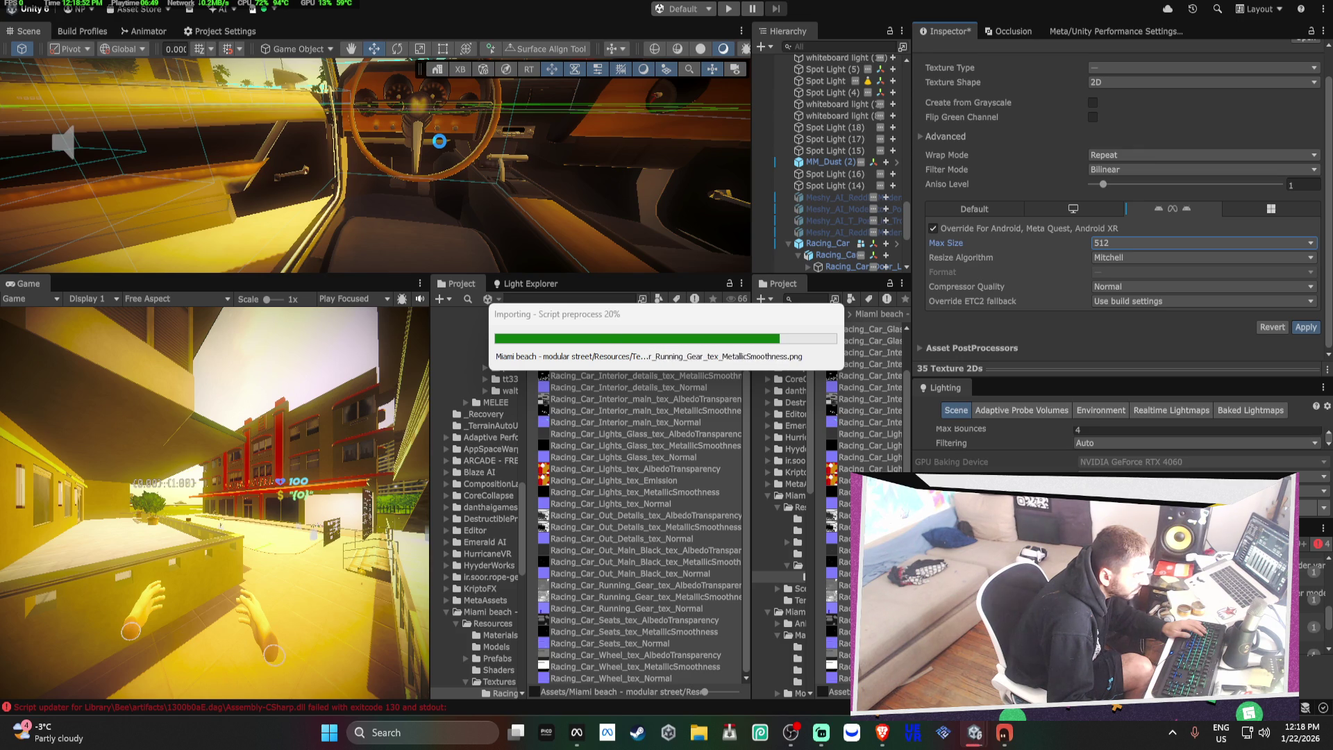
pyautogui.scroll(-5, 460, 100)
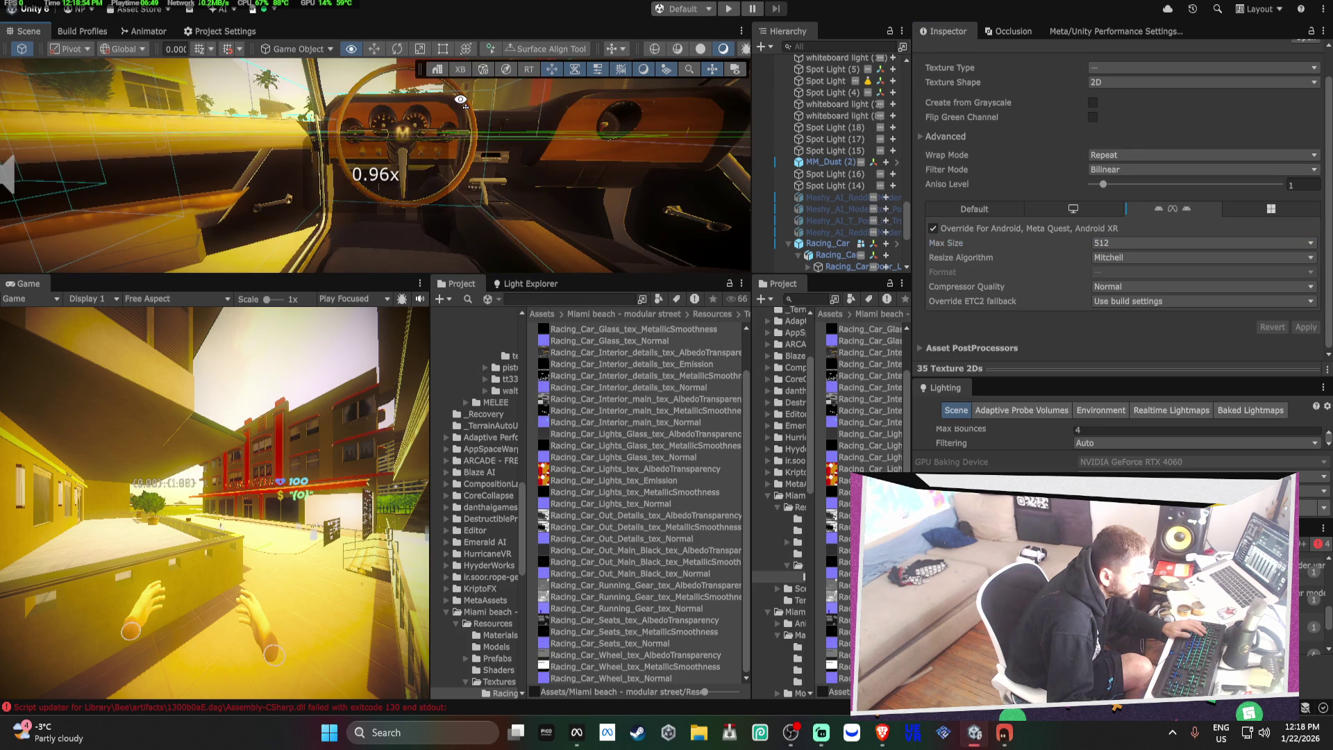
# Select Racing_Car, scroll its LOD Group renderers, and select the Racing_Car_Hub_R_2 hub part.
pyautogui.scroll(-3, 460, 100)
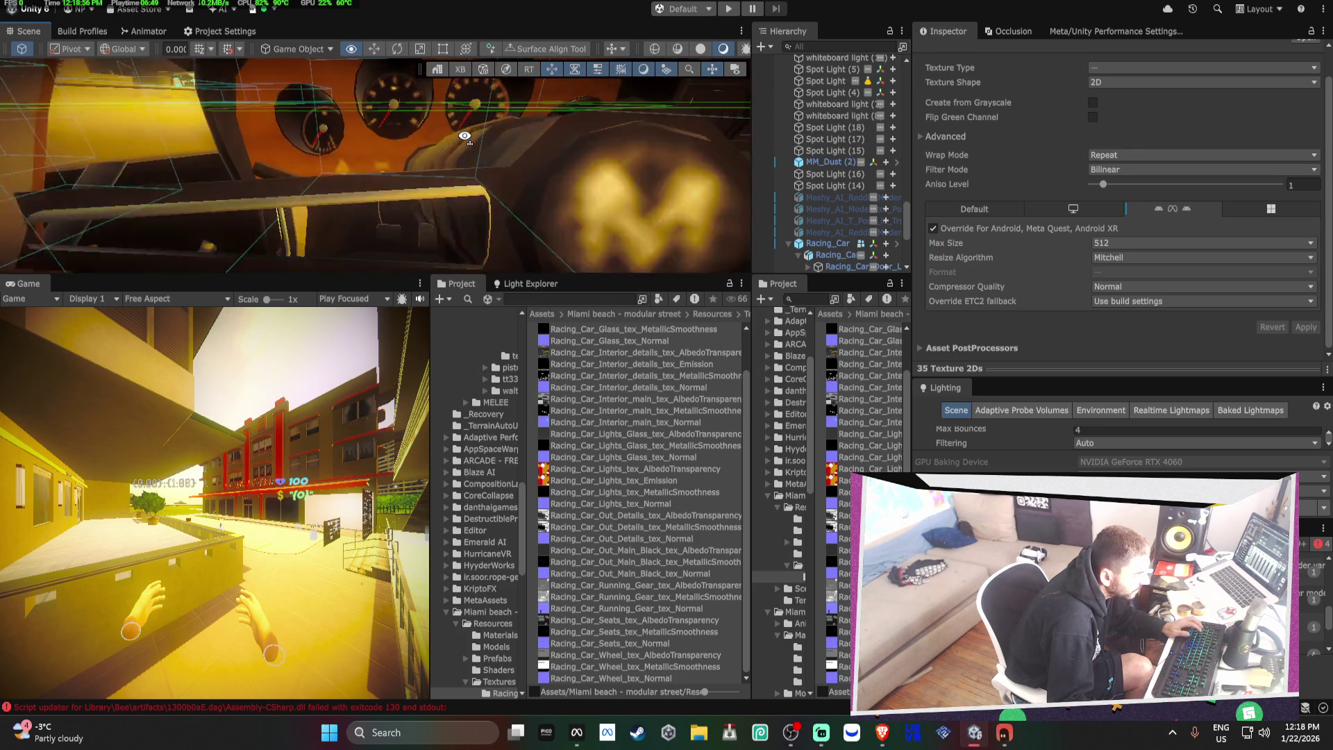
pyautogui.scroll(-6, 465, 103)
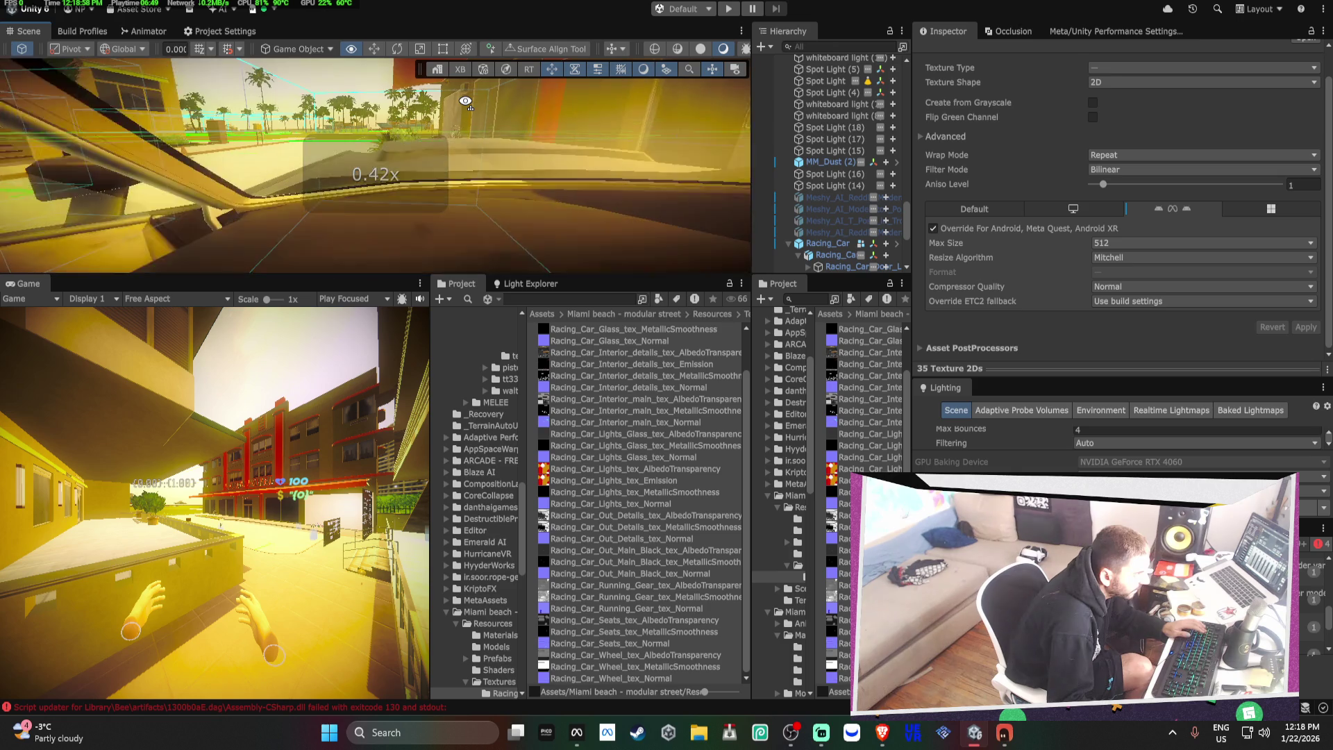
pyautogui.scroll(-2, 465, 102)
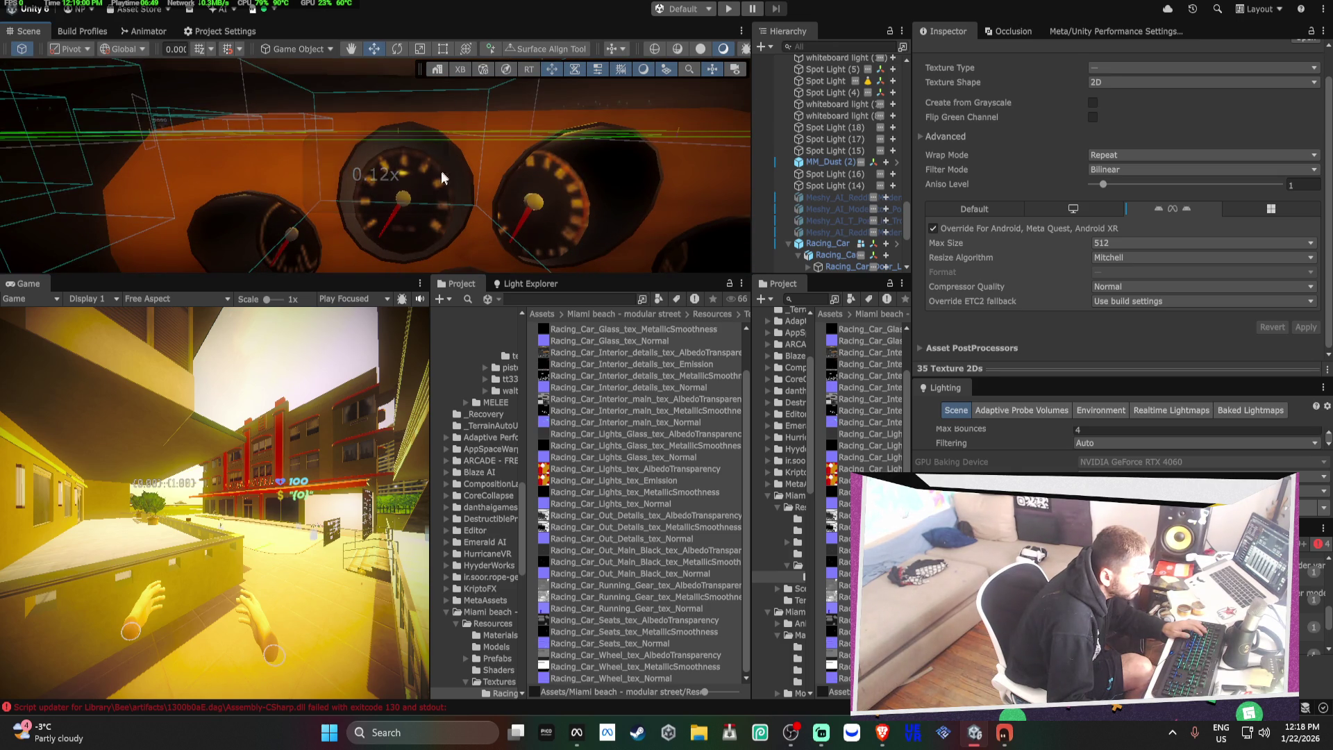
pyautogui.click(410, 206)
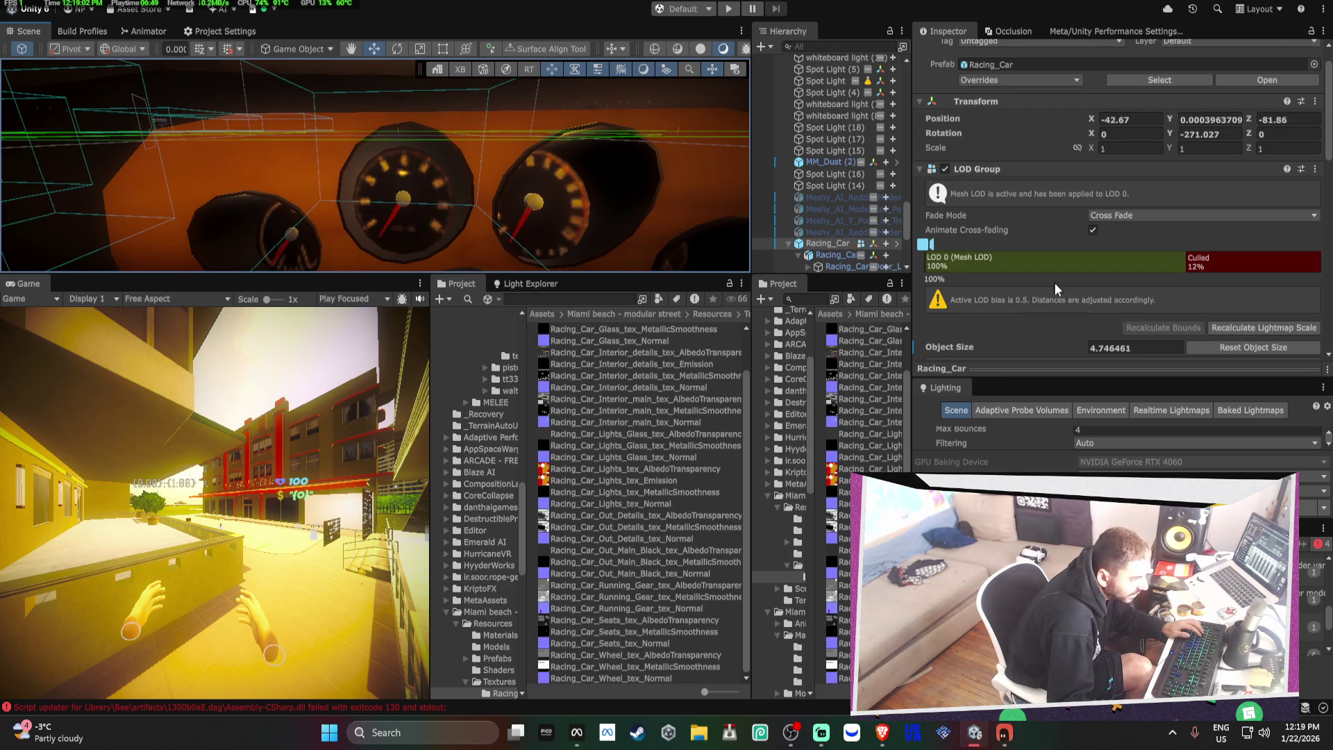
pyautogui.scroll(-5, 1056, 282)
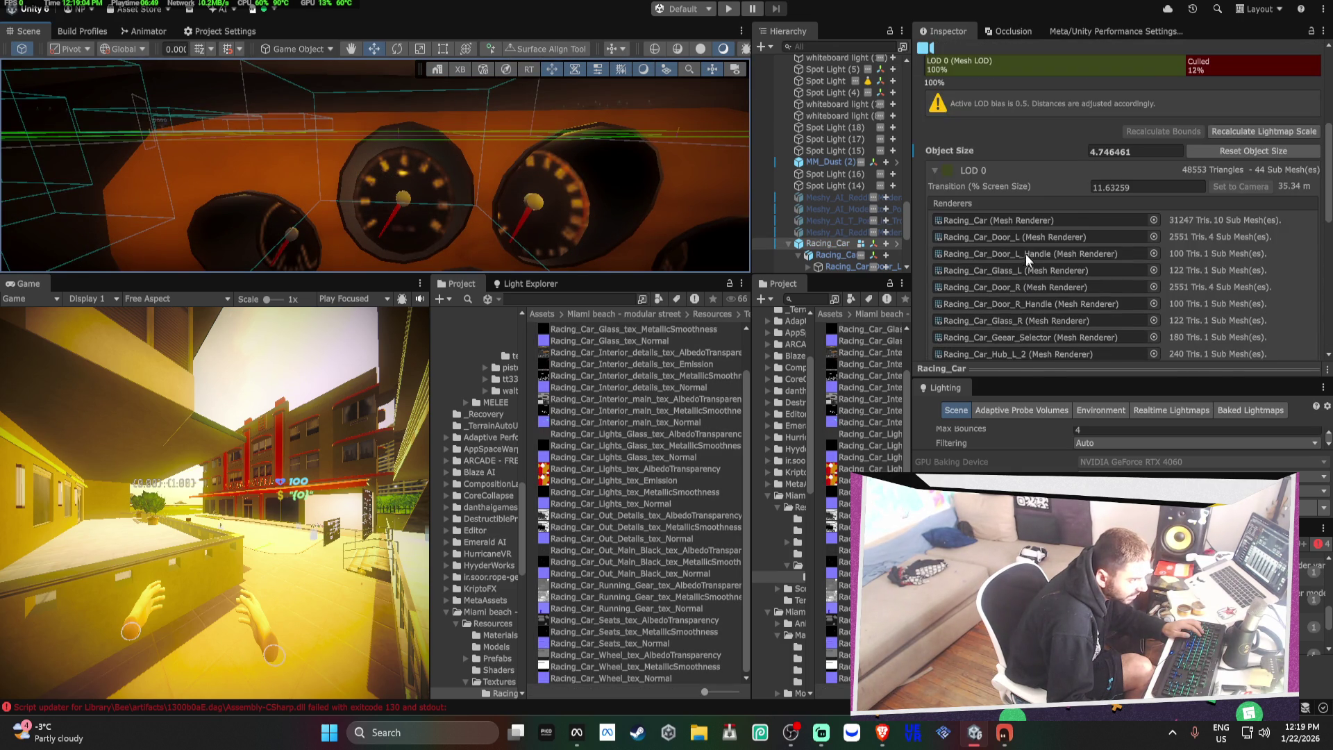
pyautogui.scroll(-1, 1026, 254)
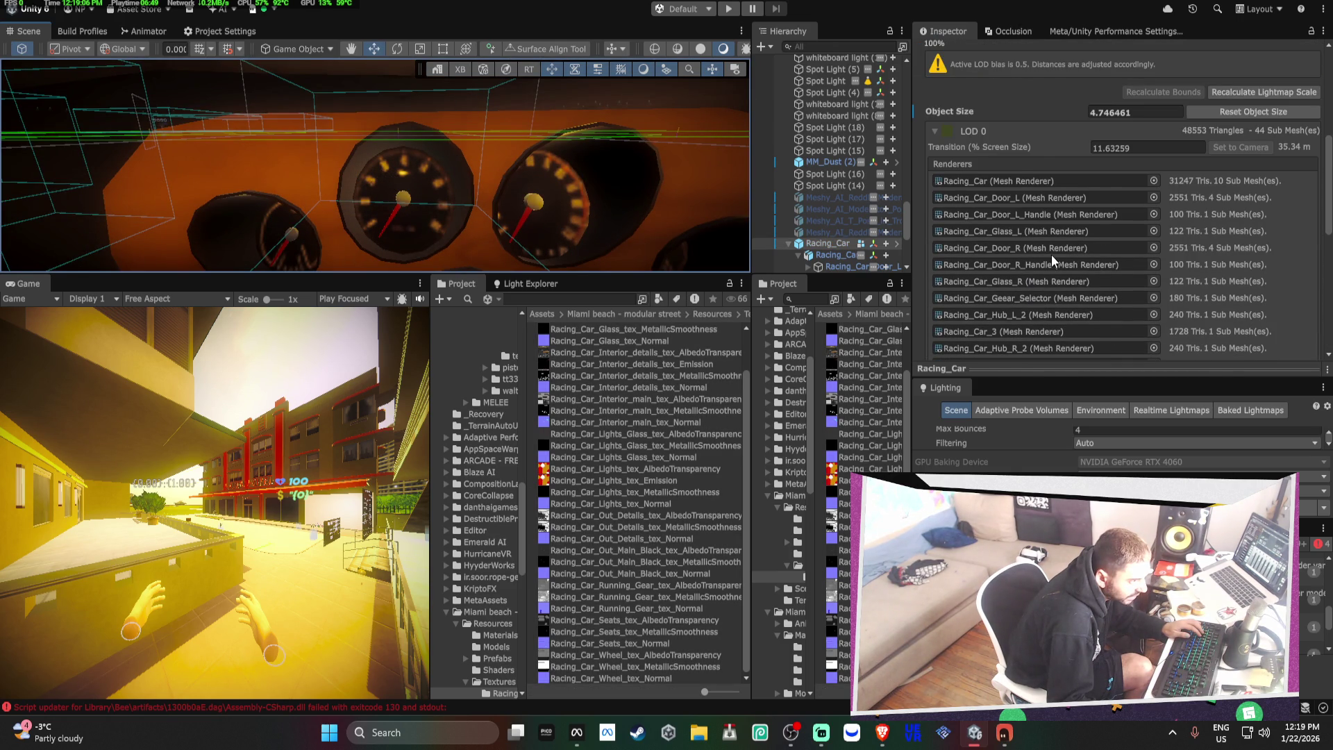
pyautogui.scroll(-2, 1051, 254)
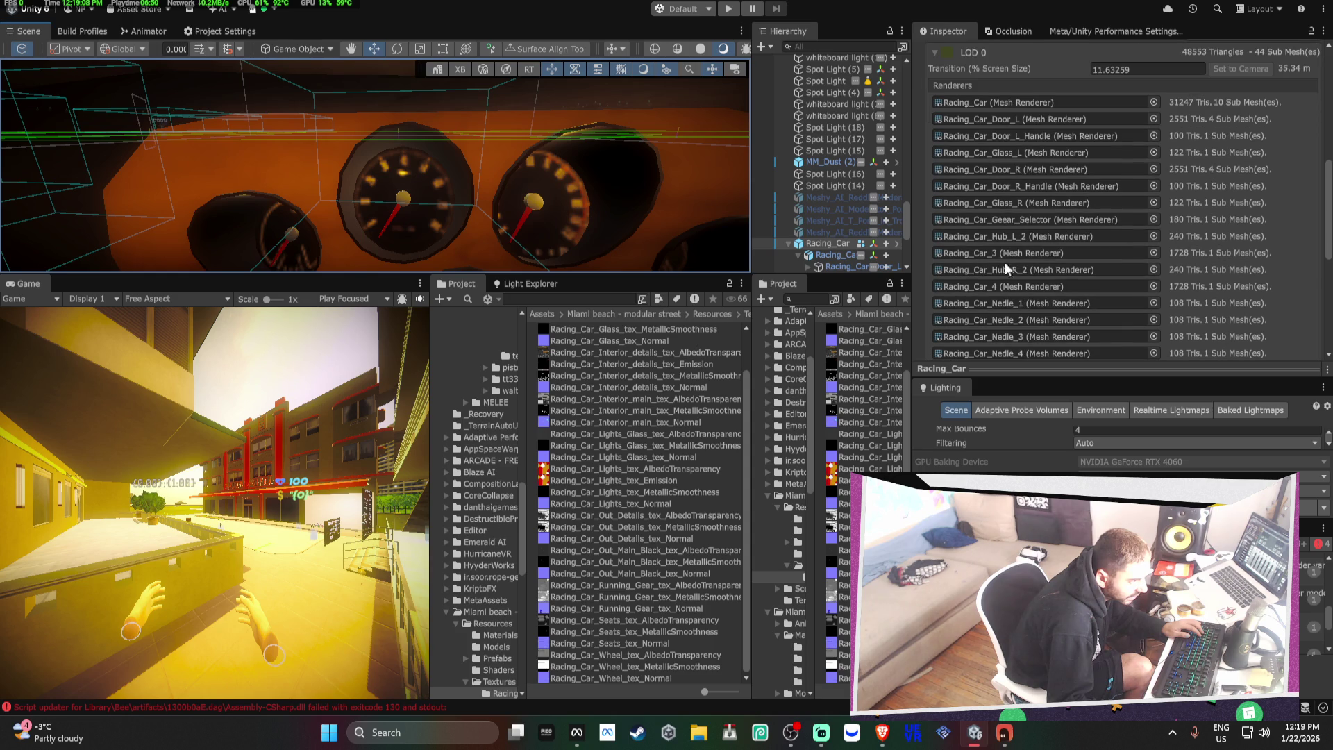
pyautogui.click(1006, 263)
pyautogui.click(854, 268)
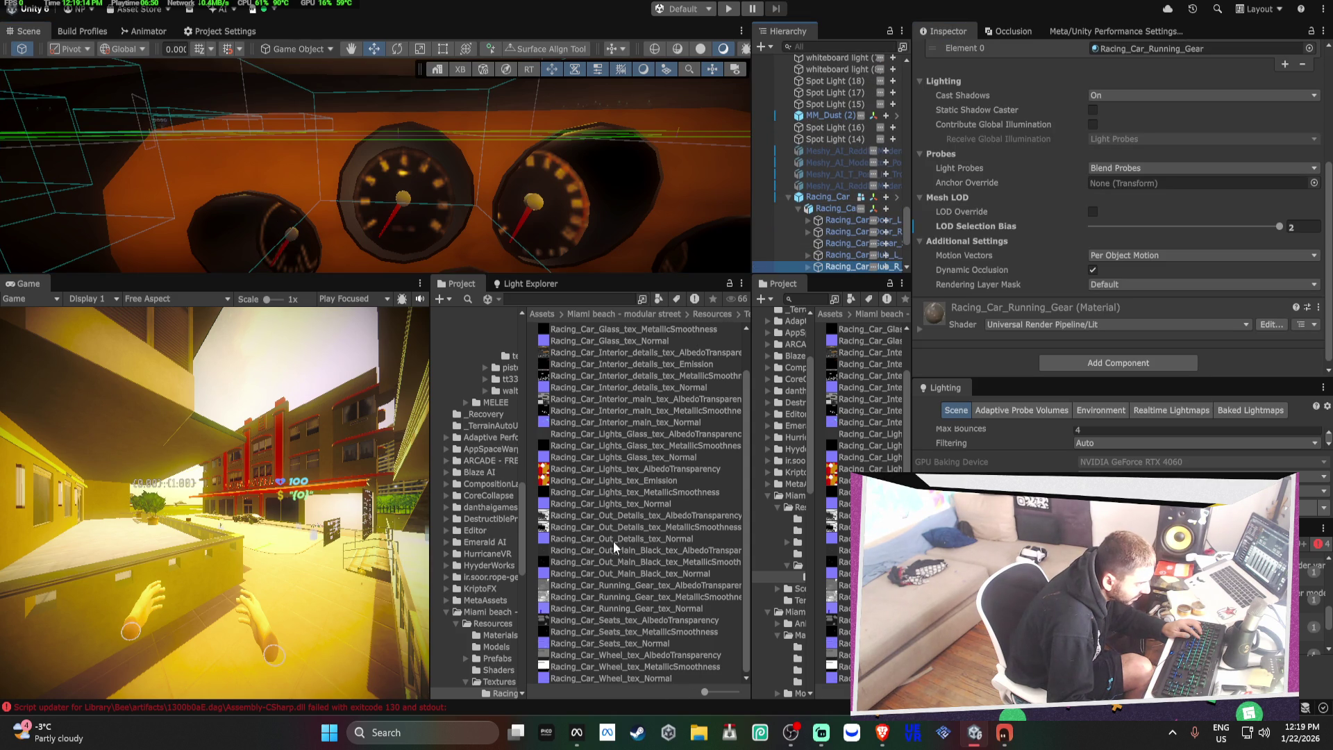
pyautogui.scroll(2, 610, 498)
pyautogui.scroll(-2, 610, 495)
# Raise the Out_Details and Seats albedo and metallic textures to a 1024 Android max size.
pyautogui.click(614, 510)
pyautogui.keyDown('shift'); pyautogui.click(607, 528); pyautogui.keyUp('shift')
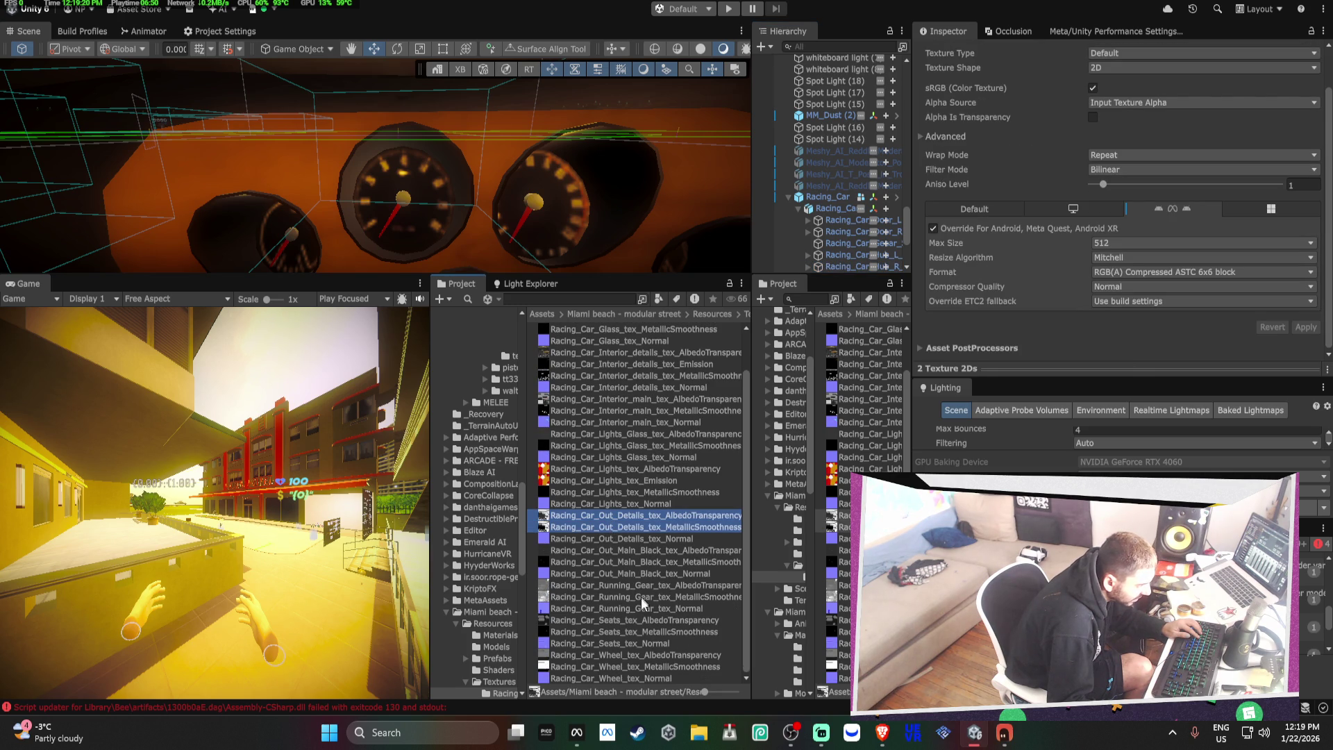
pyautogui.keyDown('ctrl'); pyautogui.click(635, 624); pyautogui.keyUp('ctrl')
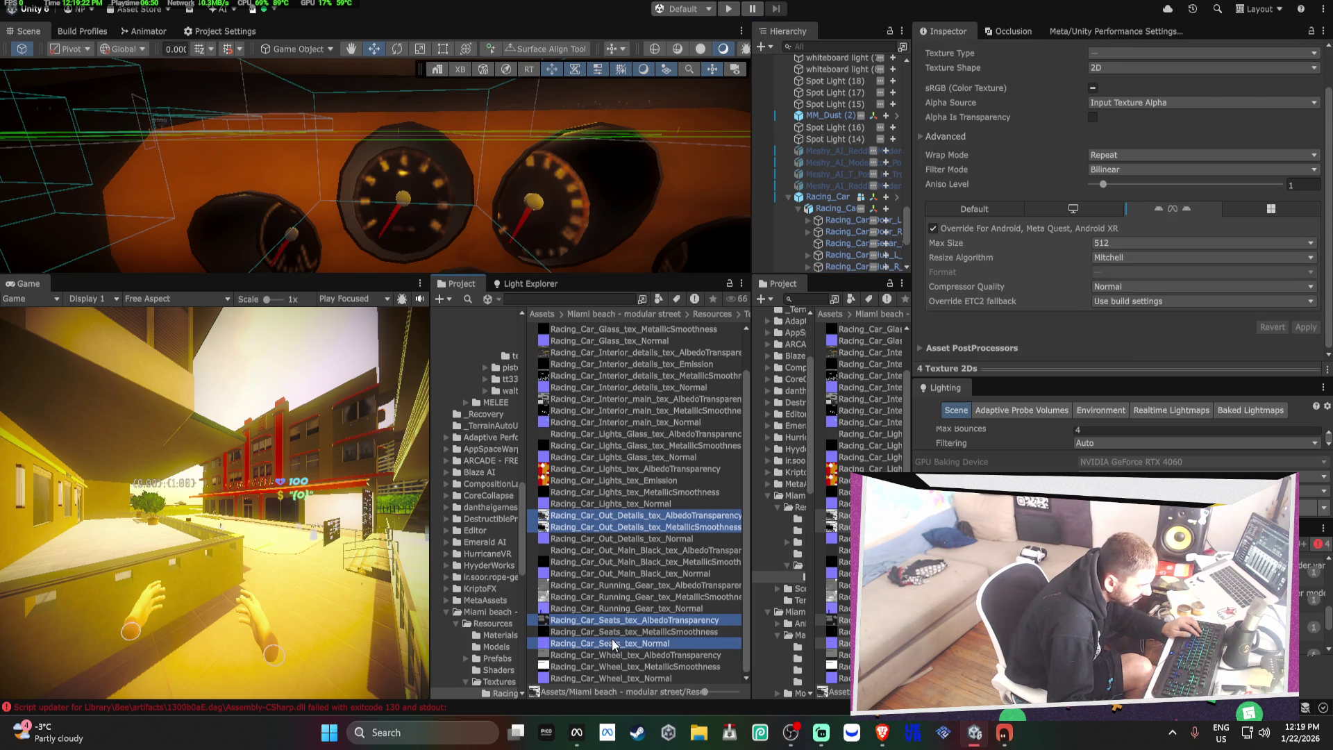
pyautogui.keyDown('ctrl'); pyautogui.click(614, 635); pyautogui.keyUp('ctrl')
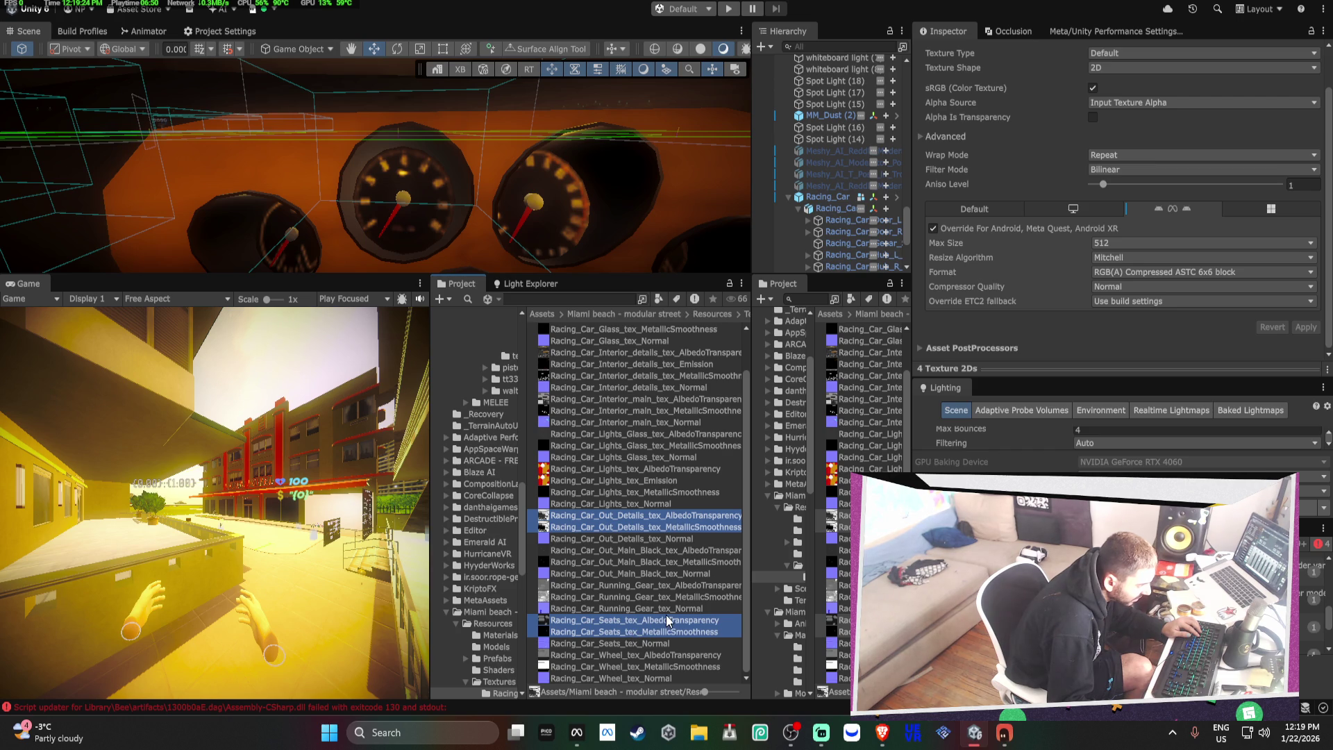
pyautogui.click(1139, 243)
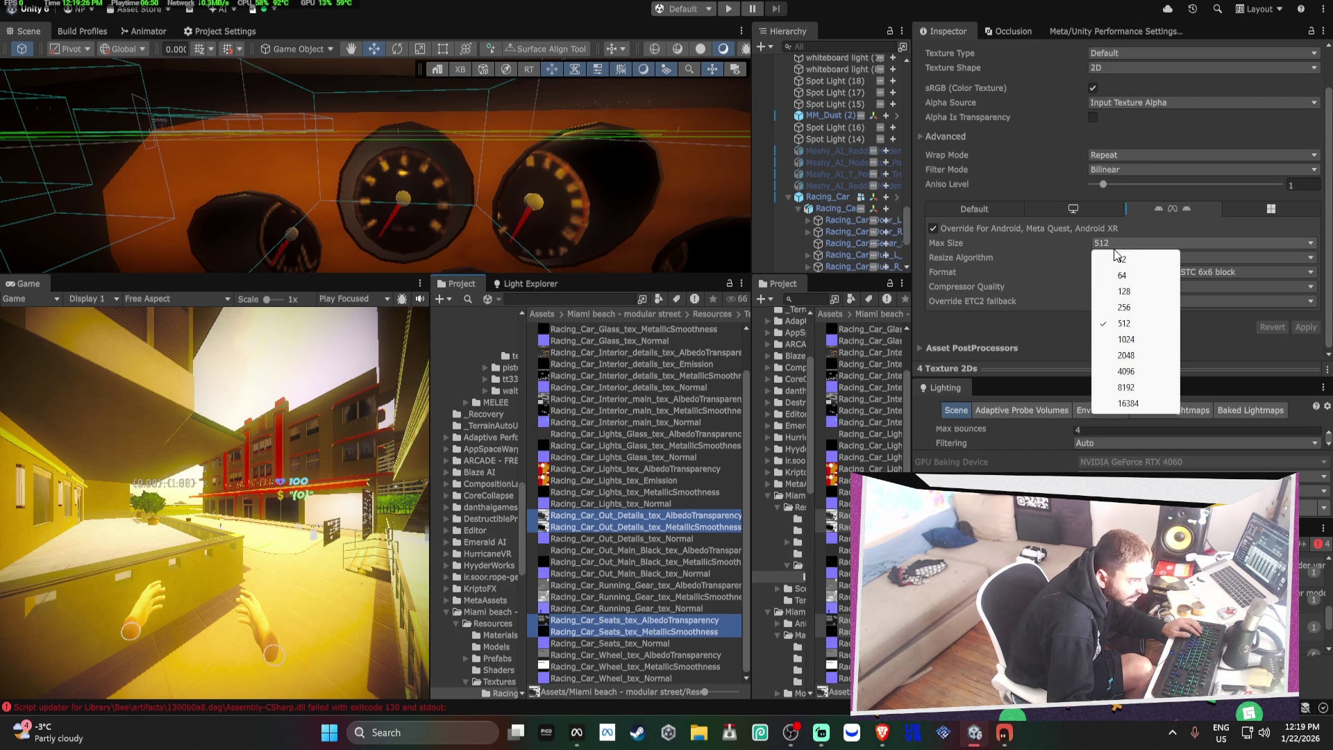
pyautogui.click(1146, 351)
pyautogui.click(1300, 330)
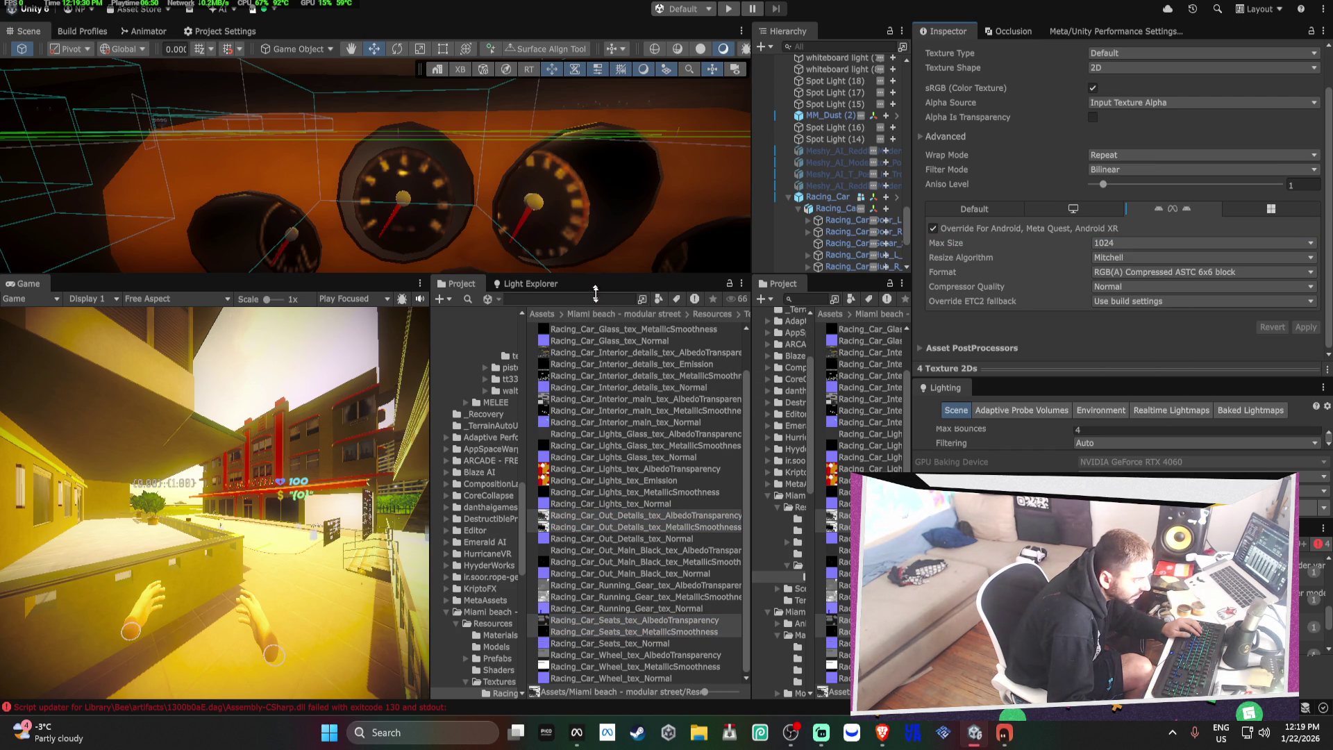
# Raise three interior details textures, excluding the normal map, to a 1024 max size.
pyautogui.click(625, 385)
pyautogui.keyDown('shift'); pyautogui.click(638, 353); pyautogui.keyUp('shift')
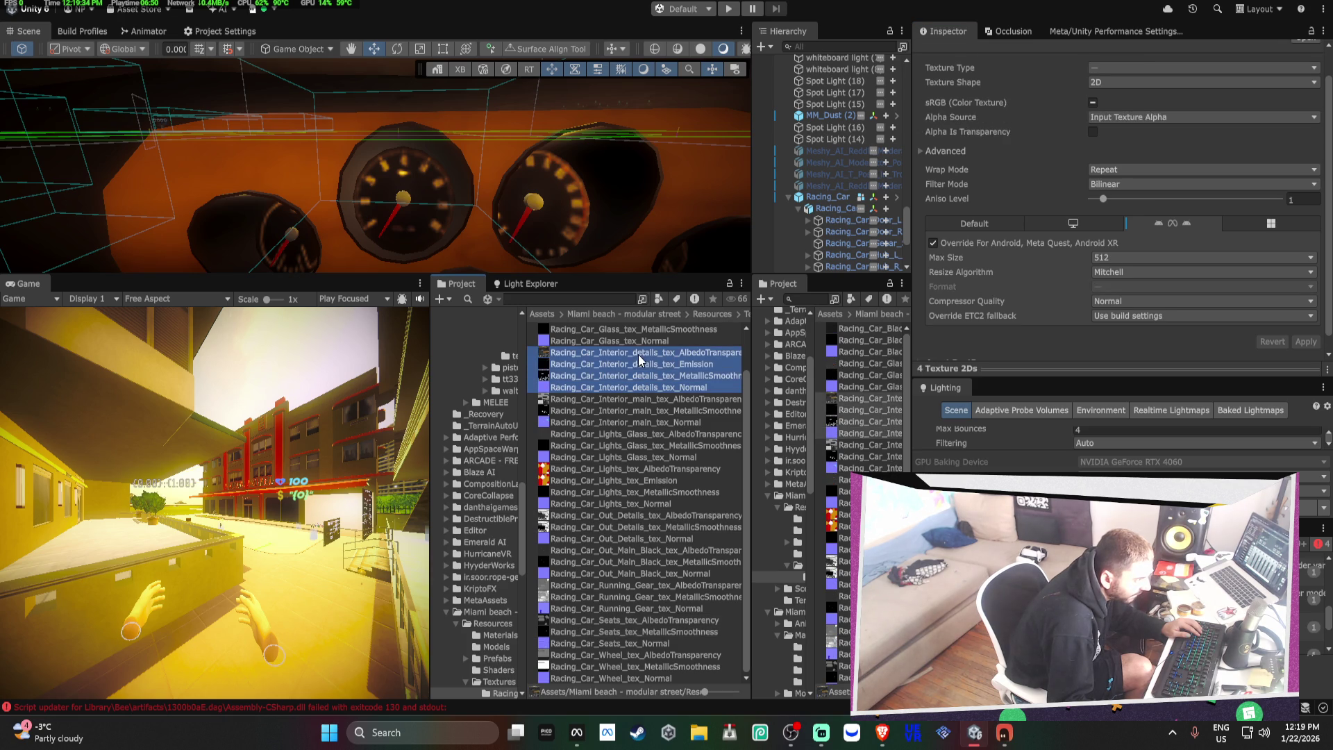
pyautogui.keyDown('ctrl'); pyautogui.click(630, 384); pyautogui.keyUp('ctrl')
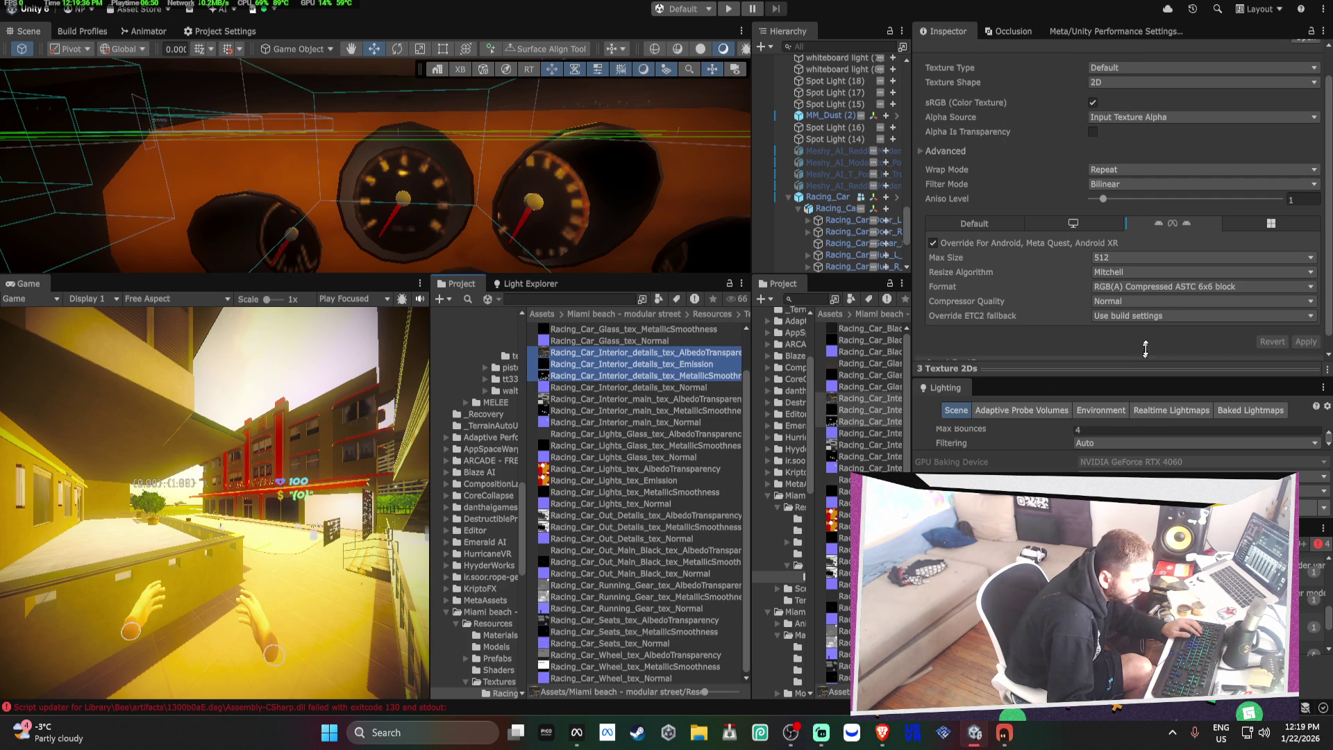
pyautogui.click(1110, 258)
pyautogui.click(1126, 353)
pyautogui.click(1305, 341)
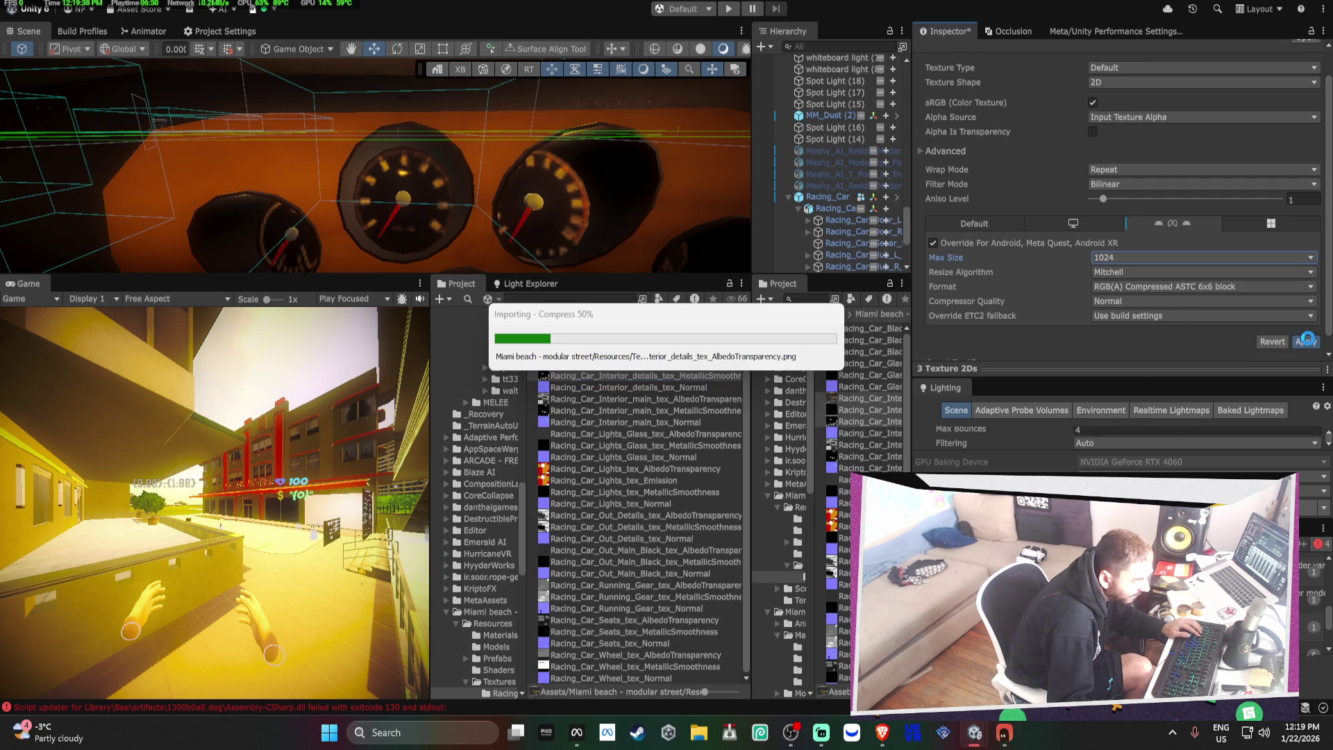
# Select the motorcycle, trace the Racing_Car_Glass material to its metallic map, and select the folder's textures.
pyautogui.moveTo(577, 222)
pyautogui.mouseDown()
pyautogui.moveTo(425, 167)
pyautogui.moveTo(516, 175)
pyautogui.moveTo(452, 218)
pyautogui.mouseUp()
pyautogui.click(449, 219)
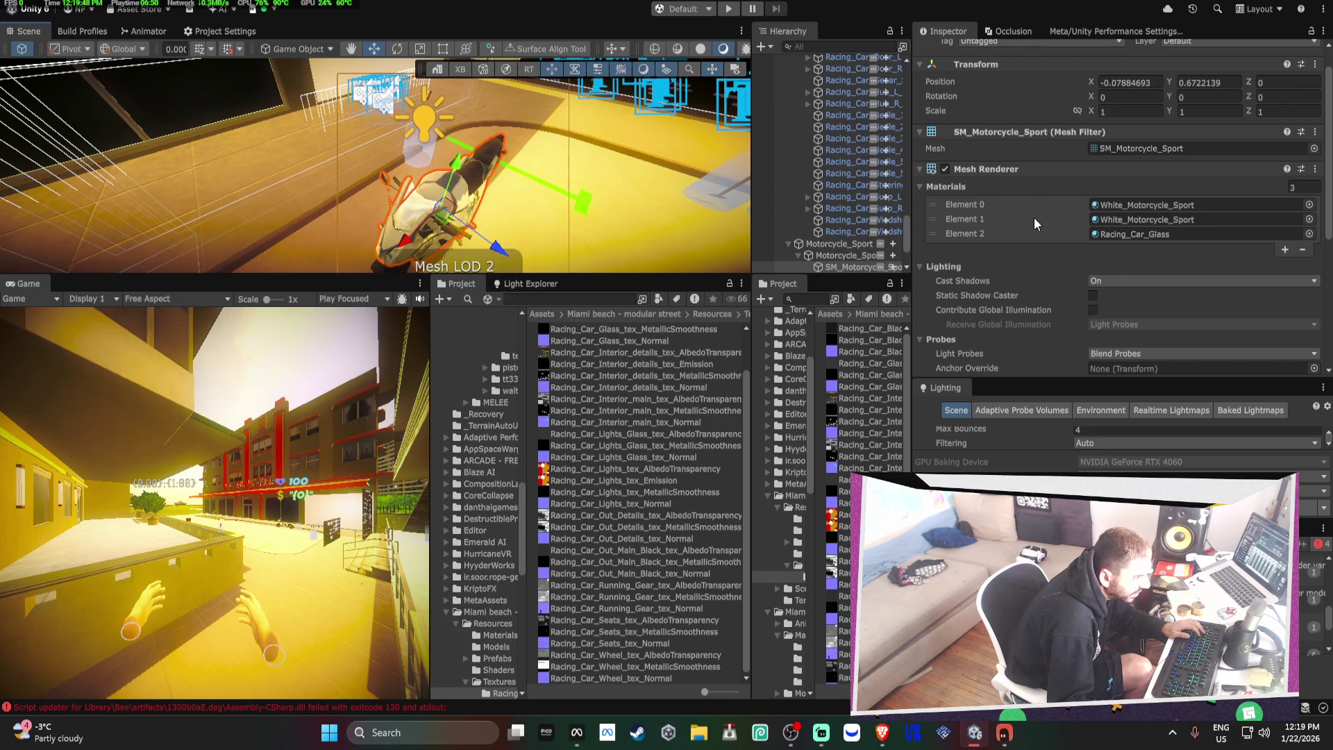
pyautogui.click(1143, 204)
pyautogui.scroll(-5, 1068, 278)
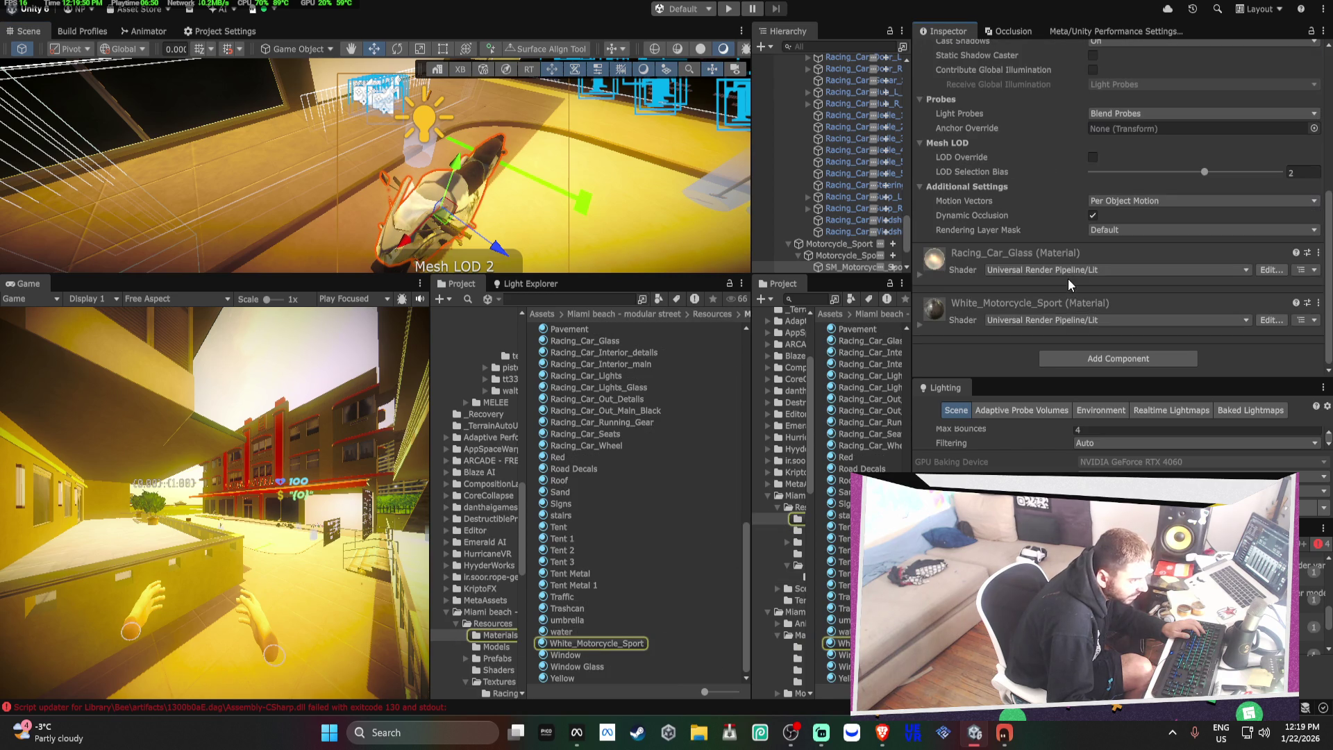
pyautogui.click(920, 274)
pyautogui.scroll(-4, 945, 284)
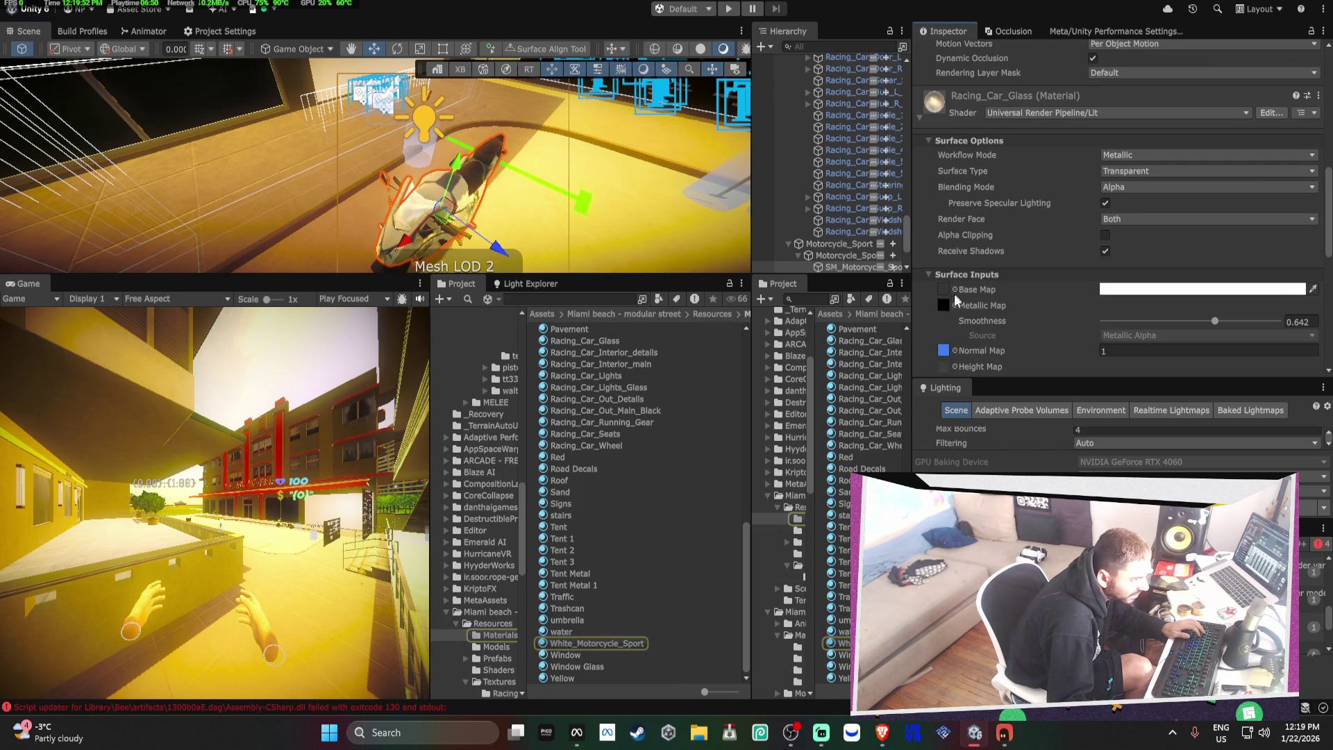
pyautogui.click(944, 309)
pyautogui.click(851, 356)
pyautogui.hotkey('ctrl', 'a')
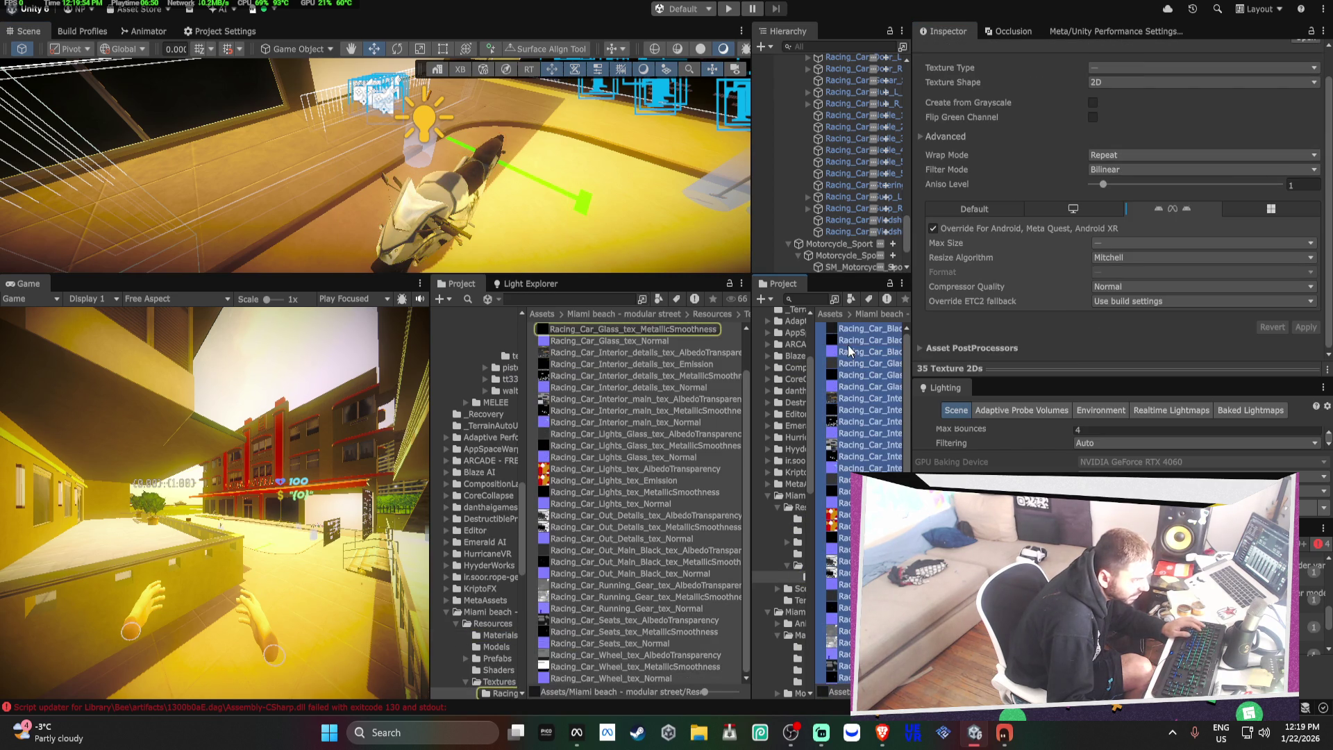
# Trace the motorcycle's White_Motorcycle_Sport material to its four textures in the Project window.
pyautogui.scroll(2, 1084, 129)
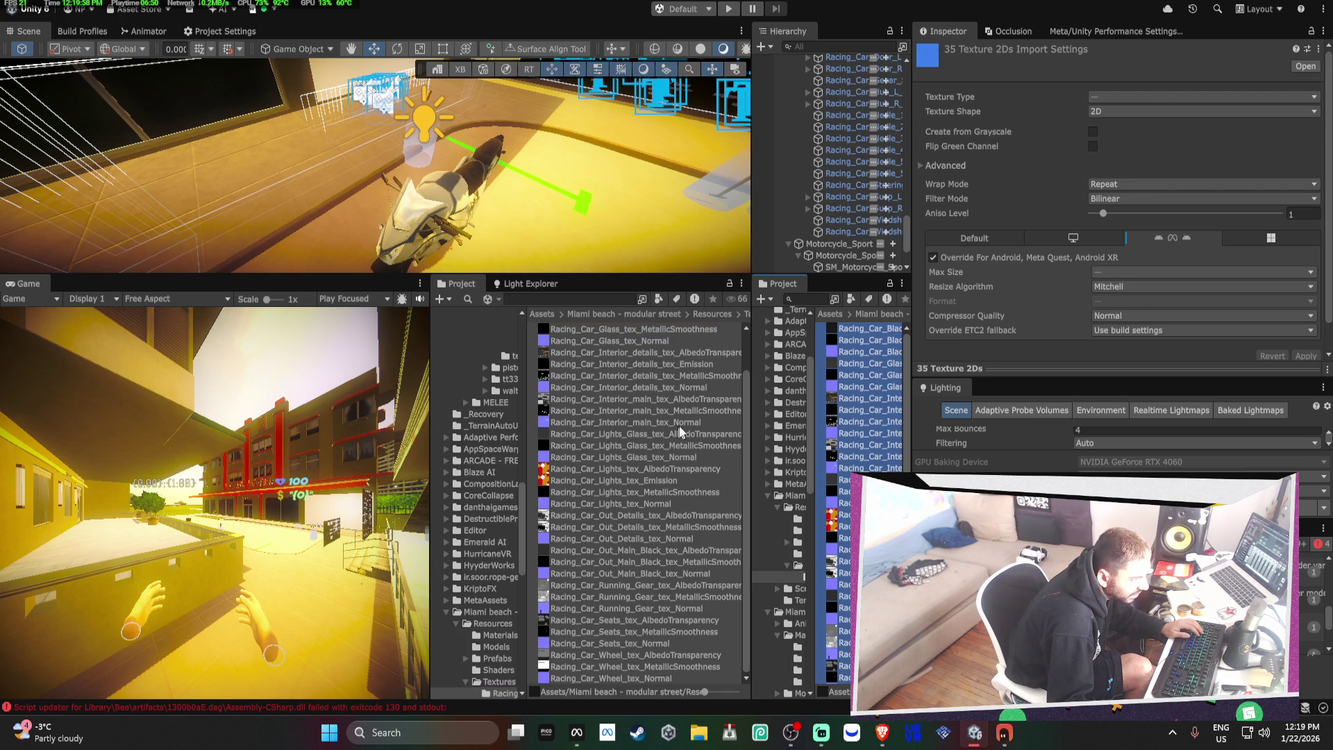
pyautogui.click(439, 212)
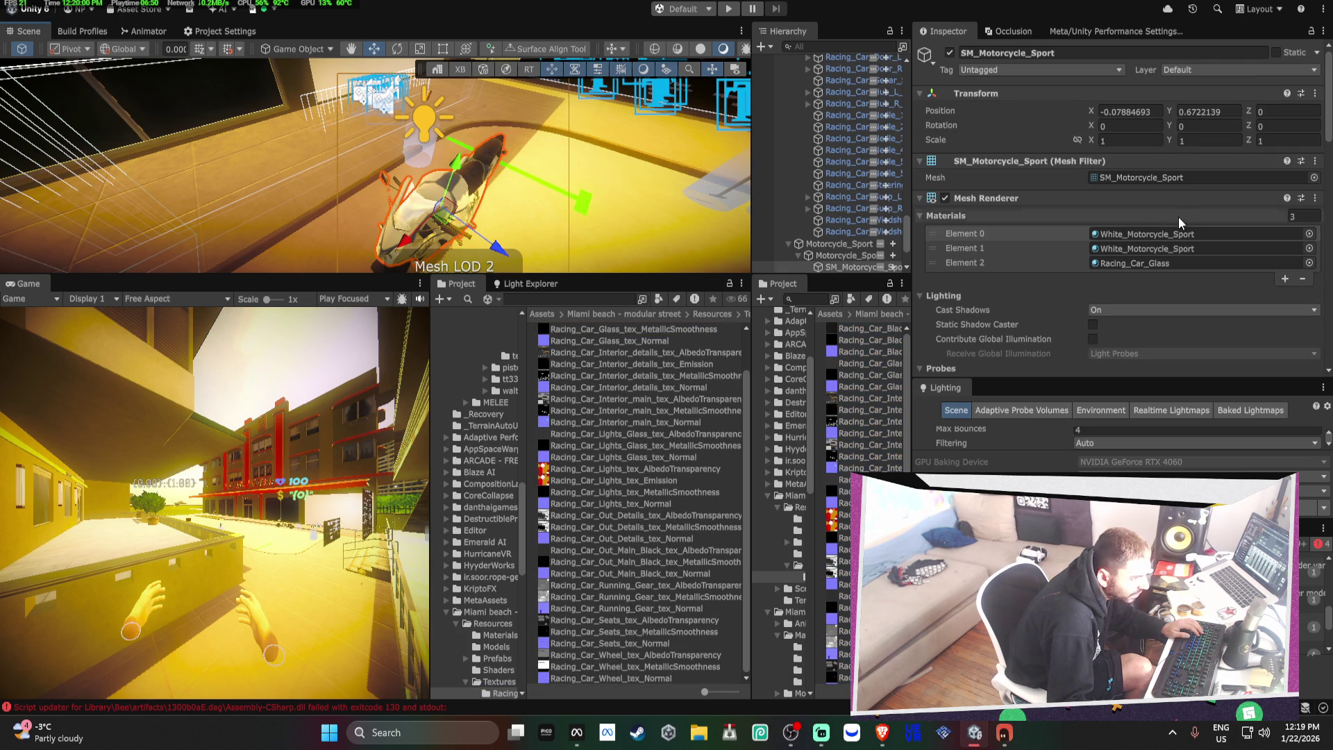
pyautogui.click(1149, 250)
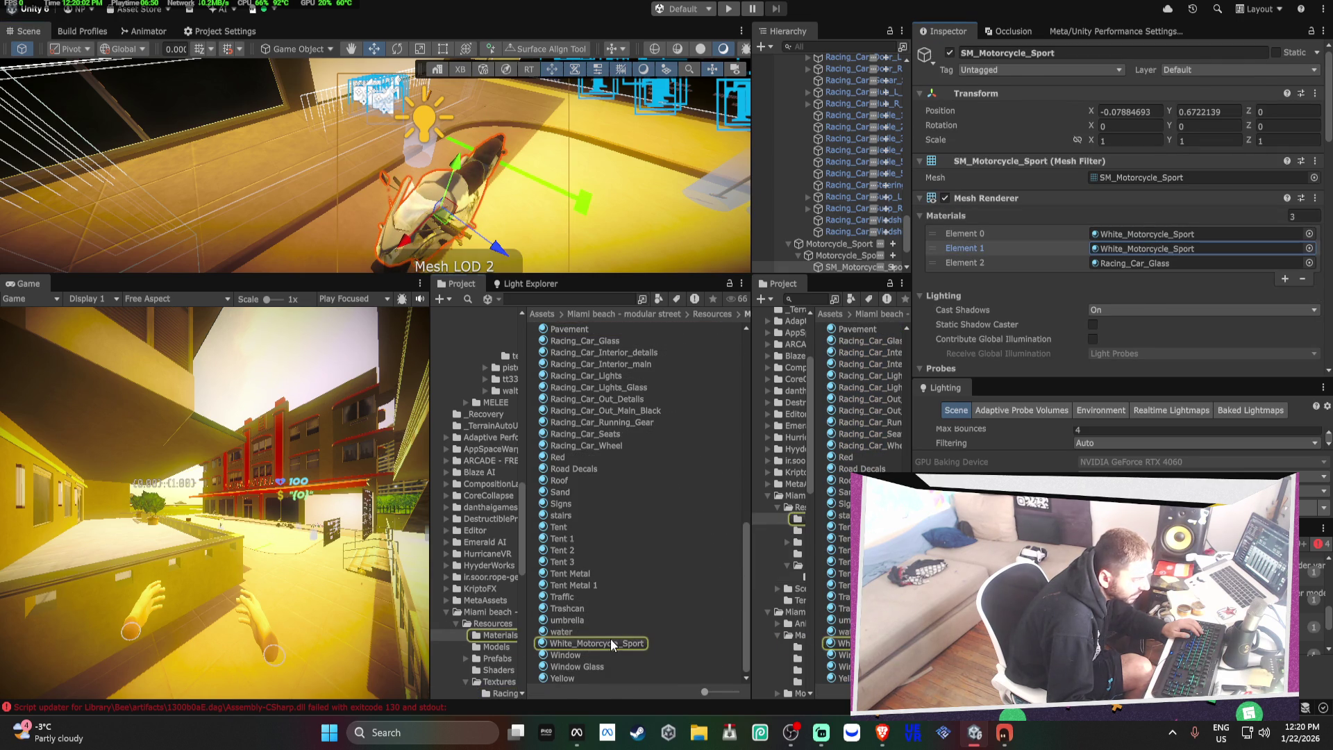
pyautogui.click(610, 643)
pyautogui.click(943, 208)
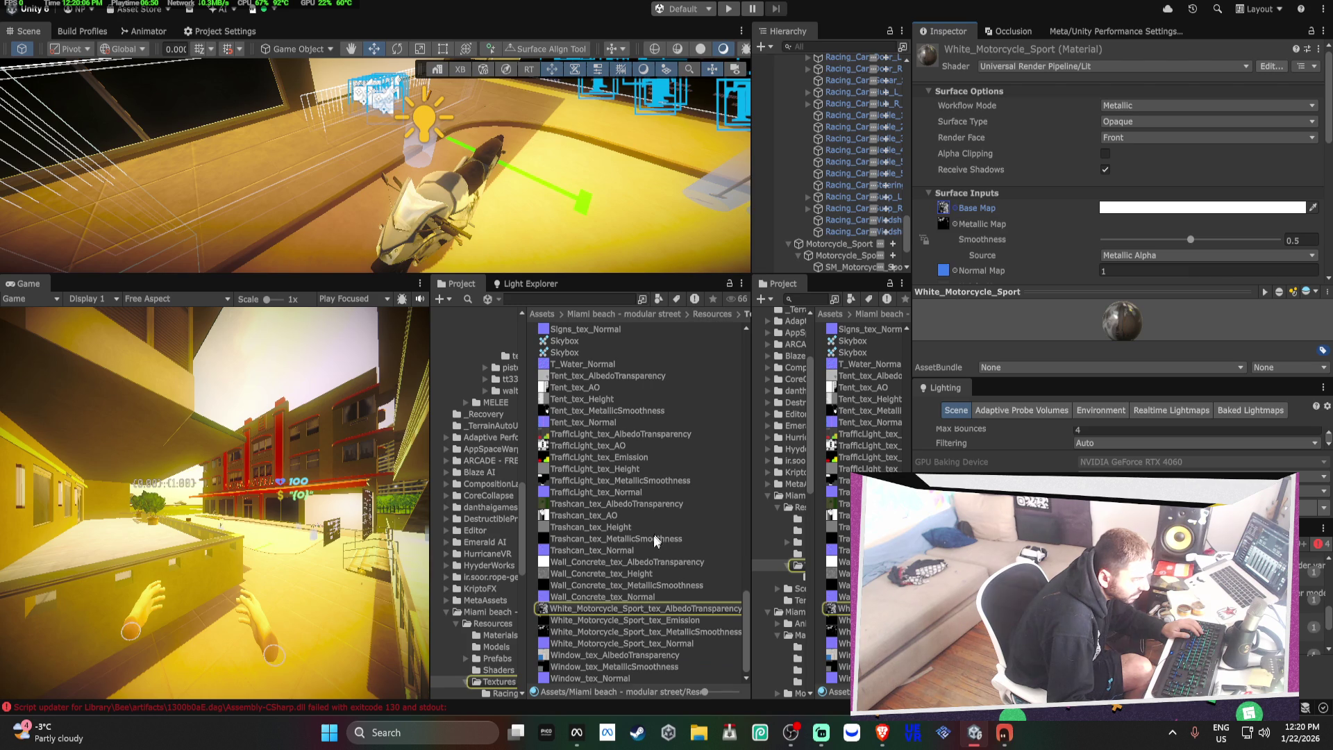
pyautogui.click(592, 609)
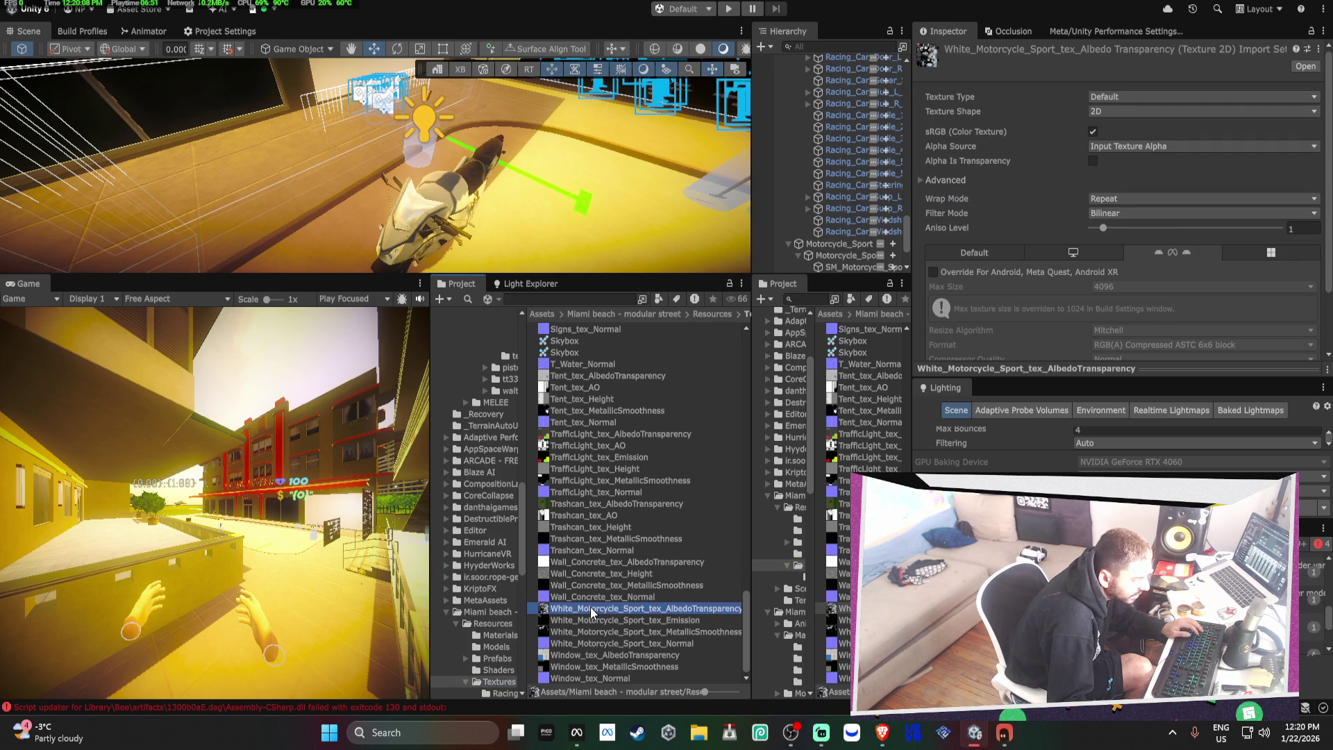
pyautogui.keyDown('shift'); pyautogui.click(601, 642); pyautogui.keyUp('shift')
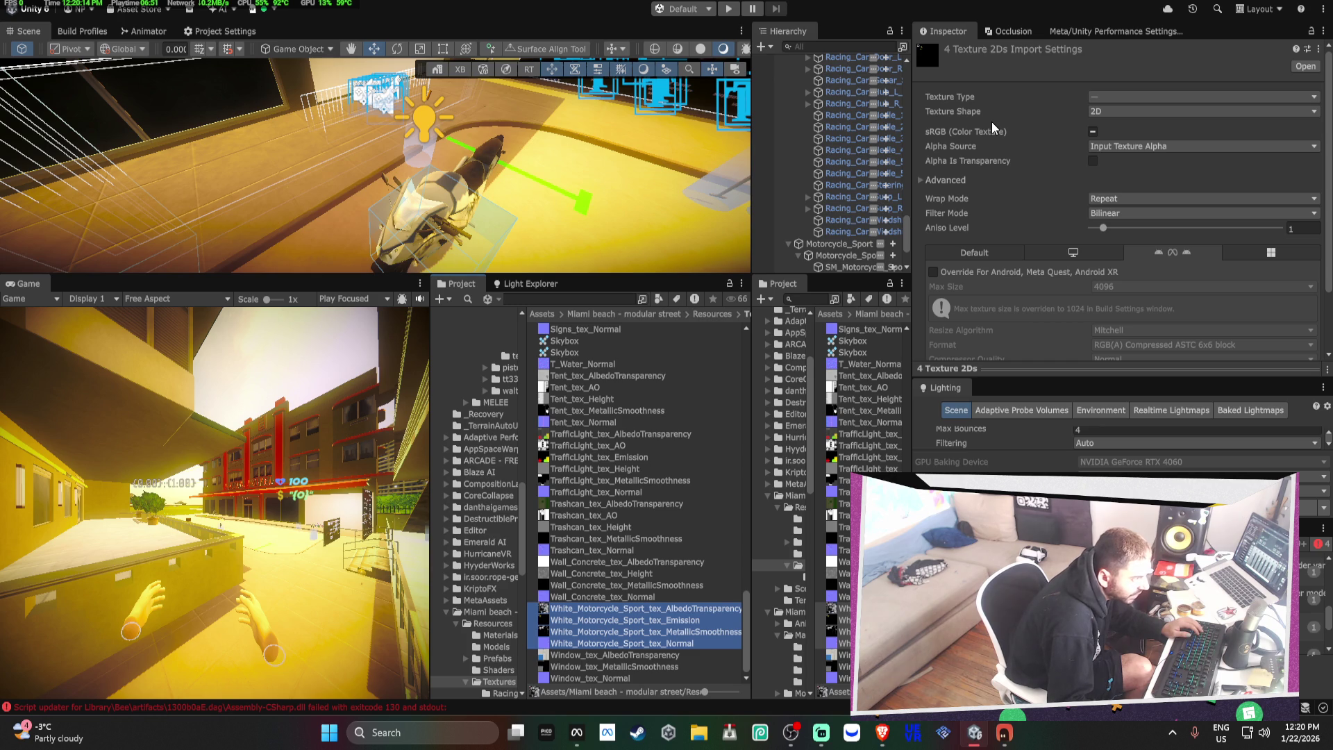
# Select all 144 Textures-folder textures, enable the Android/Quest override and choose max size 256.
pyautogui.hotkey('ctrl', 'a')
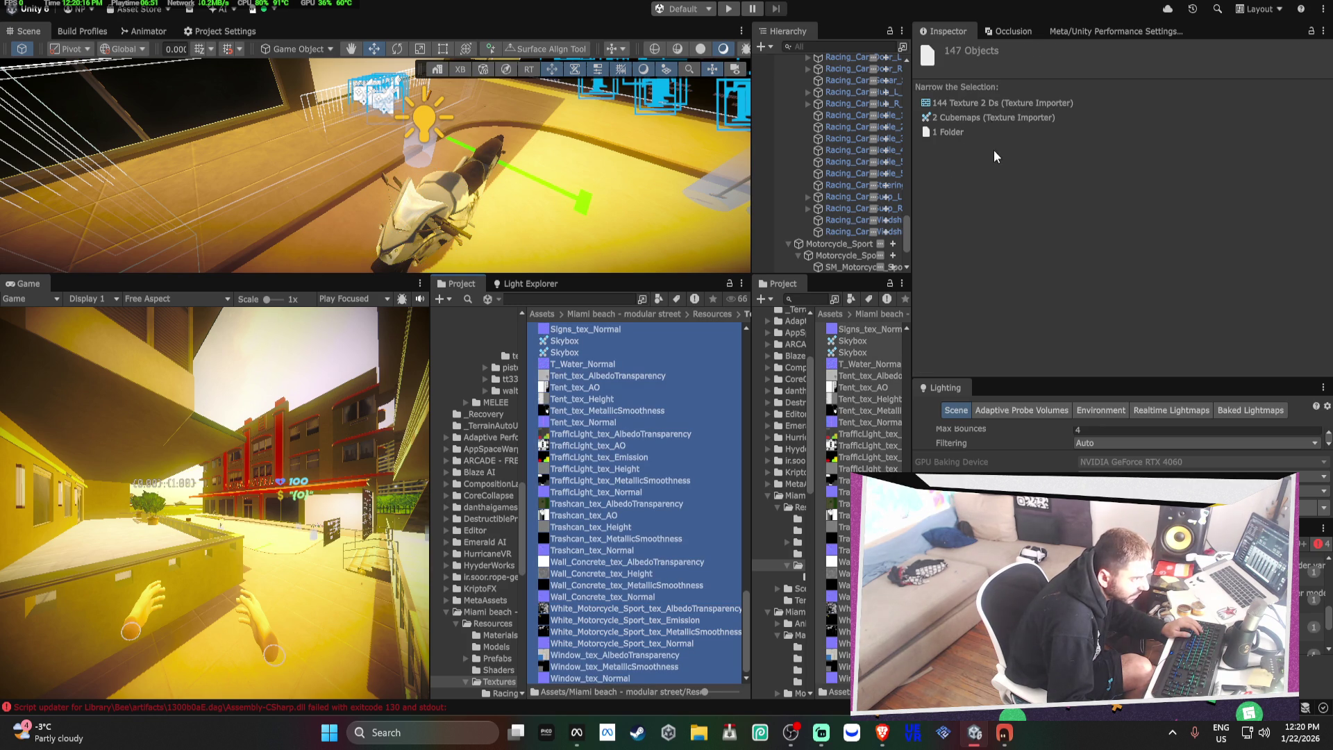
pyautogui.click(989, 104)
pyautogui.scroll(-3, 1110, 311)
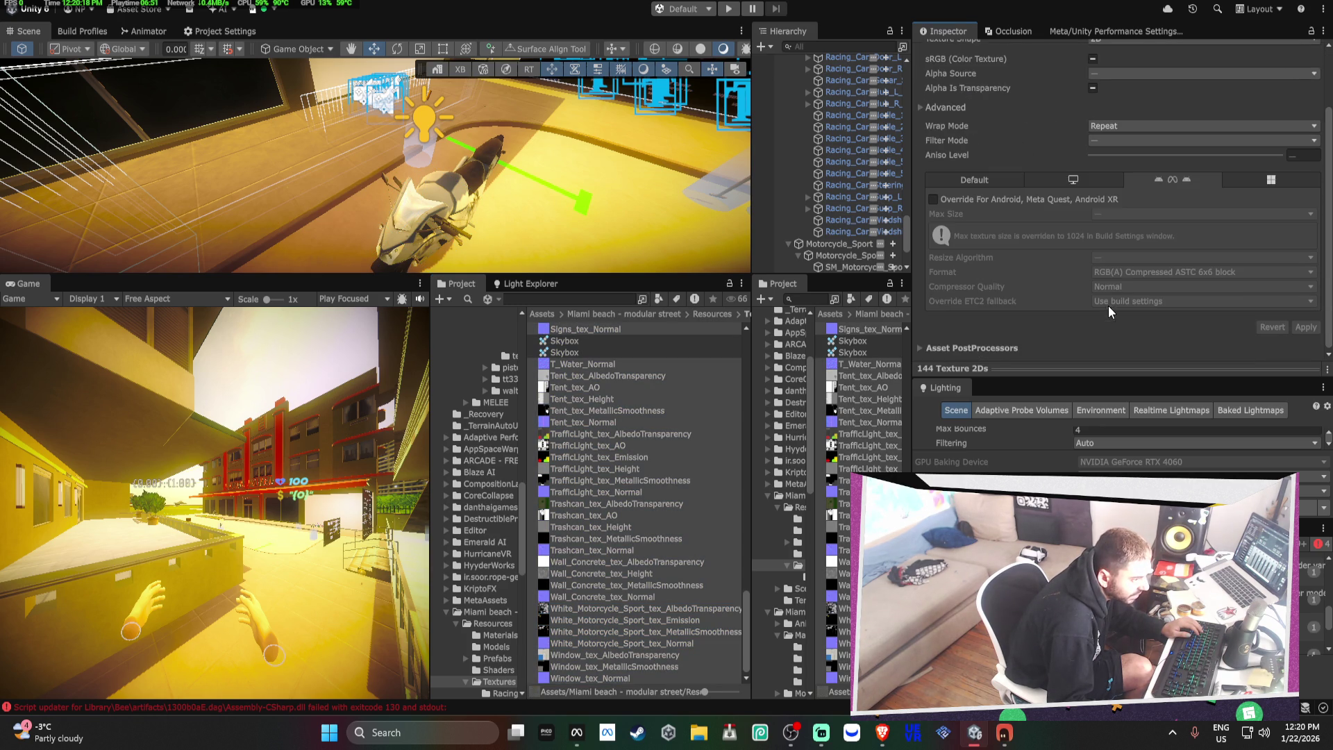
pyautogui.click(972, 203)
pyautogui.click(1143, 220)
pyautogui.click(1145, 280)
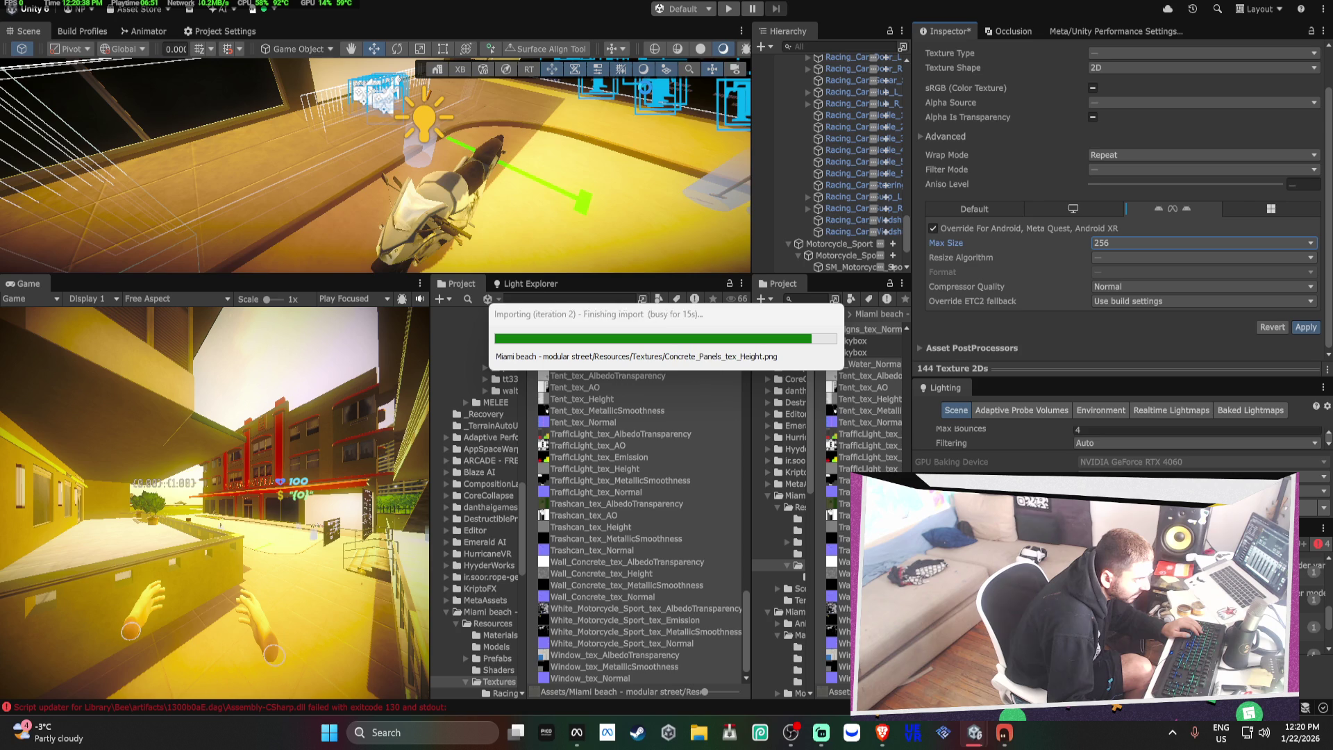
# Start an Android build from Build Profiles, keeping the existing Streets of Miami_alpha_test_DONOTRELEASE.apk name.
pyautogui.moveTo(444, 146)
pyautogui.mouseDown()
pyautogui.moveTo(460, 144)
pyautogui.moveTo(304, 144)
pyautogui.moveTo(683, 147)
pyautogui.moveTo(461, 125)
pyautogui.mouseUp()
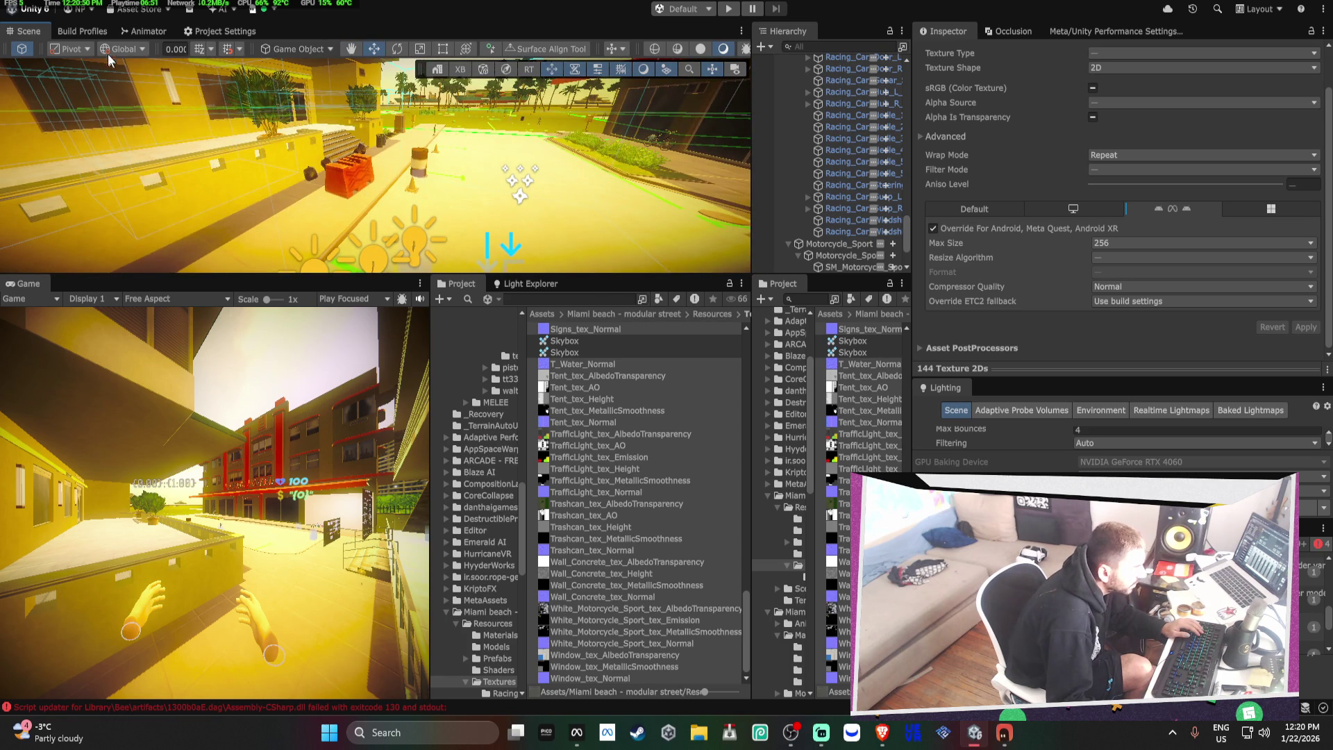
pyautogui.click(90, 32)
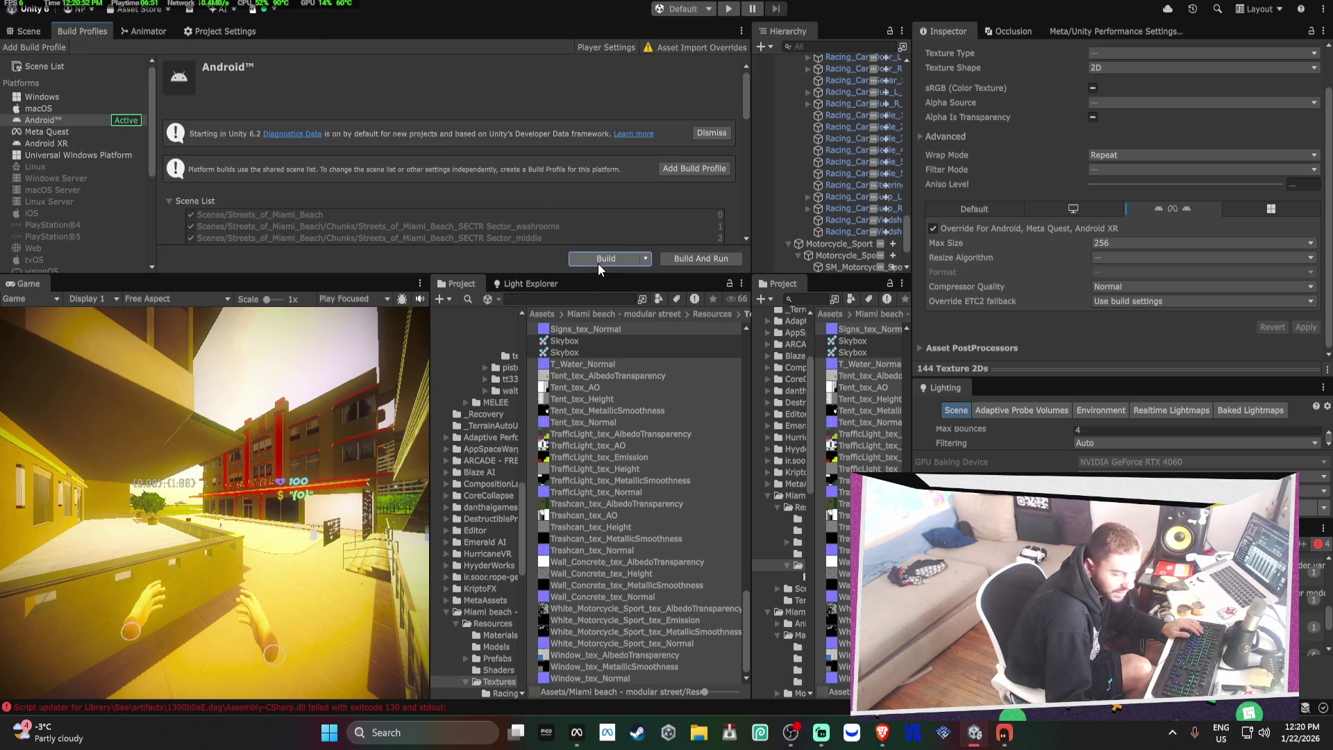
pyautogui.click(600, 262)
pyautogui.press('Return')
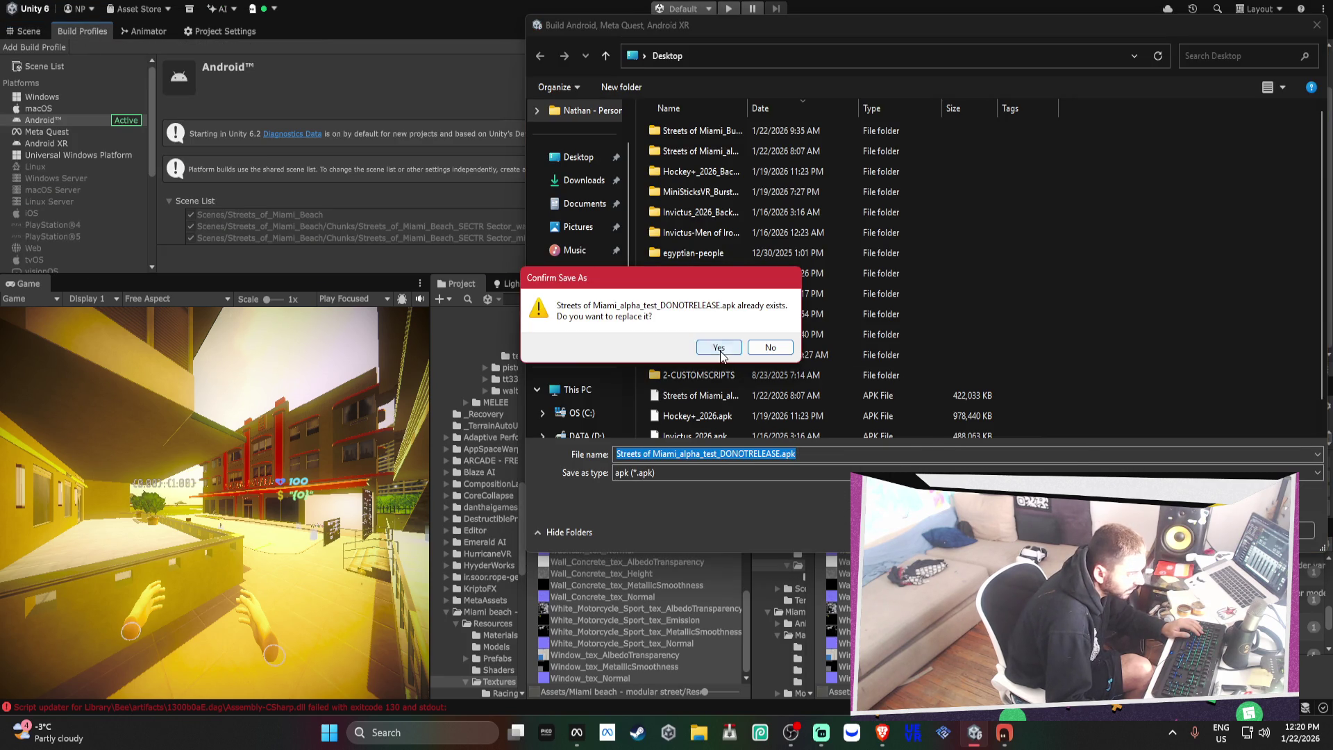
# Confirm overwriting Streets of Miami_alpha_test_DONOTRELEASE.apk so the Android build proceeds.
pyautogui.click(736, 351)
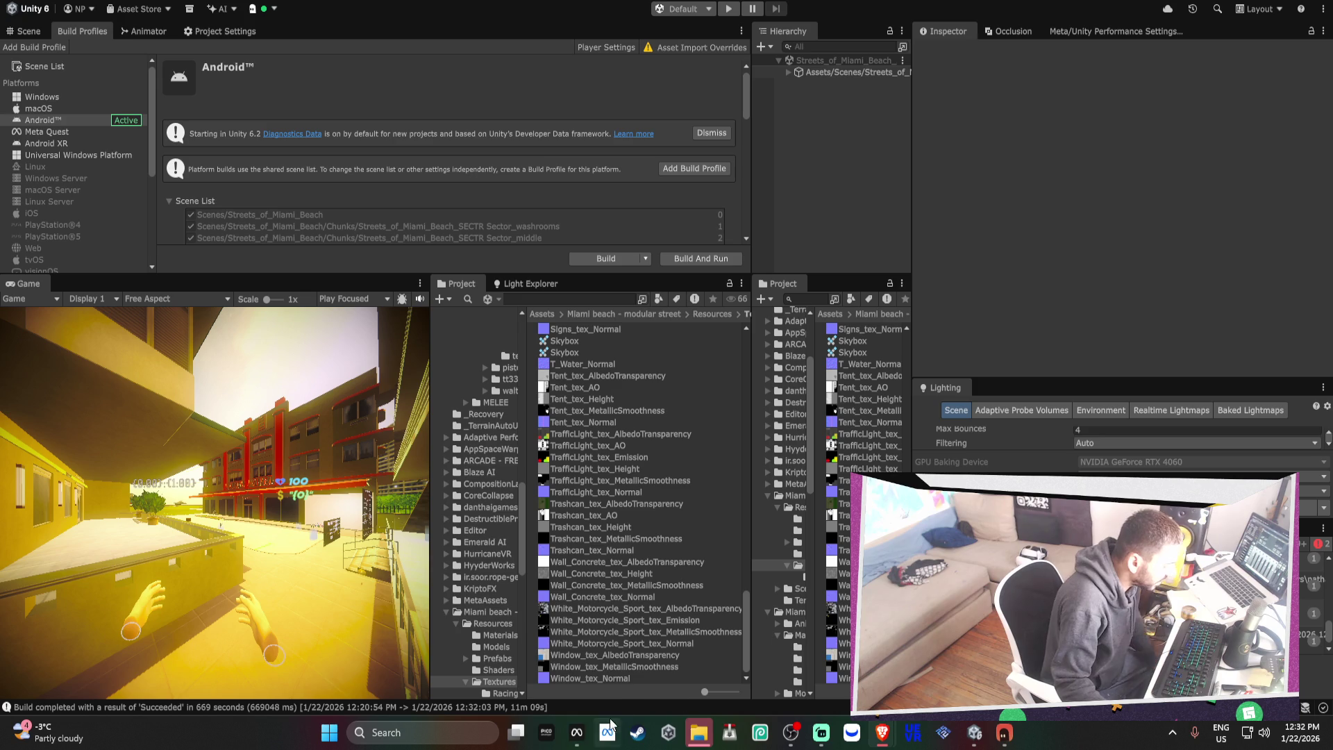
pyautogui.click(578, 735)
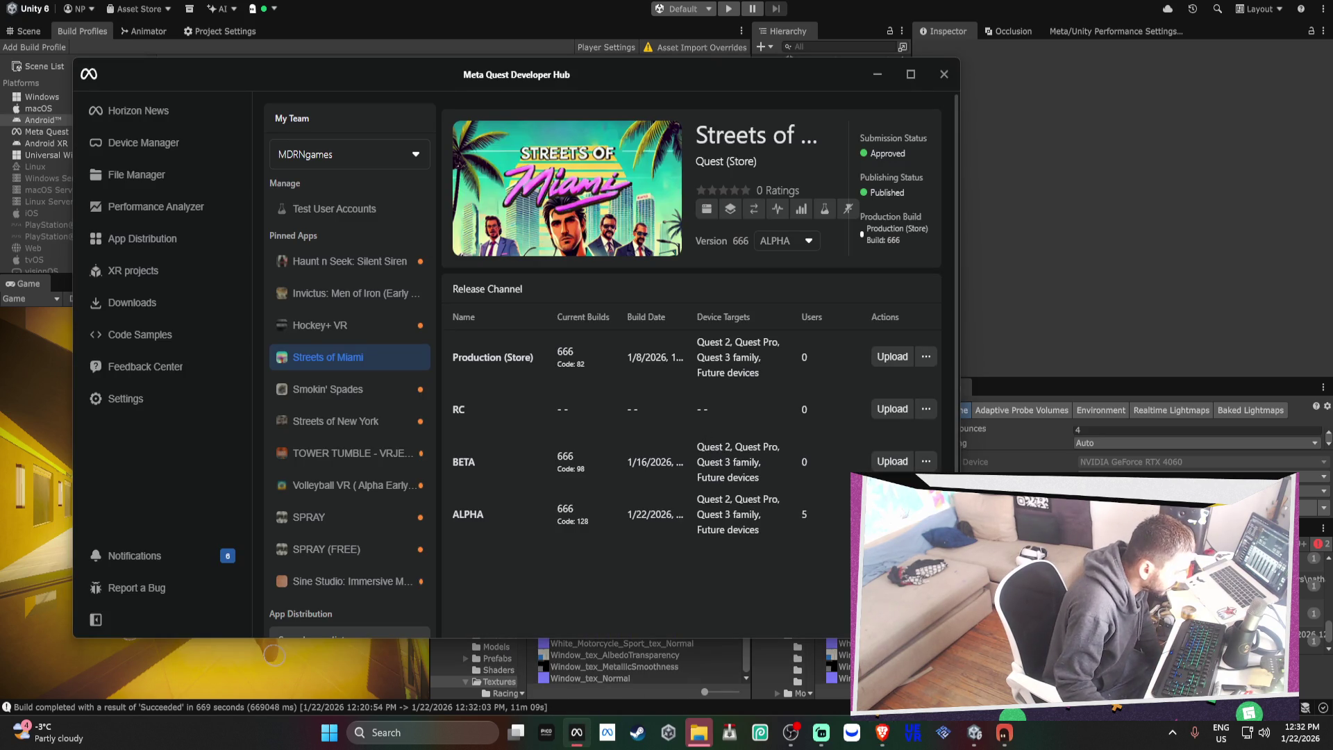
pyautogui.click(892, 514)
pyautogui.click(650, 602)
pyautogui.click(653, 603)
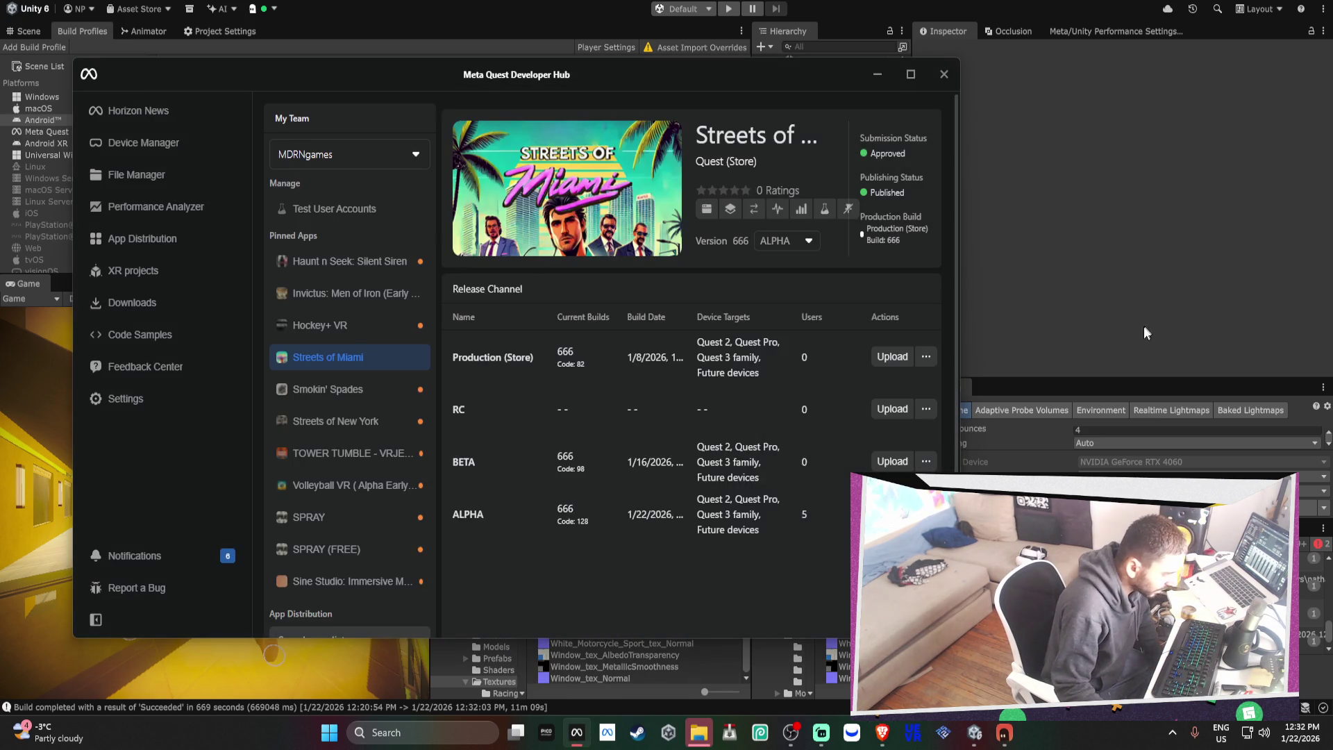
pyautogui.click(1125, 323)
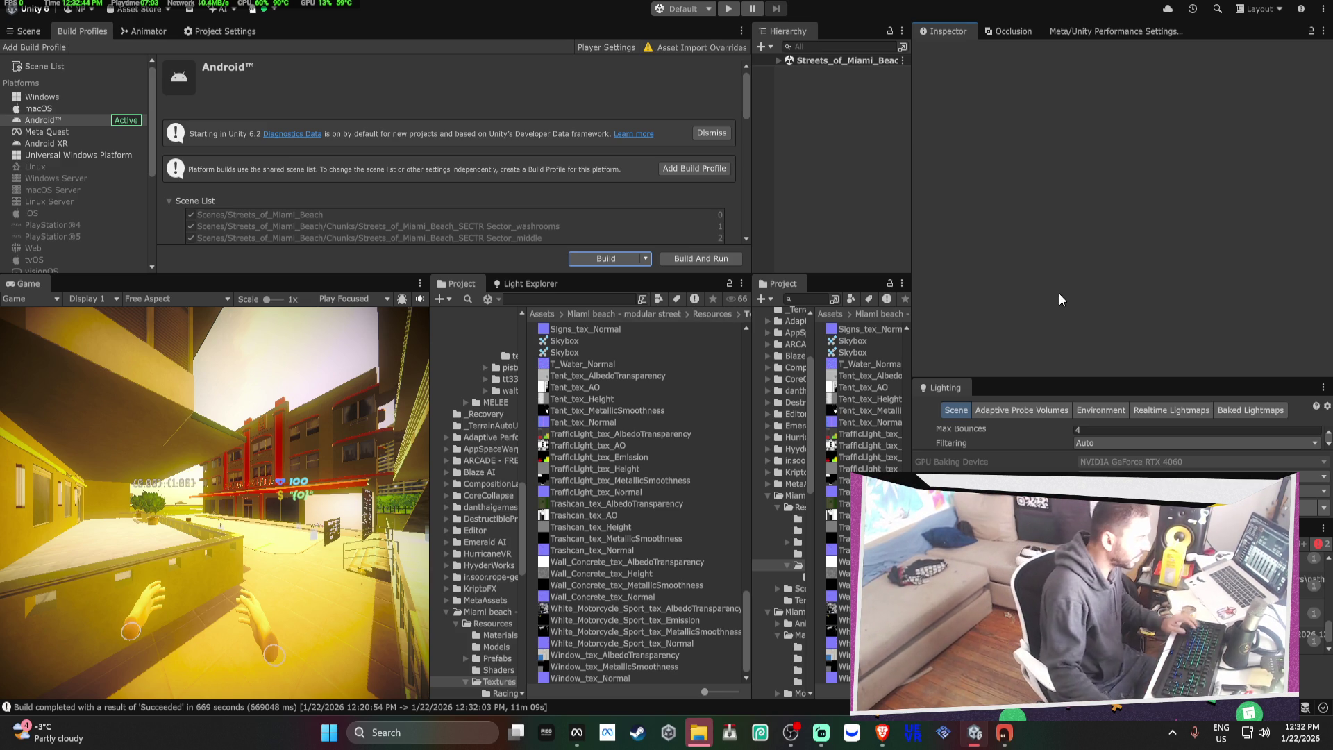
# Drag Racing_Car's LOD 0/Culled divider right to lower its culling threshold.
pyautogui.click(28, 31)
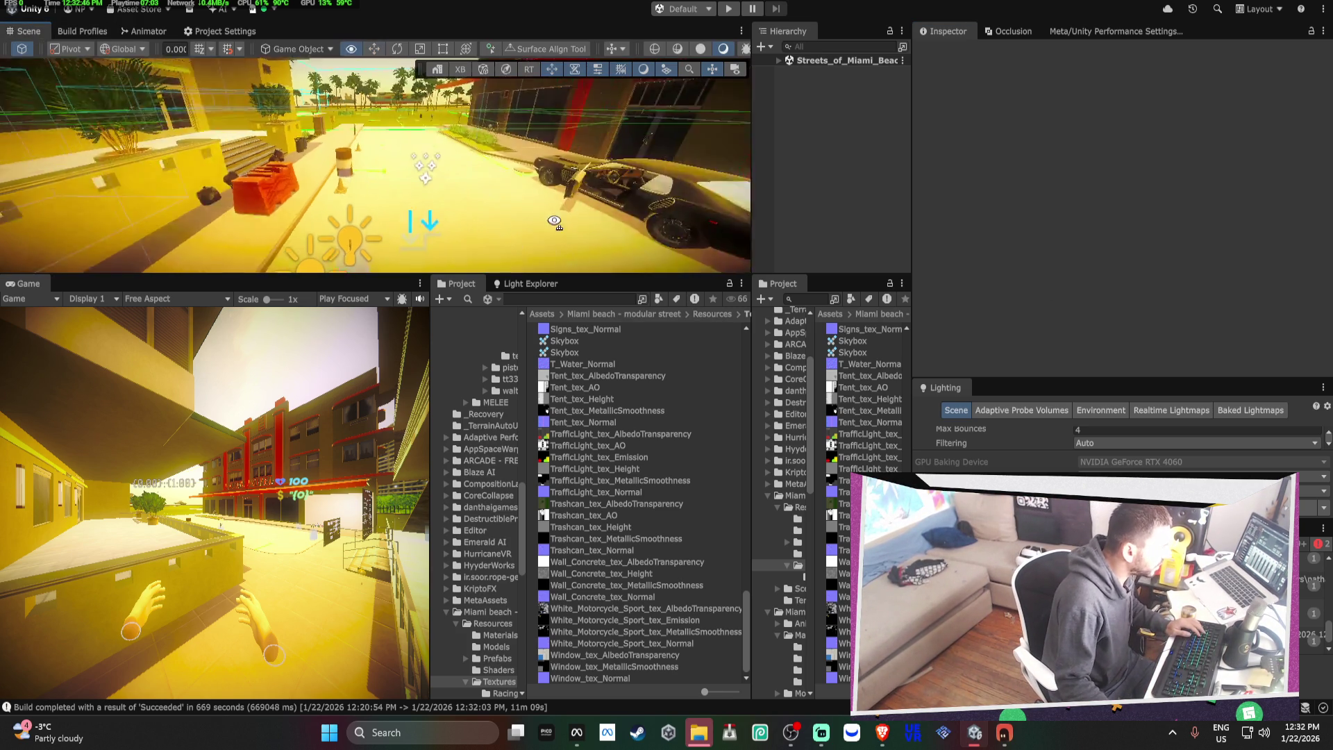
pyautogui.press('w')
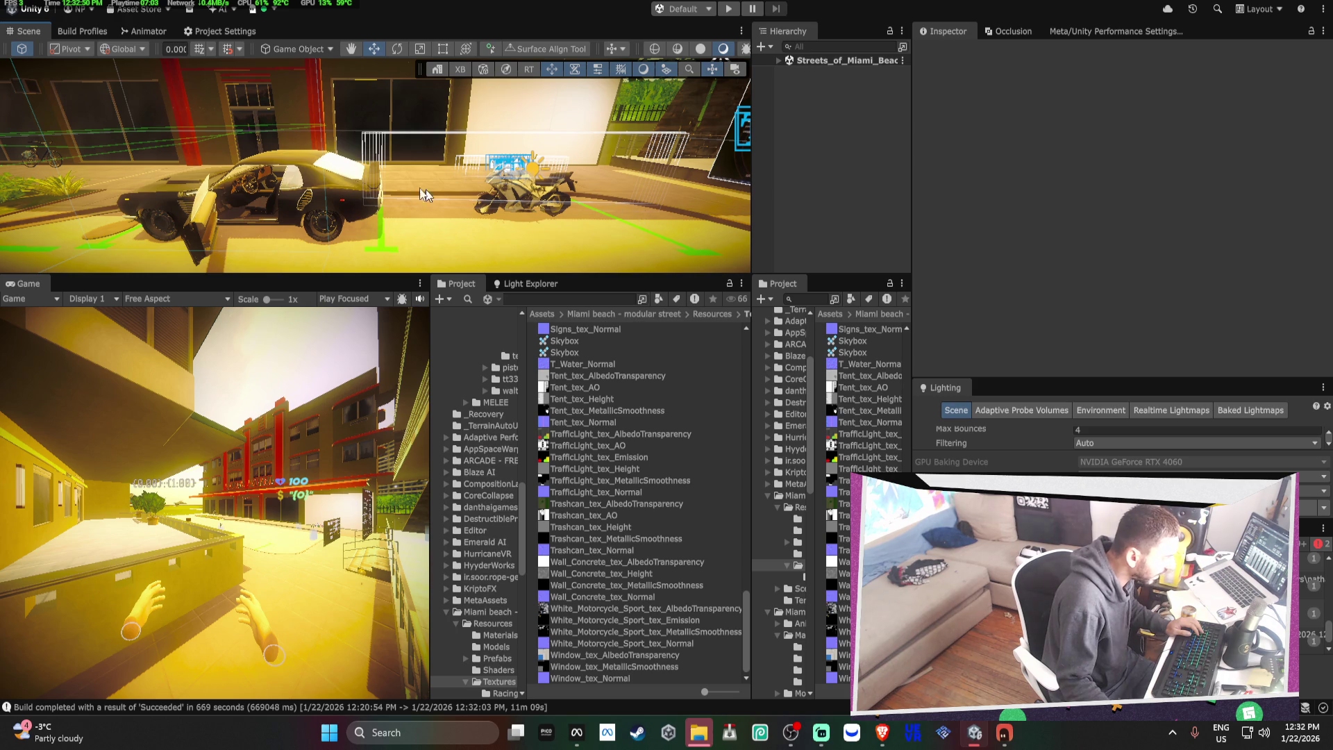
pyautogui.click(294, 156)
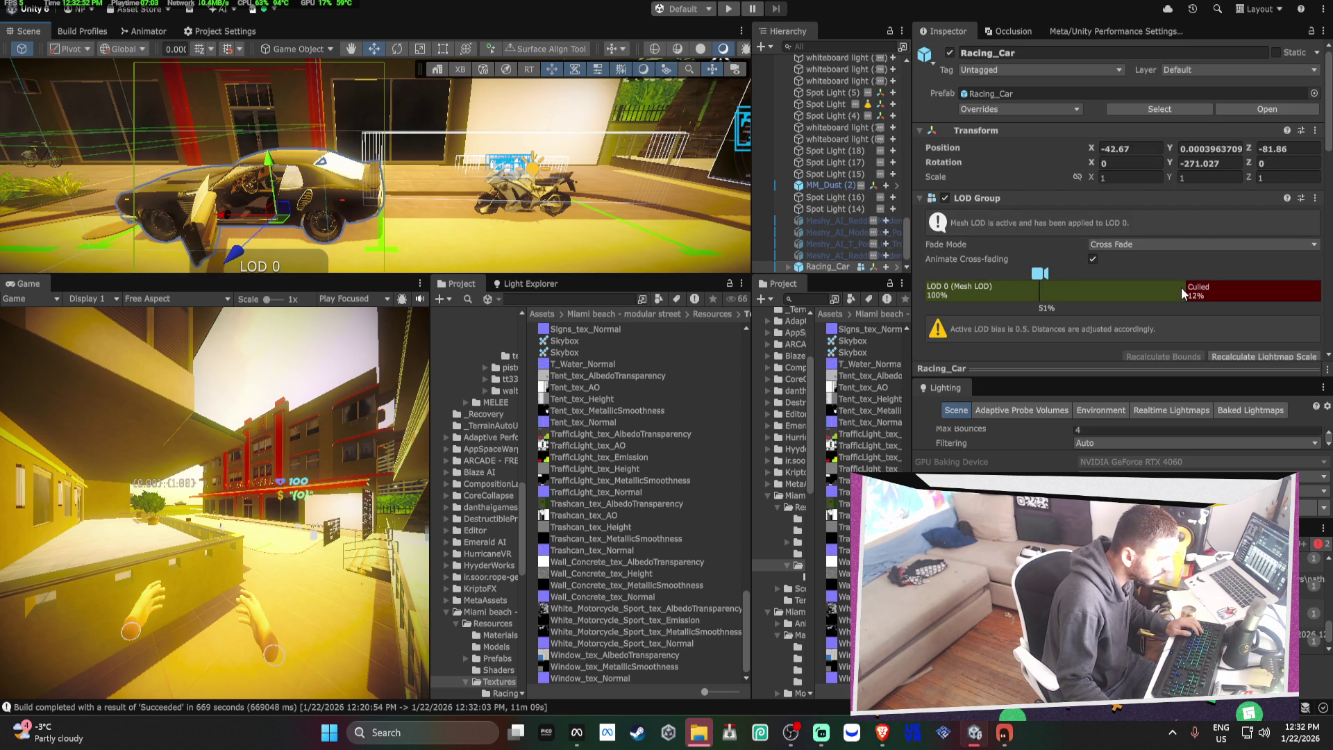
pyautogui.moveTo(1182, 293); pyautogui.dragTo(1237, 288)
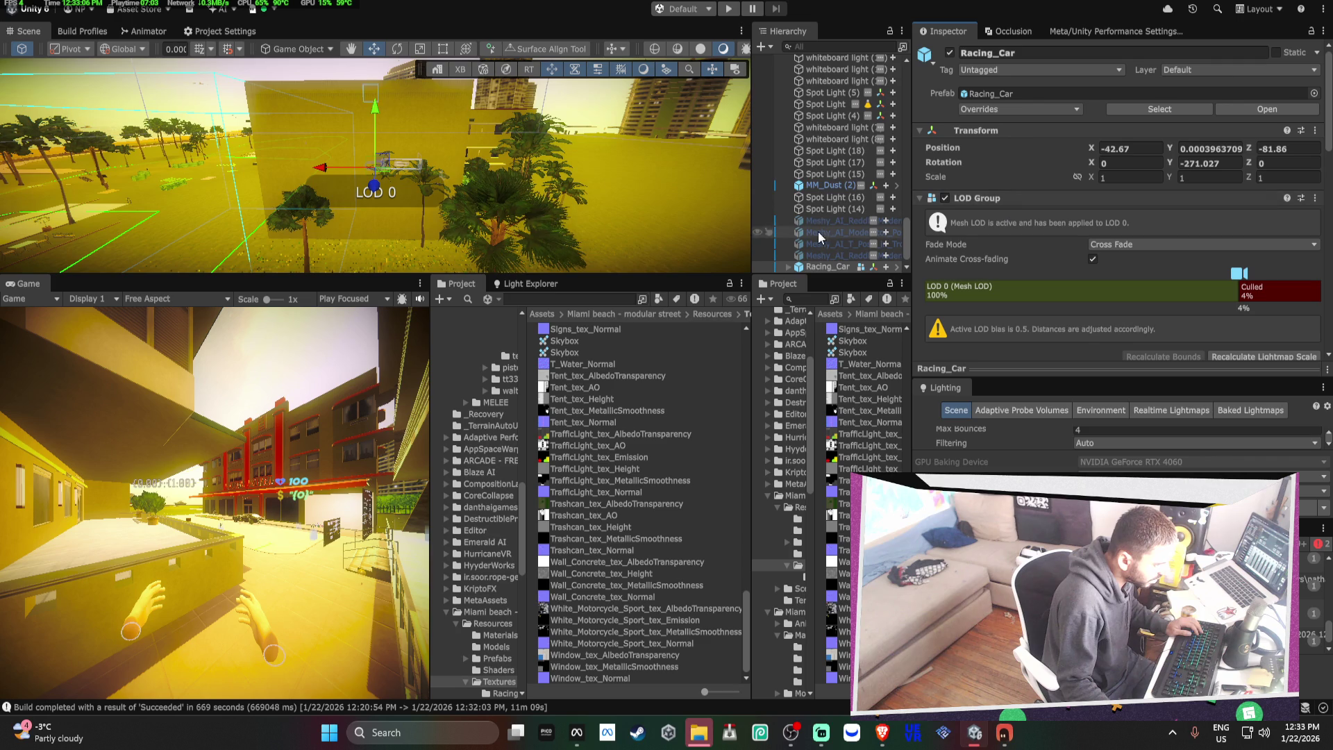
pyautogui.scroll(-1, 818, 231)
# Lower and fine-tune Motorcycle_Sport's LOD culling threshold, comparing it with Racing_Car's.
pyautogui.click(833, 267)
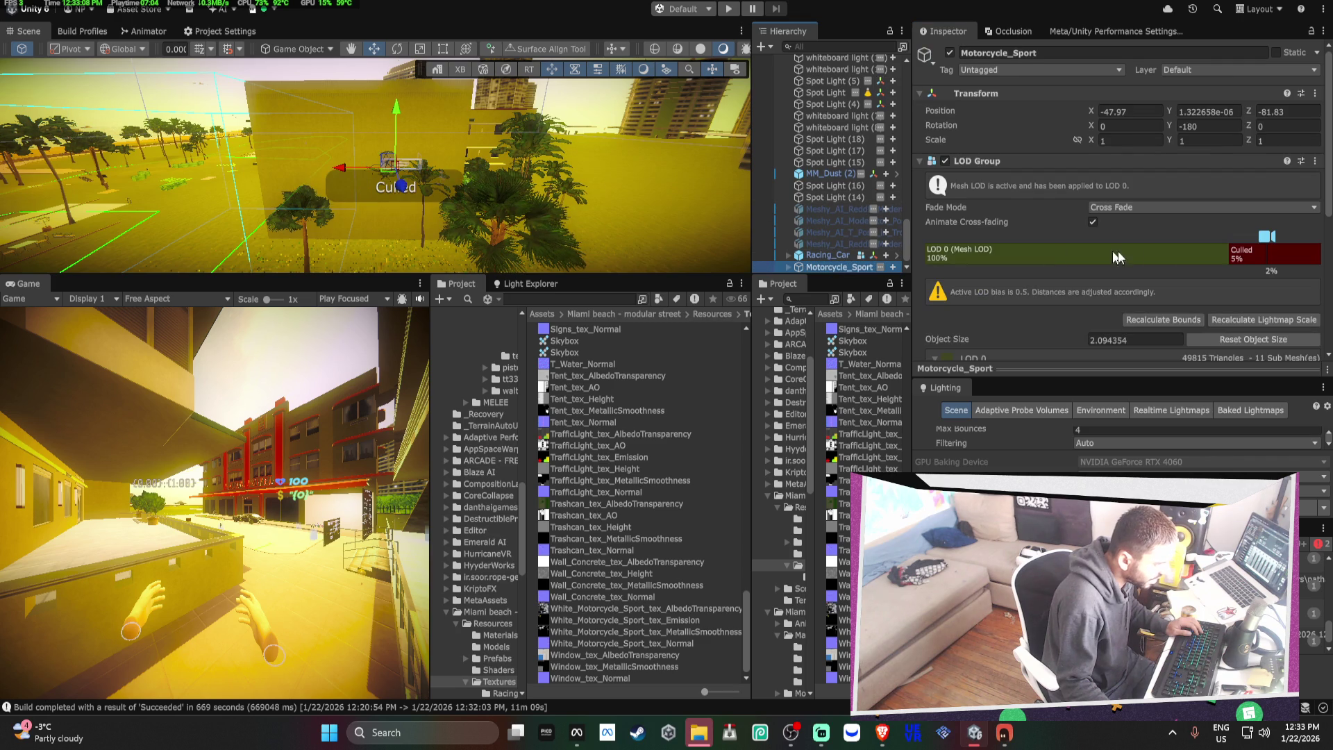
pyautogui.moveTo(1235, 258)
pyautogui.mouseDown()
pyautogui.moveTo(1276, 256)
pyautogui.moveTo(1262, 294)
pyautogui.mouseUp()
pyautogui.click(827, 255)
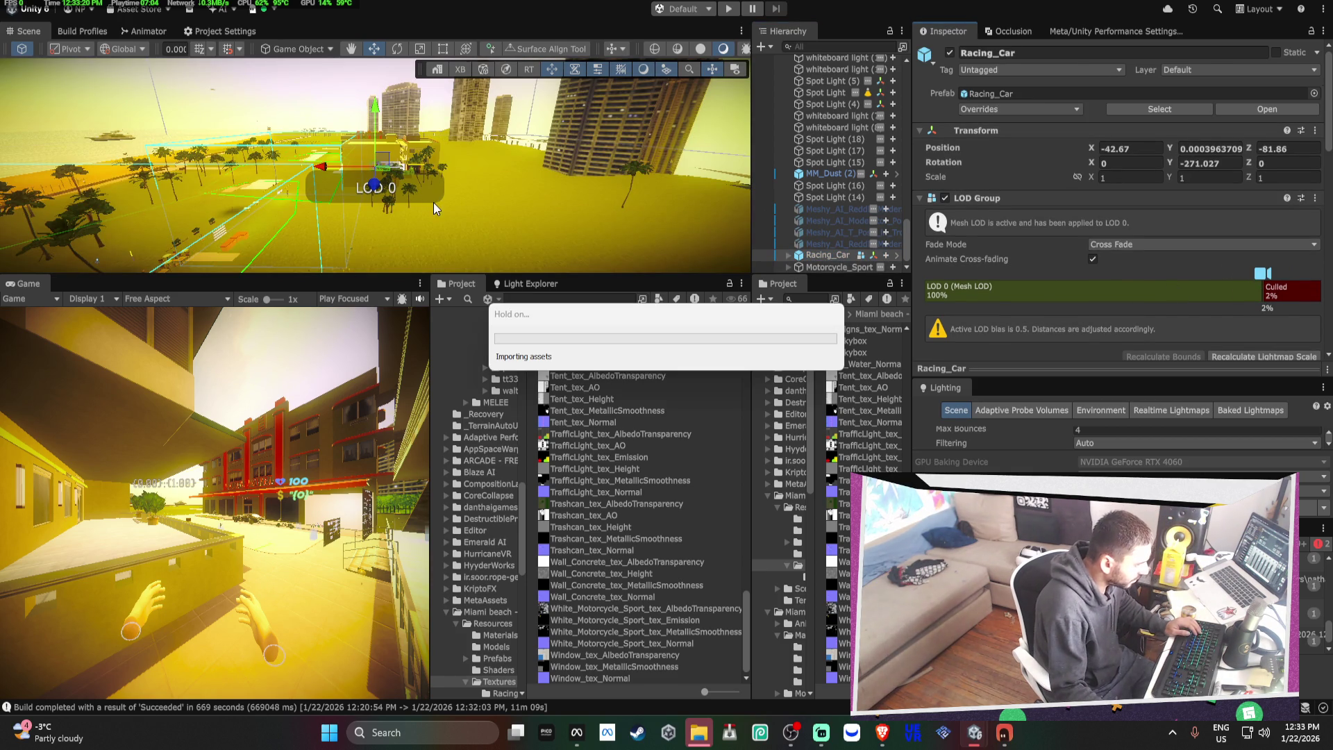
pyautogui.click(841, 268)
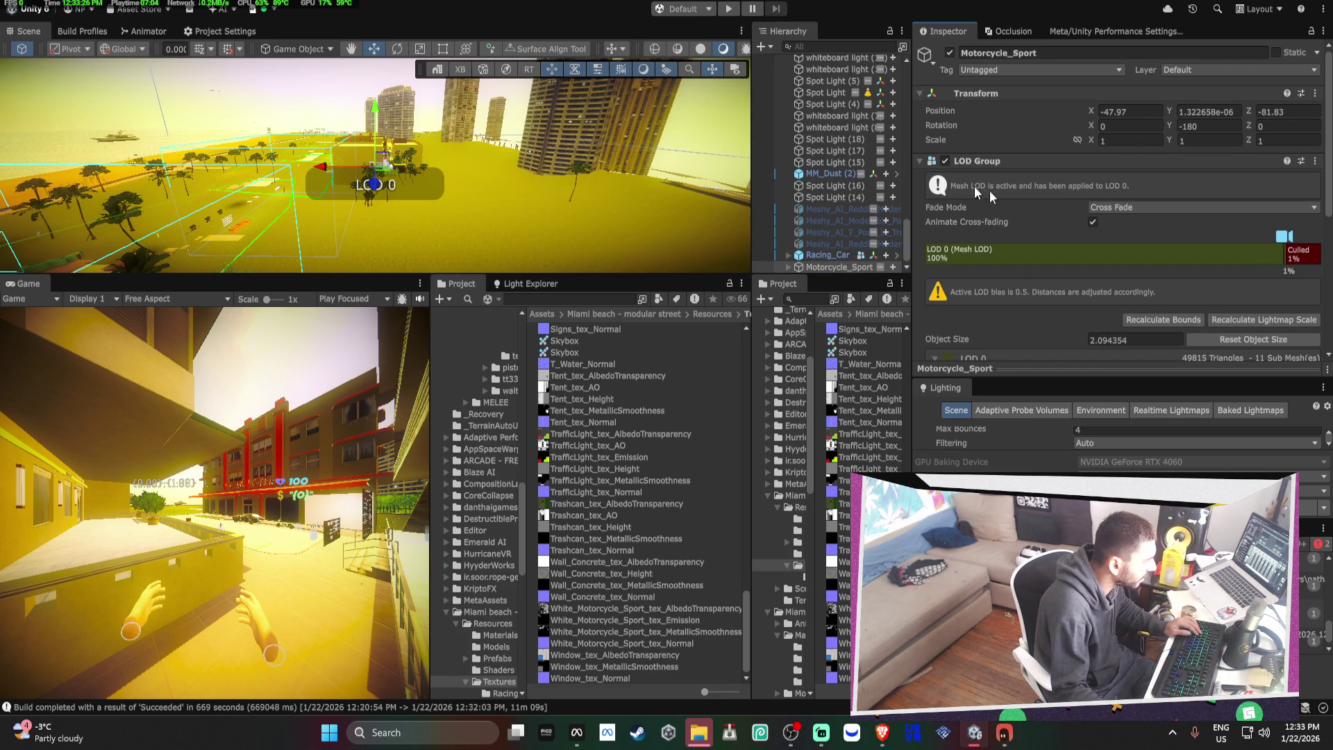
pyautogui.moveTo(1285, 256)
pyautogui.mouseDown()
pyautogui.moveTo(1259, 256)
pyautogui.moveTo(1275, 255)
pyautogui.mouseUp()
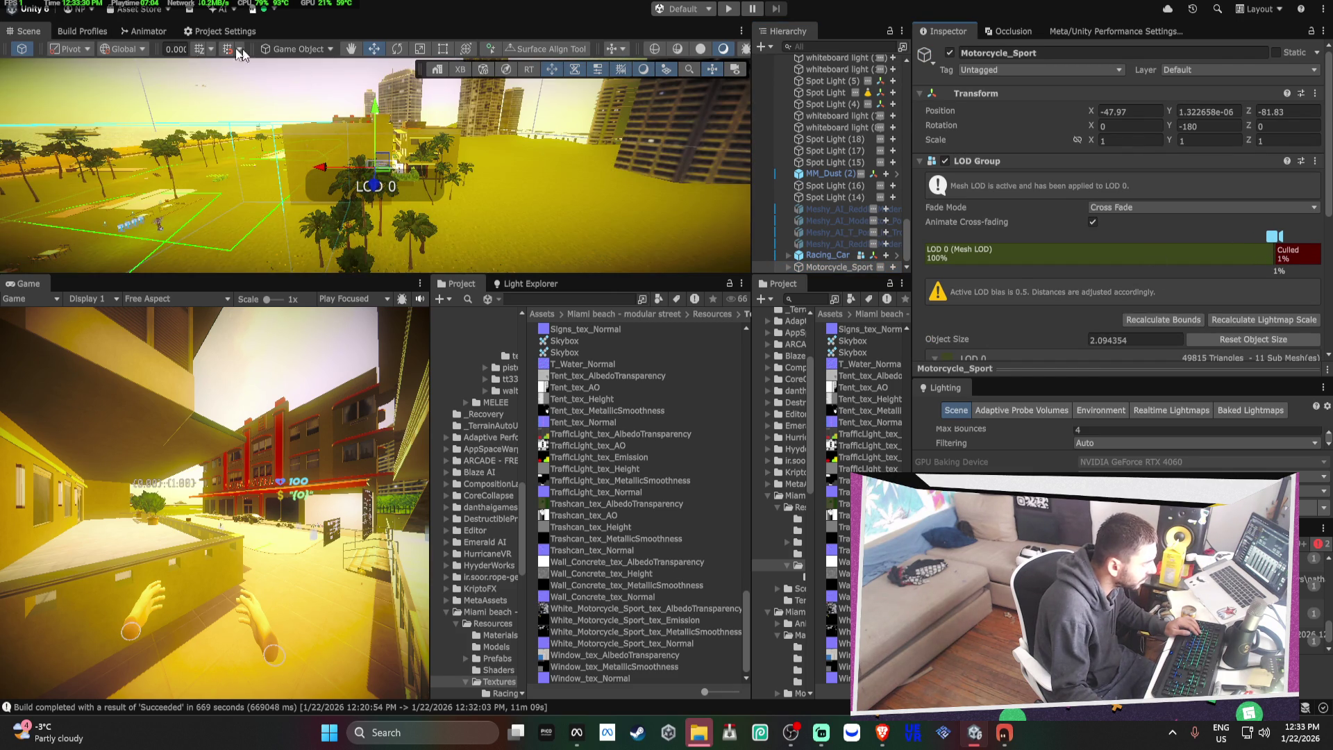
# Check the build profiles, then fly the scene camera toward the street buildings.
pyautogui.click(108, 31)
pyautogui.click(25, 30)
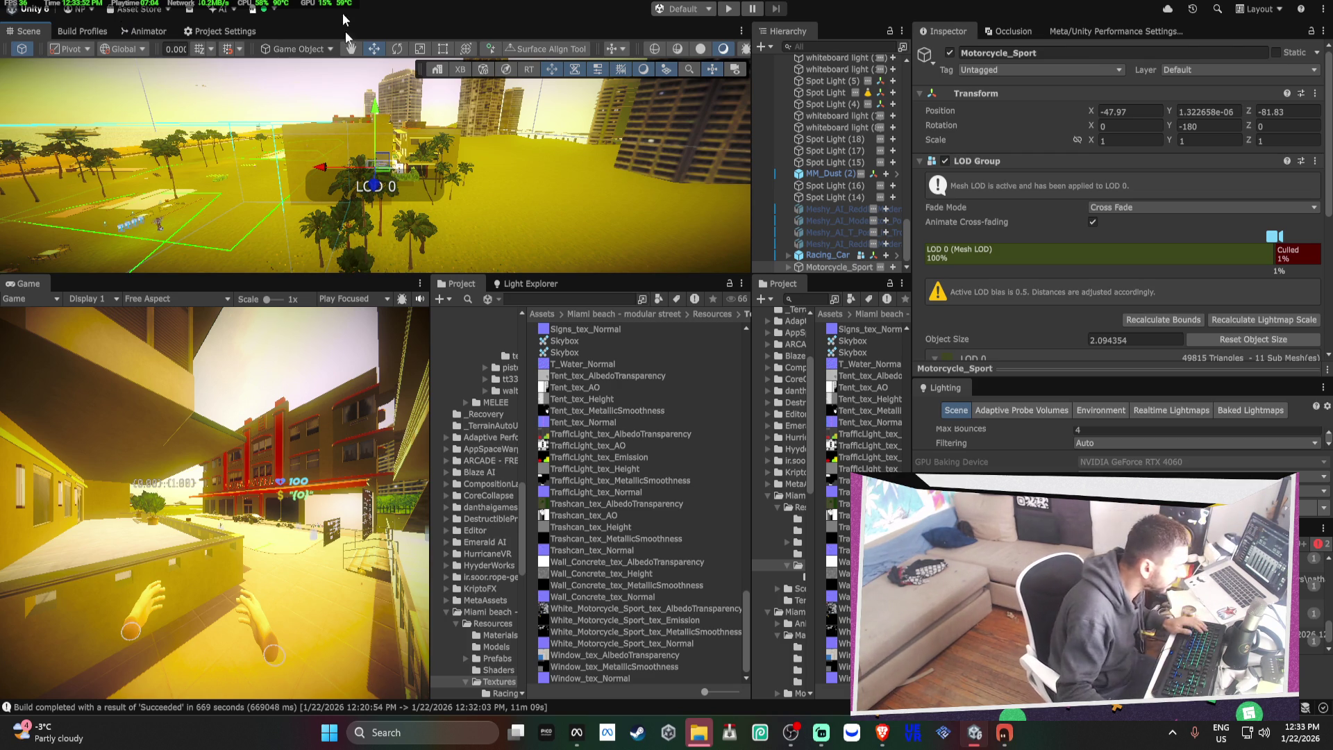
pyautogui.moveTo(430, 166)
pyautogui.mouseDown()
pyautogui.moveTo(468, 165)
pyautogui.moveTo(287, 162)
pyautogui.mouseUp()
pyautogui.scroll(-2, 361, 162)
pyautogui.moveTo(345, 160)
pyautogui.mouseDown()
pyautogui.moveTo(575, 133)
pyautogui.moveTo(516, 166)
pyautogui.moveTo(764, 388)
pyautogui.mouseUp()
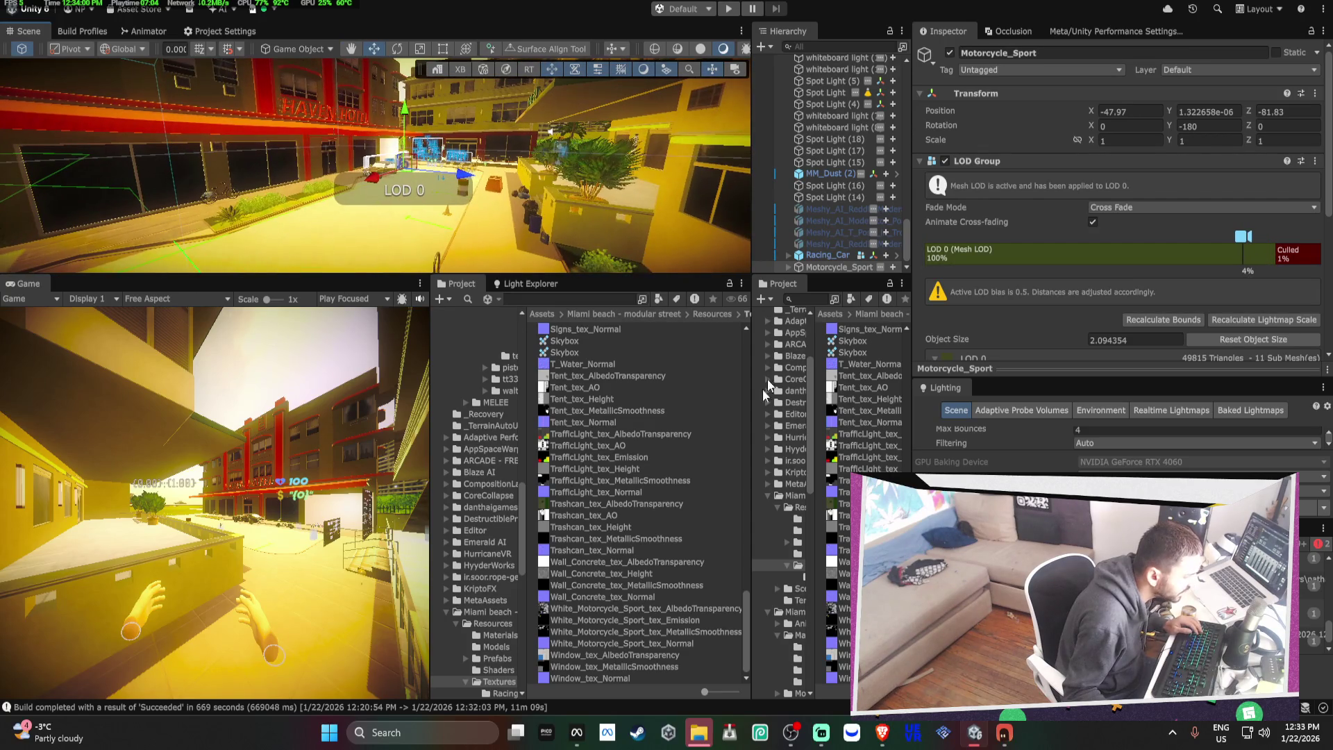
pyautogui.scroll(-10, 512, 552)
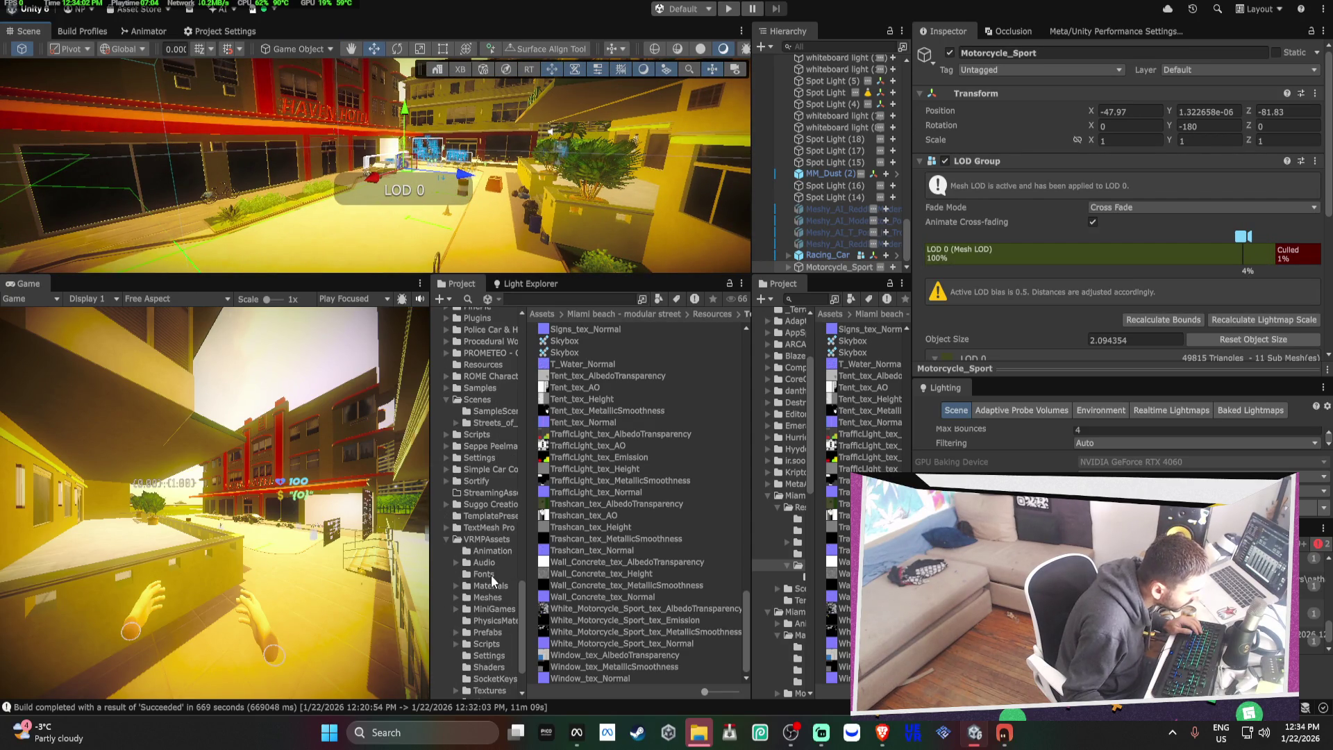
# Open VRMPAssets > Settings and inspect URP-Performant and its URP-Performant-Renderer data.
pyautogui.click(485, 541)
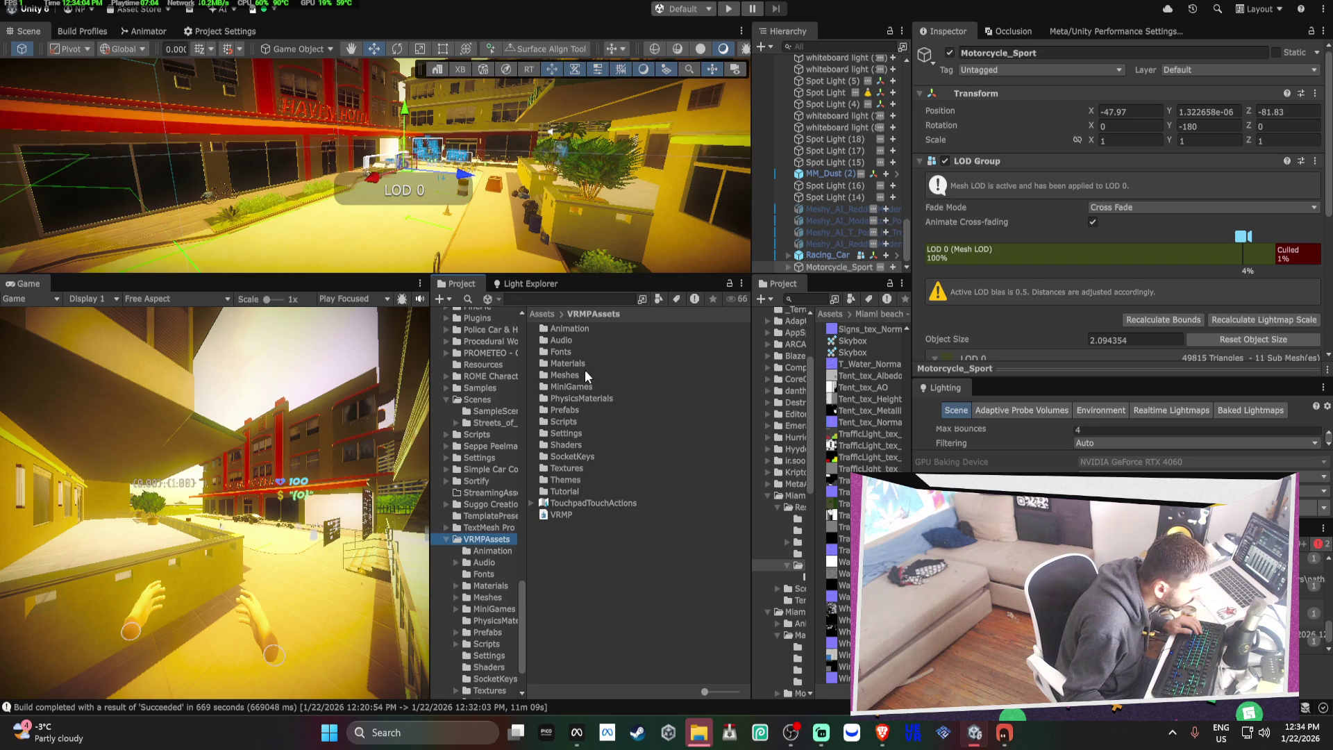
pyautogui.scroll(-3, 490, 620)
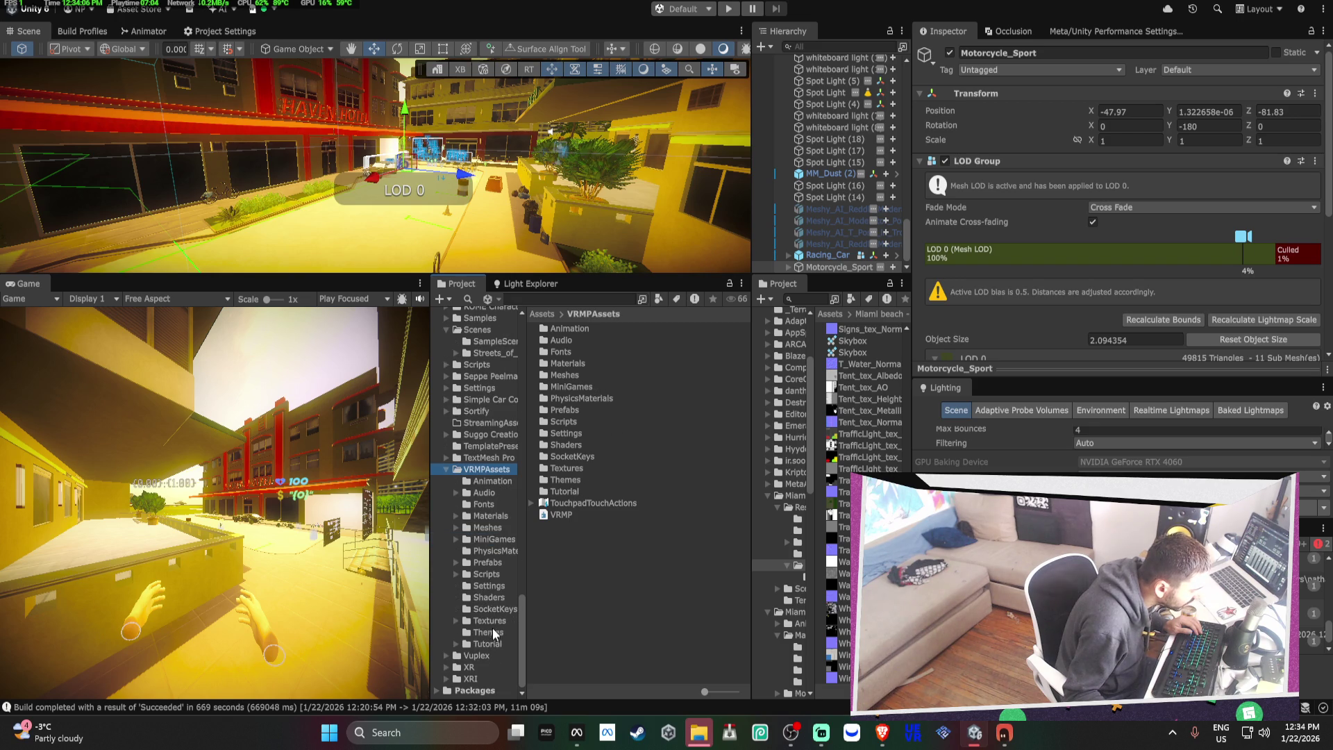
pyautogui.click(498, 588)
pyautogui.click(629, 340)
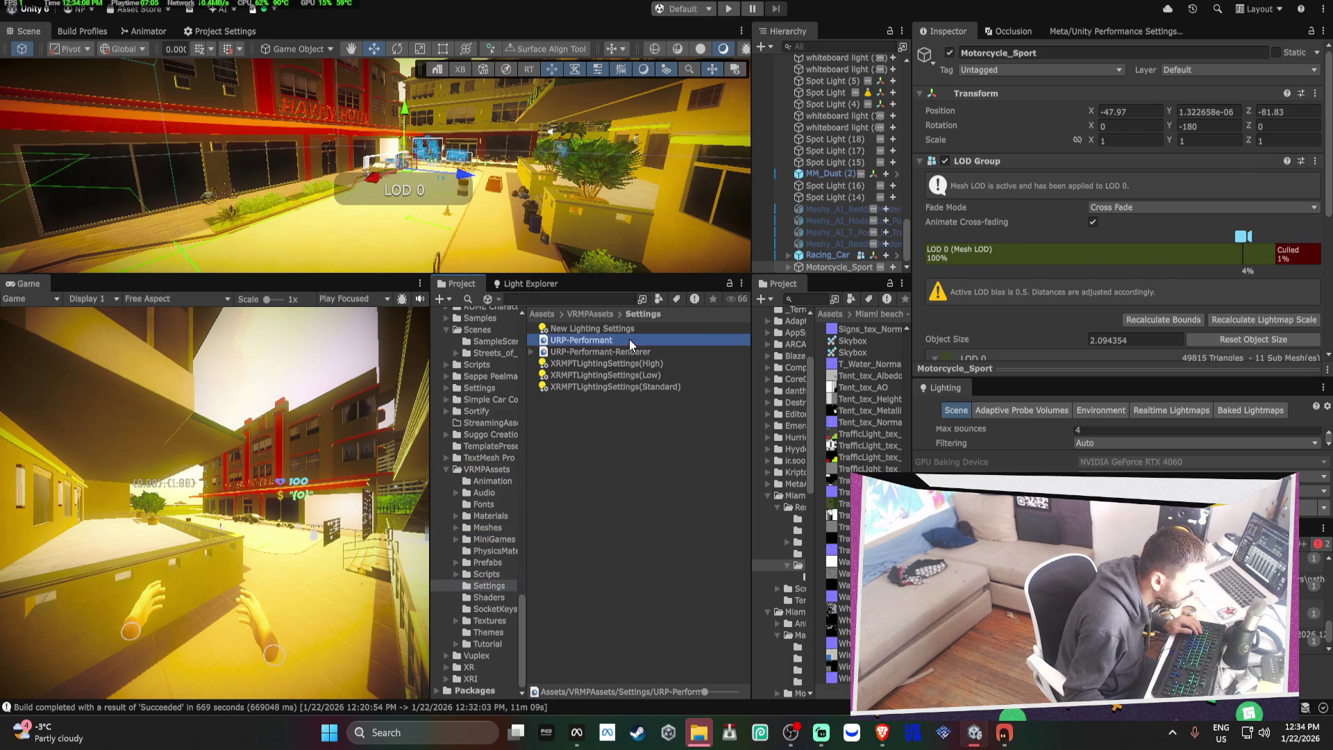
pyautogui.scroll(-6, 1084, 283)
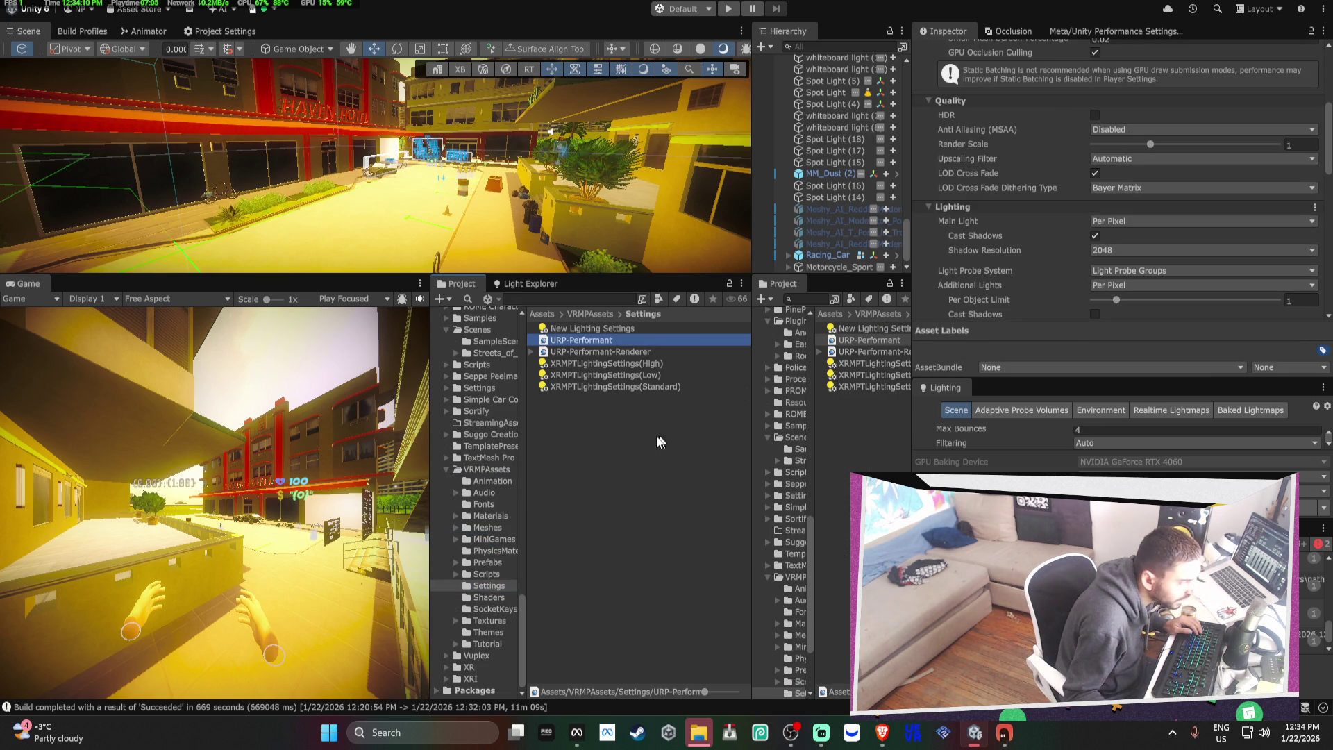
pyautogui.click(602, 350)
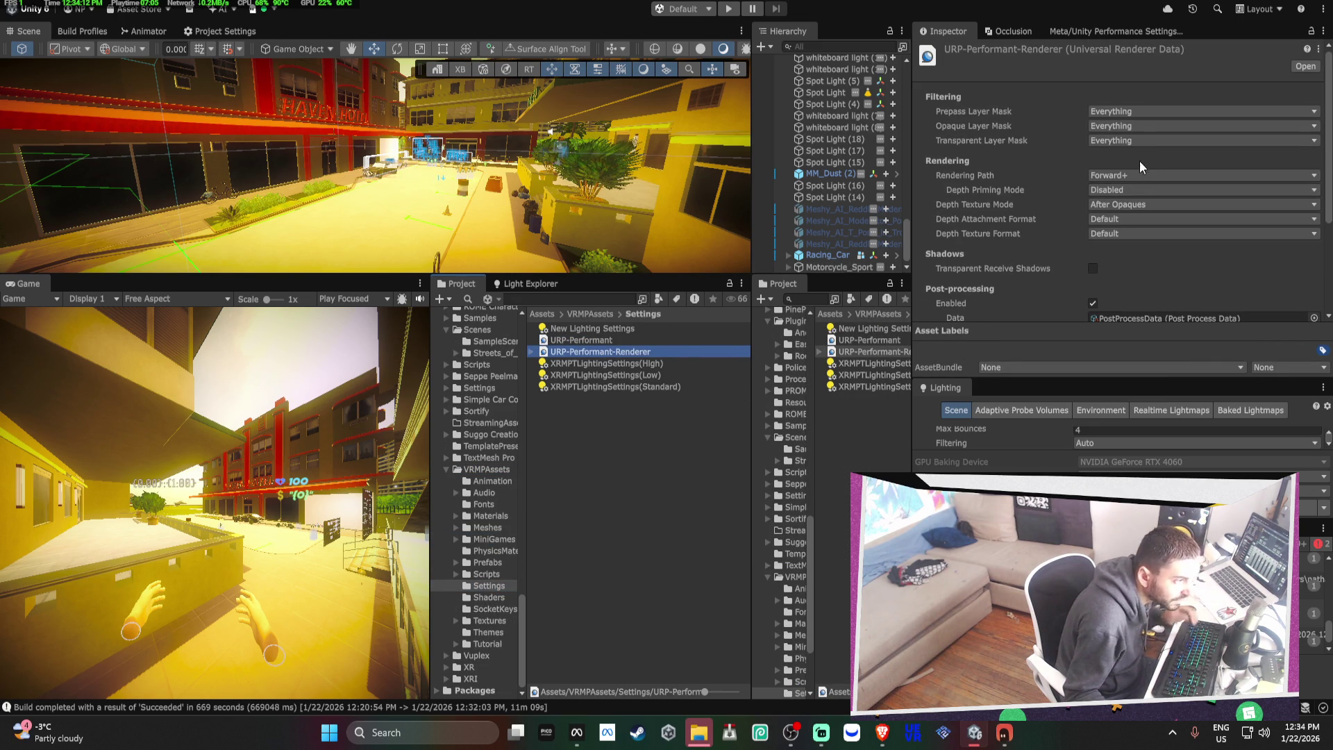
# Scroll the URP-Performant settings down to Post-processing, then open the StreamingAssets folder.
pyautogui.click(606, 340)
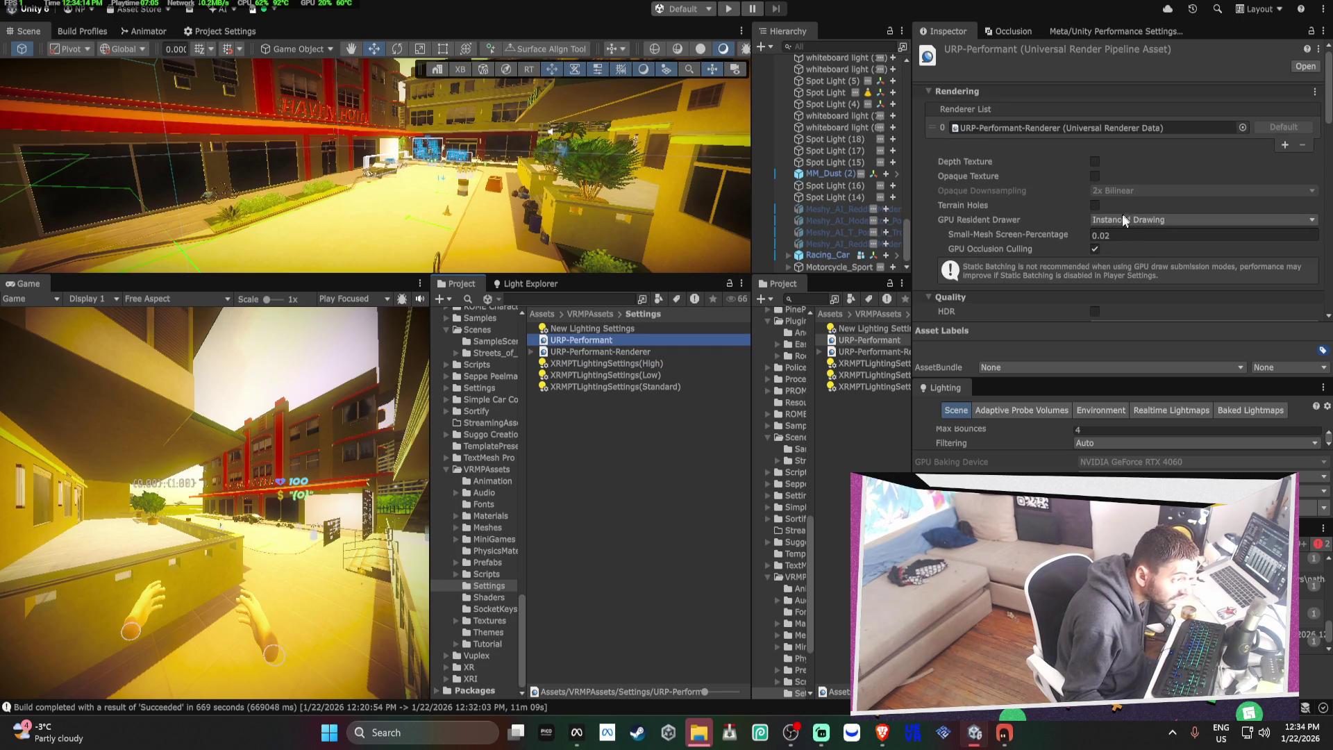
pyautogui.scroll(-7, 1086, 244)
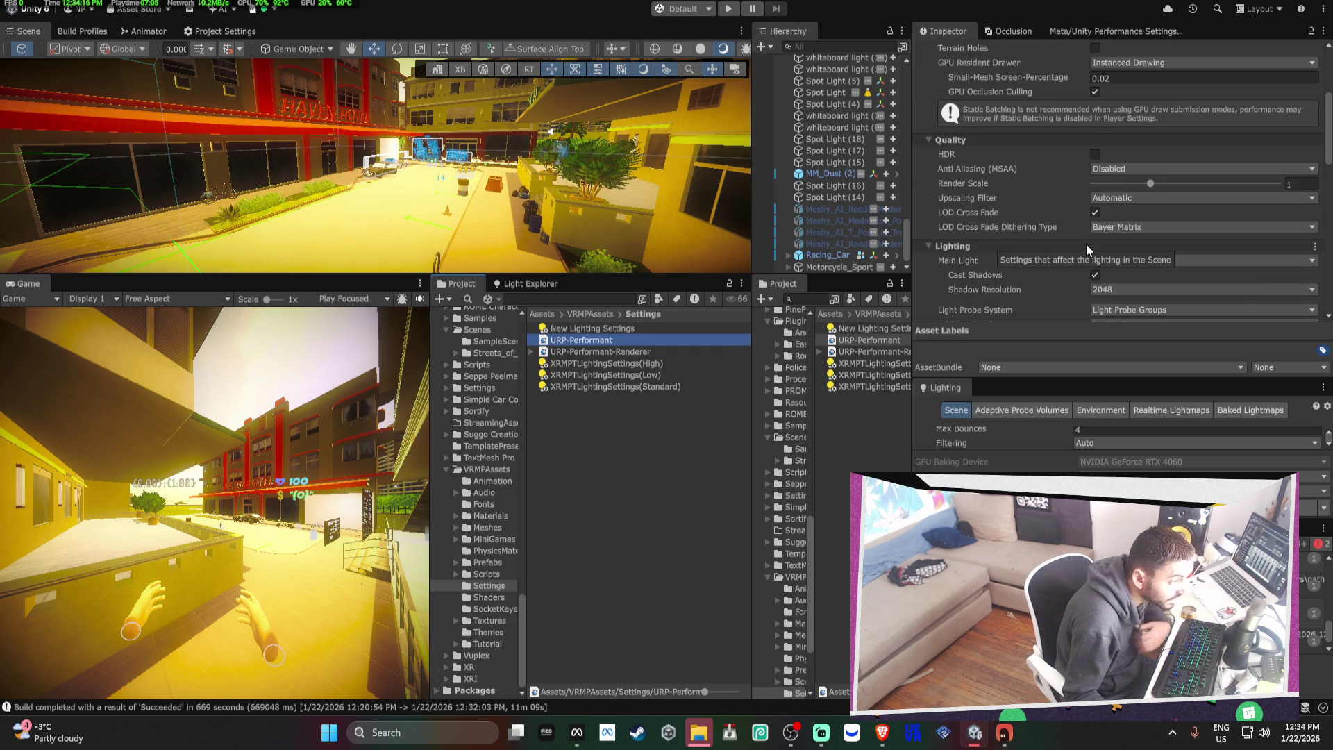
pyautogui.scroll(-7, 1086, 244)
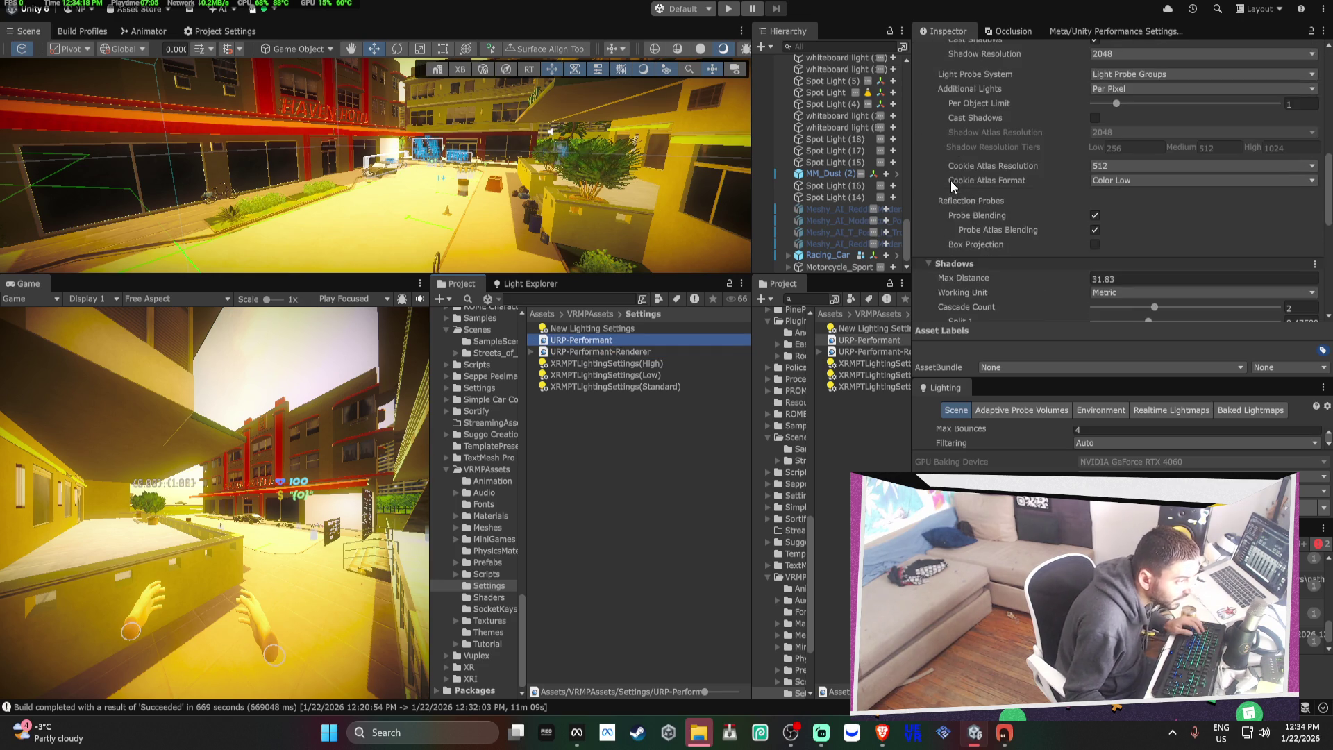
pyautogui.scroll(-7, 951, 181)
pyautogui.moveTo(431, 181)
pyautogui.mouseDown()
pyautogui.moveTo(394, 191)
pyautogui.moveTo(417, 181)
pyautogui.mouseUp()
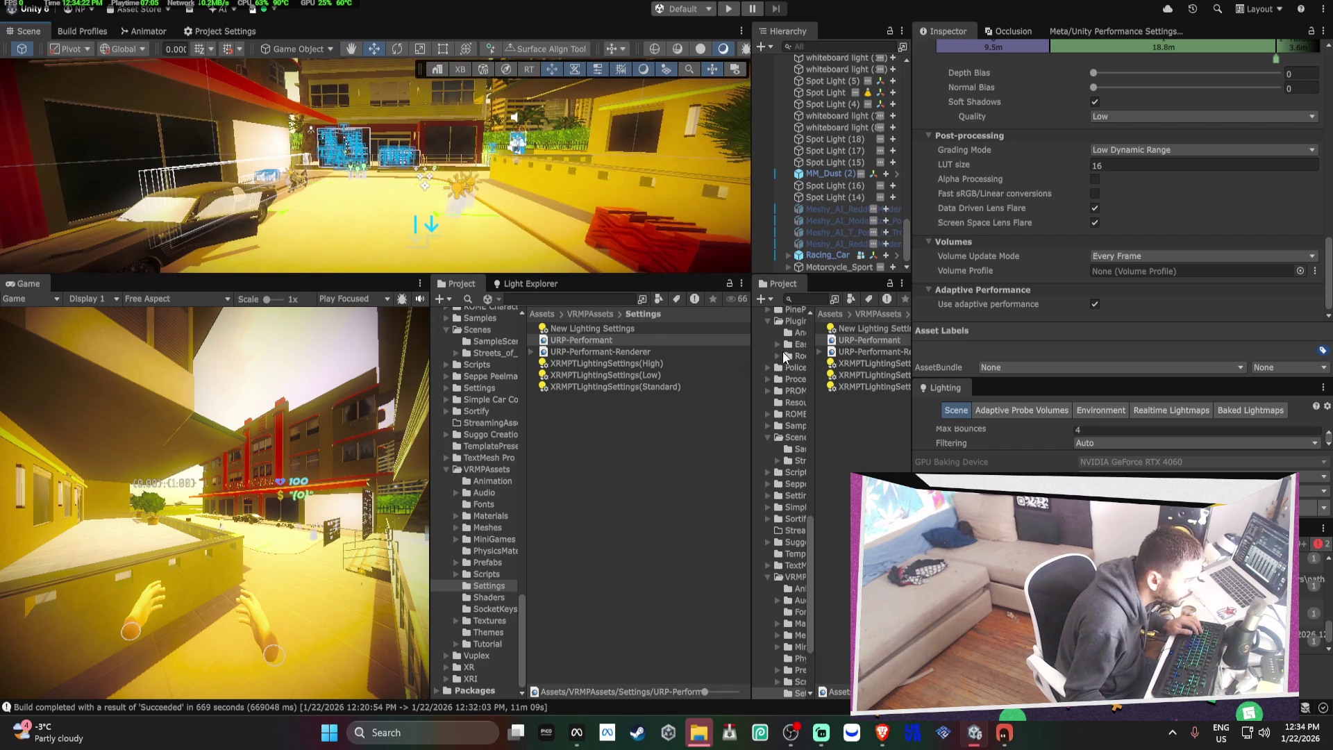
pyautogui.click(476, 424)
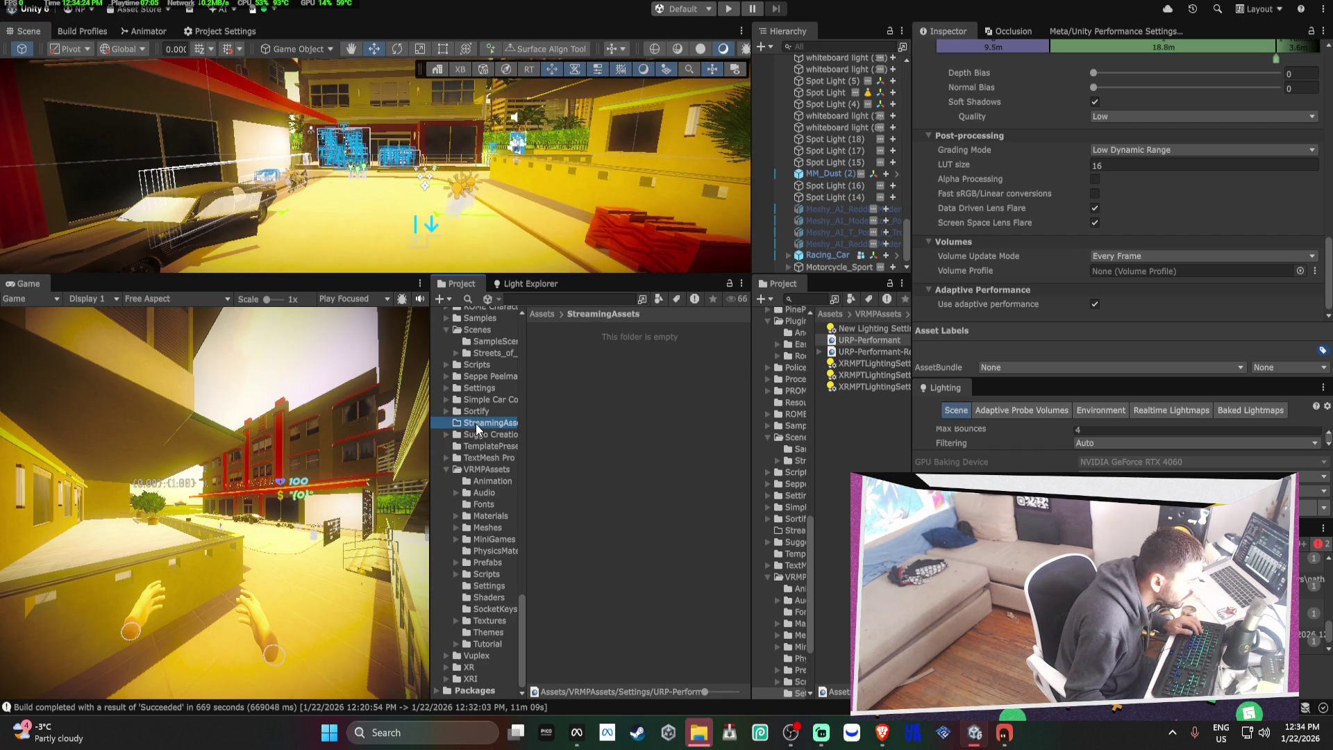
# Collapse VRMPAssets, widen the folder tree, and open SCC_SampleScene from Simple Car Controller > Demo Scenes.
pyautogui.click(448, 470)
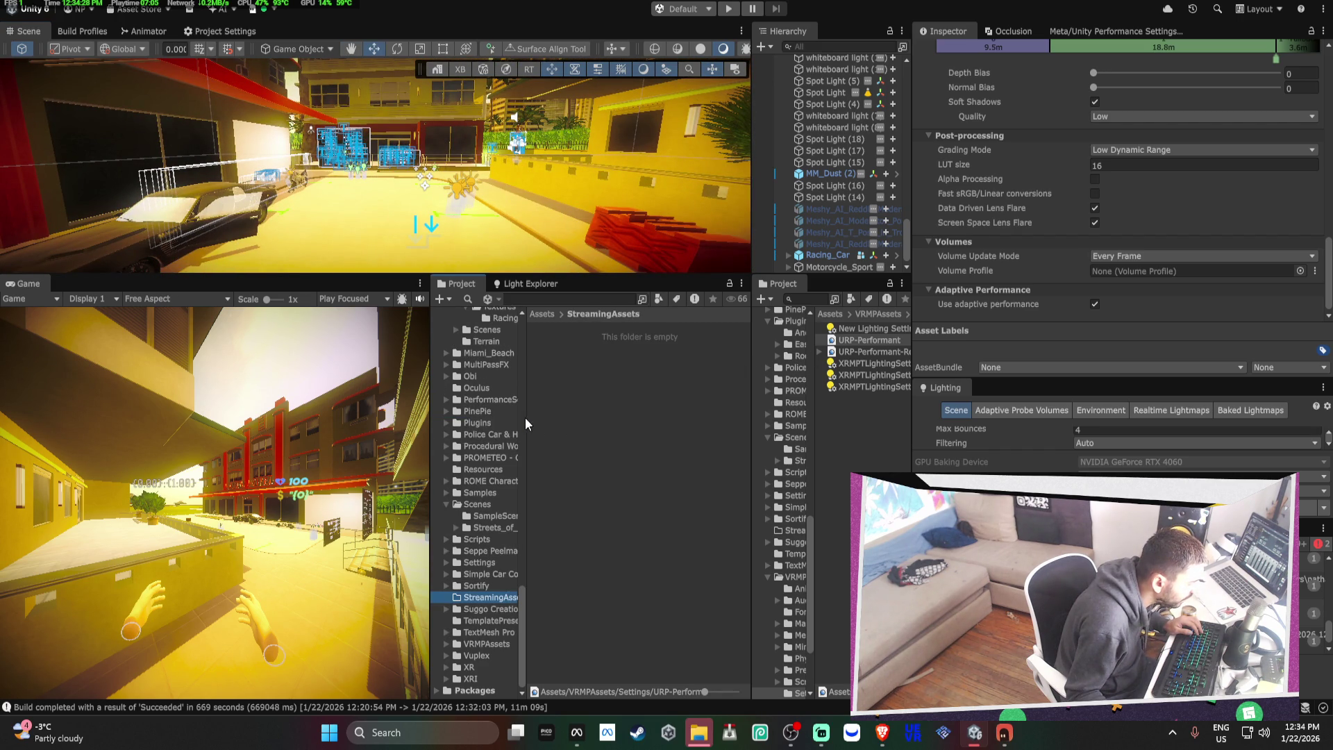
pyautogui.moveTo(531, 417); pyautogui.dragTo(591, 425)
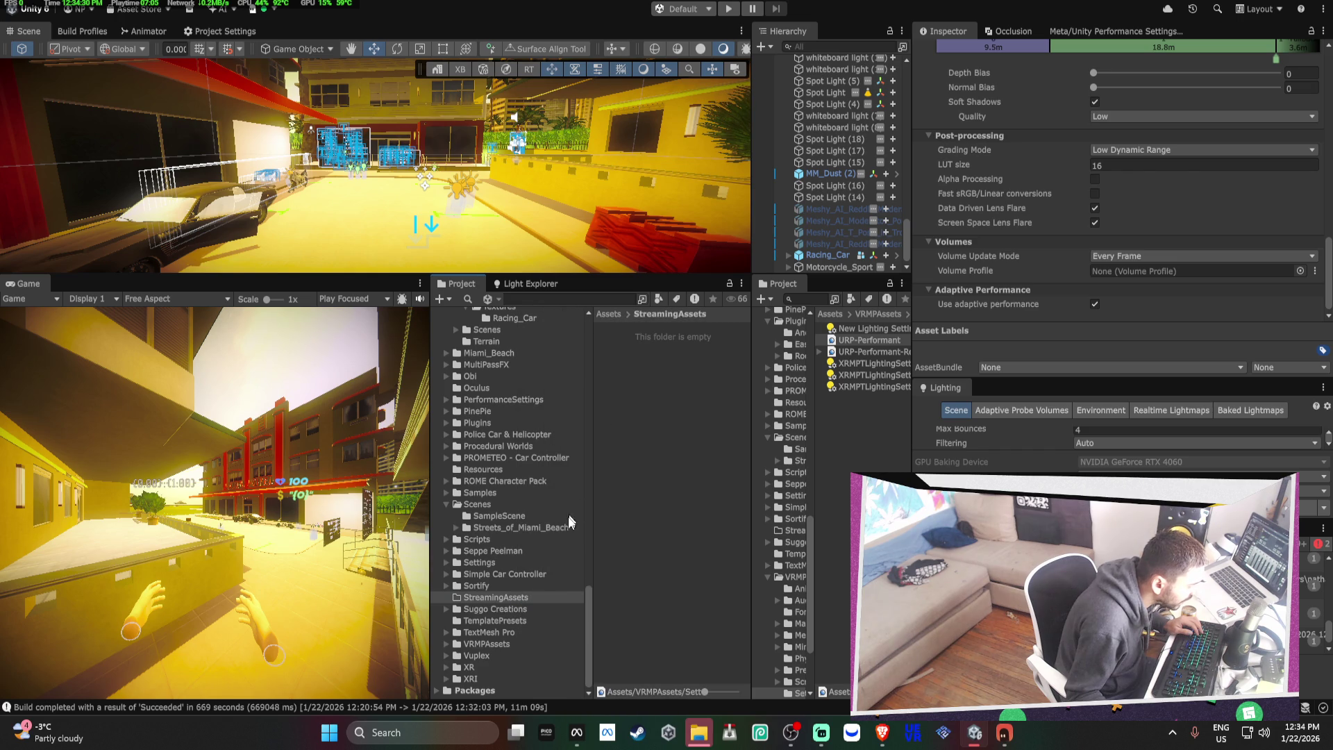
pyautogui.click(519, 572)
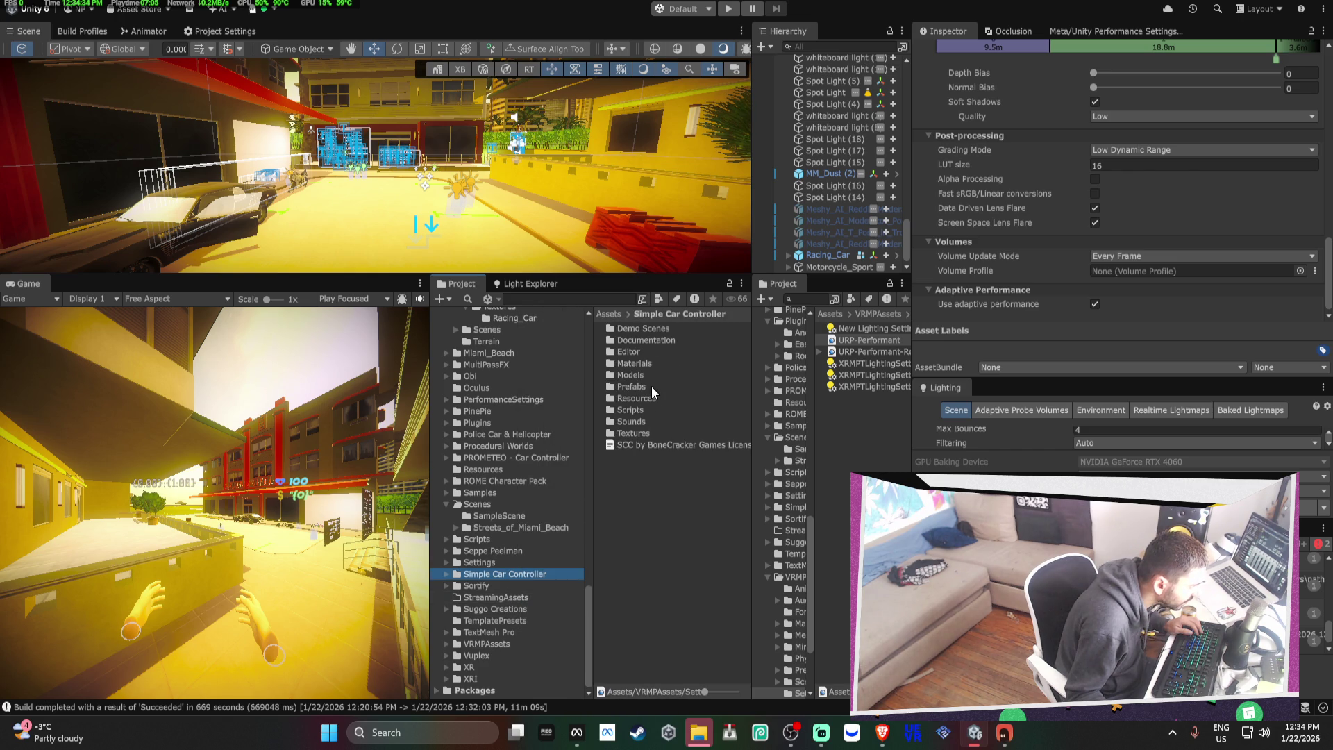
pyautogui.doubleClick(643, 331)
pyautogui.doubleClick(656, 330)
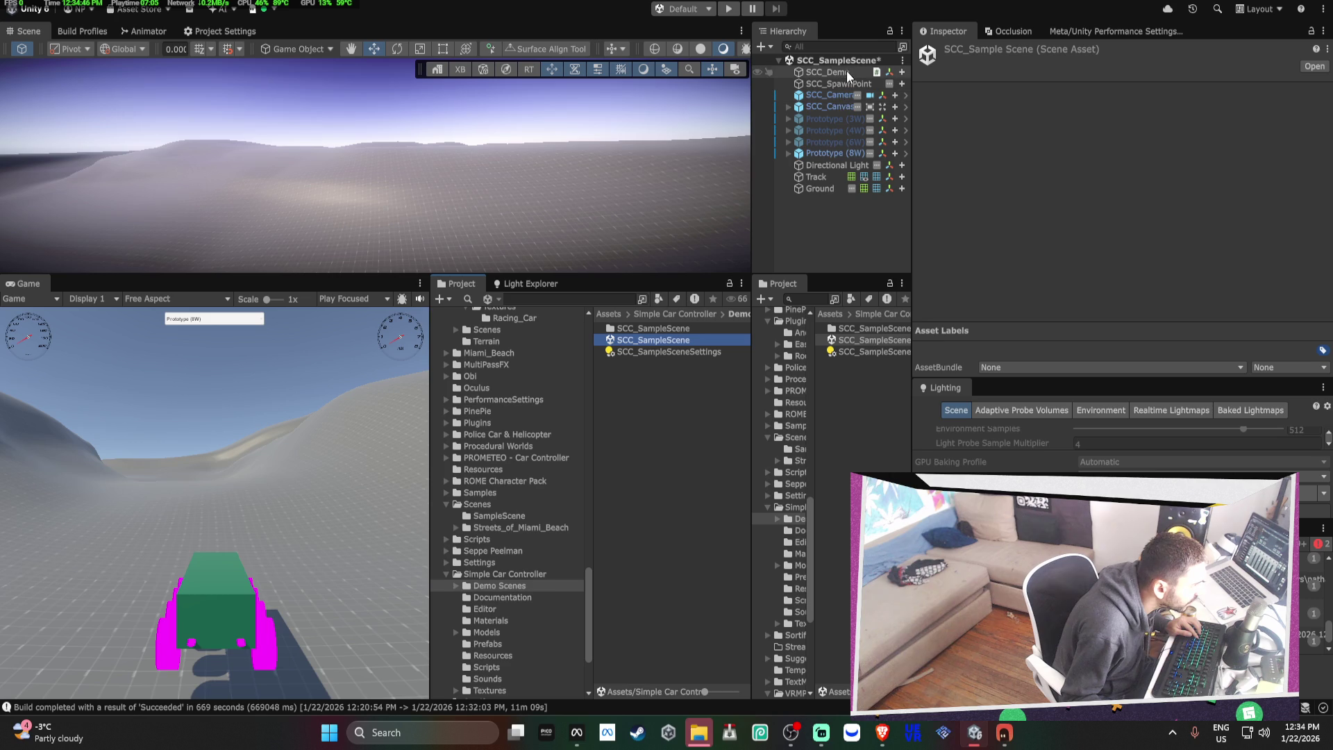
# Frame SCC_SpawnPoint in the Scene view and list all project materials.
pyautogui.click(848, 71)
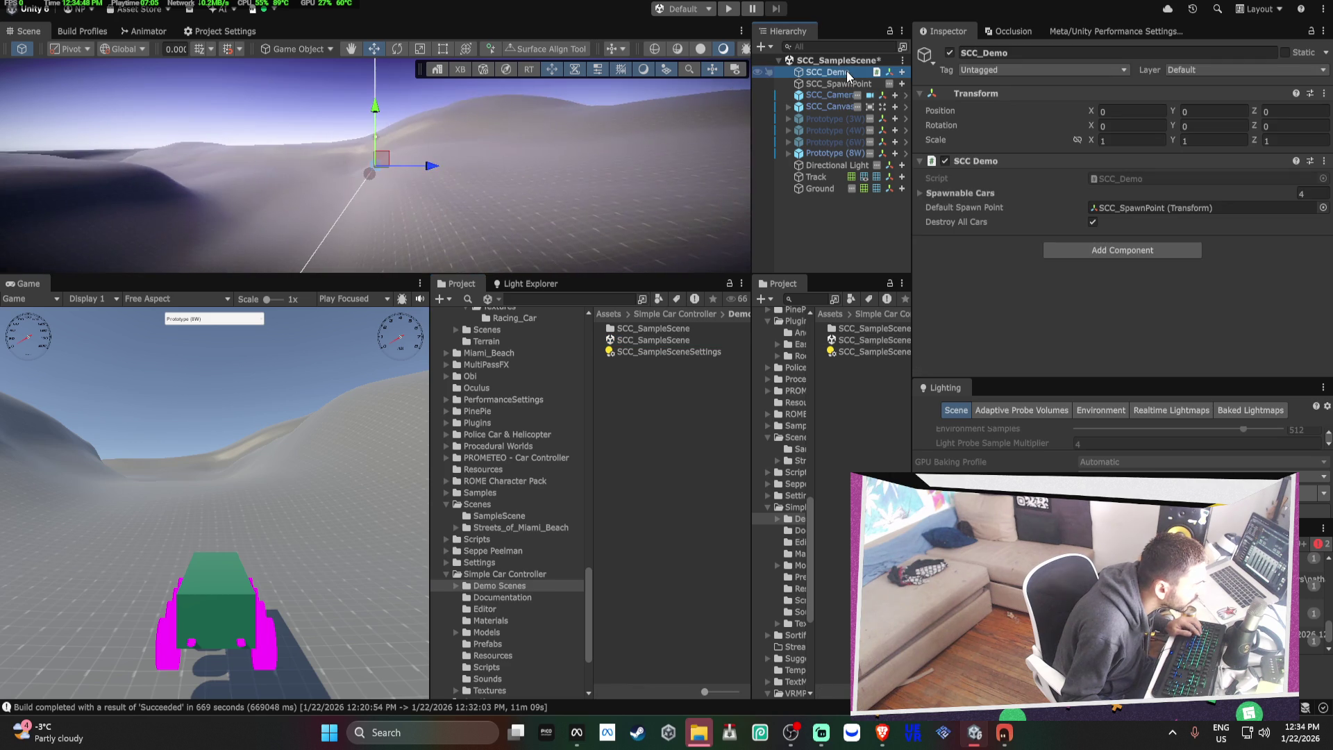
pyautogui.doubleClick(844, 82)
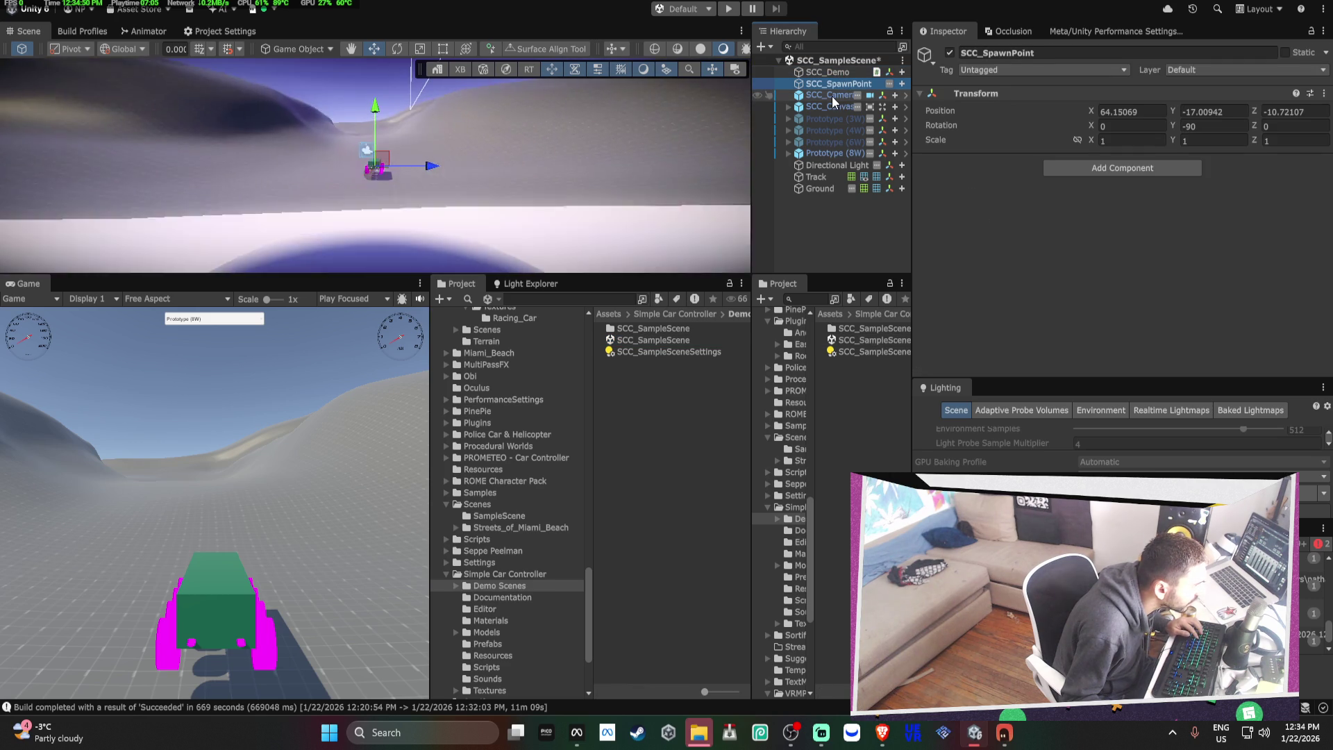
pyautogui.moveTo(528, 201)
pyautogui.mouseDown()
pyautogui.moveTo(504, 211)
pyautogui.moveTo(514, 247)
pyautogui.moveTo(549, 195)
pyautogui.moveTo(538, 208)
pyautogui.mouseUp()
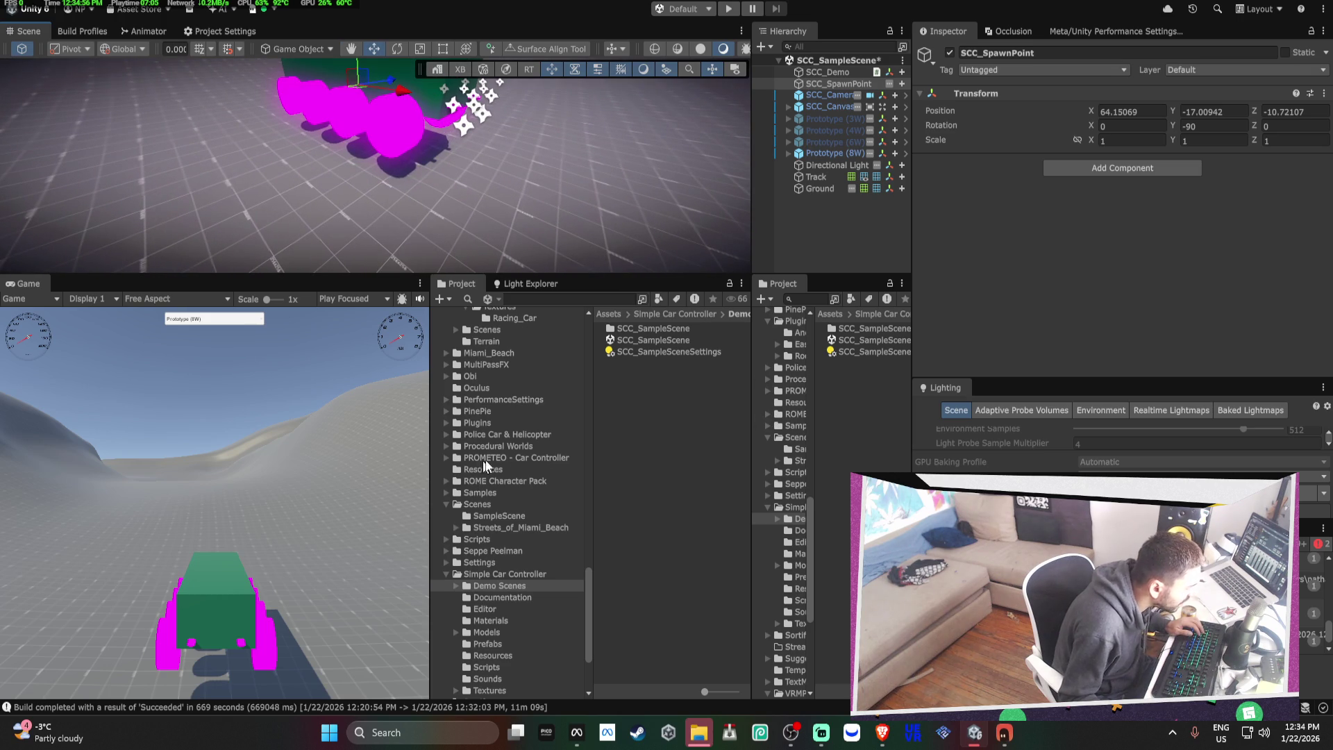
pyautogui.scroll(15, 564, 379)
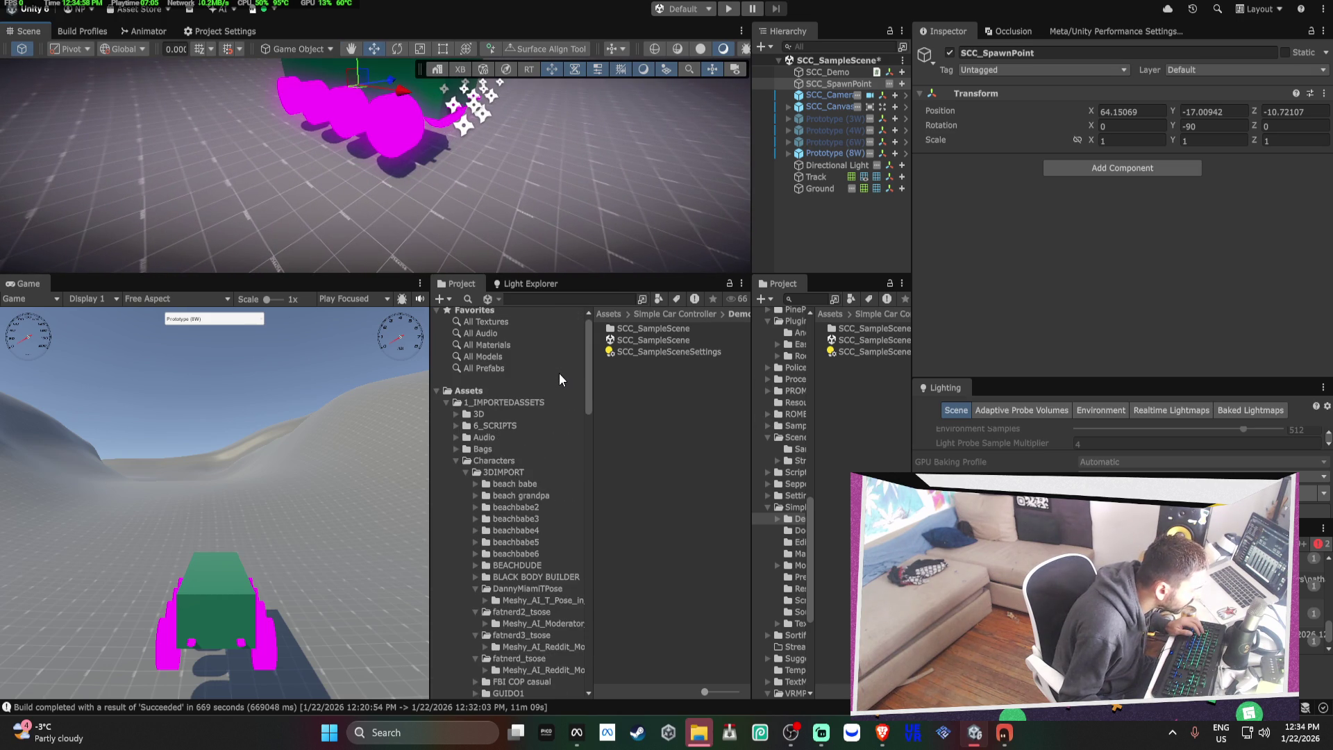
pyautogui.click(487, 345)
# Drop 0_Lit Basic onto each of the six magenta wheels, then maximize the Game view.
pyautogui.moveTo(641, 433)
pyautogui.mouseDown()
pyautogui.moveTo(400, 125)
pyautogui.moveTo(446, 203)
pyautogui.moveTo(518, 207)
pyautogui.moveTo(535, 257)
pyautogui.mouseUp()
pyautogui.moveTo(636, 436); pyautogui.dragTo(417, 205)
pyautogui.moveTo(634, 423)
pyautogui.mouseDown()
pyautogui.moveTo(298, 175)
pyautogui.moveTo(238, 202)
pyautogui.moveTo(461, 202)
pyautogui.moveTo(400, 153)
pyautogui.moveTo(389, 182)
pyautogui.moveTo(403, 226)
pyautogui.moveTo(364, 198)
pyautogui.mouseUp()
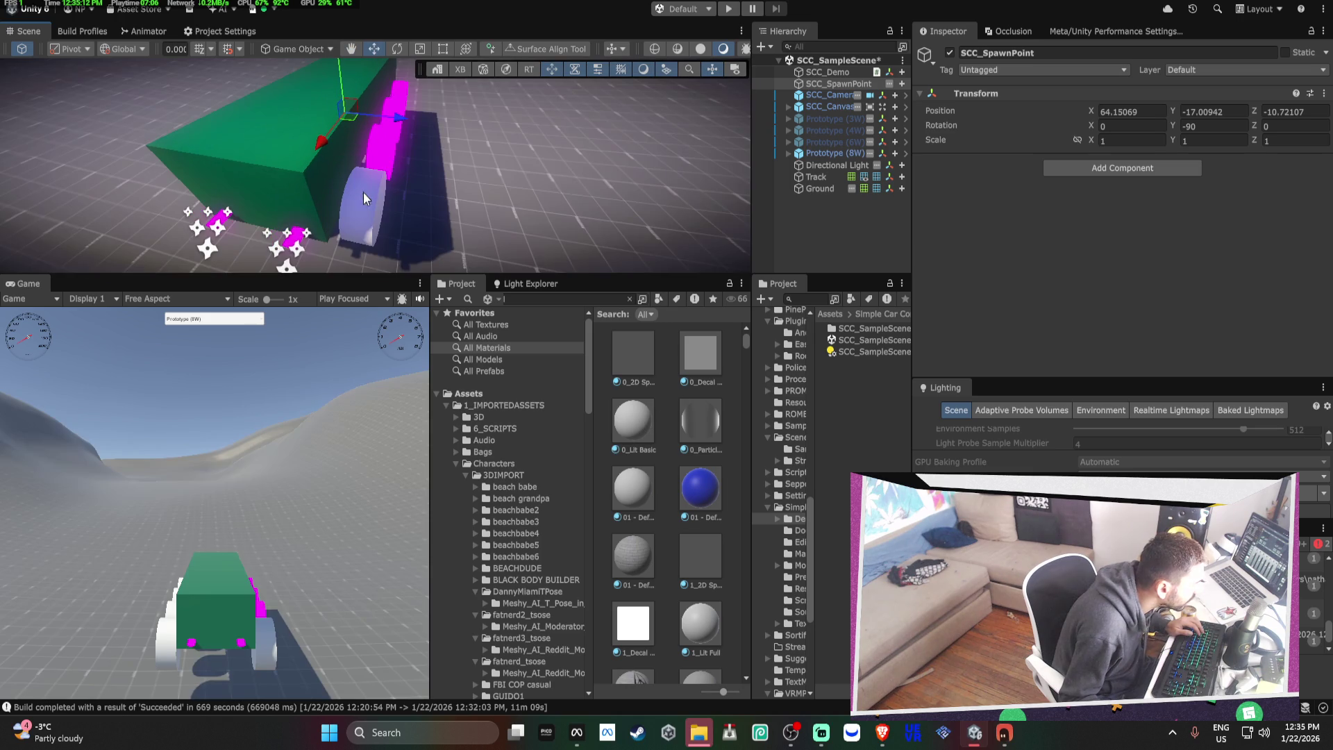
pyautogui.moveTo(644, 431); pyautogui.dragTo(392, 151)
pyautogui.moveTo(632, 418); pyautogui.dragTo(388, 118)
pyautogui.moveTo(628, 430); pyautogui.dragTo(407, 100)
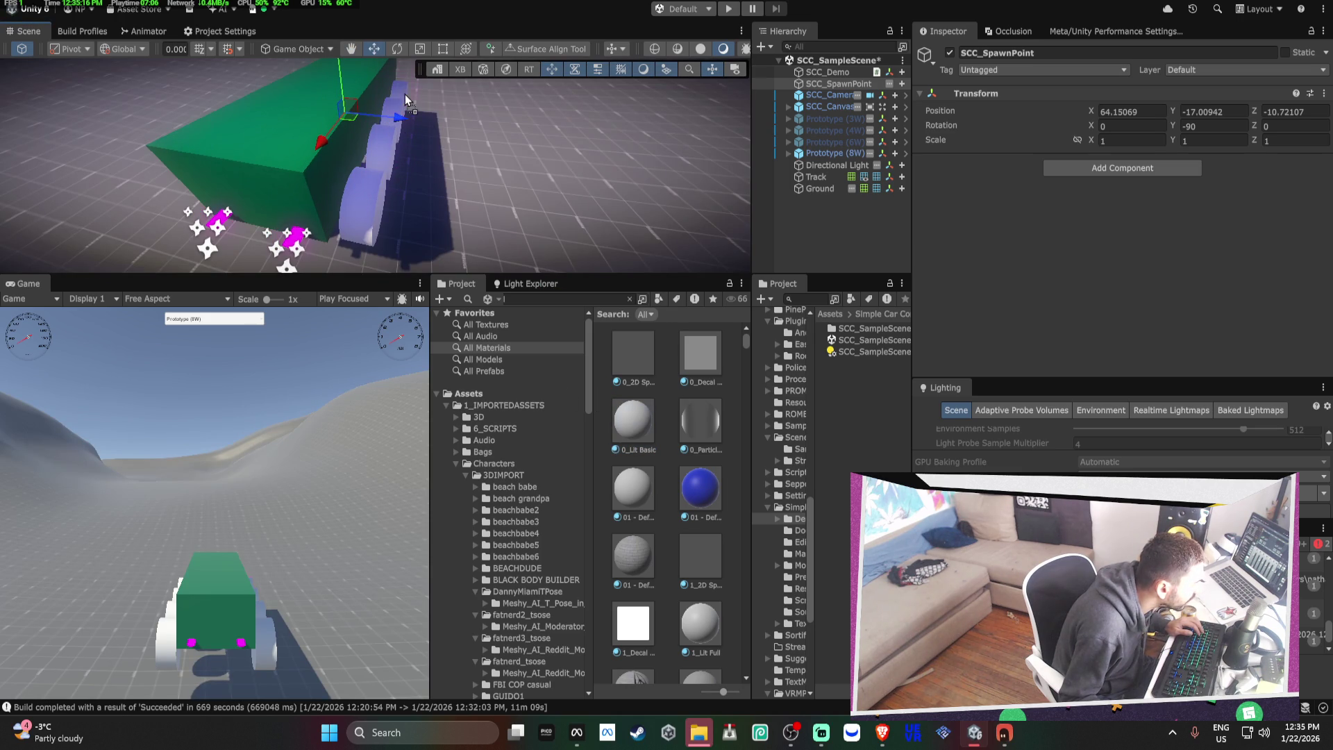
pyautogui.scroll(-5, 289, 127)
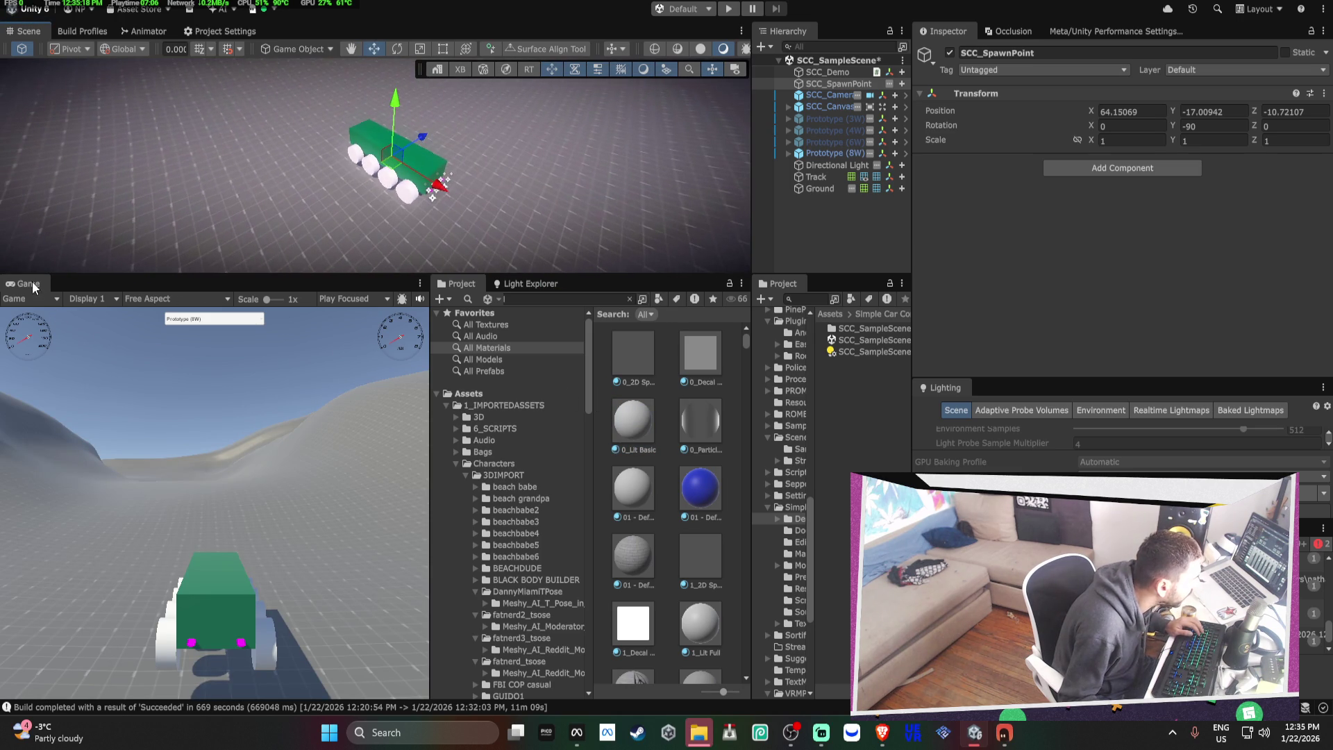
pyautogui.doubleClick(32, 281)
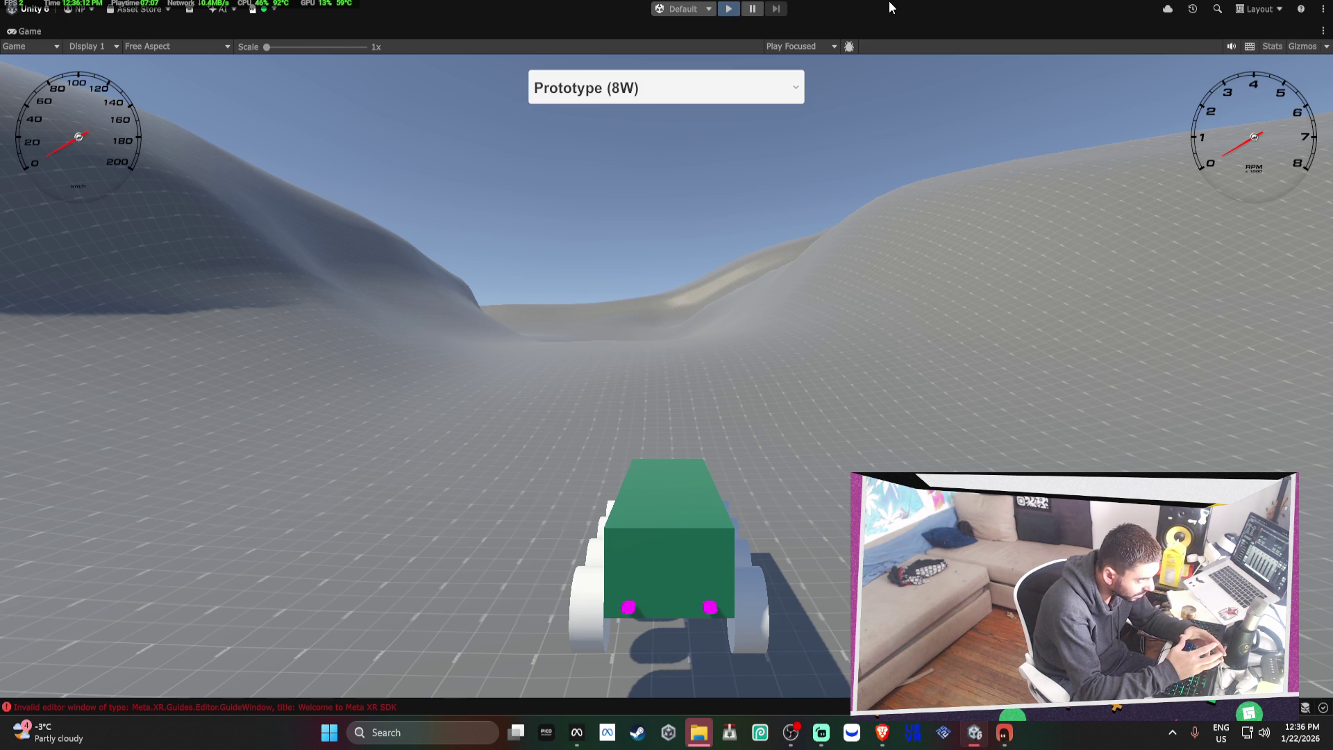
# Enter Play mode and spawn Prototype (4W) from the in-game vehicle dropdown.
pyautogui.hotkey('ctrl', 'p')
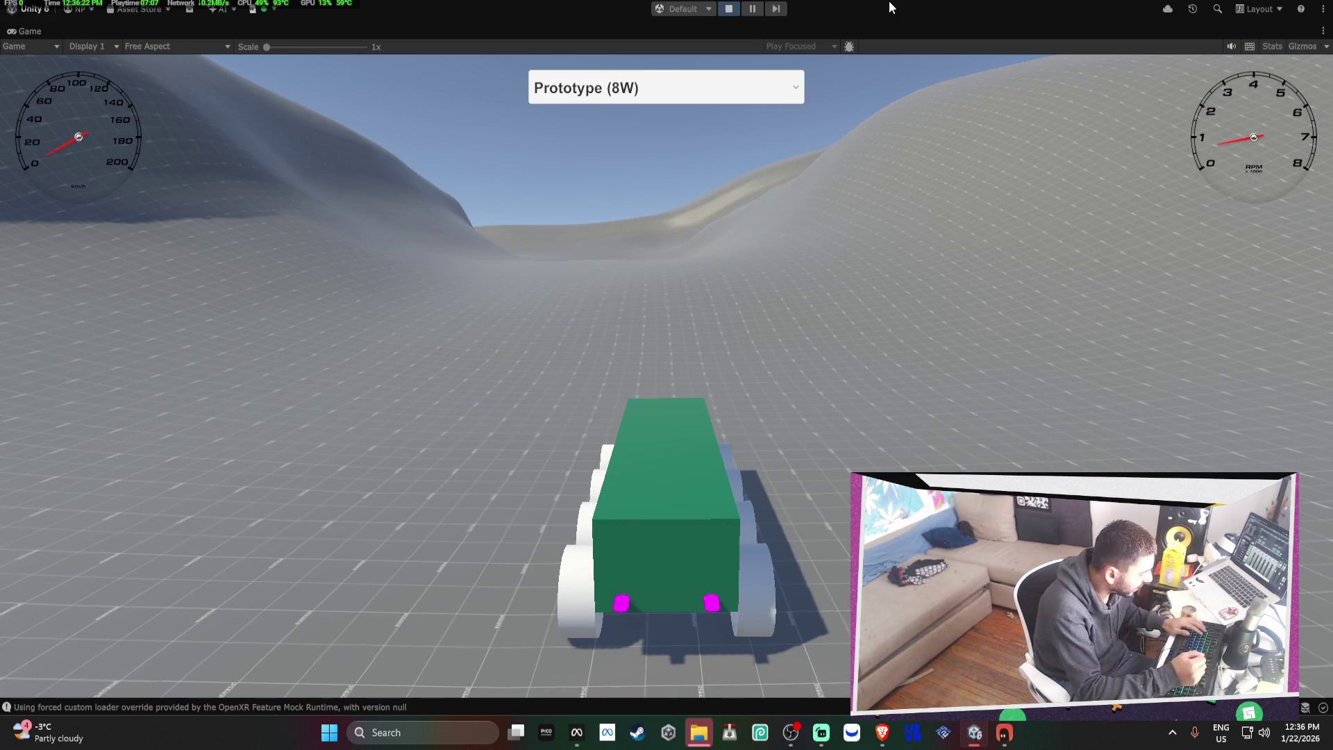
pyautogui.click(790, 84)
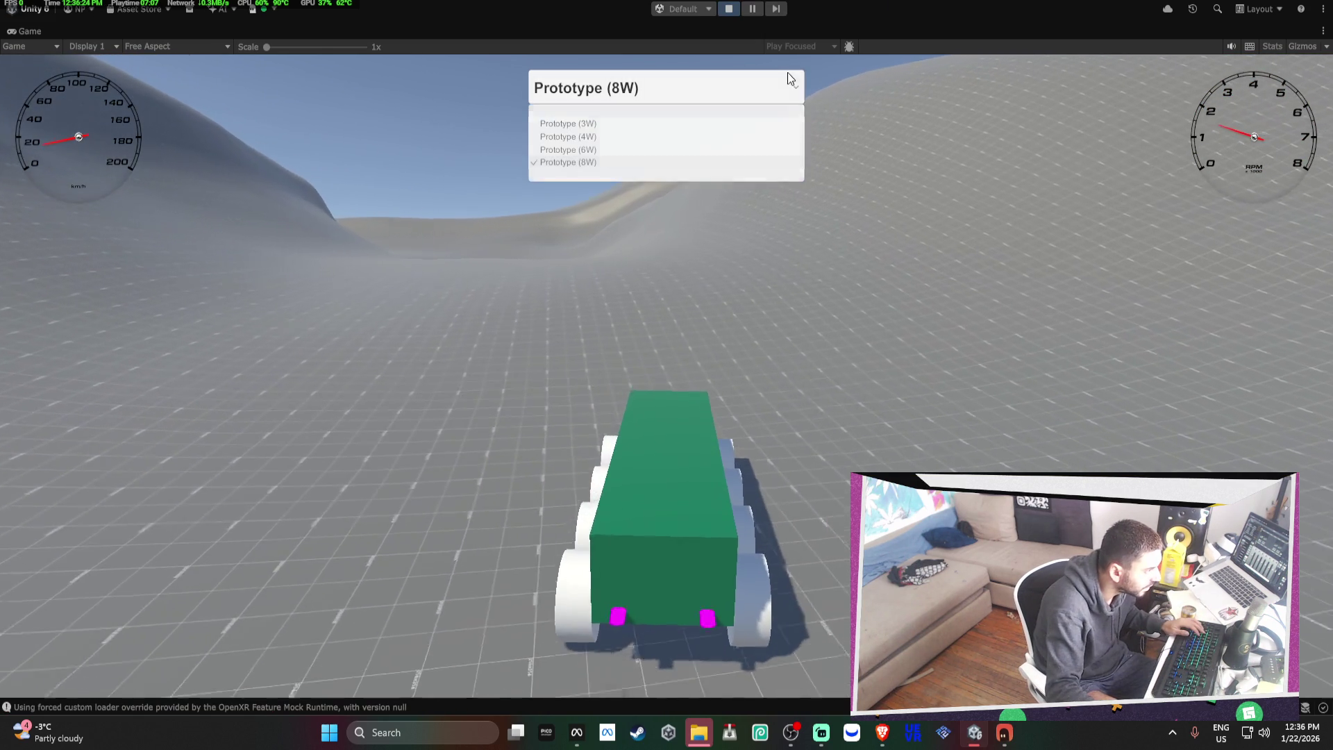
pyautogui.click(621, 138)
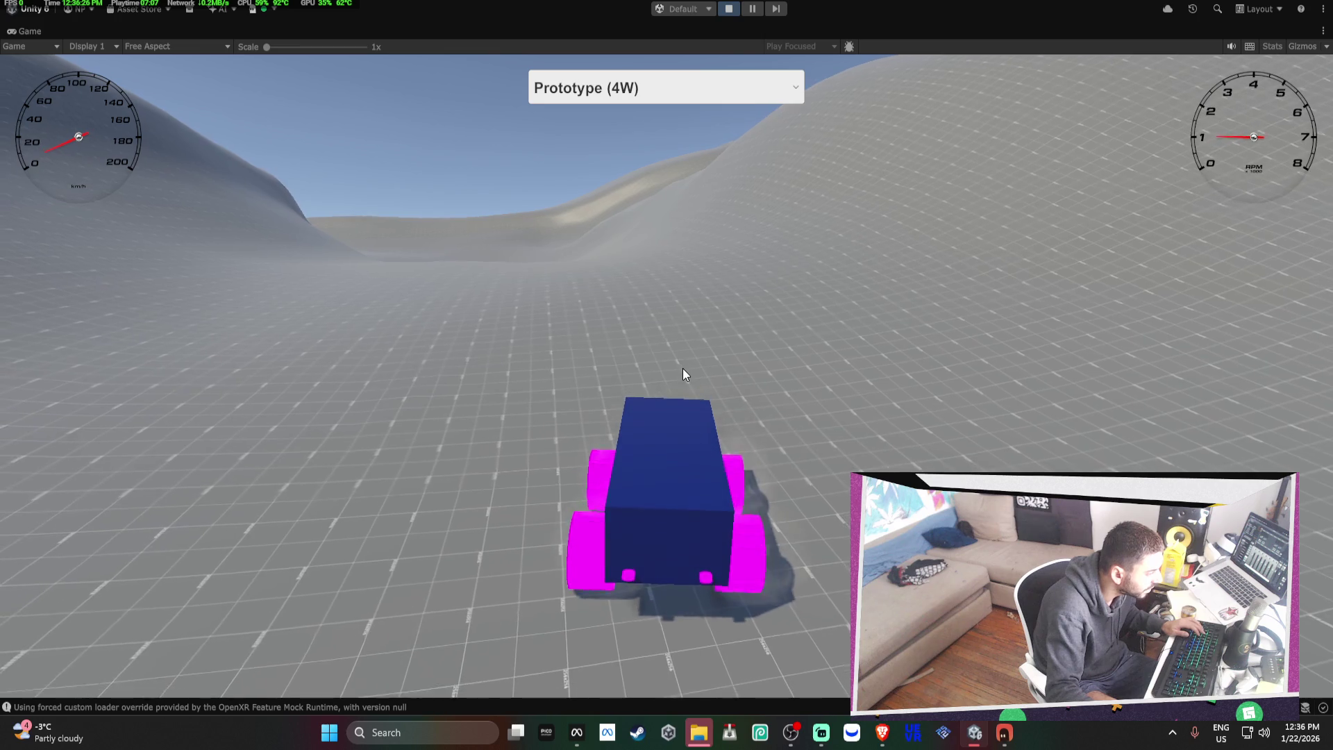
# Drive the 4W car up the hill with WASD, then restore the full editor layout.
pyautogui.press('w')
pyautogui.press('a')
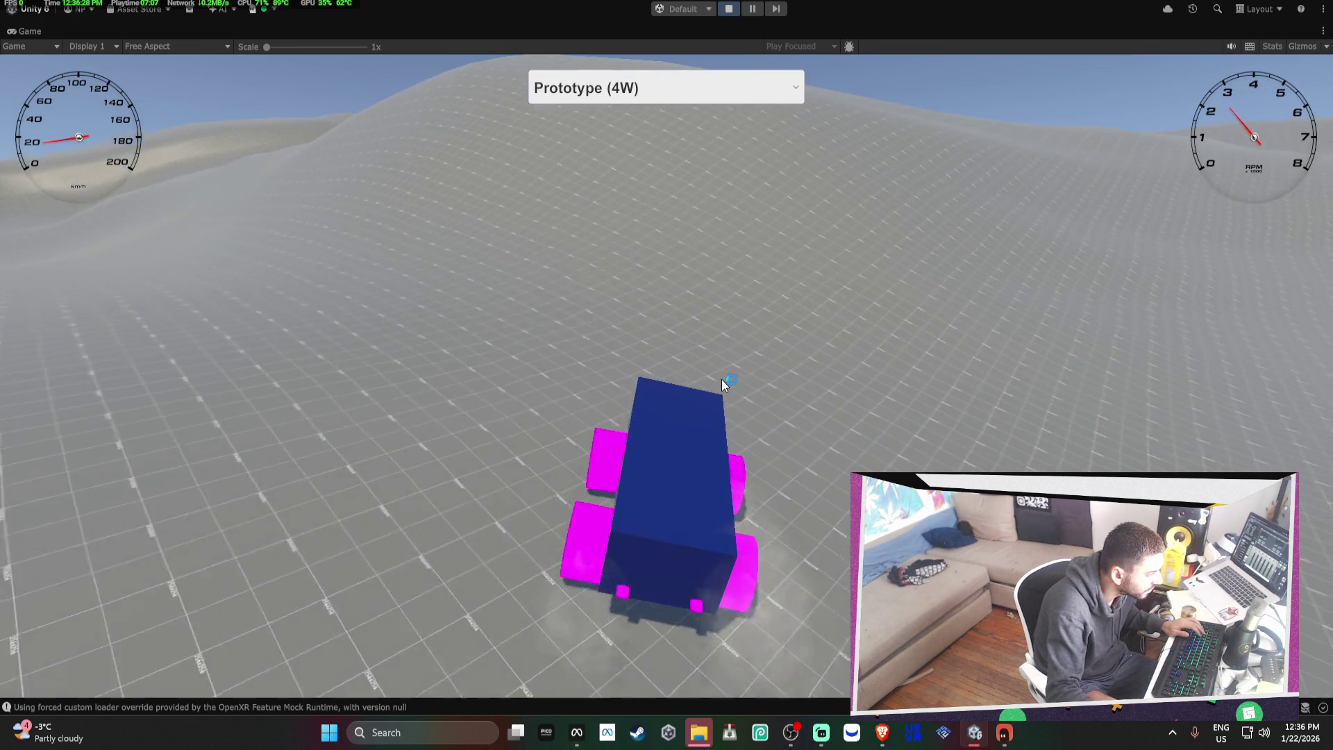
pyautogui.press('w')
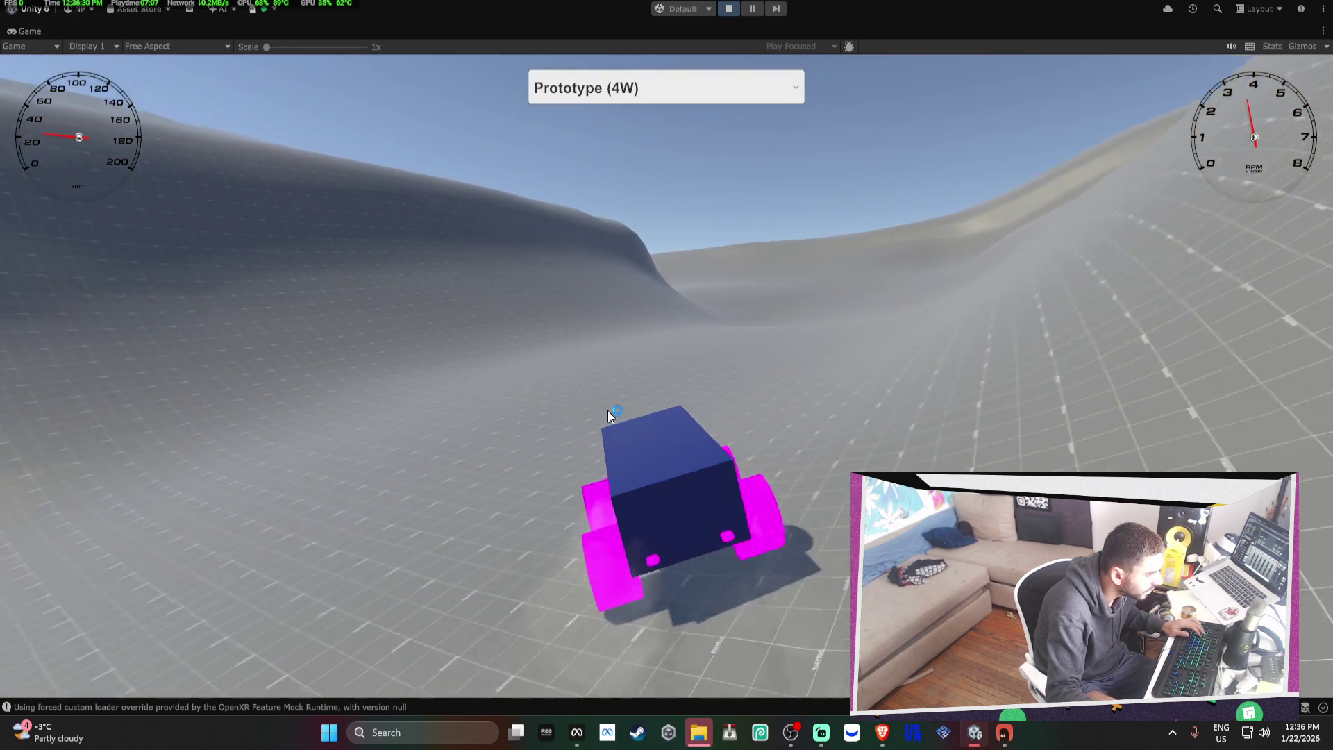
pyautogui.press('w')
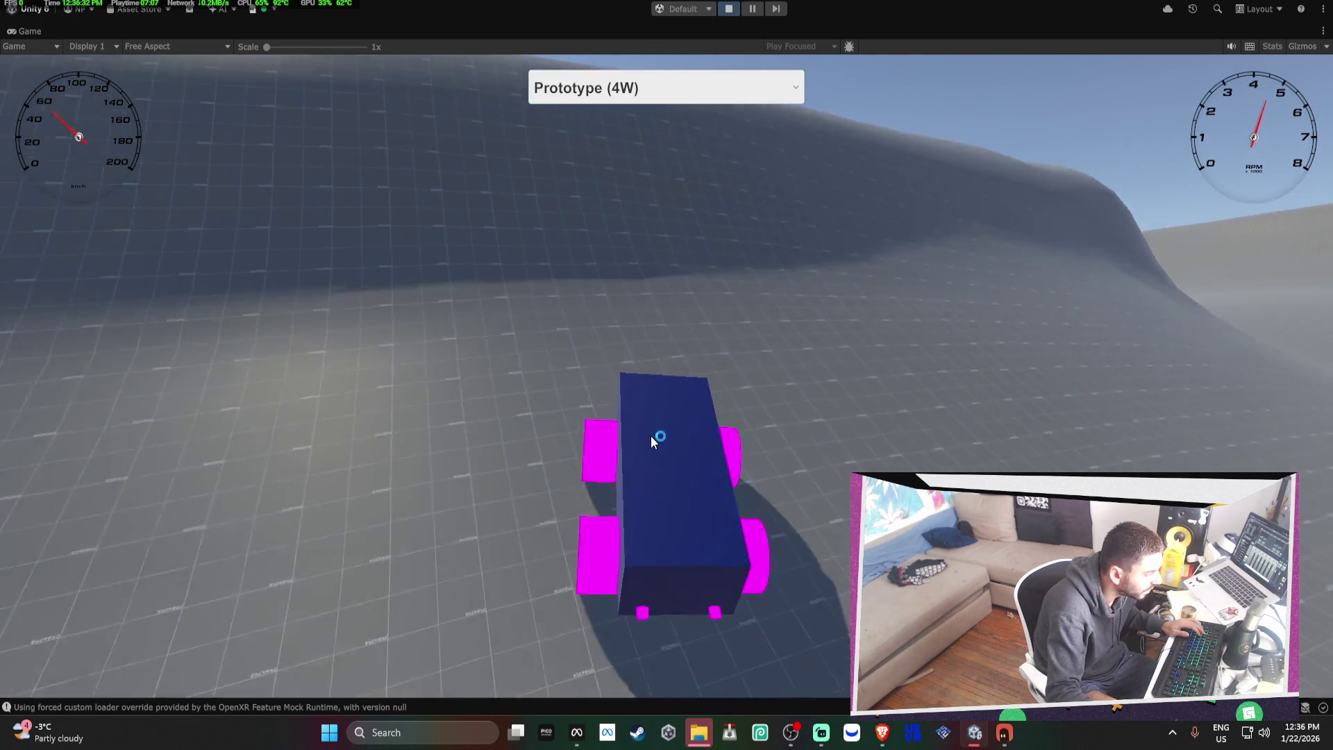
pyautogui.press('w')
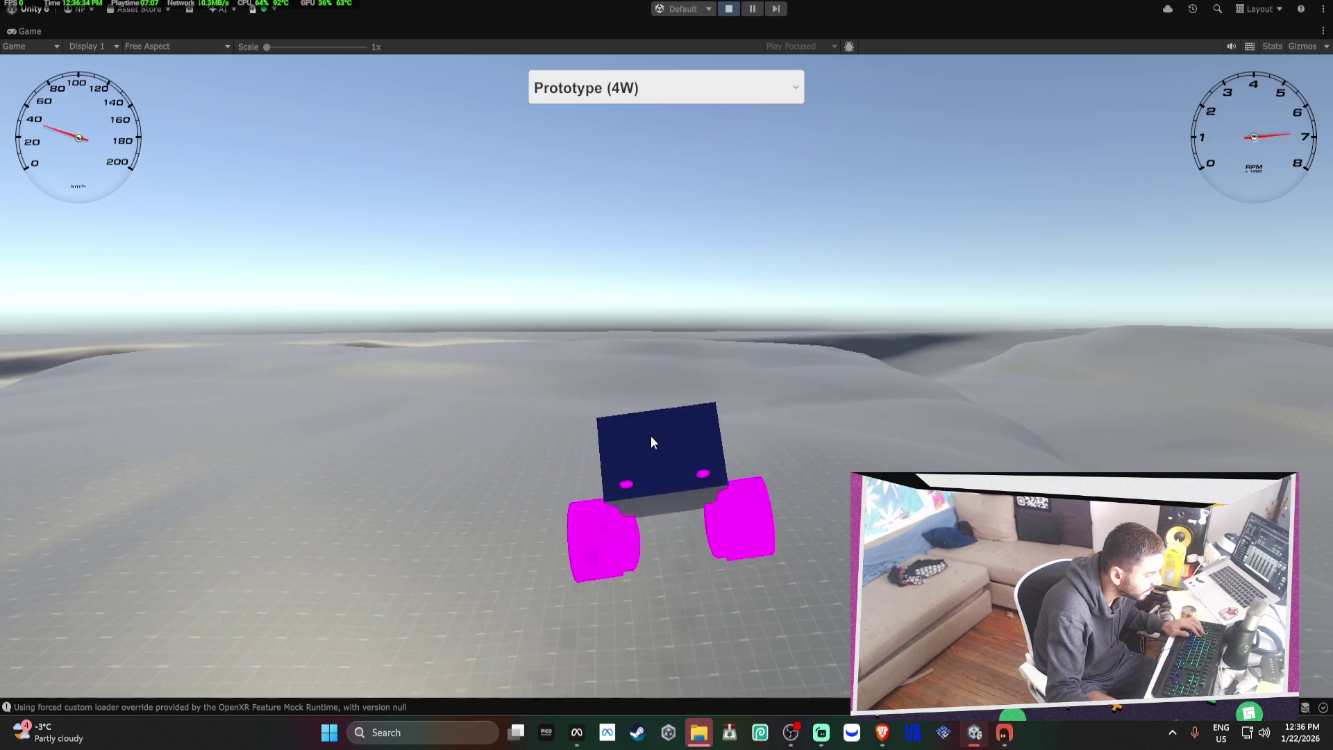
pyautogui.press('d')
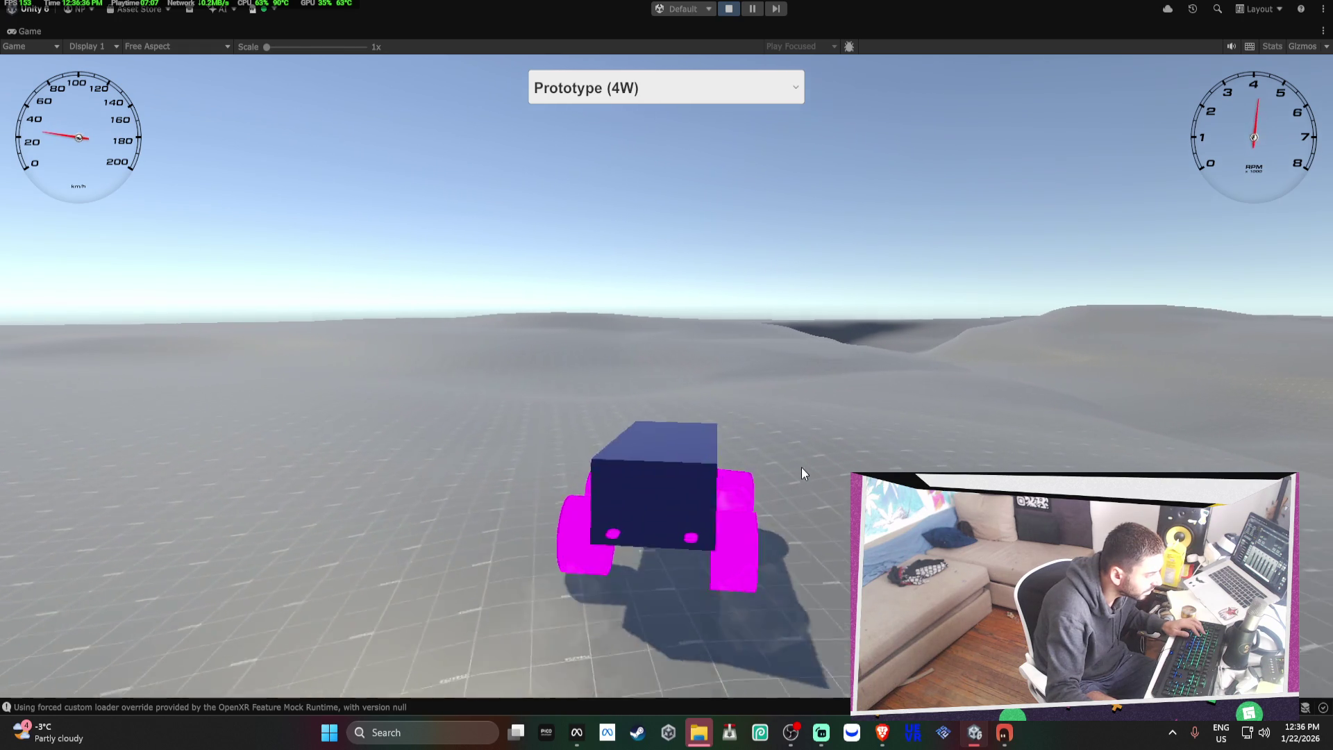
pyautogui.press('w')
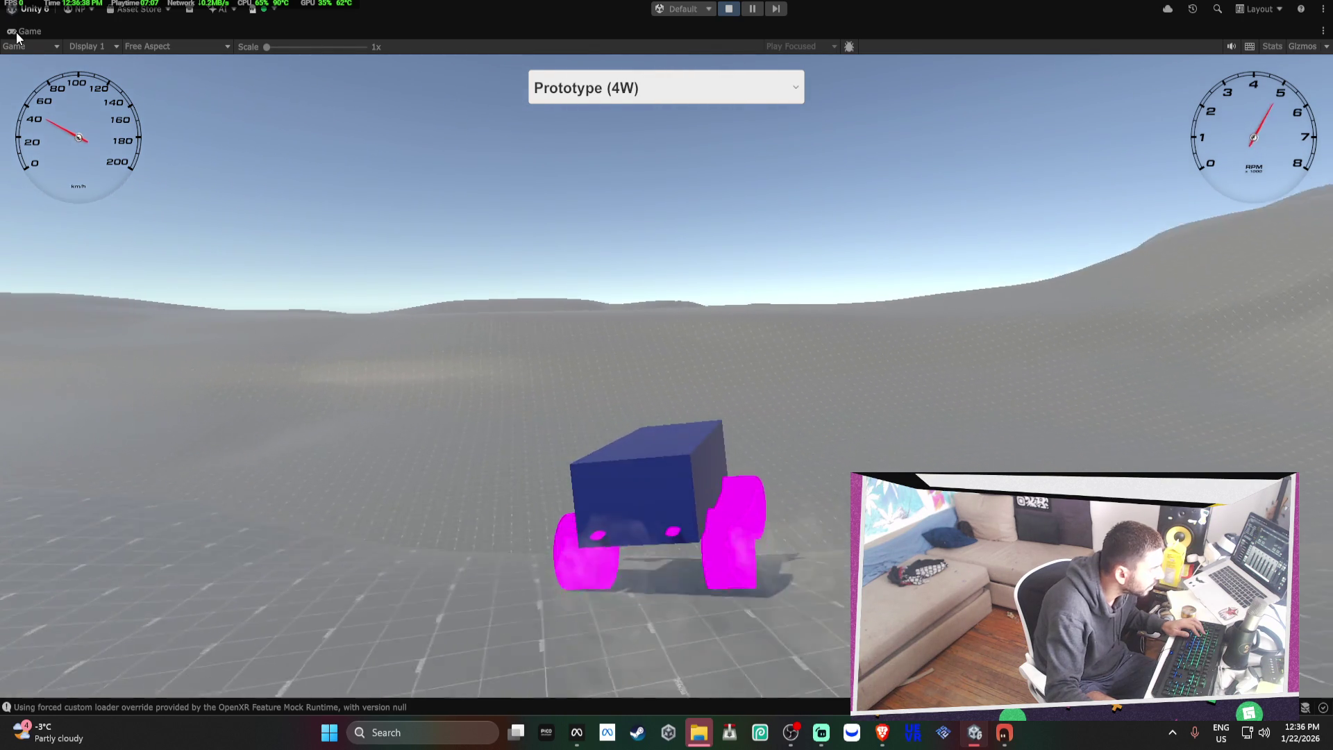
pyautogui.doubleClick(16, 31)
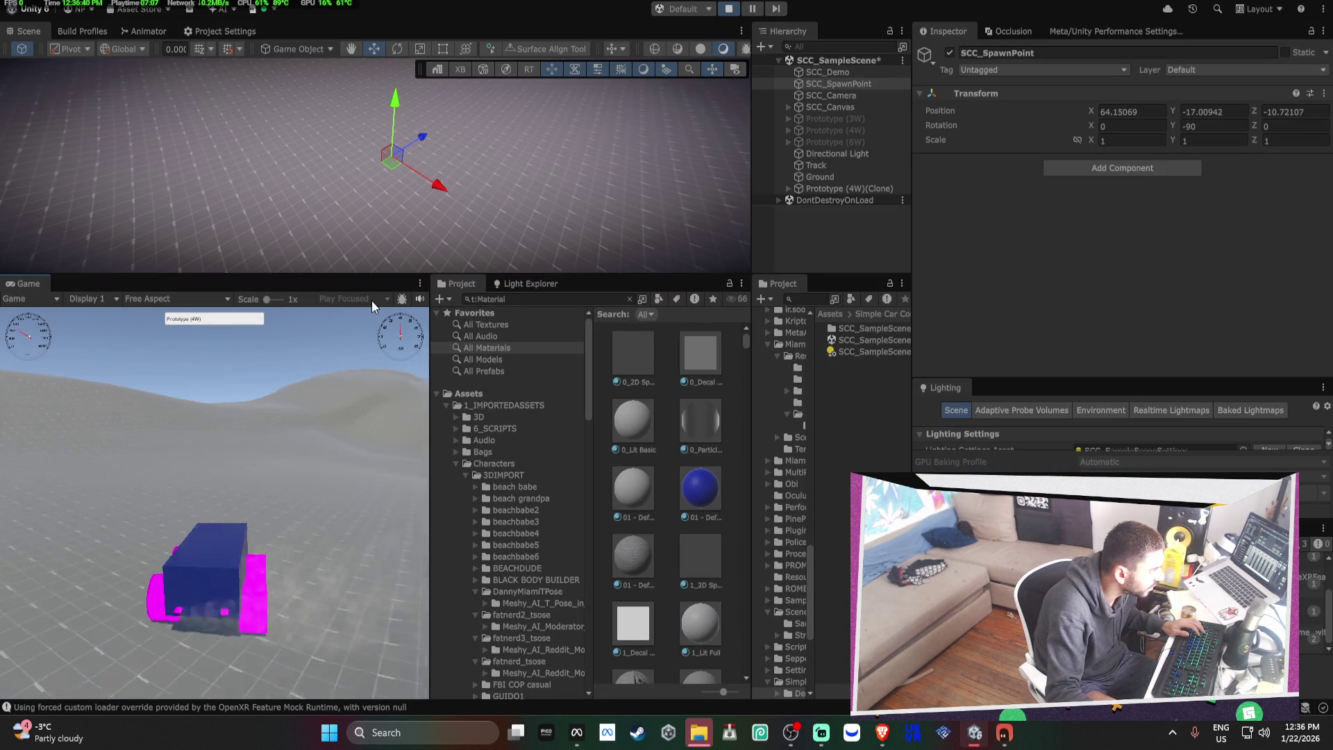
# Drag the panel splitters to make the Game view wider and taller.
pyautogui.moveTo(430, 335); pyautogui.dragTo(750, 339)
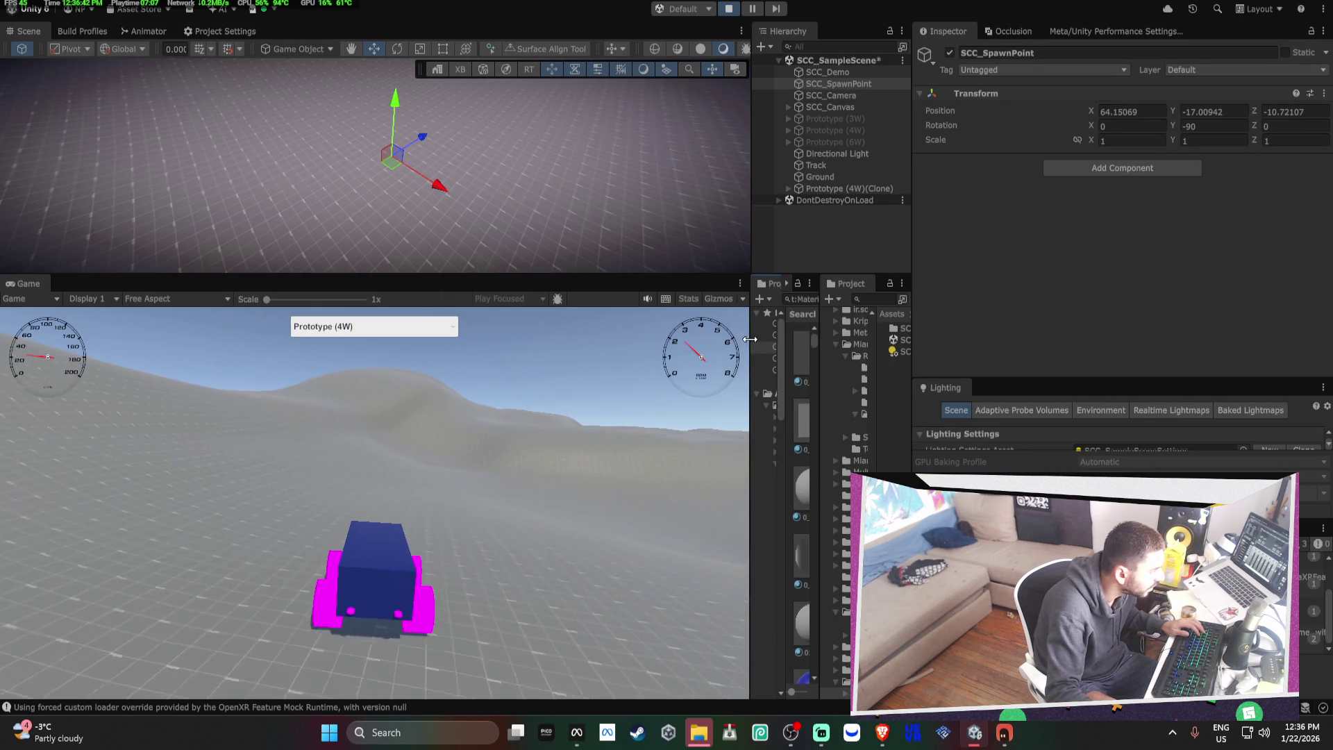
pyautogui.moveTo(602, 278); pyautogui.dragTo(602, 132)
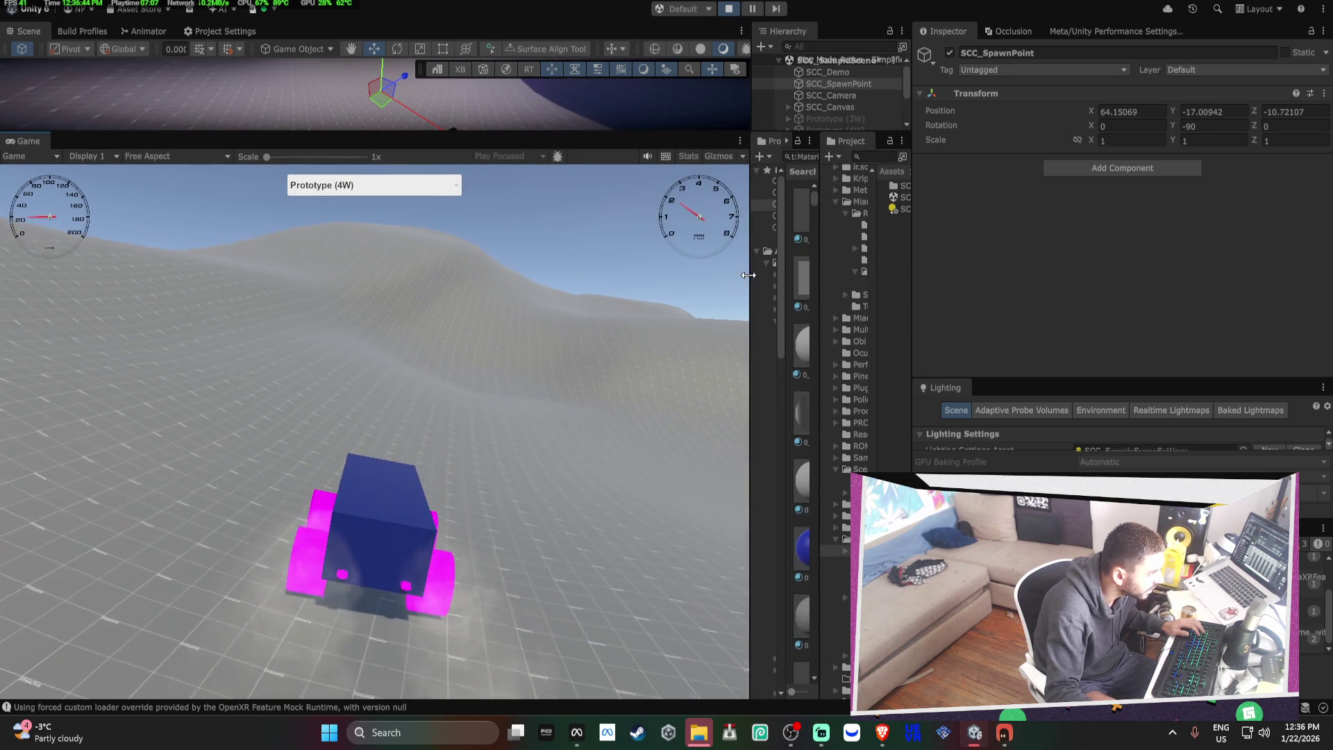
pyautogui.moveTo(751, 243); pyautogui.dragTo(624, 243)
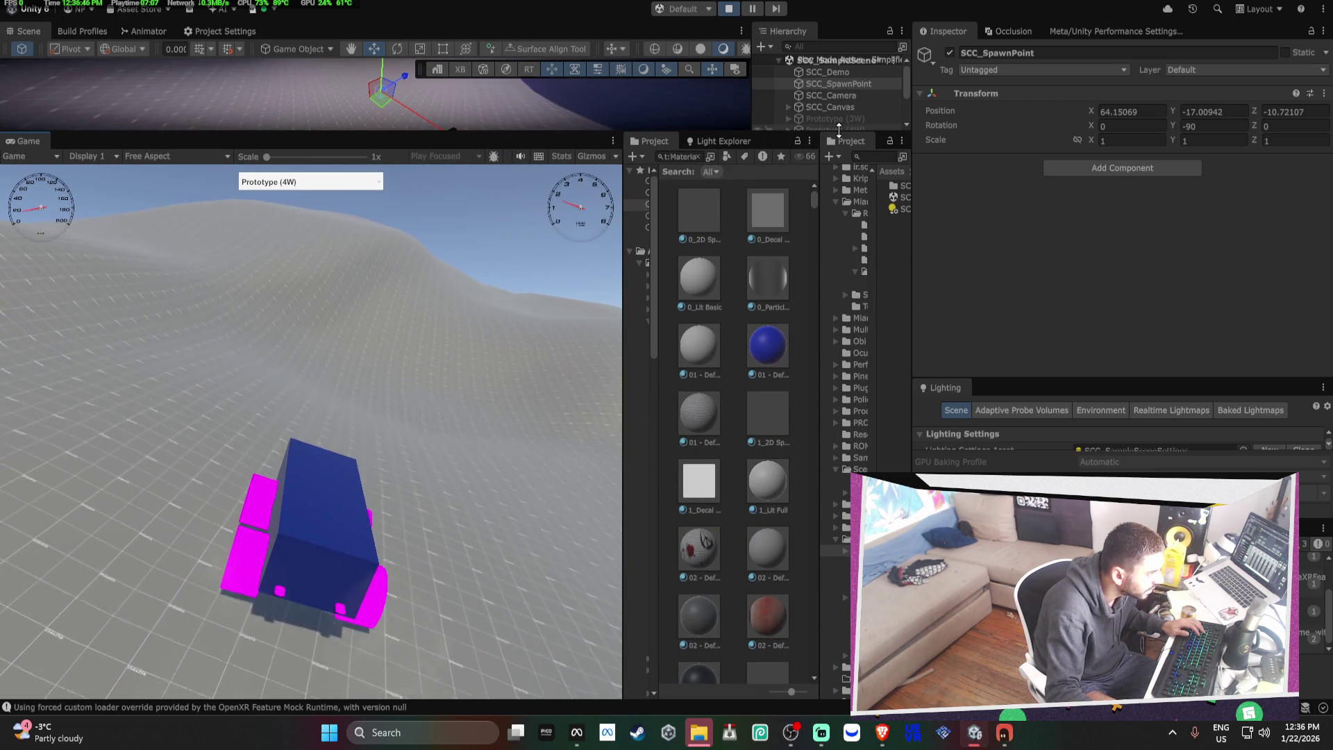
# Dock the Hierarchy panel beside the Scene view and make the Scene view taller.
pyautogui.moveTo(783, 32)
pyautogui.mouseDown()
pyautogui.moveTo(847, 142)
pyautogui.moveTo(780, 227)
pyautogui.moveTo(844, 201)
pyautogui.mouseUp()
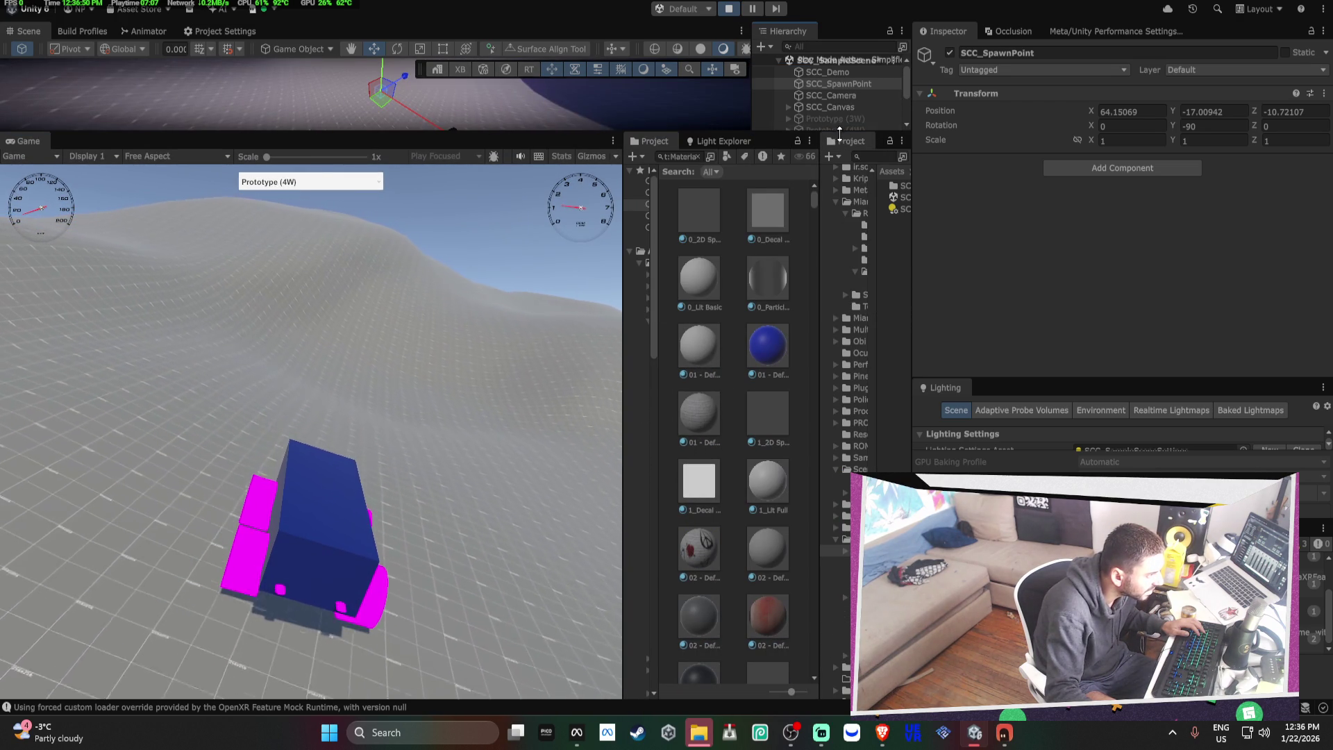
pyautogui.moveTo(855, 130); pyautogui.dragTo(855, 323)
pyautogui.moveTo(786, 31)
pyautogui.mouseDown()
pyautogui.moveTo(913, 197)
pyautogui.moveTo(911, 417)
pyautogui.mouseUp()
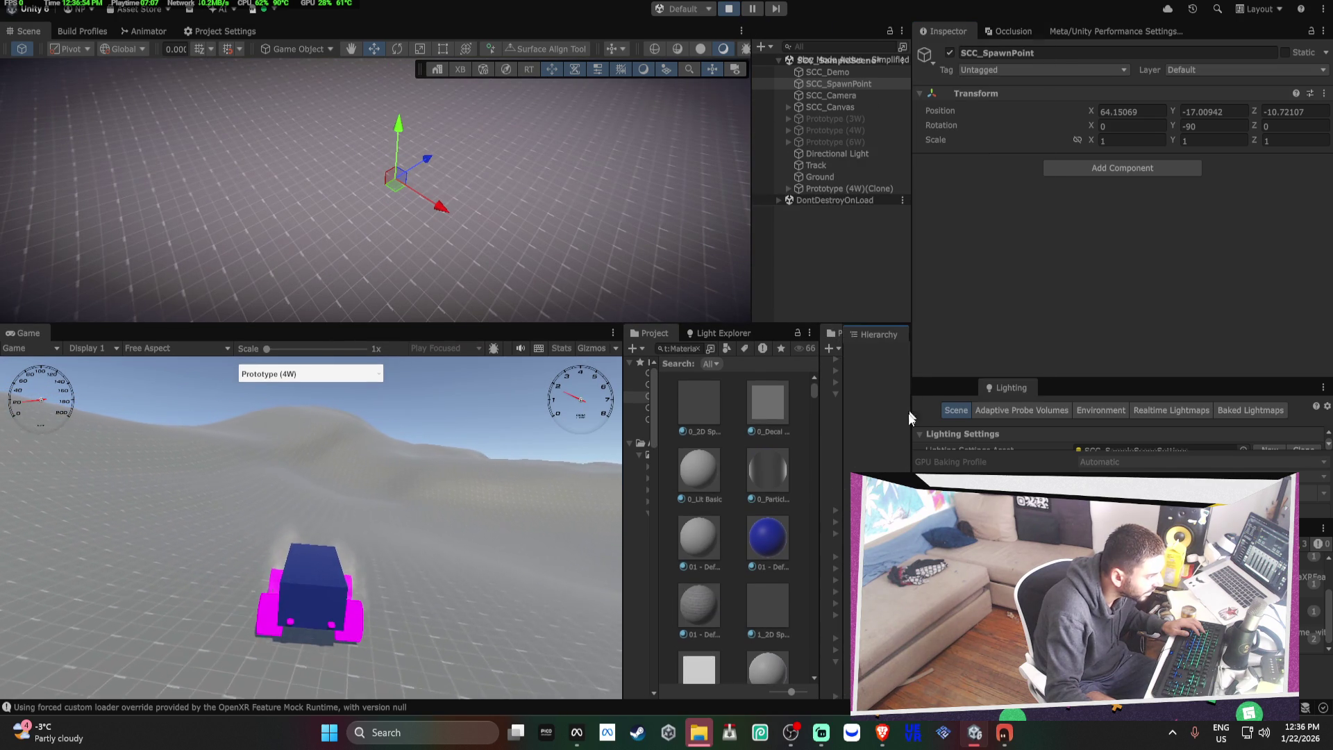
pyautogui.moveTo(864, 334)
pyautogui.mouseDown()
pyautogui.moveTo(909, 323)
pyautogui.moveTo(912, 349)
pyautogui.moveTo(894, 358)
pyautogui.mouseUp()
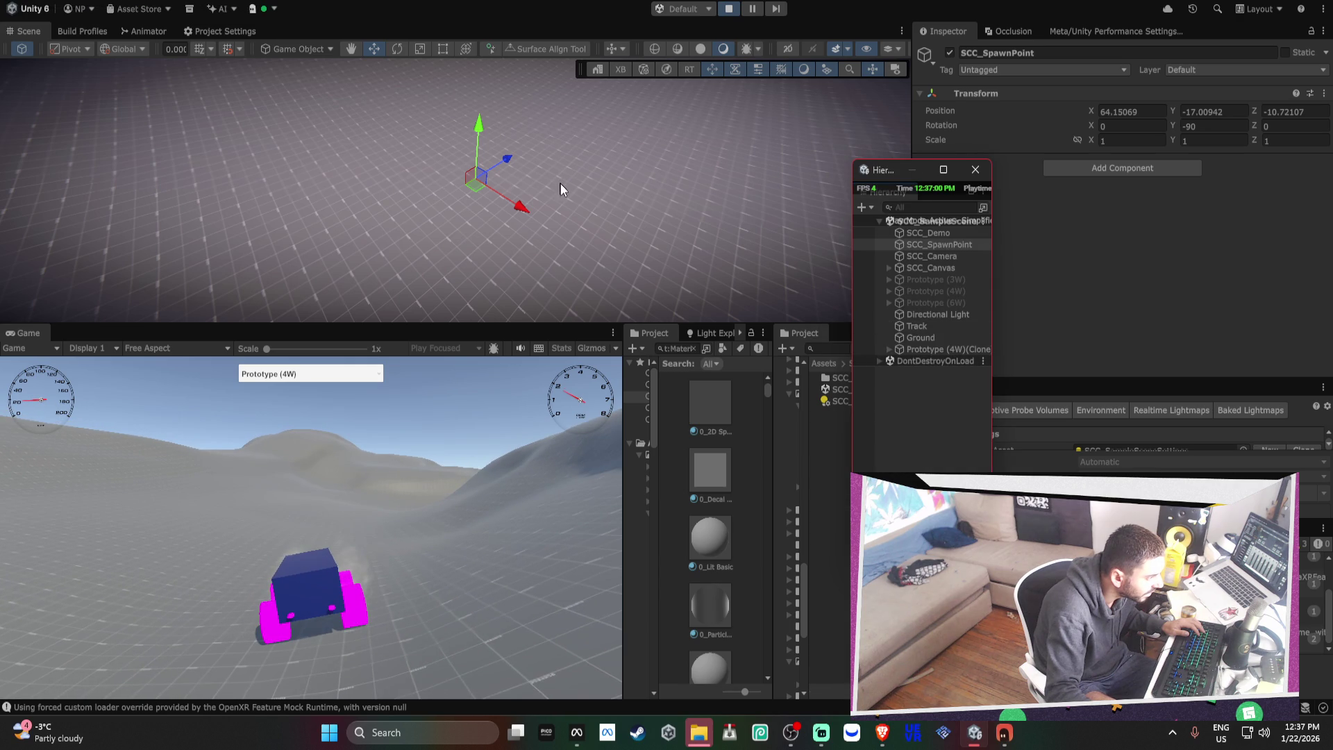
pyautogui.moveTo(893, 169)
pyautogui.mouseDown()
pyautogui.moveTo(643, 185)
pyautogui.moveTo(861, 259)
pyautogui.mouseUp()
pyautogui.moveTo(899, 318); pyautogui.dragTo(898, 406)
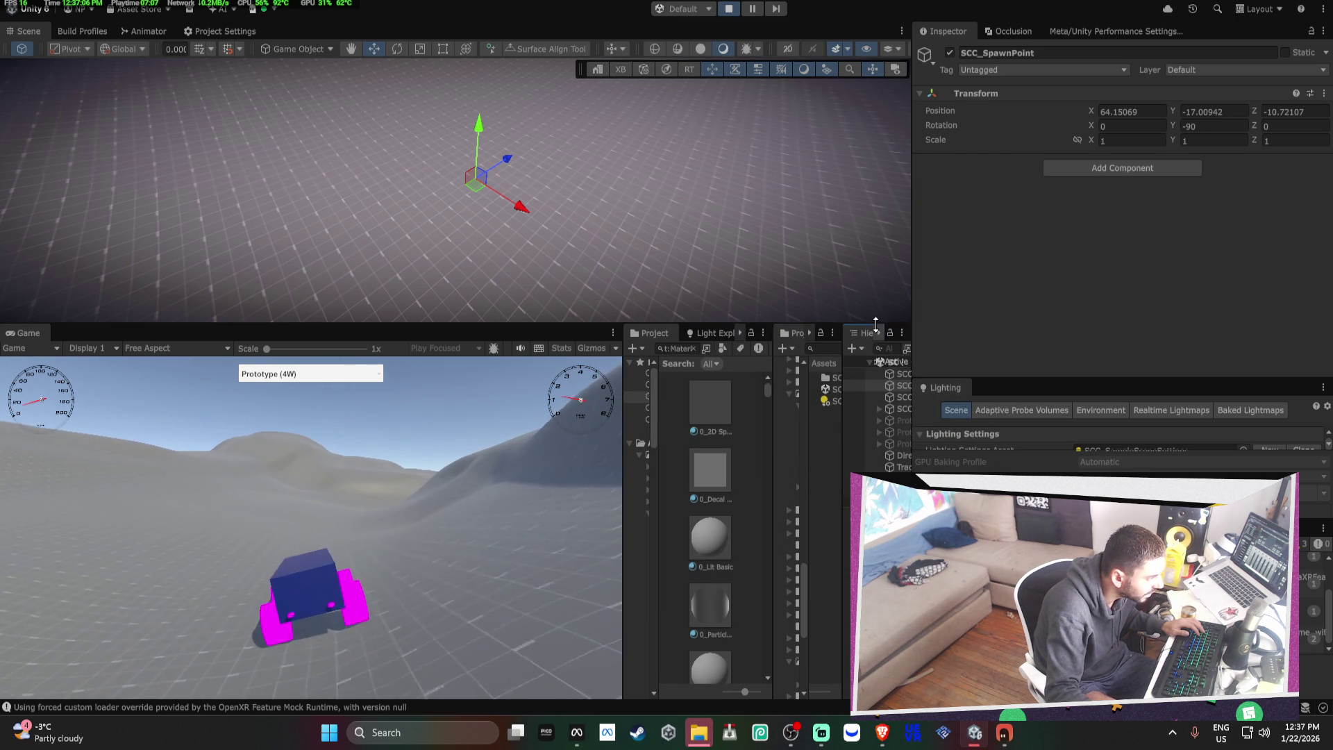
pyautogui.moveTo(873, 262); pyautogui.dragTo(867, 265)
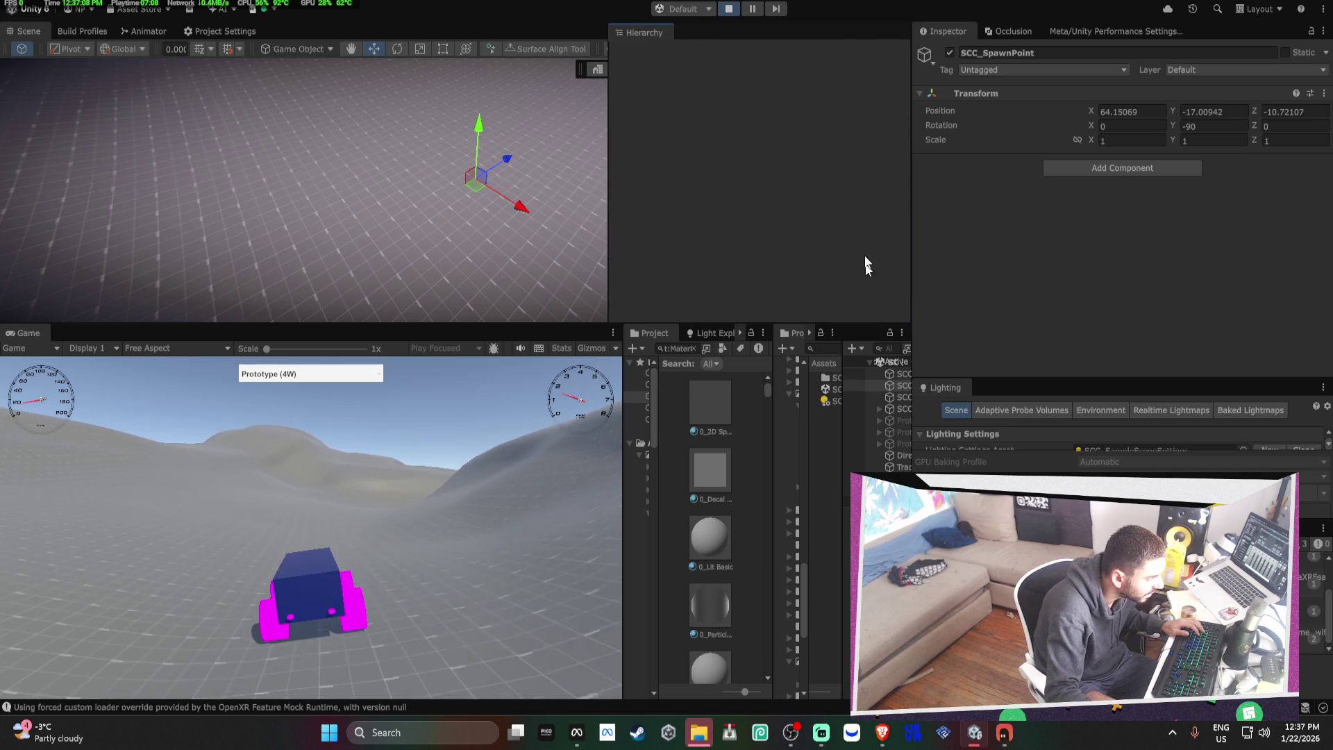
pyautogui.moveTo(798, 323)
pyautogui.mouseDown()
pyautogui.moveTo(788, 380)
pyautogui.moveTo(787, 321)
pyautogui.mouseUp()
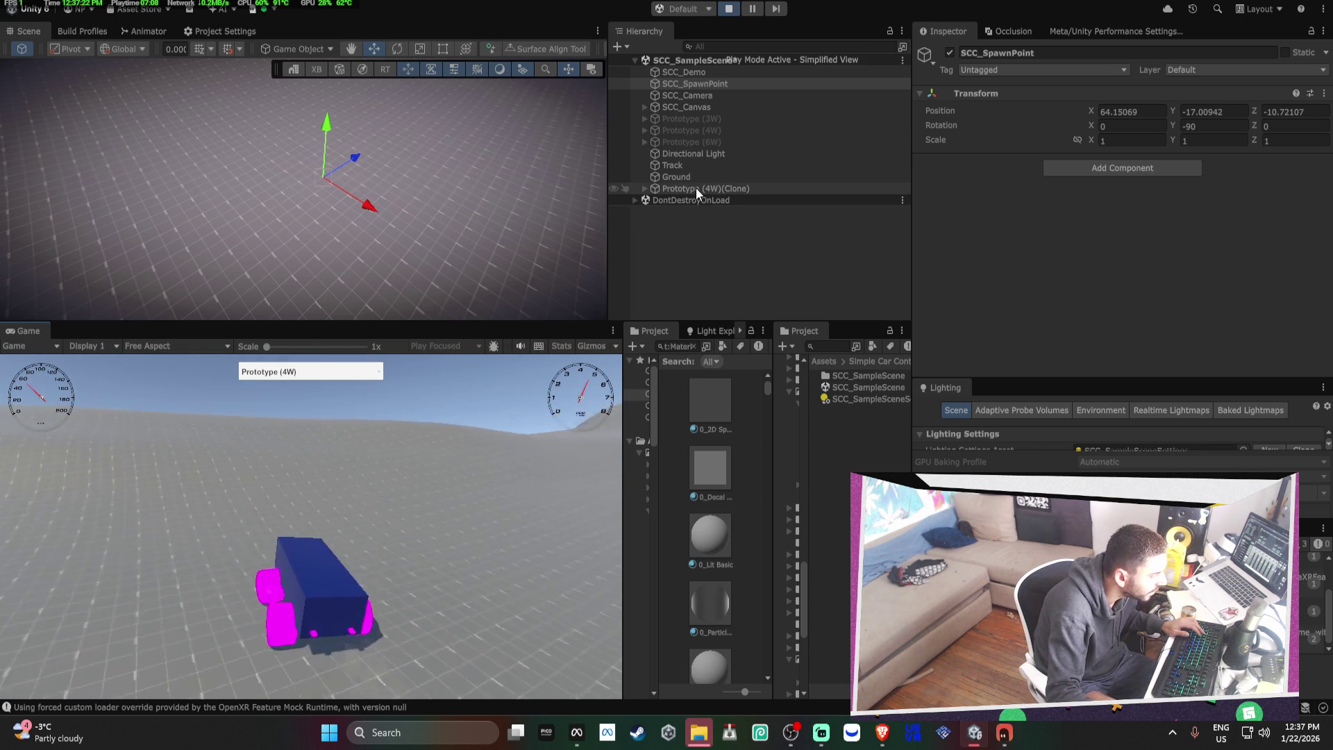
# Expand the 4W clone, check SCC_Demo's Spawnable Cars, then scroll the clone's Inspector to SCC Drivetrain.
pyautogui.click(644, 189)
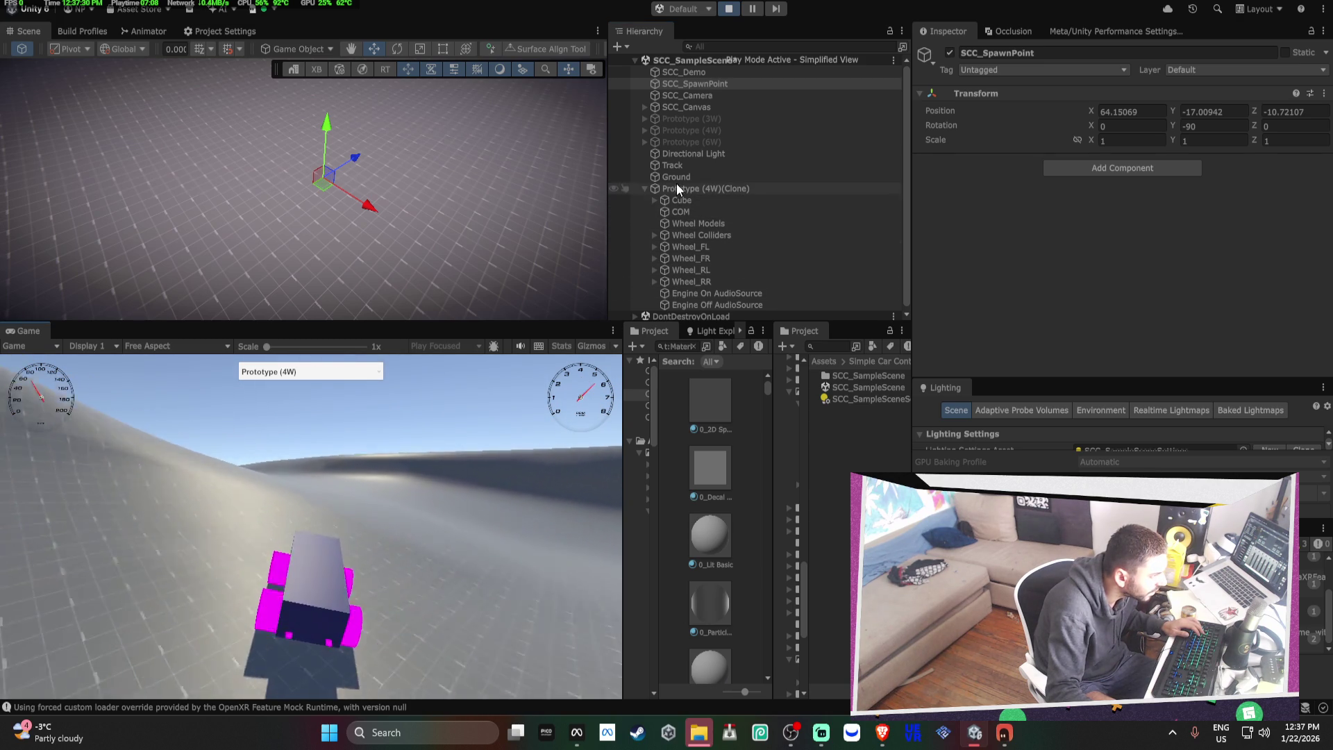
pyautogui.click(706, 74)
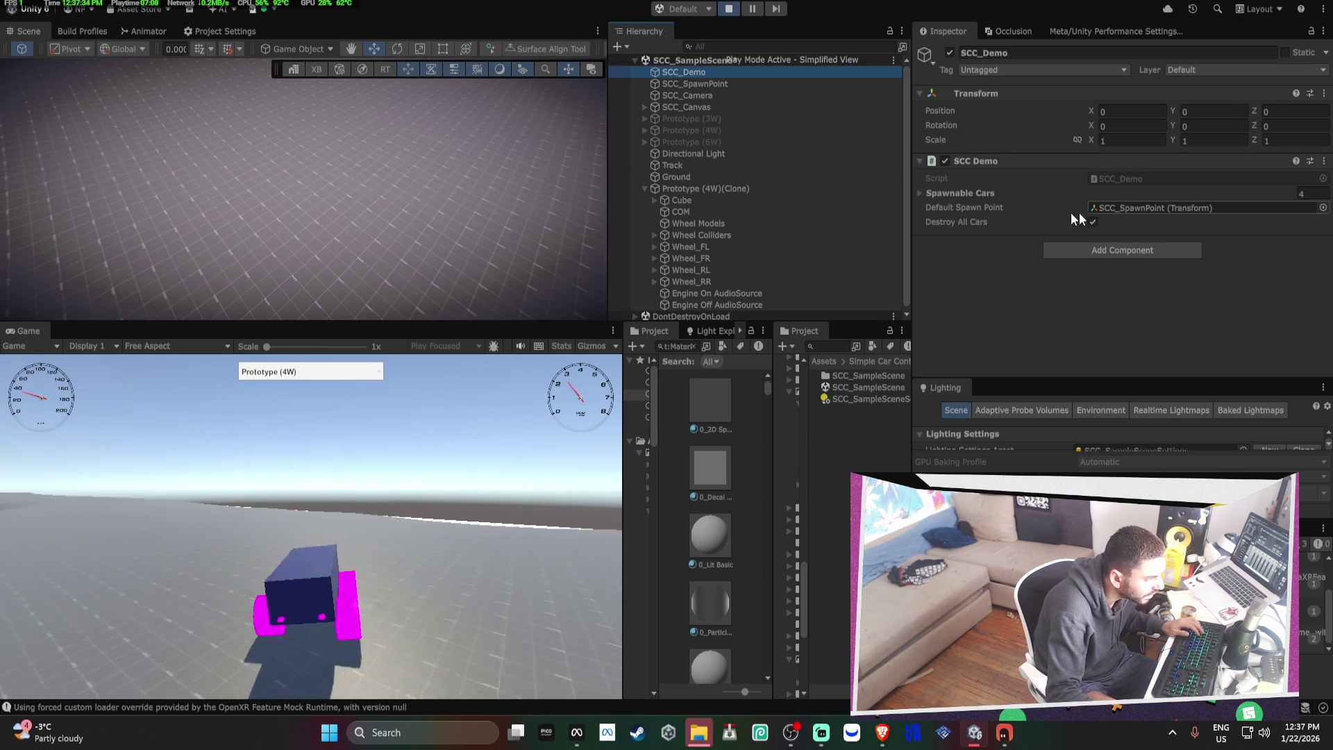
pyautogui.click(922, 193)
pyautogui.click(1148, 227)
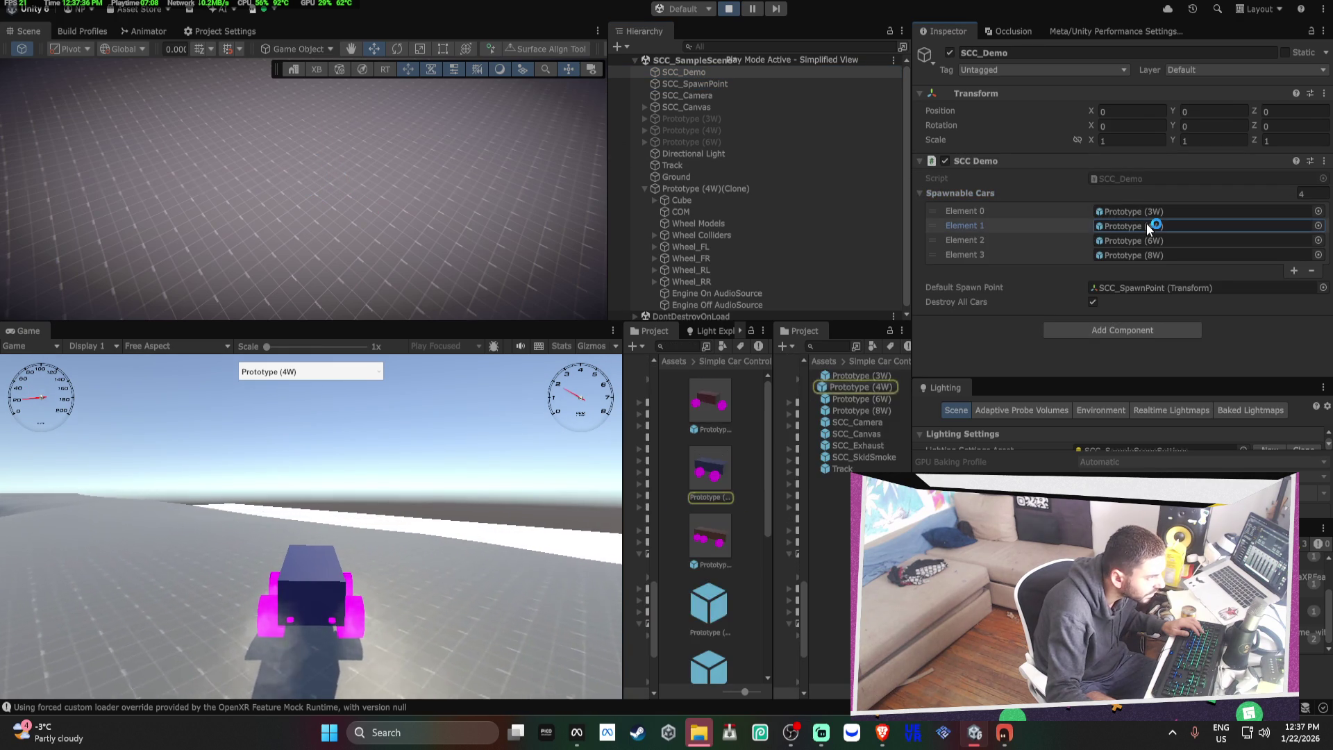
pyautogui.click(715, 192)
pyautogui.scroll(-5, 1148, 201)
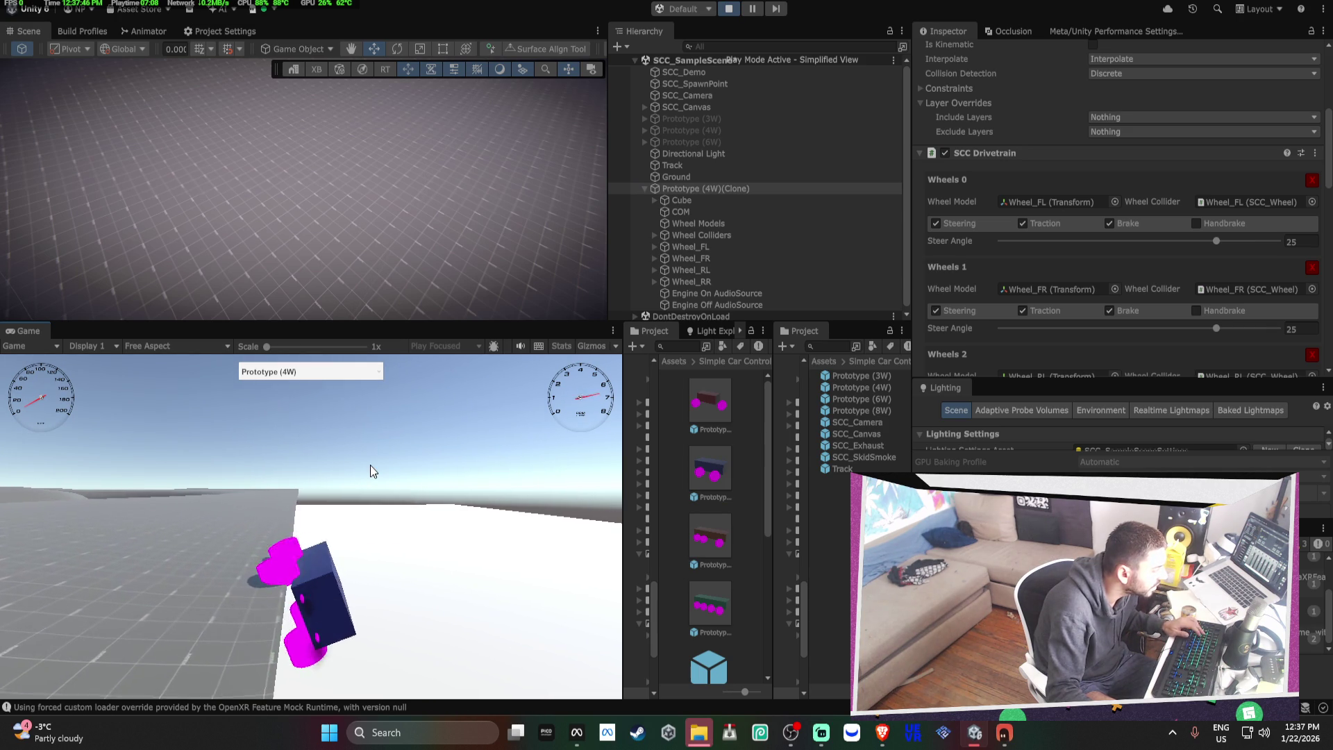
# Select the Prototype (4W)(Clone), frame it in the Scene view, and drive it forward.
pyautogui.click(719, 187)
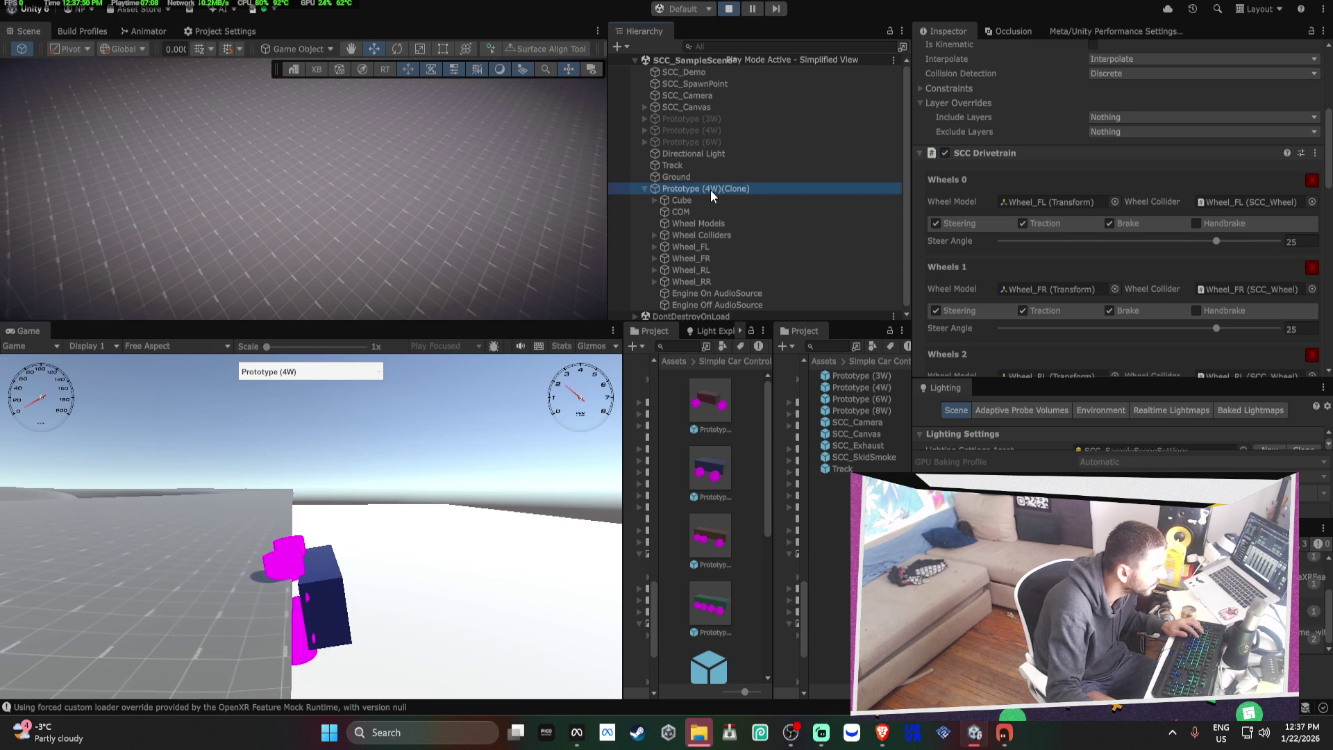
pyautogui.scroll(-3, 303, 209)
pyautogui.moveTo(437, 77)
pyautogui.mouseDown()
pyautogui.moveTo(458, 159)
pyautogui.moveTo(146, 217)
pyautogui.moveTo(1282, 229)
pyautogui.moveTo(1173, 241)
pyautogui.mouseUp()
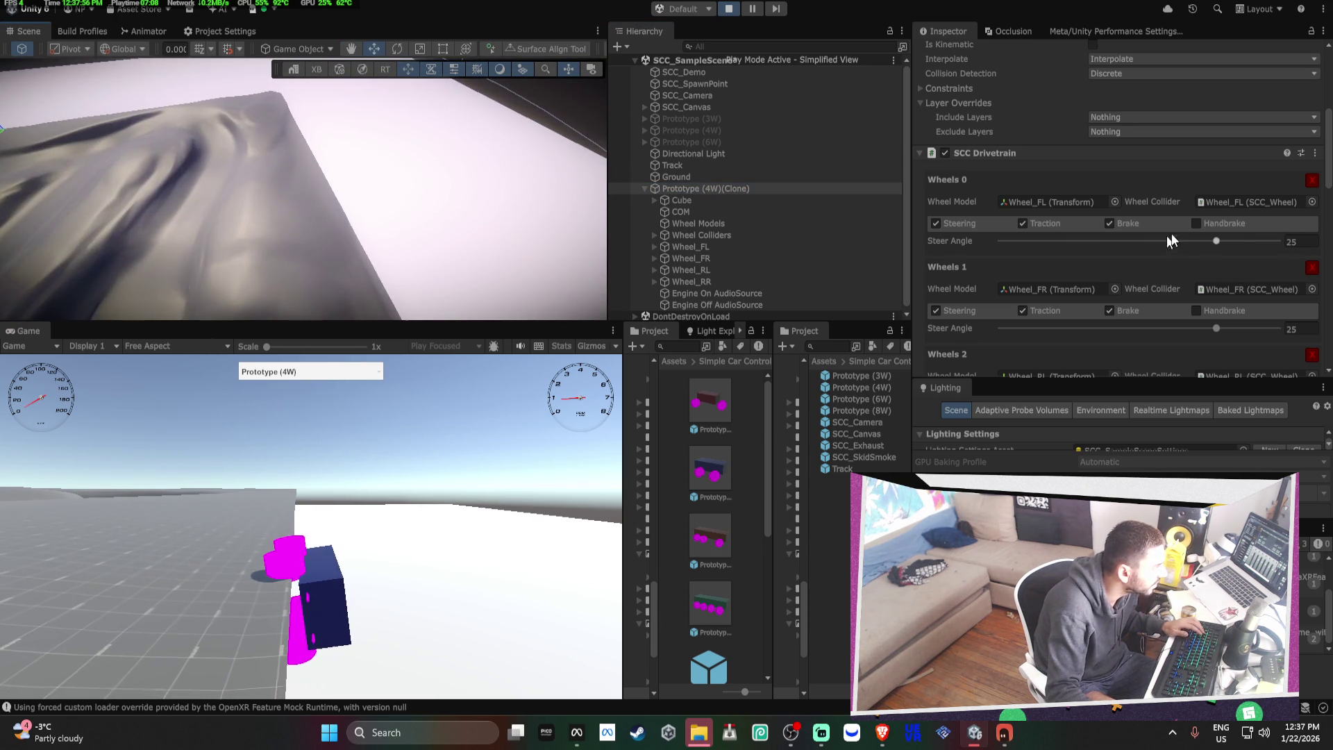
pyautogui.press('f')
pyautogui.moveTo(415, 167); pyautogui.dragTo(349, 201)
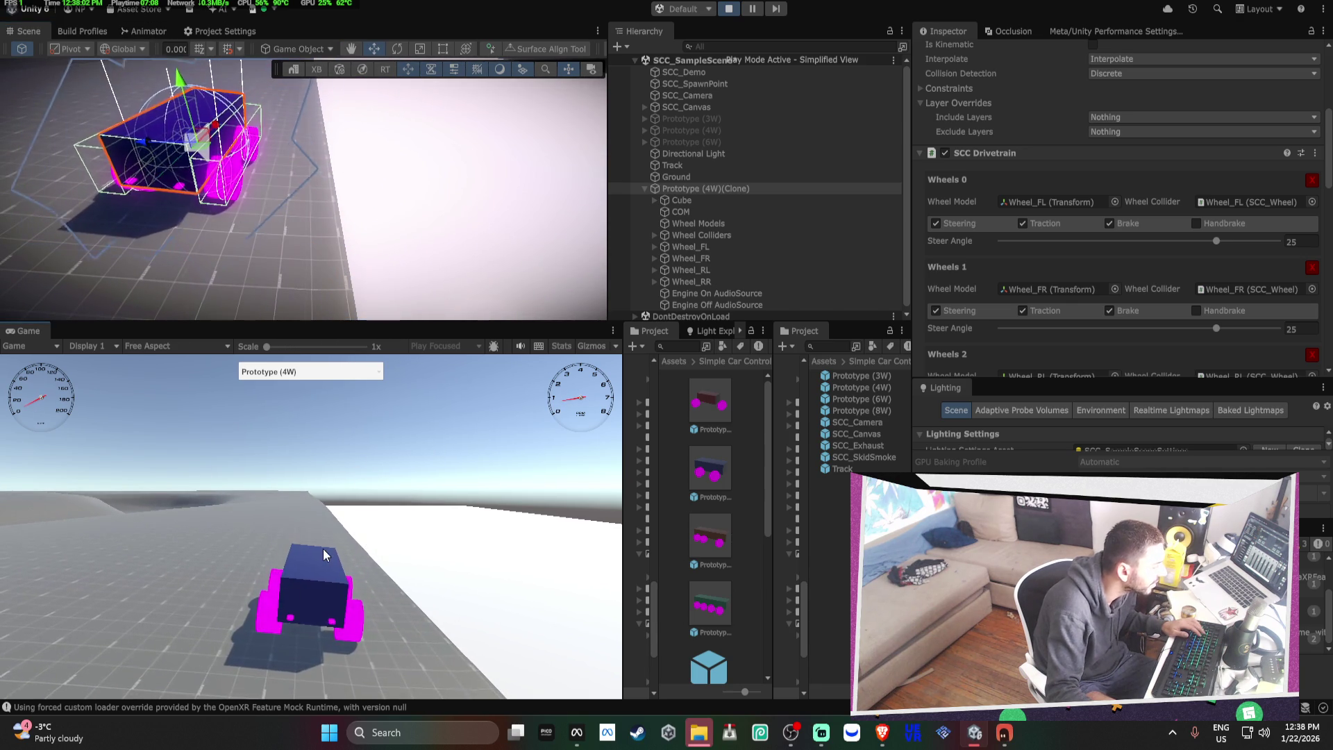
pyautogui.press('w')
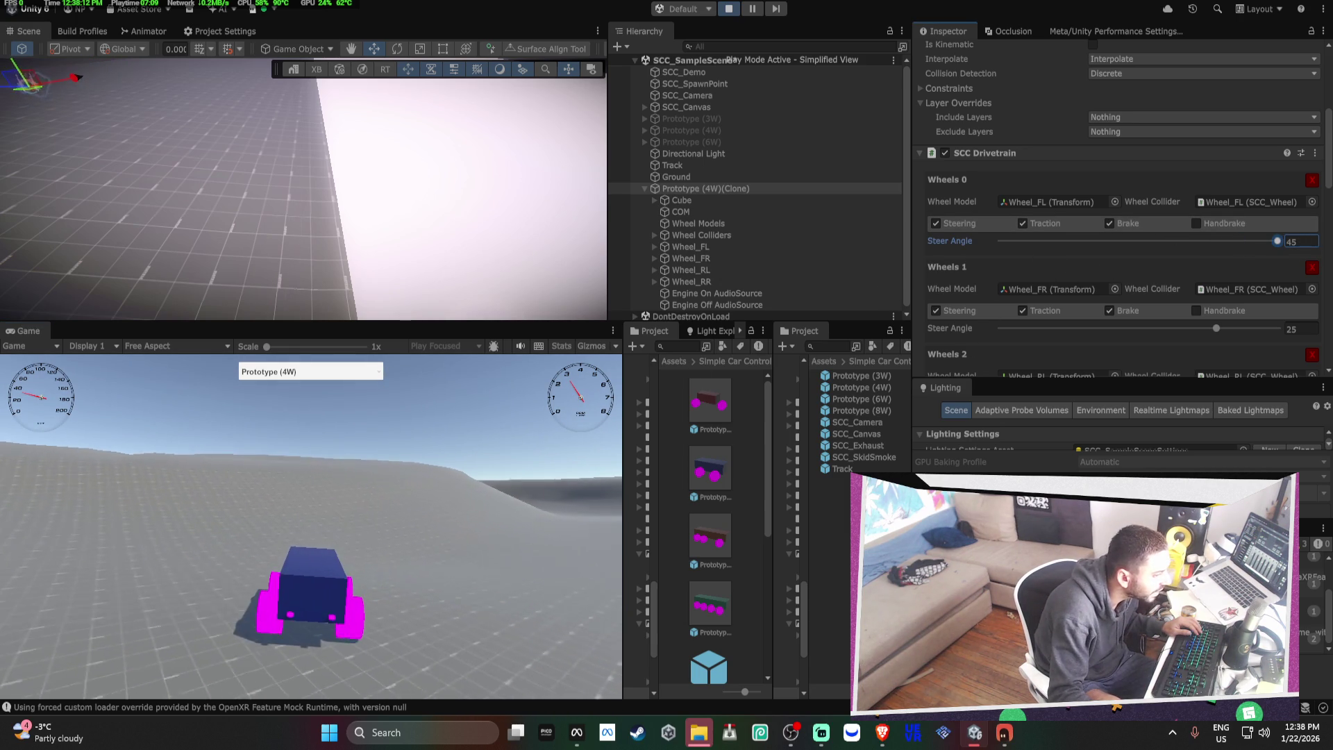
# Set the Wheels 0 and Wheels 1 Steer Angle in SCC Drivetrain to 45 while driving.
pyautogui.moveTo(1219, 327); pyautogui.dragTo(1282, 327)
pyautogui.scroll(-5, 1231, 293)
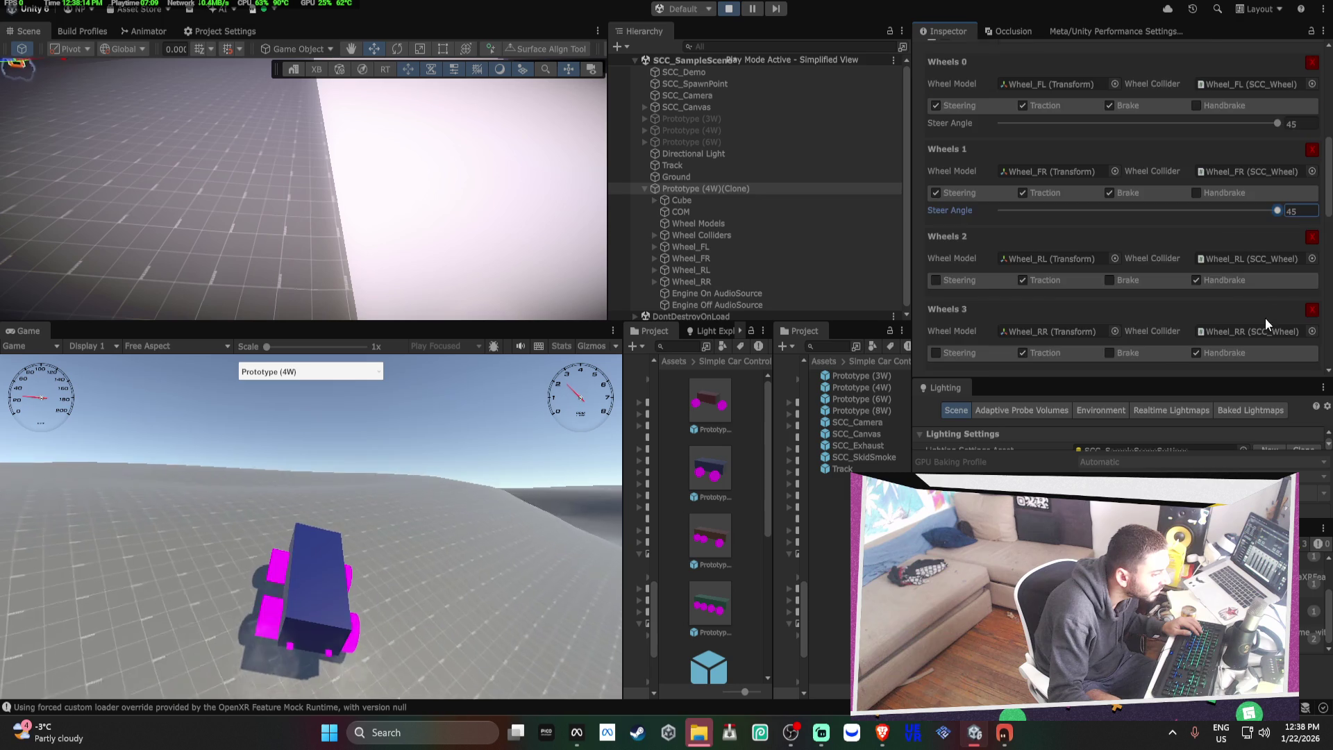
pyautogui.click(448, 507)
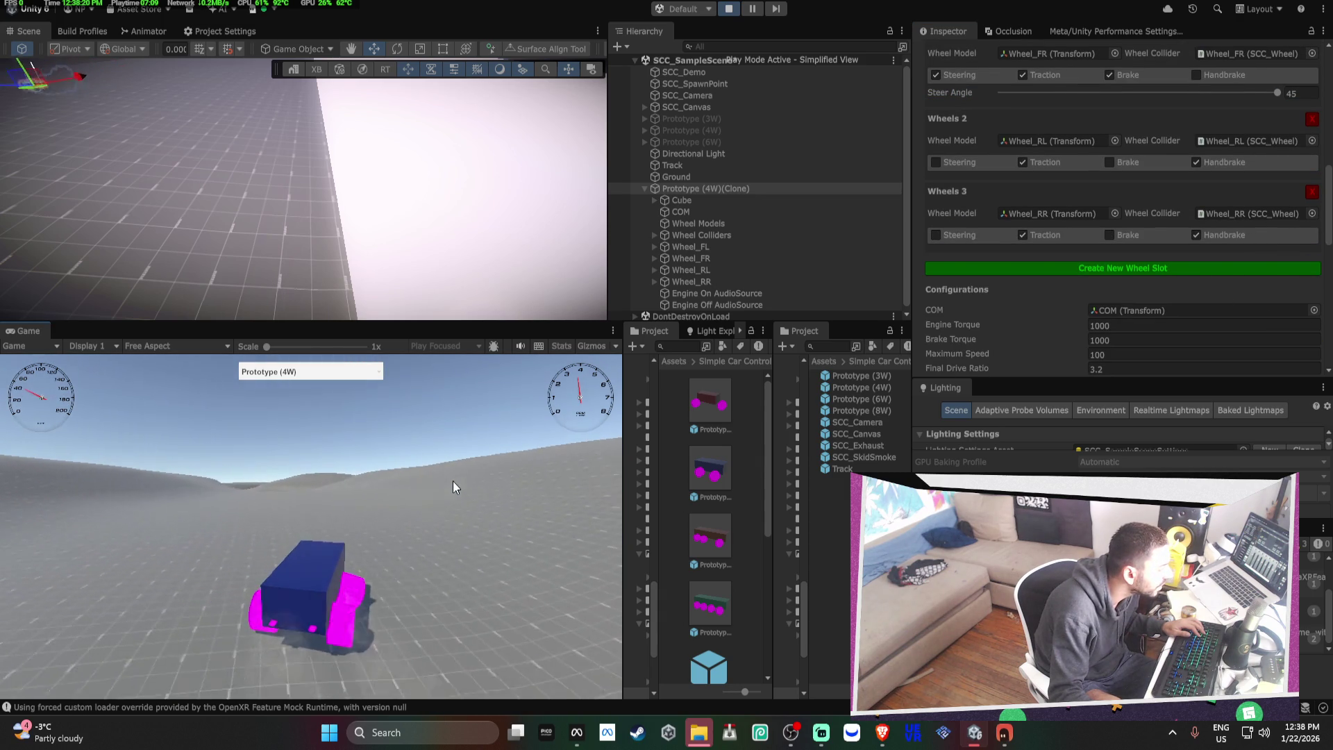
pyautogui.moveTo(1280, 93)
pyautogui.mouseDown()
pyautogui.moveTo(1094, 106)
pyautogui.moveTo(1121, 85)
pyautogui.mouseUp()
pyautogui.scroll(3, 1095, 105)
pyautogui.click(449, 402)
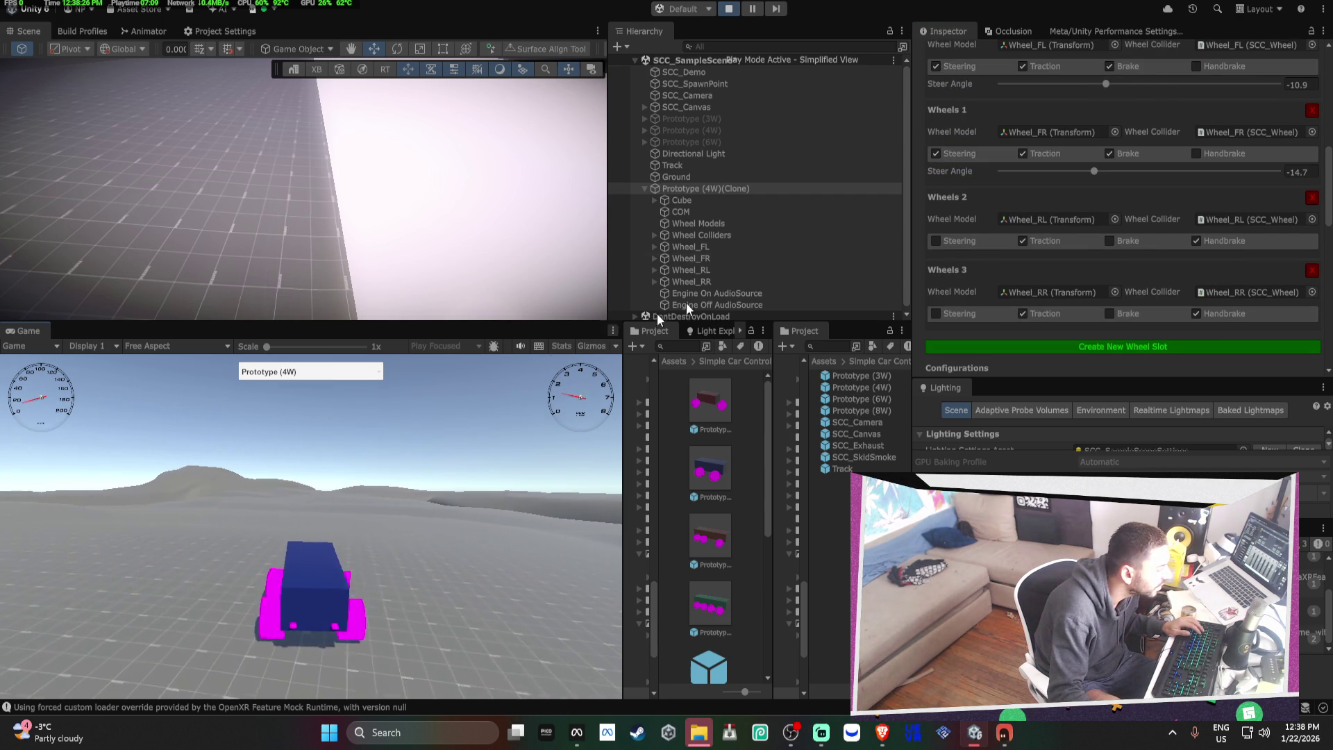
pyautogui.click(1279, 172)
pyautogui.click(1281, 84)
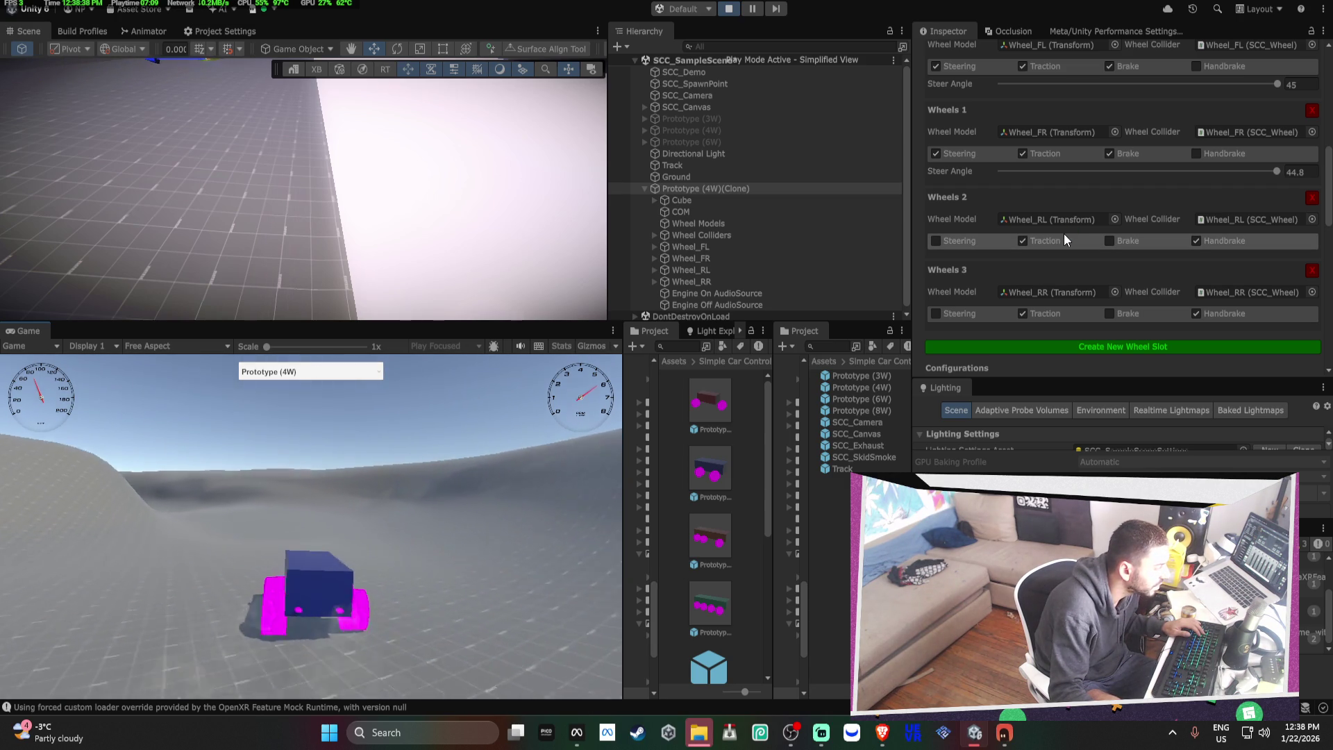
# Select the car's COM object to check its Y position of -0.125.
pyautogui.scroll(-3, 1064, 233)
pyautogui.scroll(-3, 1064, 233)
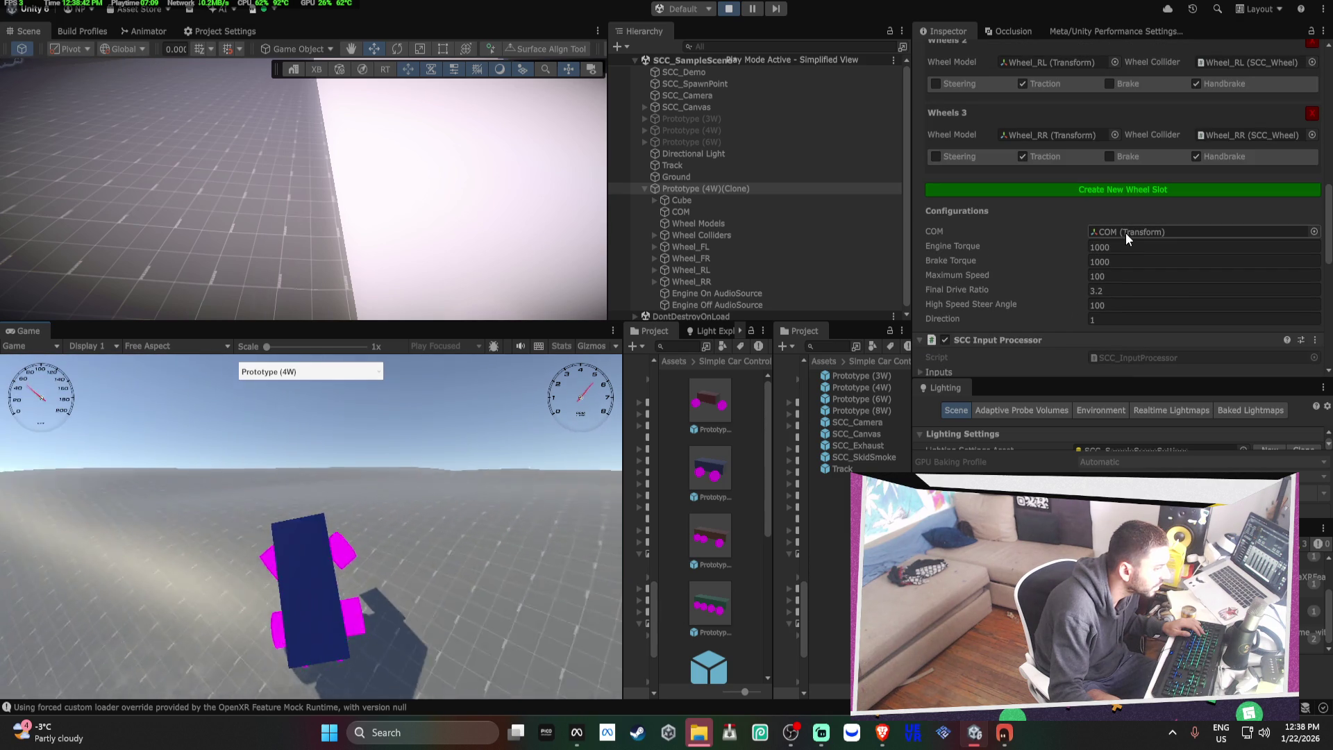
pyautogui.click(722, 215)
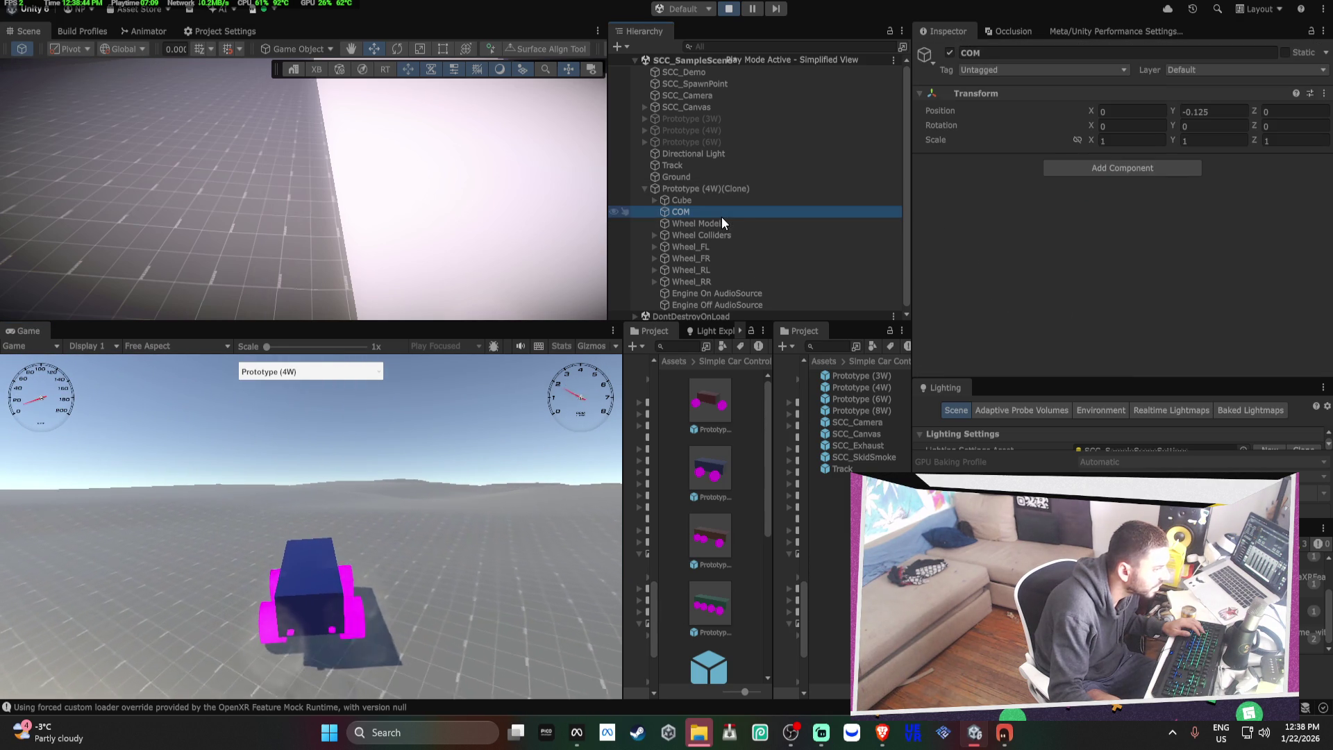
# Select the whole Prototype (4W)(Clone) and review its components in the Inspector.
pyautogui.click(746, 190)
pyautogui.scroll(-9, 1150, 248)
pyautogui.scroll(-10, 1150, 248)
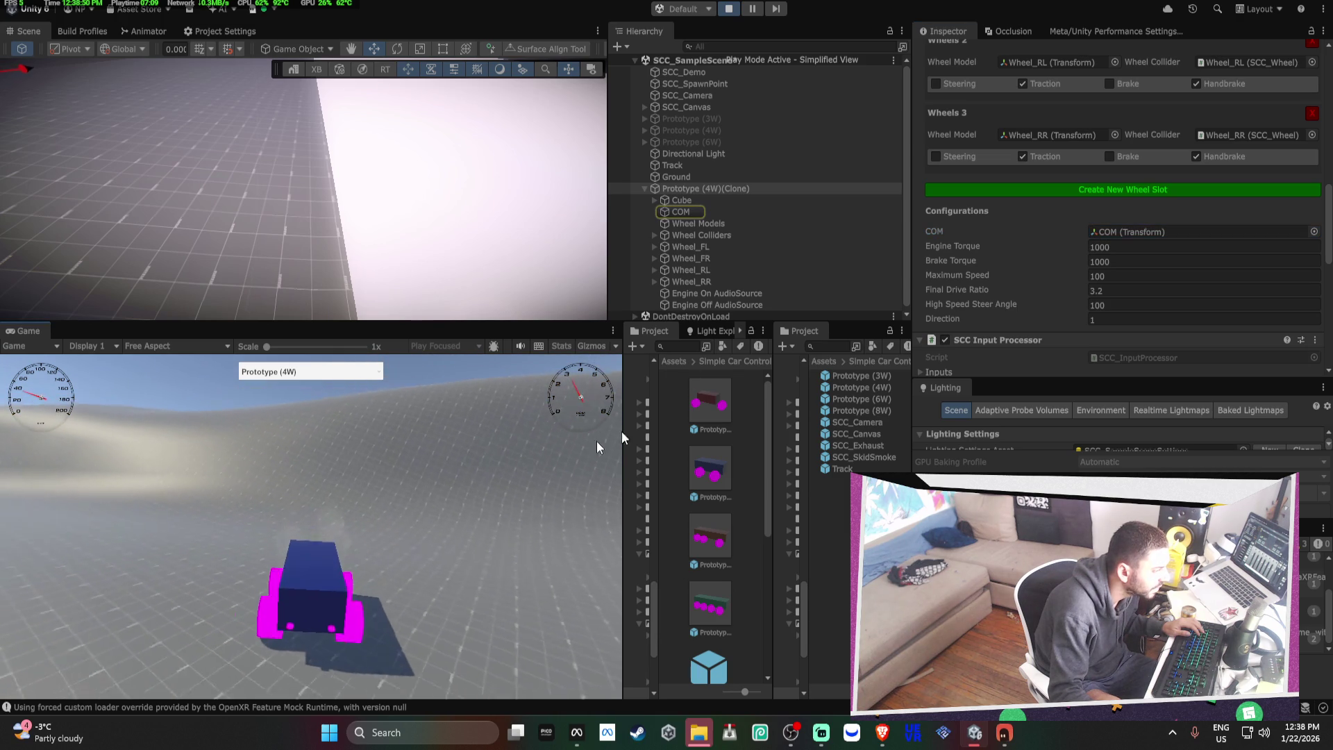
pyautogui.scroll(-1, 1110, 267)
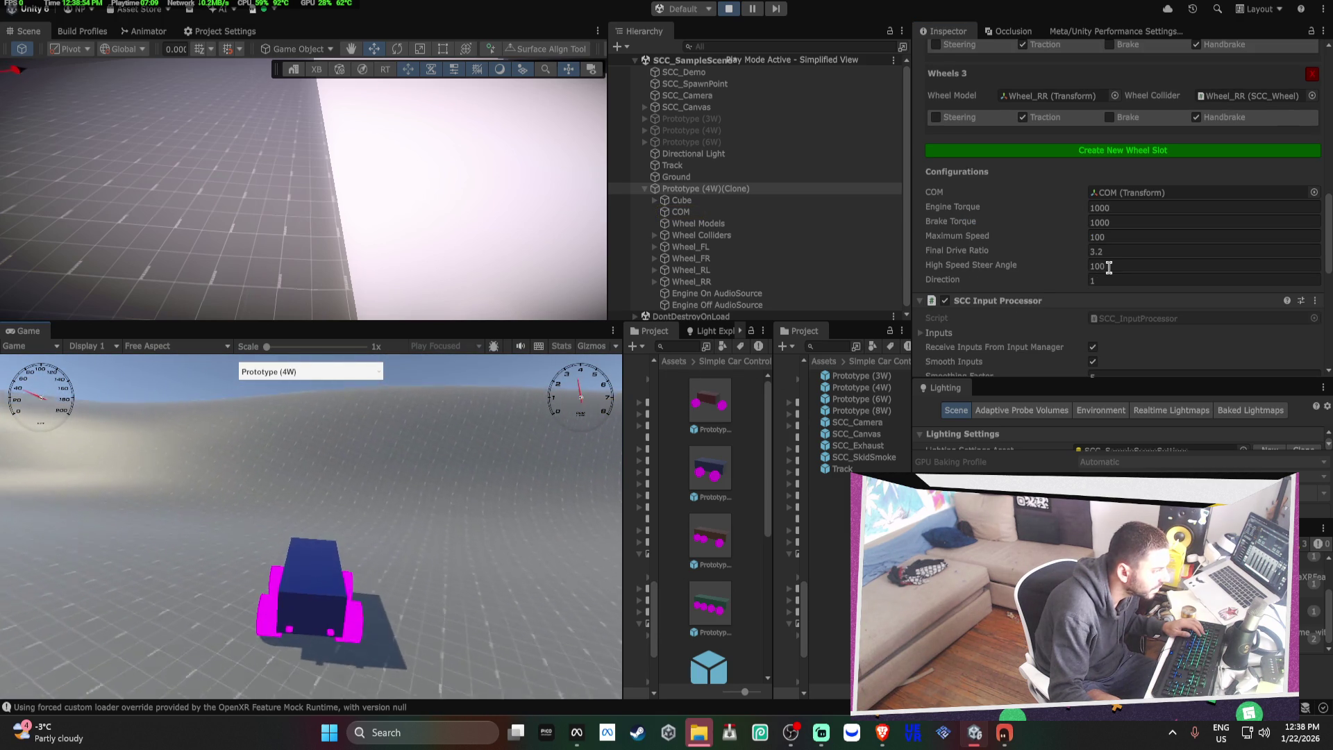
pyautogui.scroll(-2, 1109, 267)
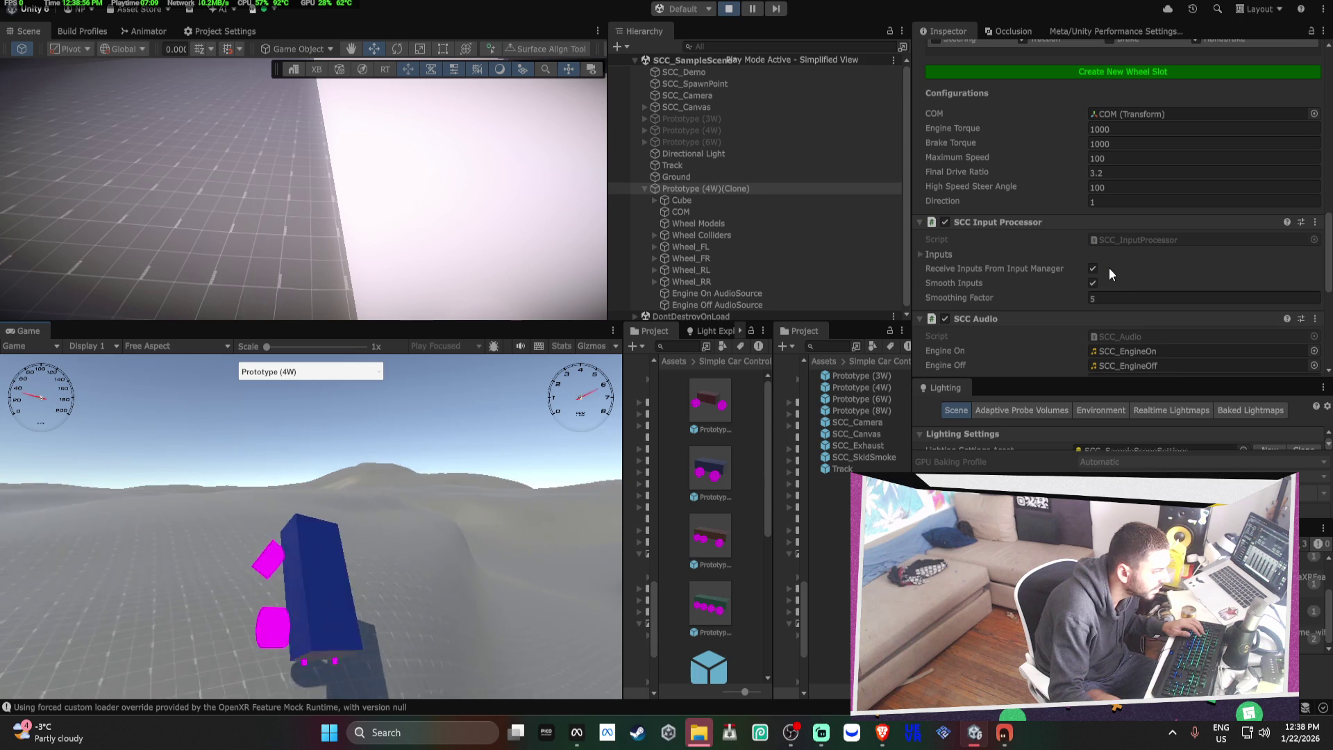
pyautogui.scroll(-4, 1107, 268)
pyautogui.scroll(-3, 1108, 268)
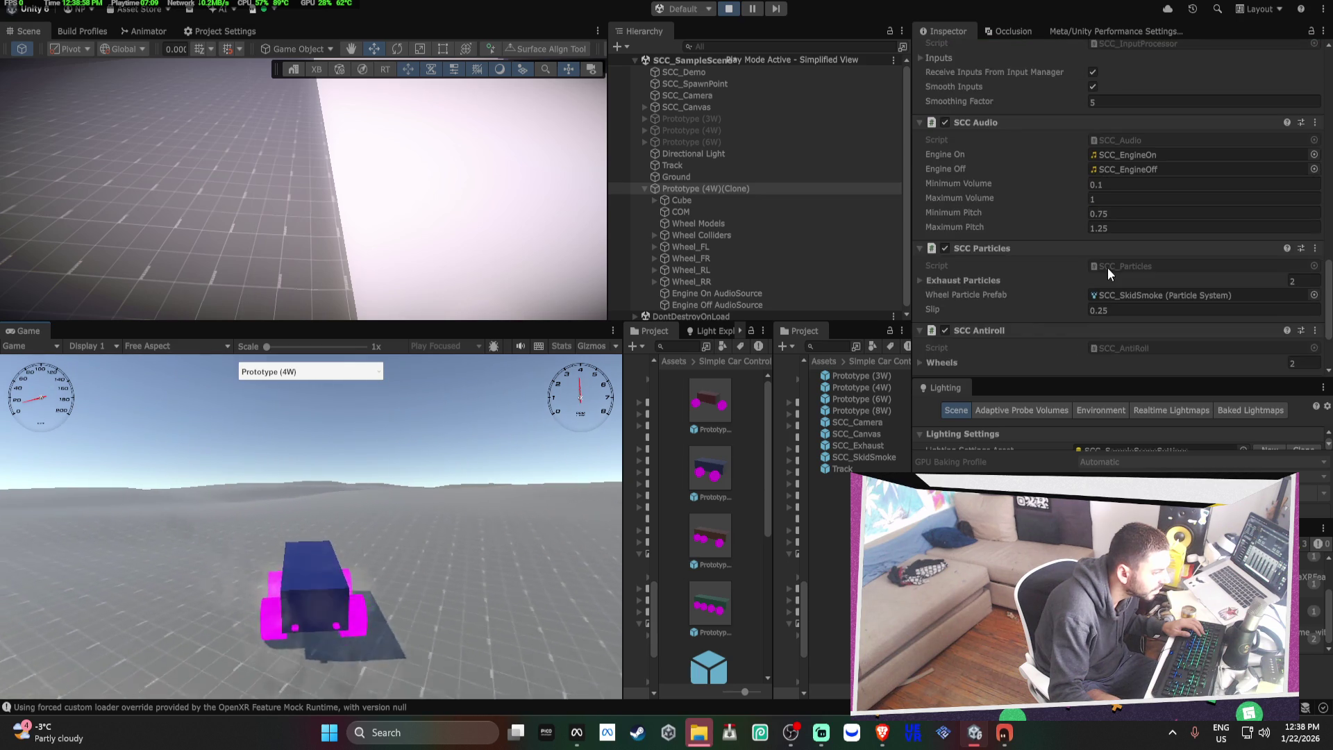
pyautogui.scroll(-1, 1107, 268)
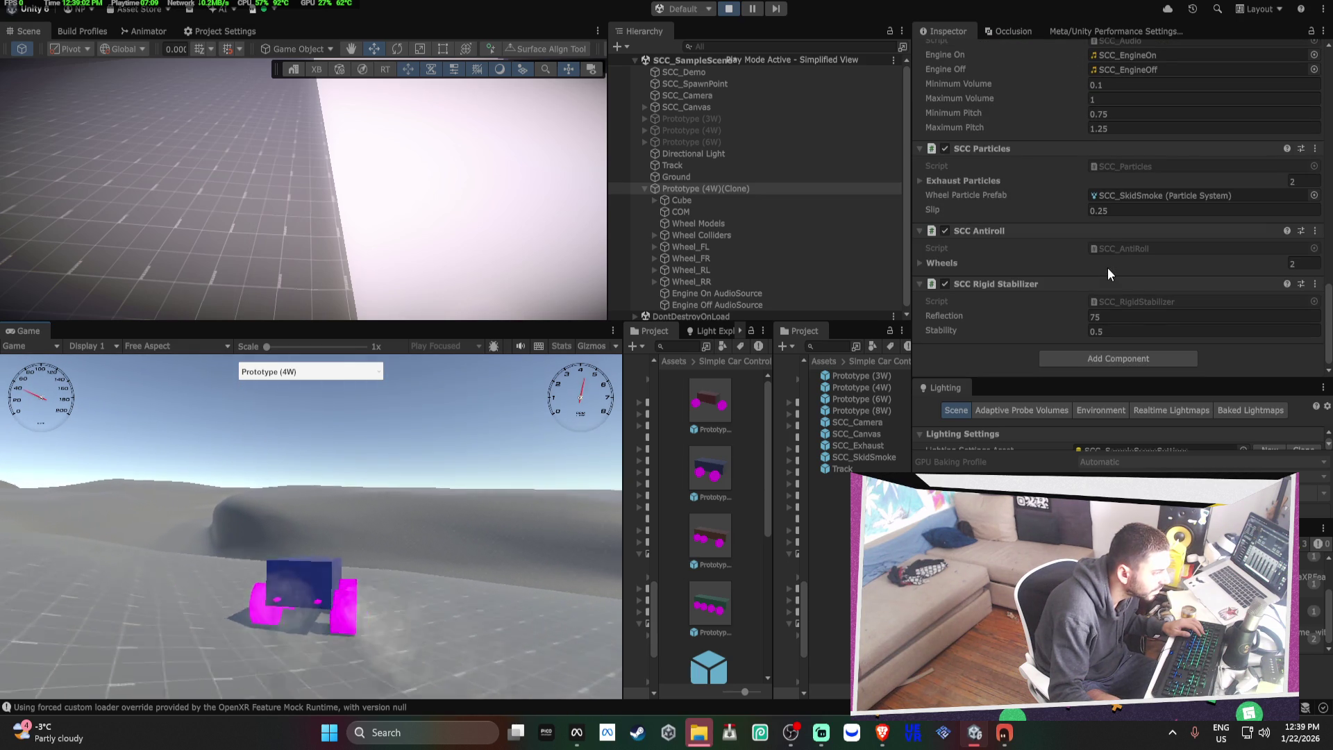
# Inspect the Cube, Wheel_FL and its mesh, Wheel Colliders, Wheel Models and COM, then open the vehicle list.
pyautogui.click(748, 202)
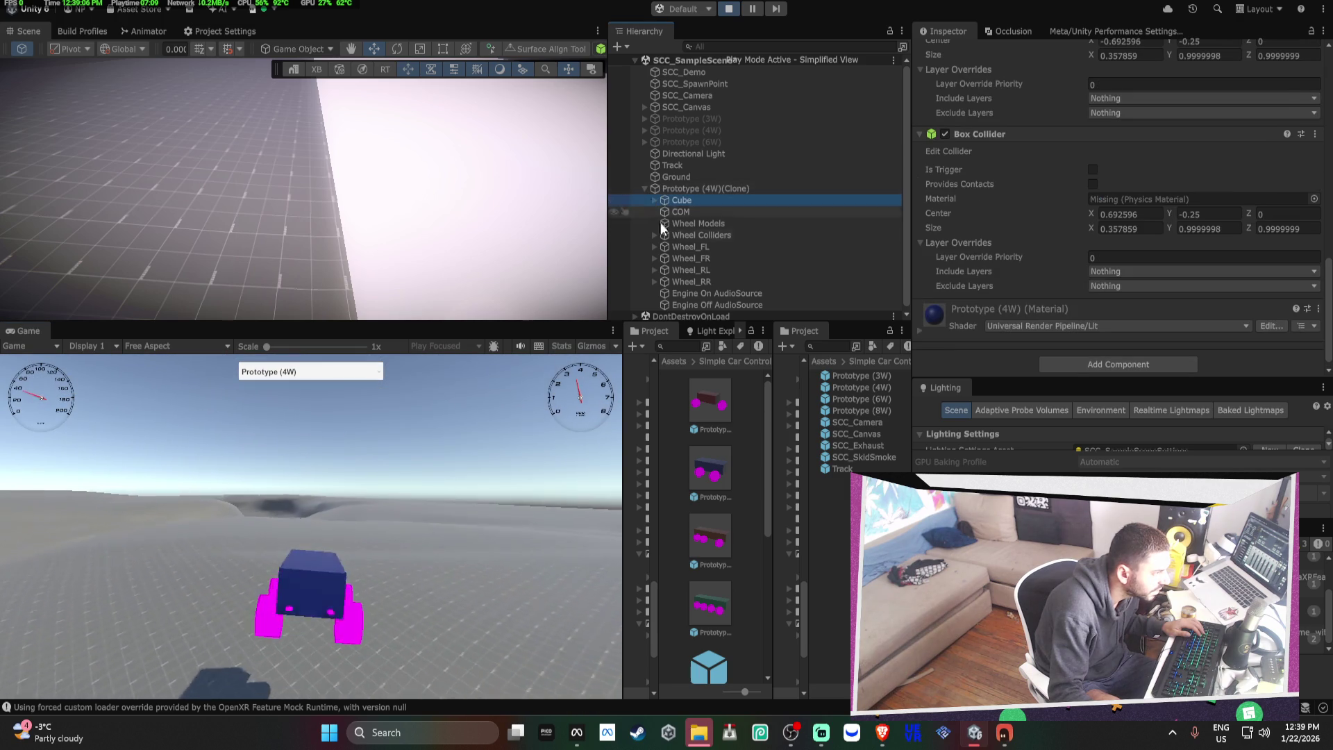
pyautogui.click(684, 247)
pyautogui.click(654, 248)
pyautogui.click(684, 259)
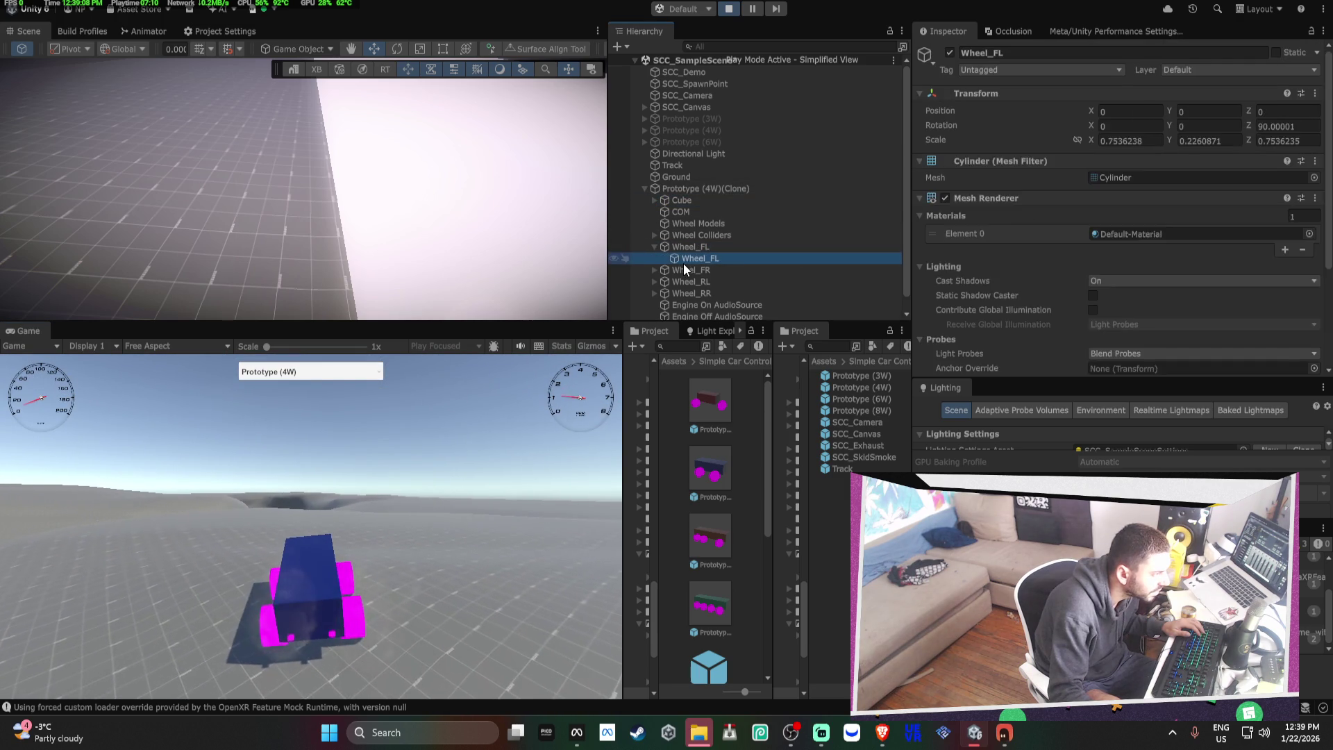
pyautogui.scroll(-4, 1048, 259)
pyautogui.click(722, 247)
pyautogui.click(718, 236)
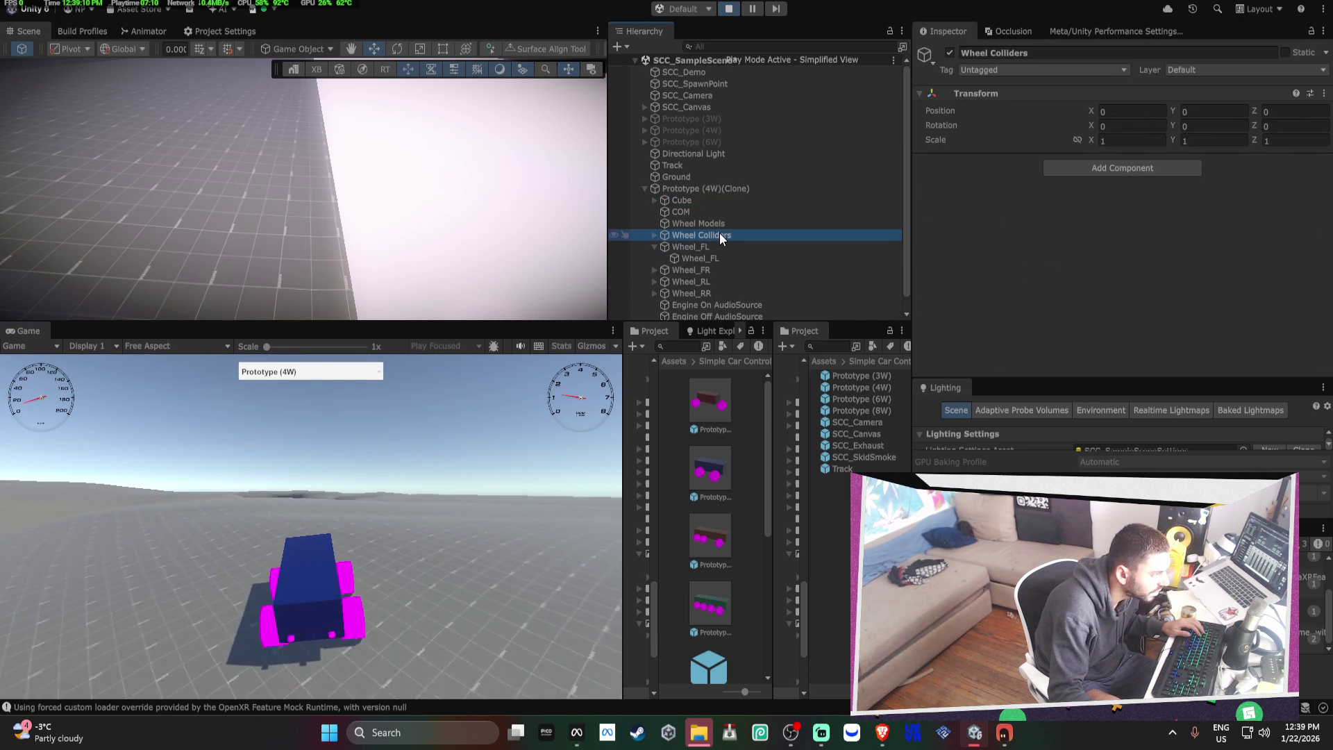
pyautogui.click(721, 227)
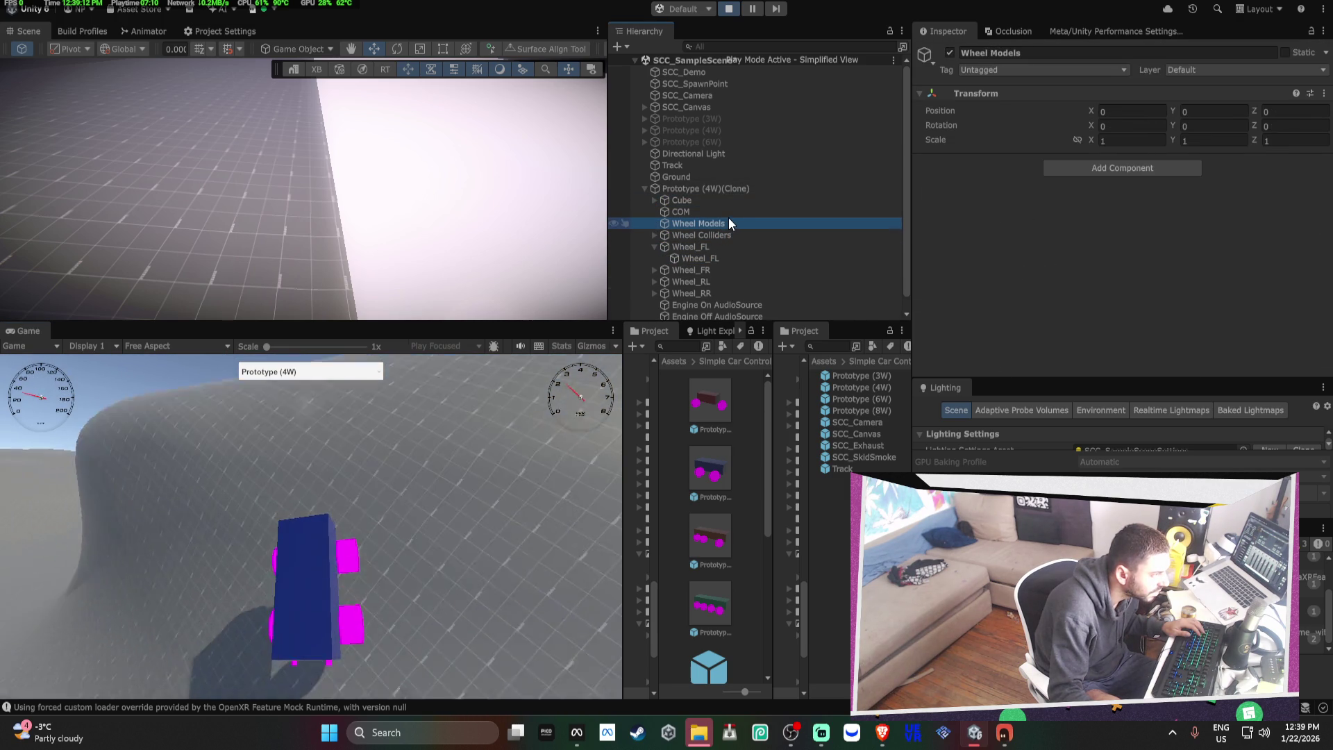
pyautogui.click(727, 217)
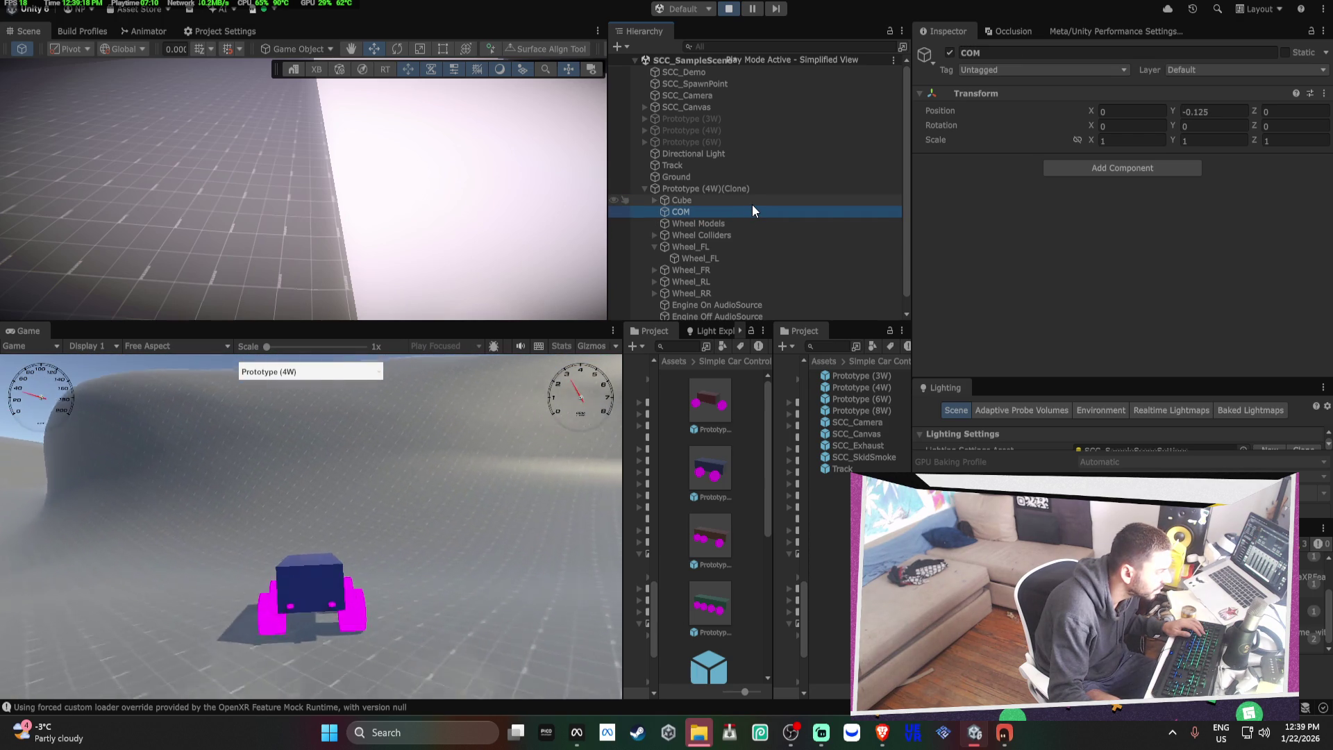
pyautogui.click(345, 368)
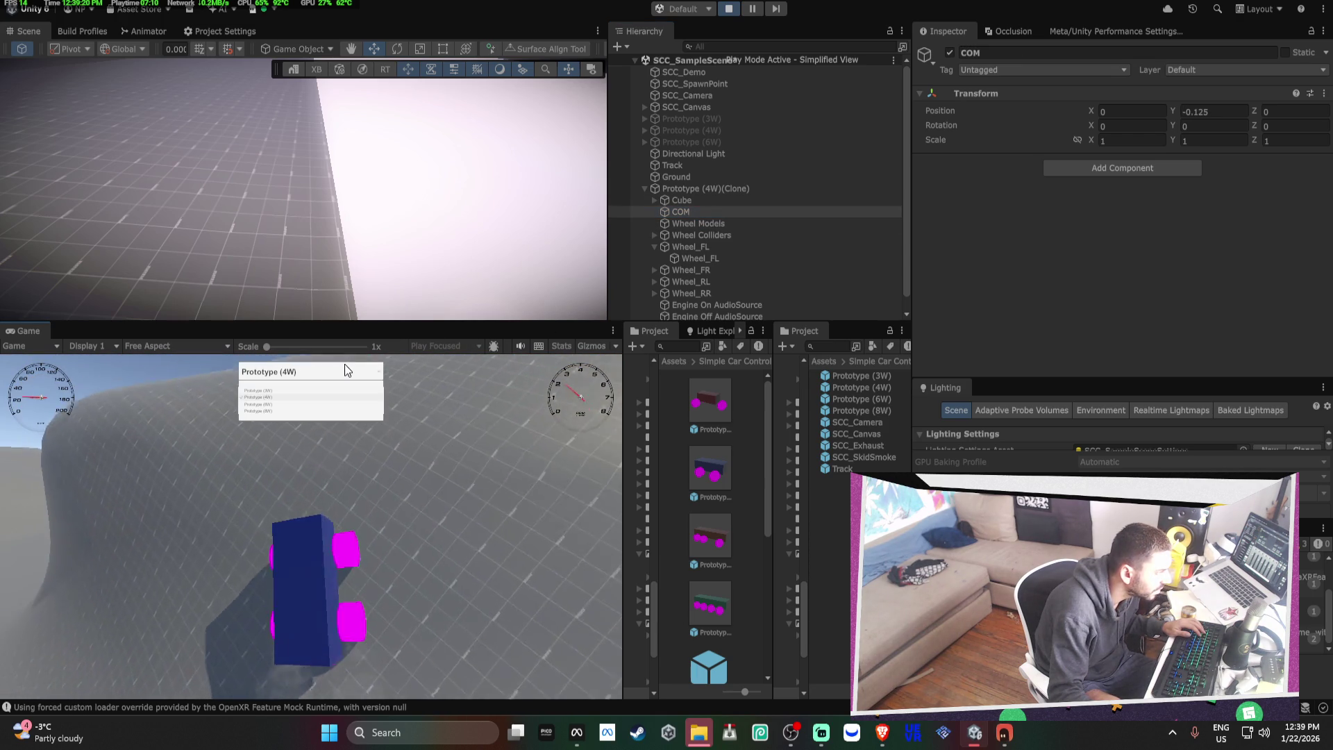
# Spawn the Prototype (3W) car and frame its Wheel_RL in the Scene view.
pyautogui.click(318, 390)
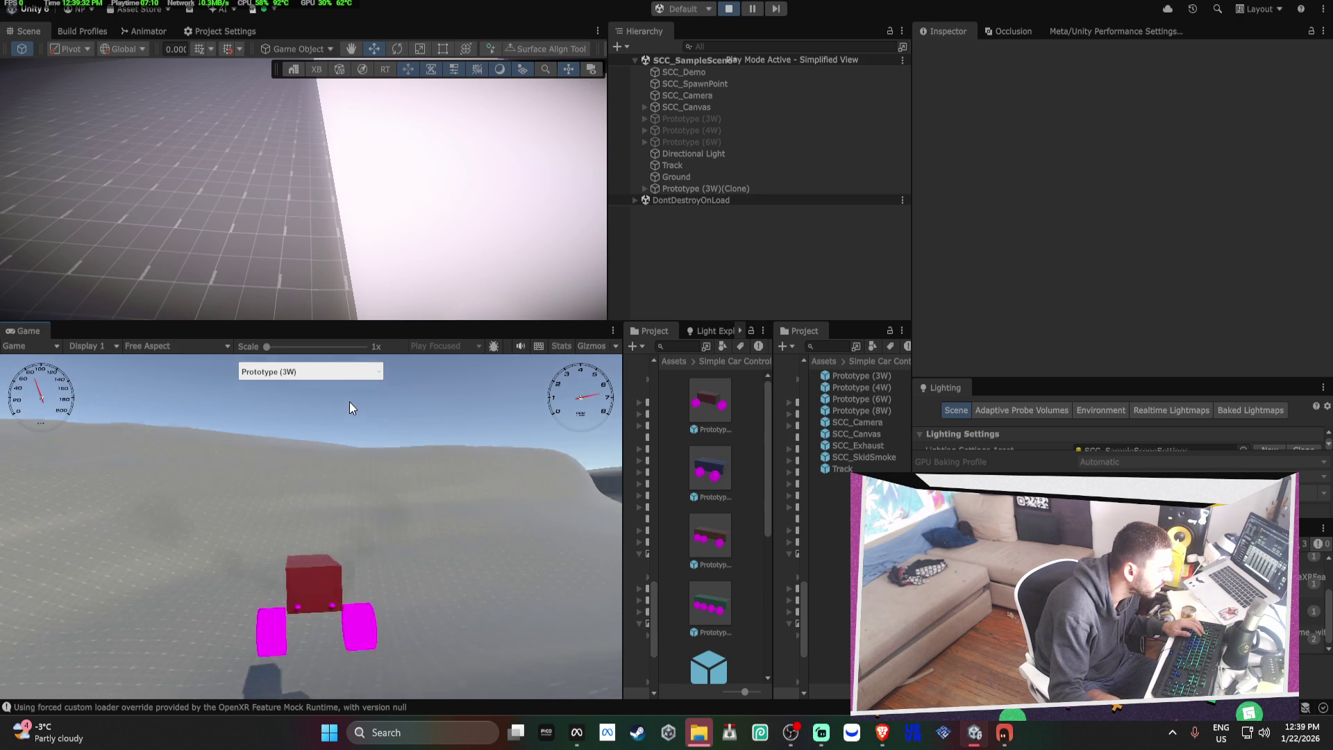
pyautogui.click(645, 189)
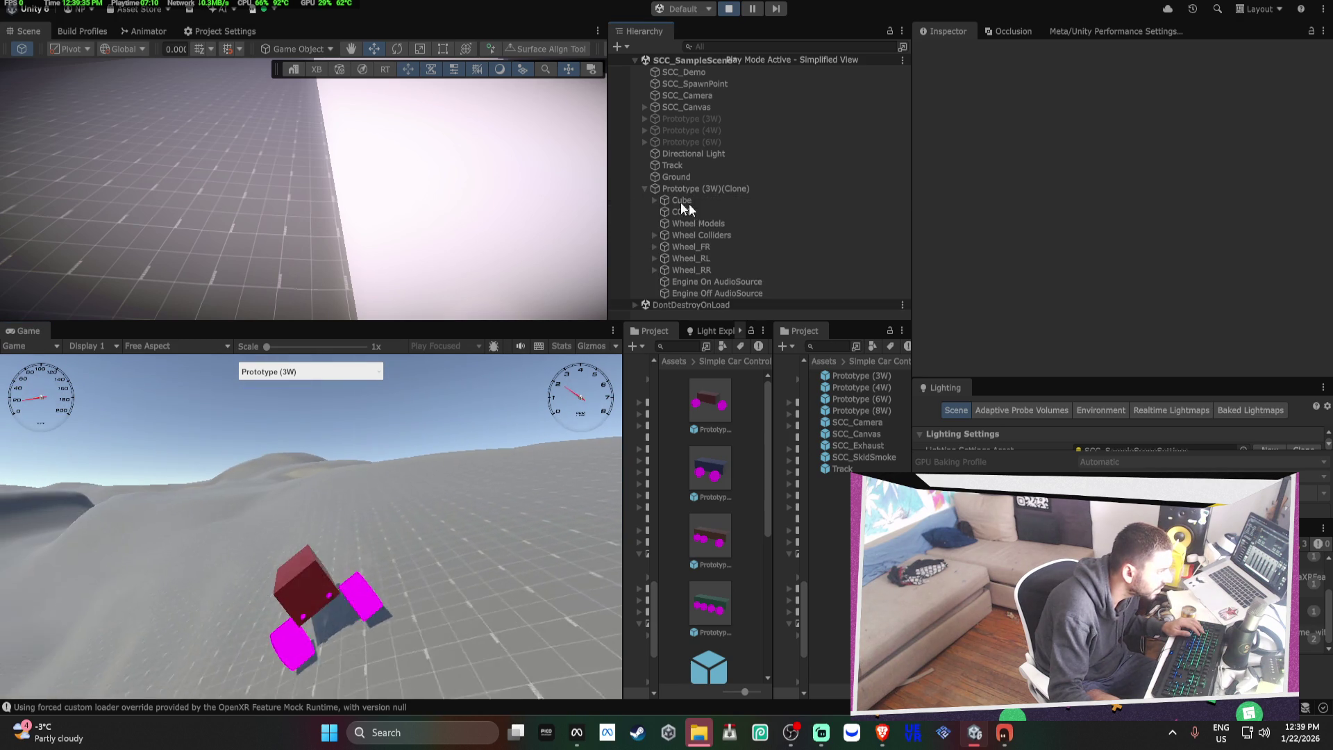
pyautogui.click(706, 257)
pyautogui.press('f')
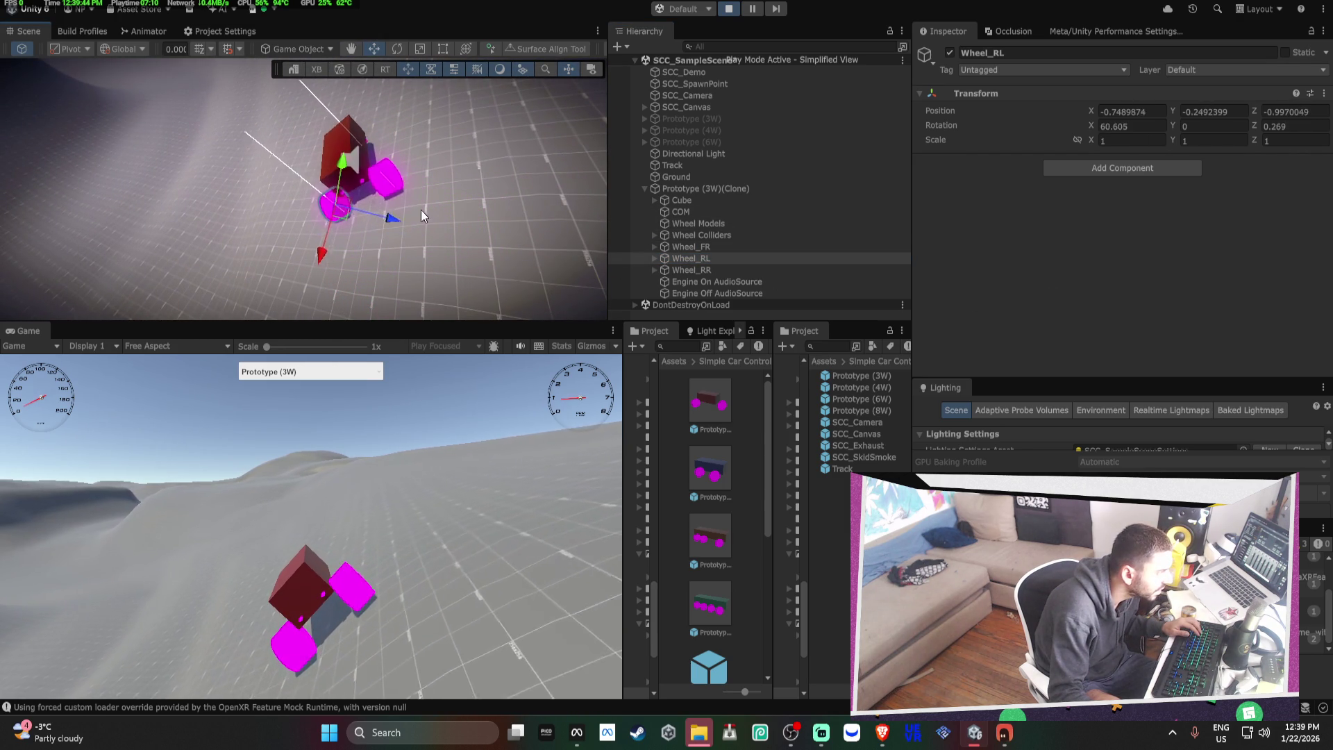
# Inspect the 3W car's Cube body, its Wheels 2 model, and Wheel_RL's mesh and material.
pyautogui.click(698, 200)
pyautogui.click(714, 187)
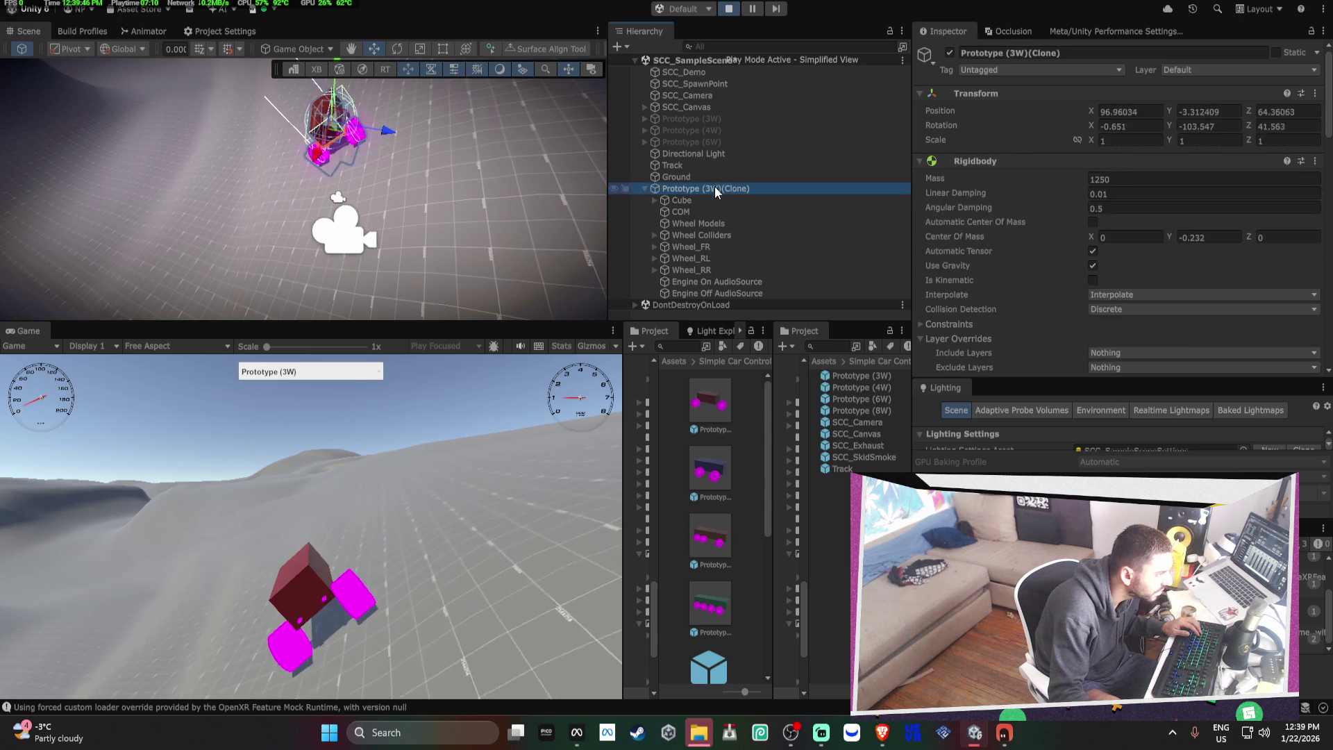
pyautogui.scroll(-15, 1110, 207)
pyautogui.click(1081, 210)
pyautogui.click(701, 270)
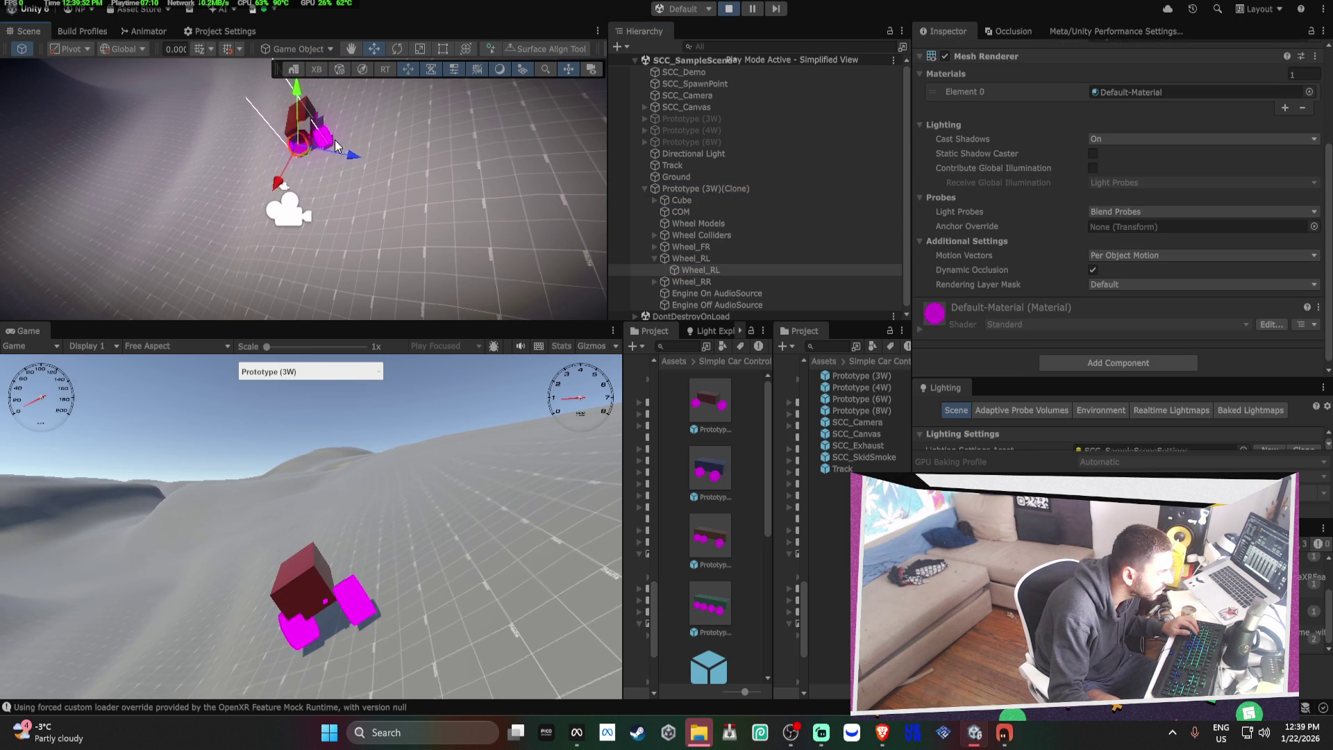
pyautogui.moveTo(339, 136)
pyautogui.mouseDown()
pyautogui.moveTo(555, 184)
pyautogui.moveTo(455, 184)
pyautogui.moveTo(417, 313)
pyautogui.mouseUp()
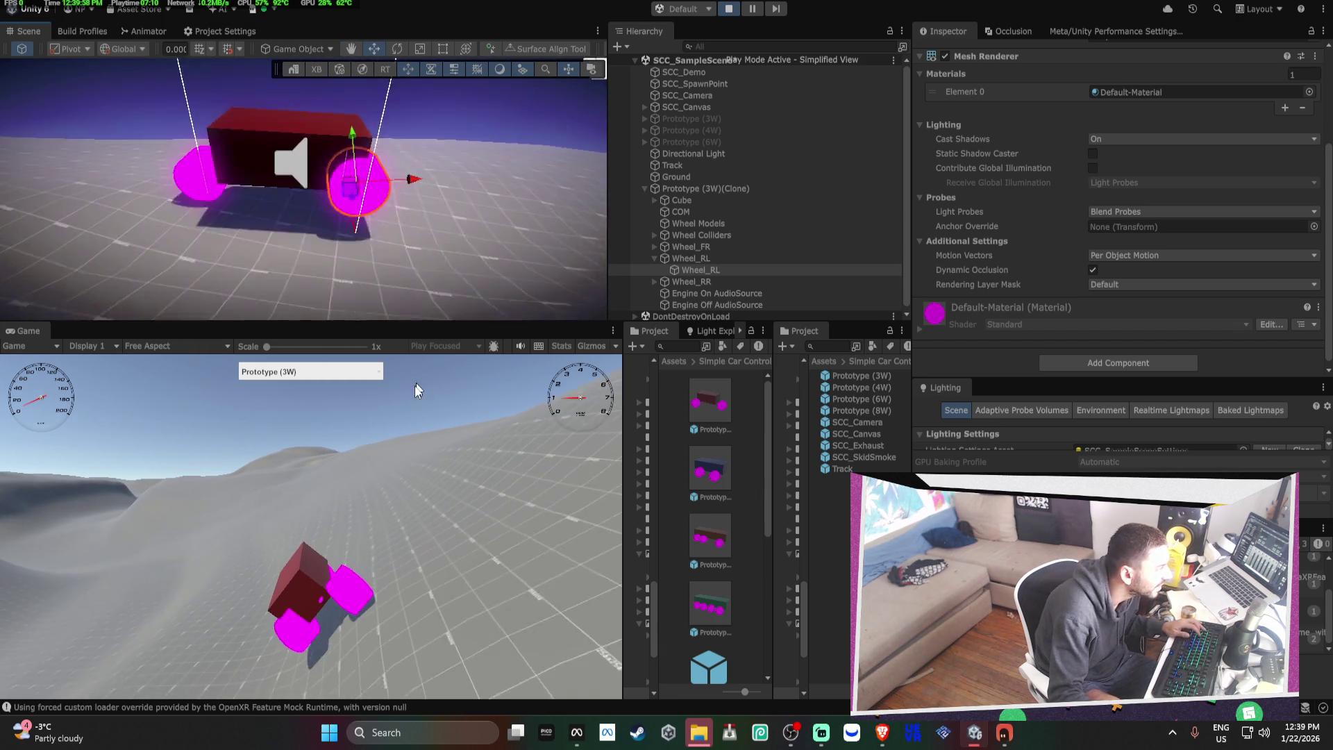
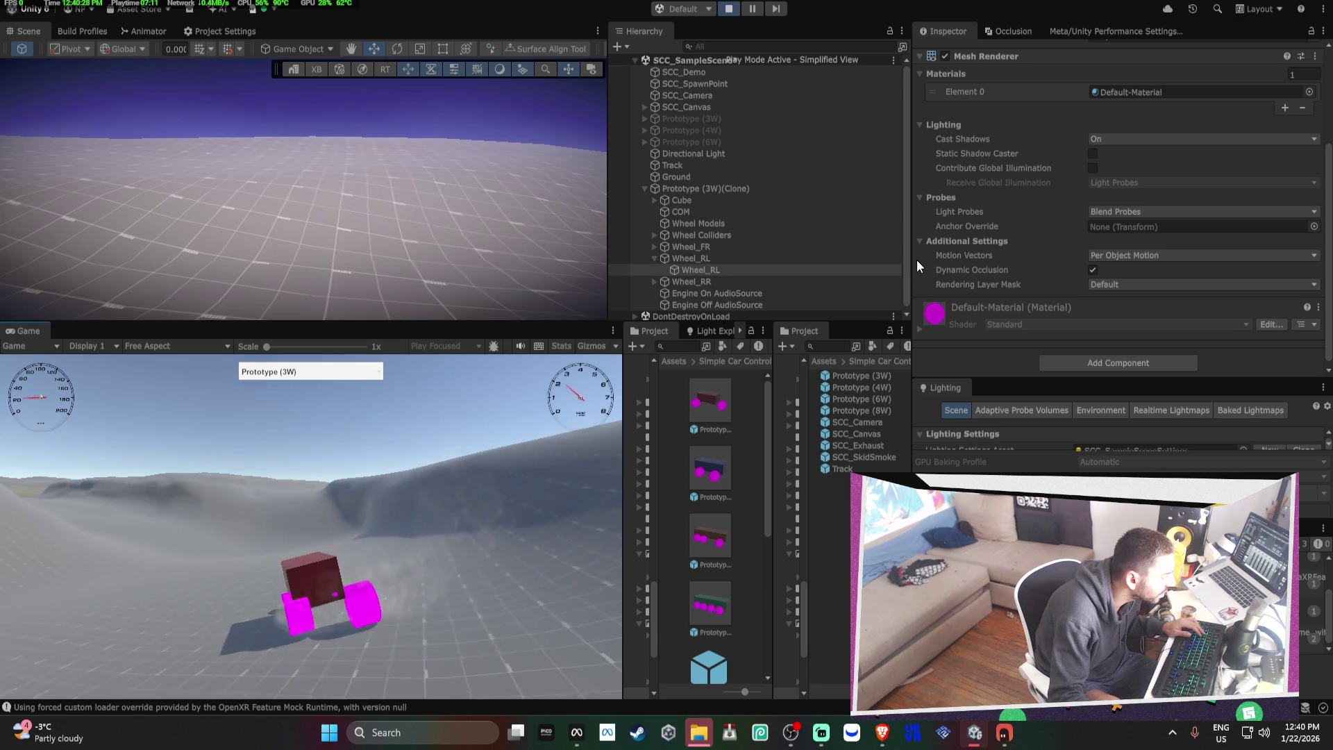
# During Play mode, inspect the Prototype (3W)(Clone) car, Track, Directional Light and SCC_Canvas in the Hierarchy.
pyautogui.scroll(-1, 1011, 318)
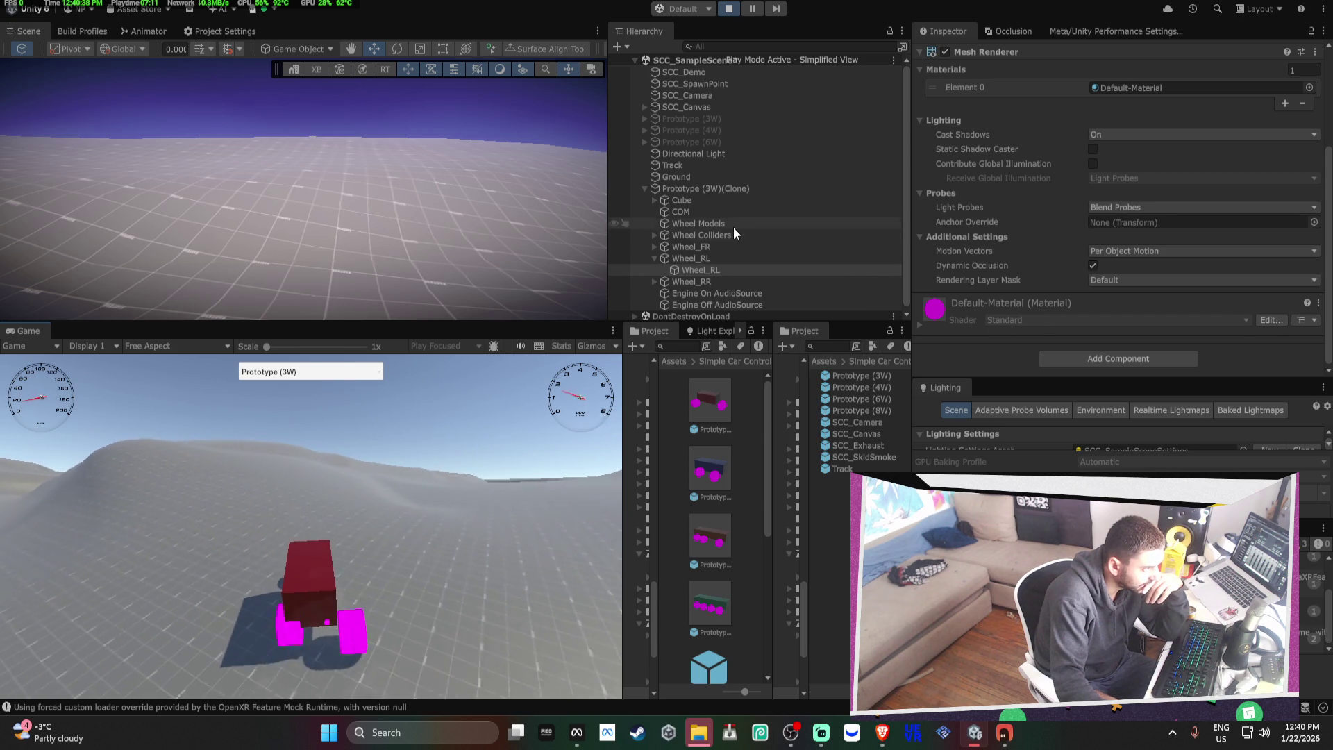
pyautogui.click(743, 189)
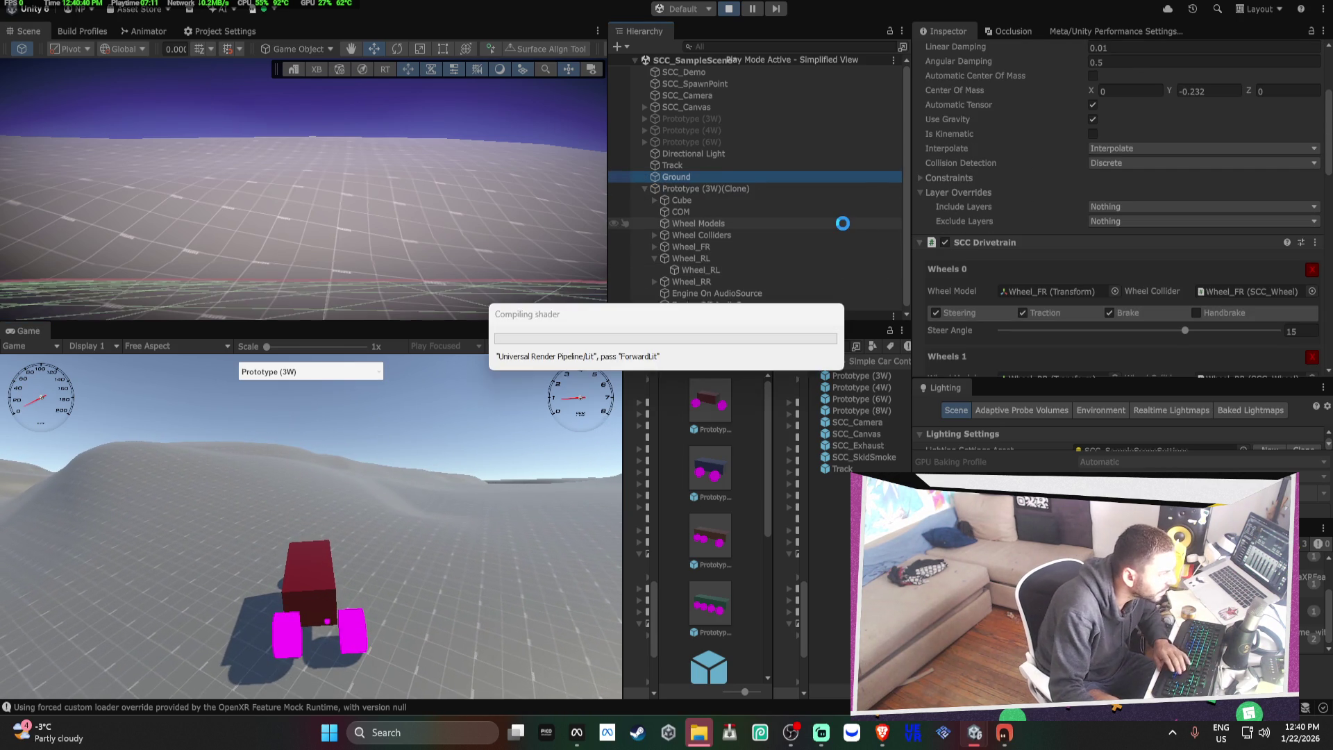
pyautogui.press('Up')
pyautogui.press('Up')
pyautogui.scroll(-5, 1166, 185)
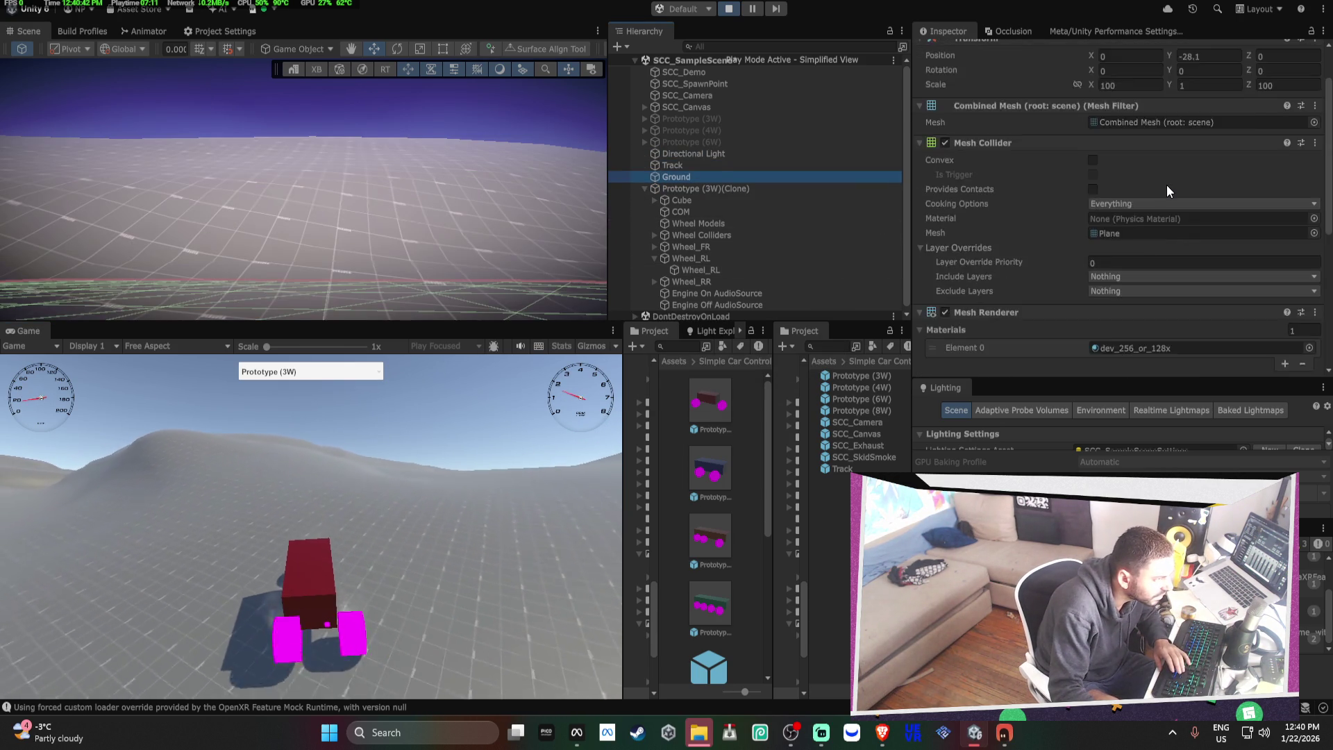
pyautogui.press('Up')
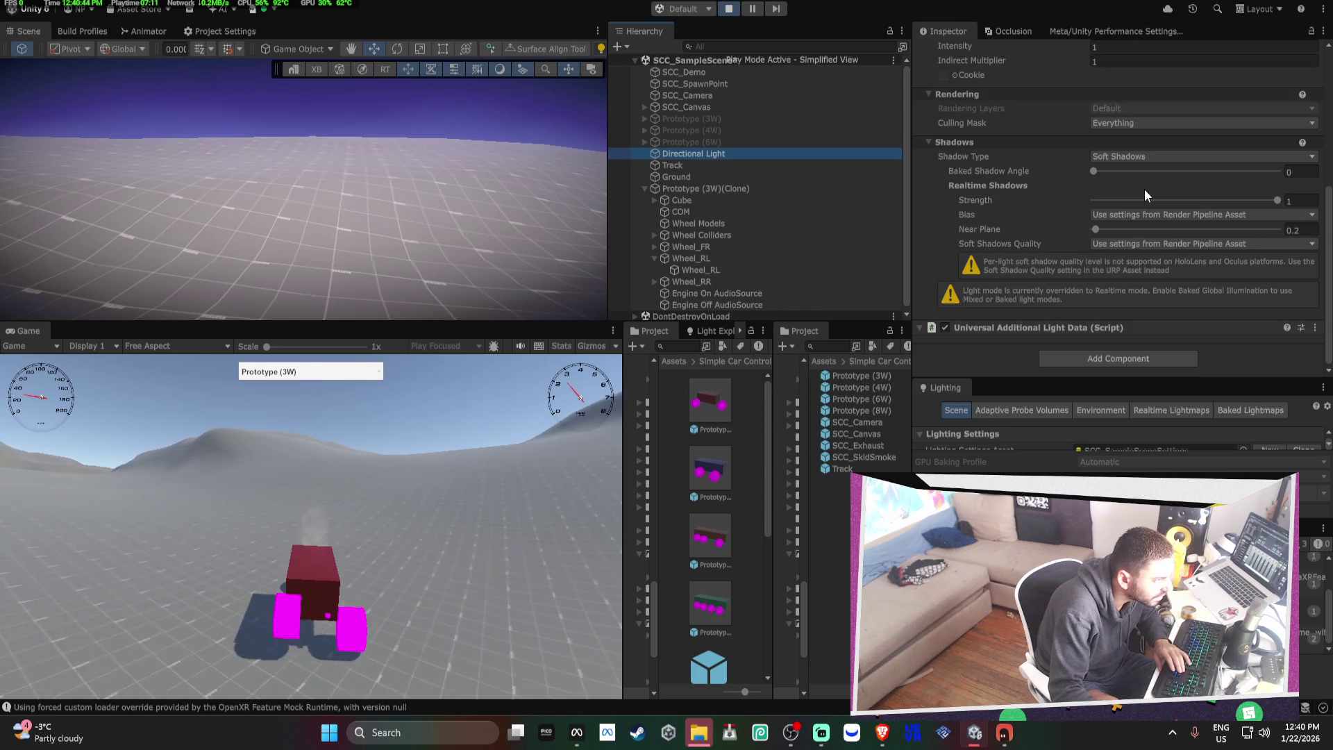
pyautogui.press('Up')
pyautogui.press('Up')
pyautogui.press('Up')
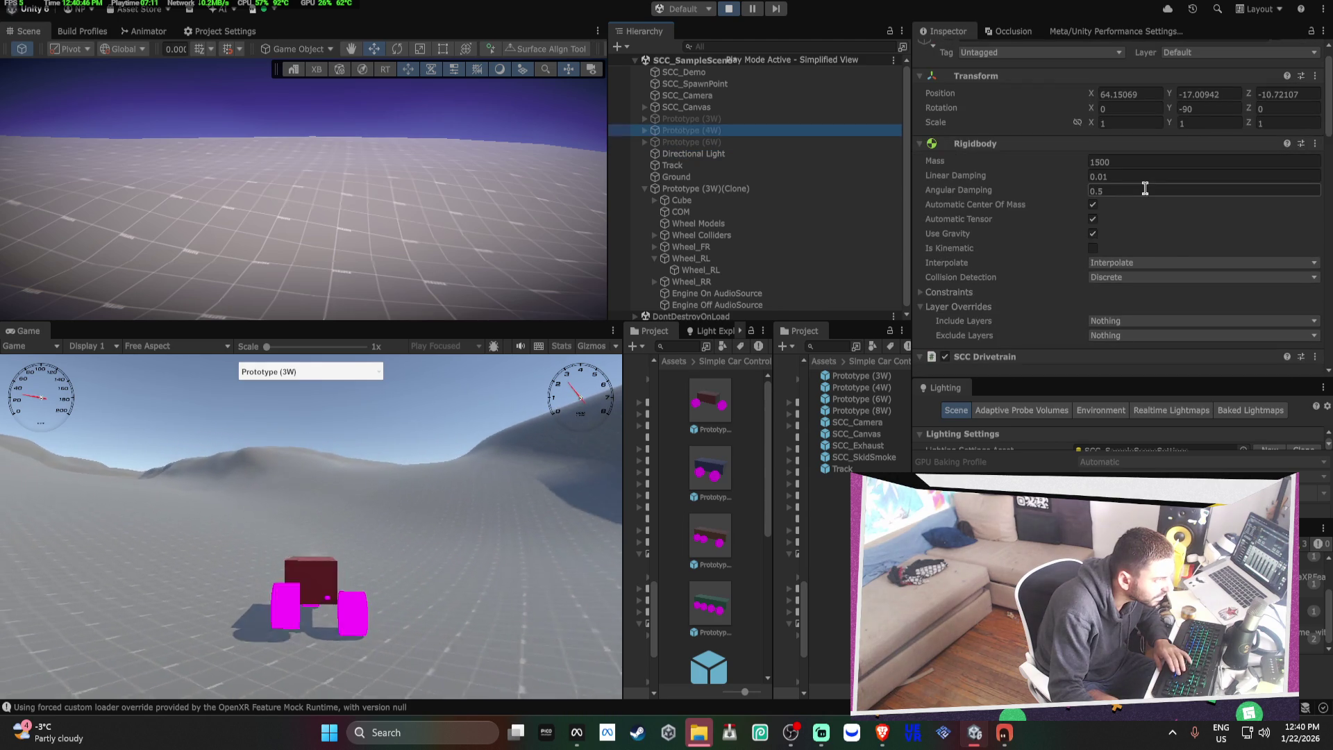
# Expand SCC_Canvas and inspect its RPM gauge and Dropdown objects.
pyautogui.click(640, 105)
pyautogui.scroll(-5, 1088, 190)
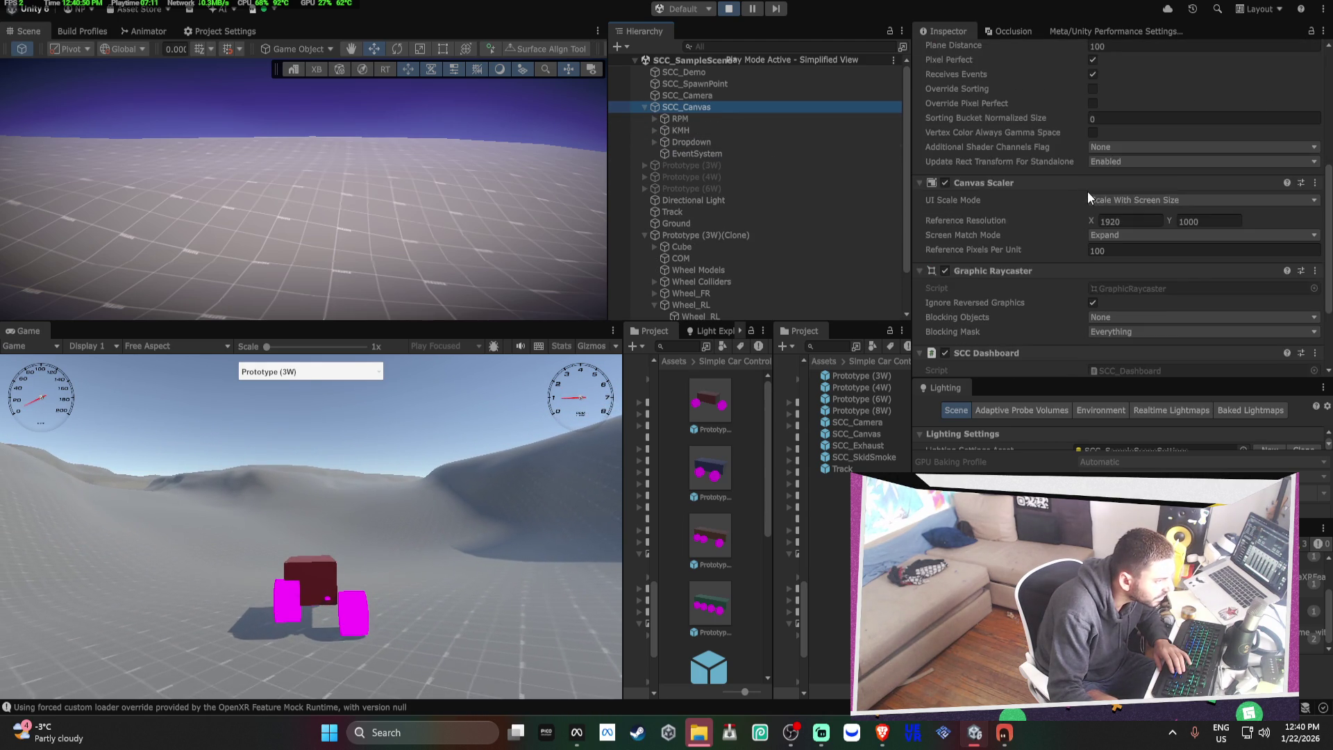
pyautogui.scroll(-2, 1089, 190)
pyautogui.scroll(-2, 994, 141)
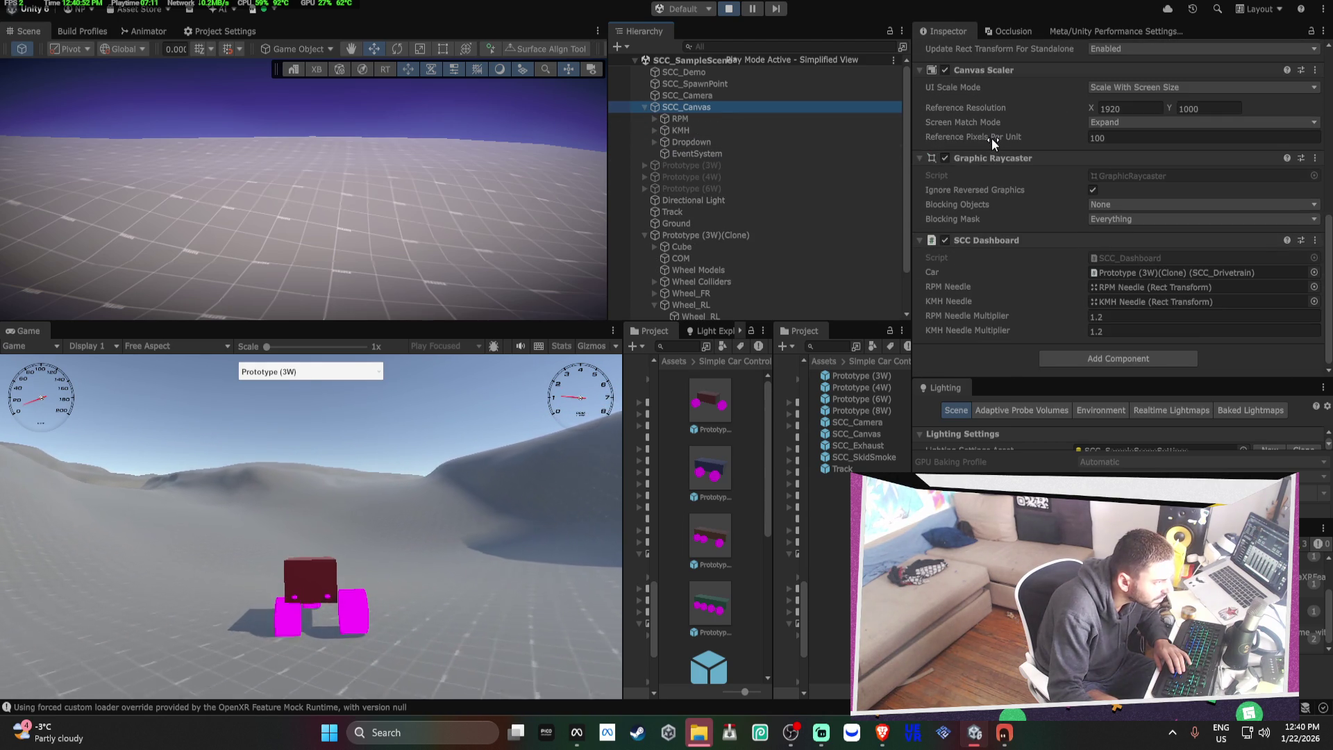
pyautogui.press('Down')
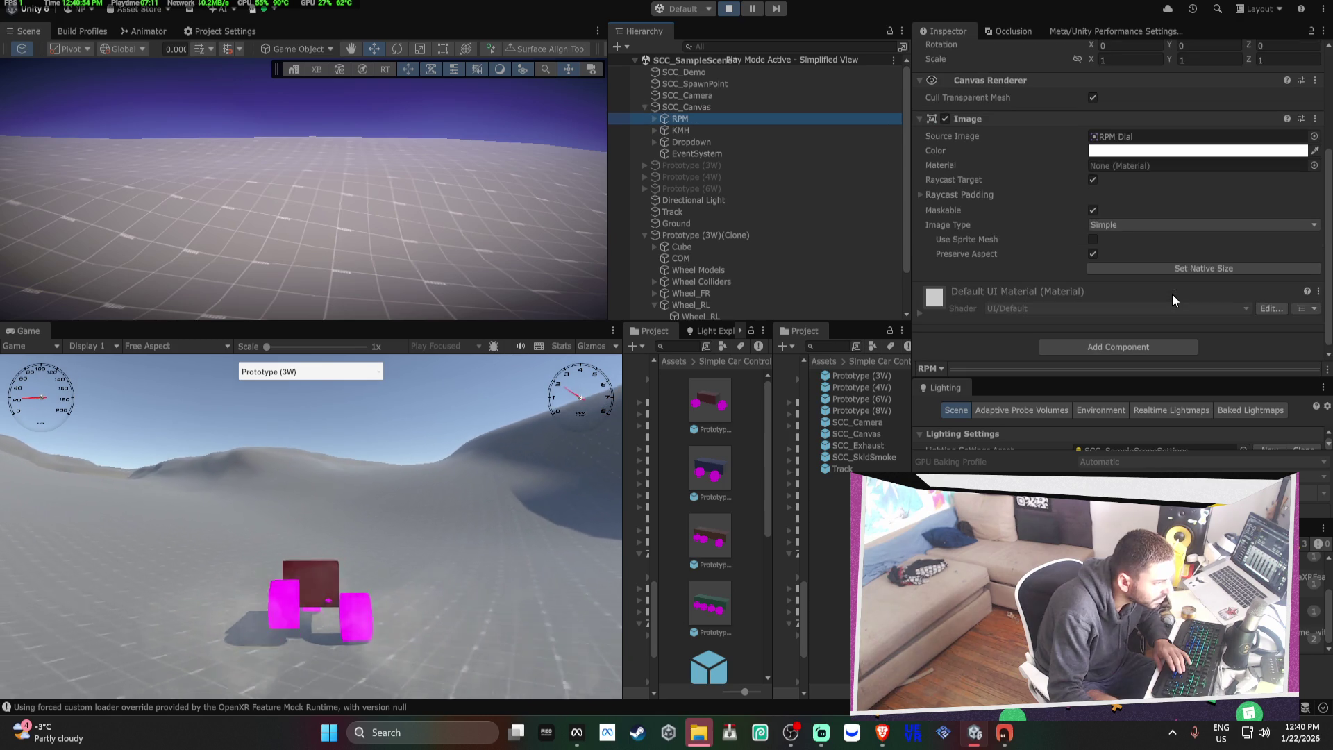
pyautogui.press('Down')
pyautogui.press('Down')
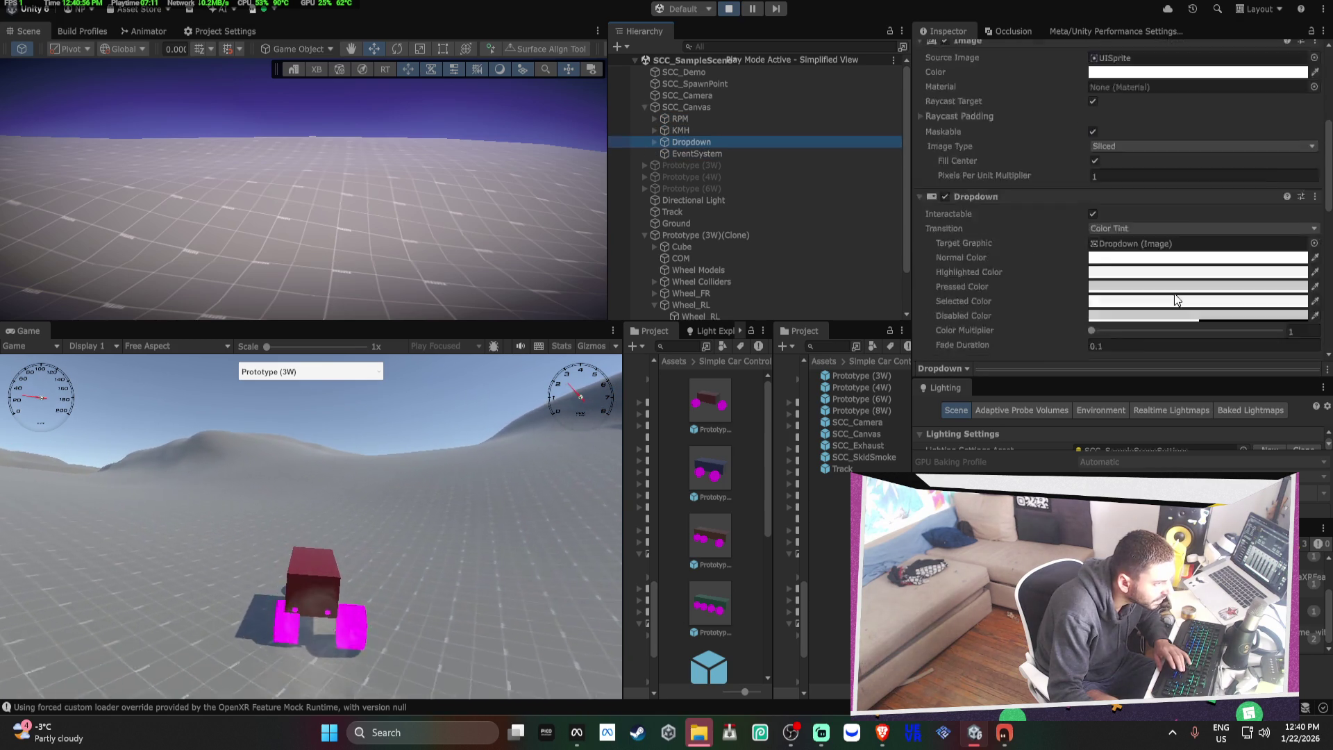
# Expand the Dropdown's children and select EventSystem to show its Standalone Input Module warning.
pyautogui.scroll(-3, 1169, 282)
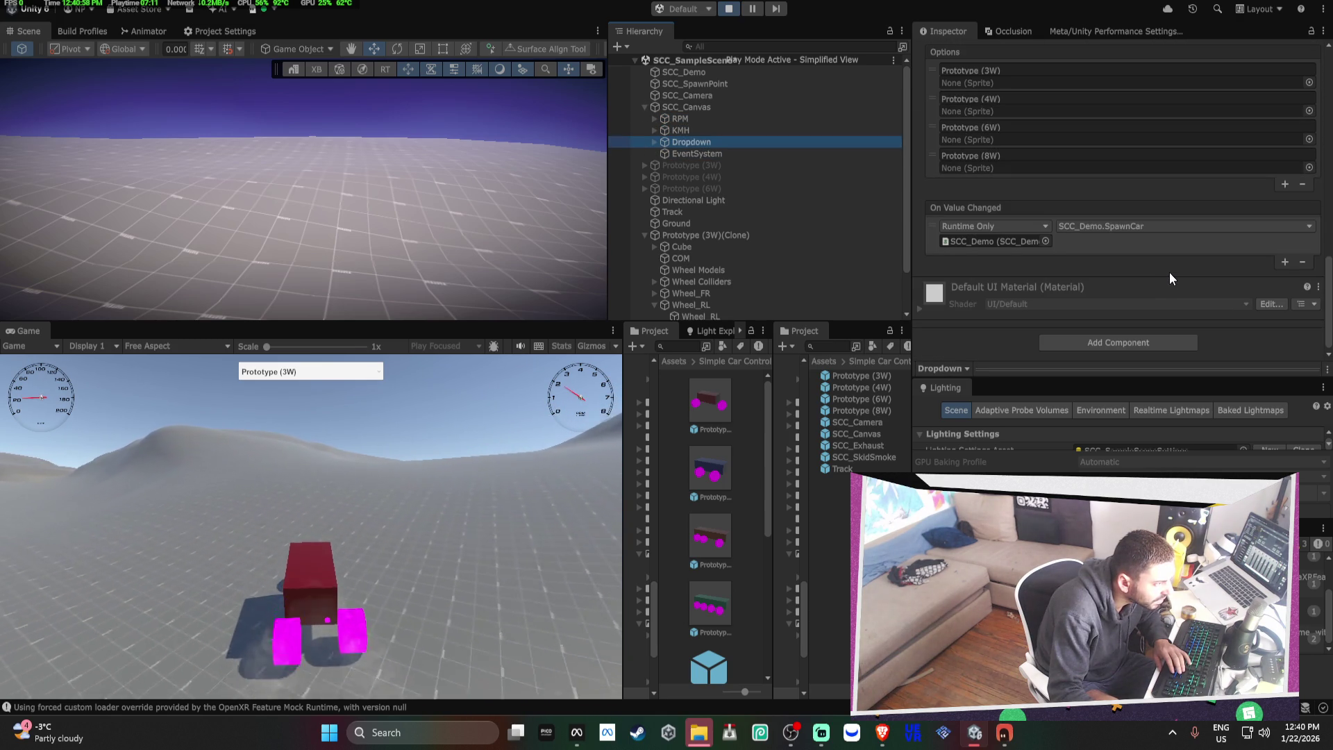
pyautogui.scroll(2, 1170, 273)
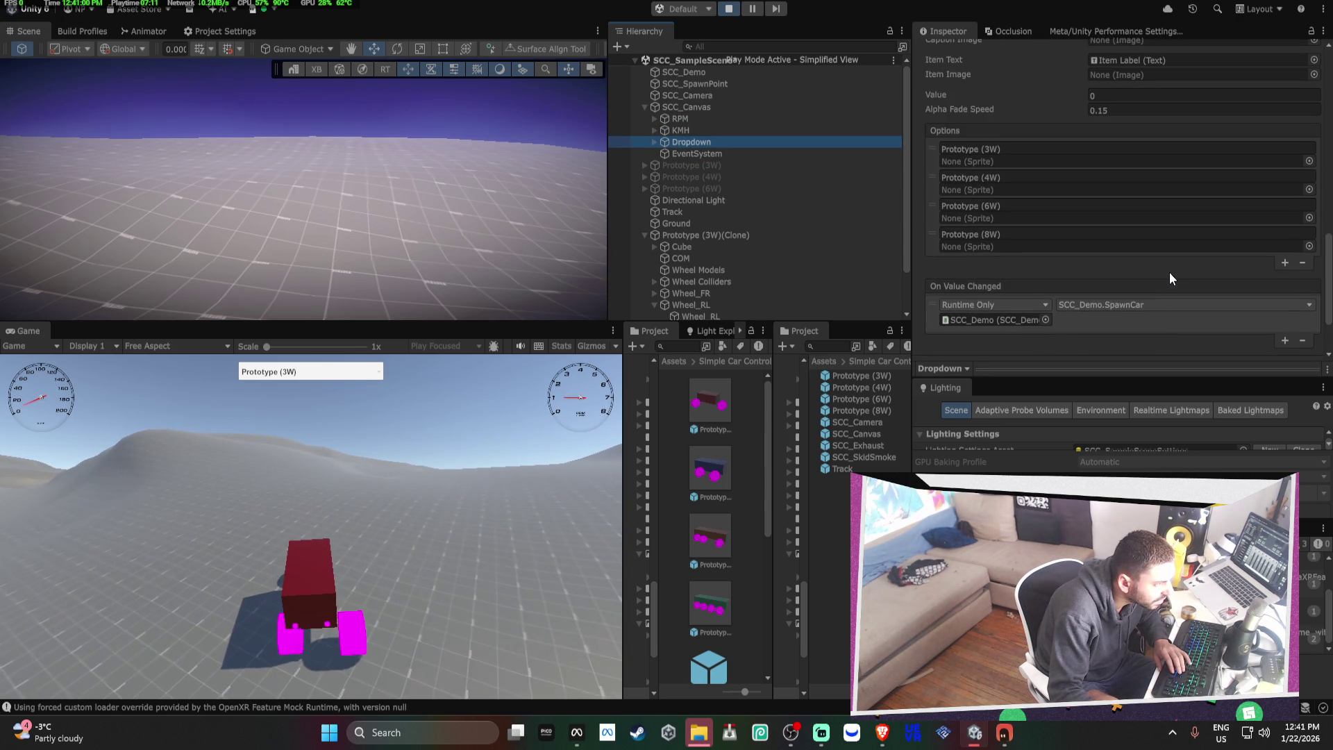
pyautogui.scroll(4, 1170, 278)
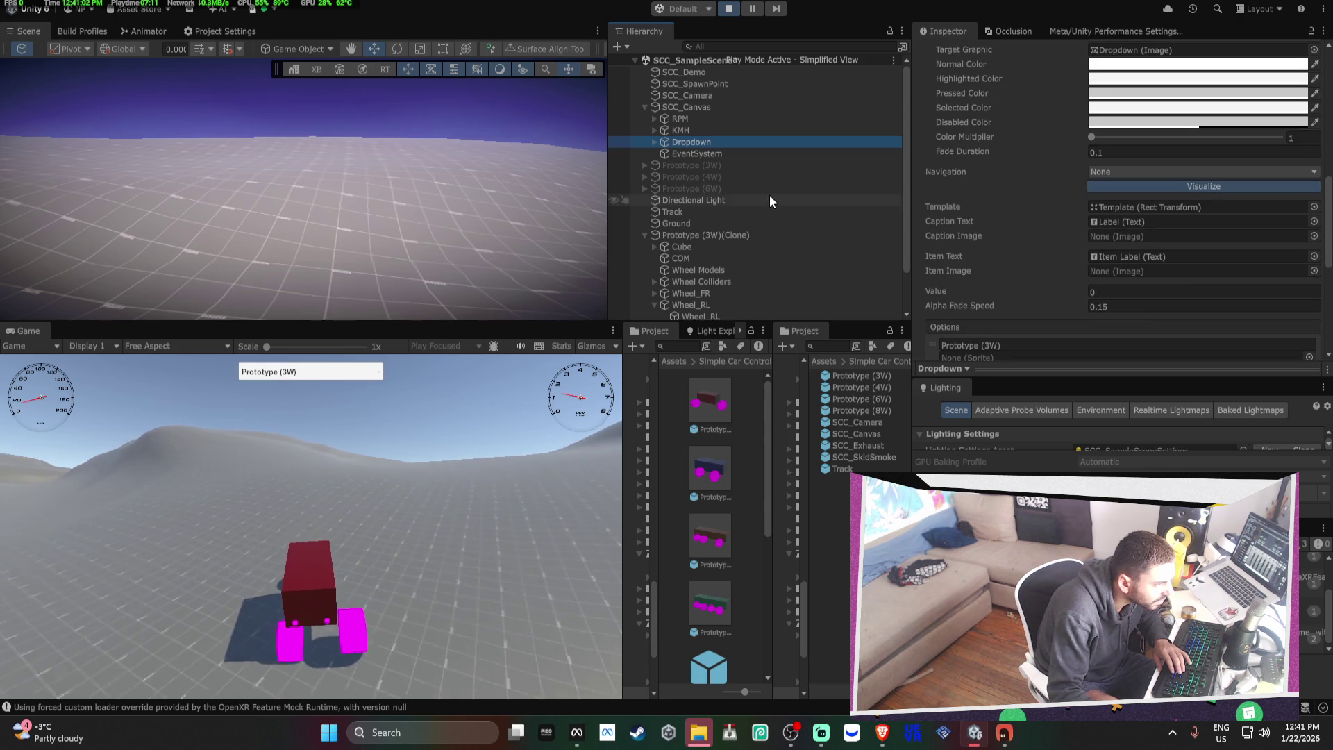
pyautogui.click(653, 143)
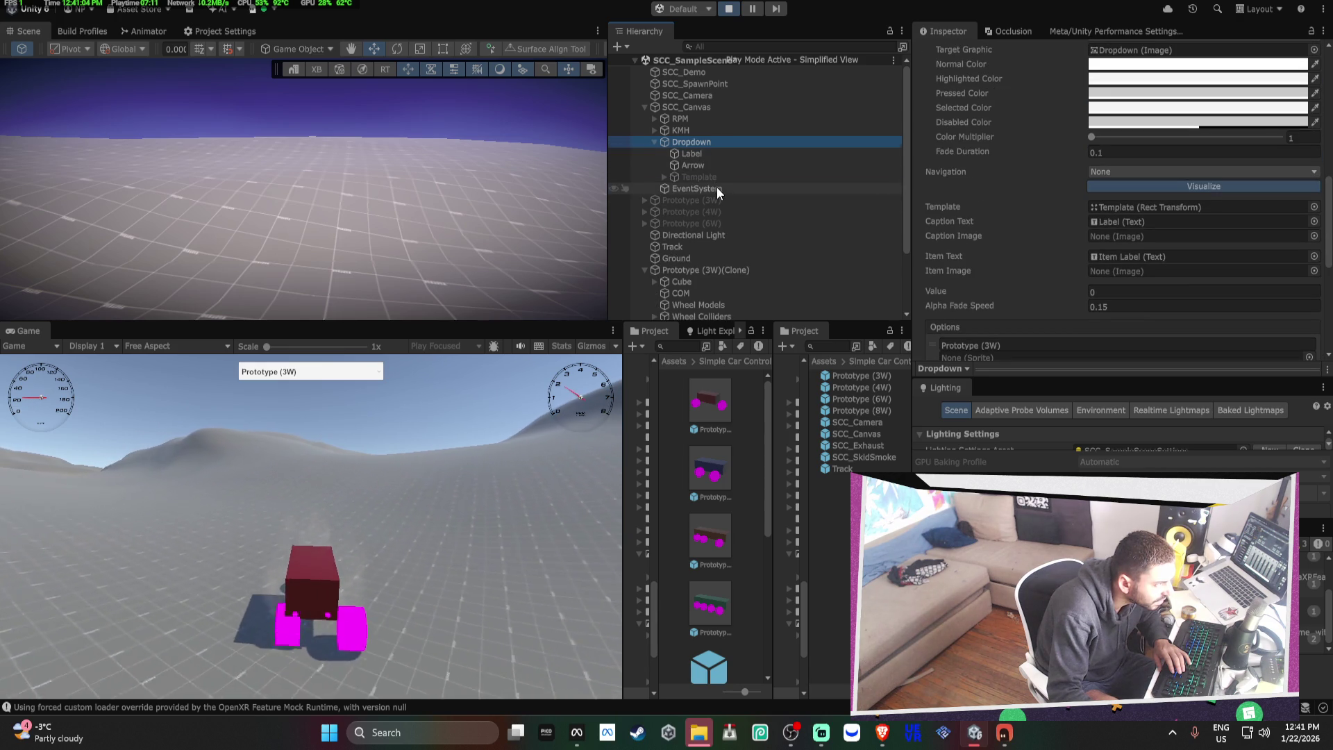
pyautogui.click(717, 187)
pyautogui.scroll(3, 1186, 192)
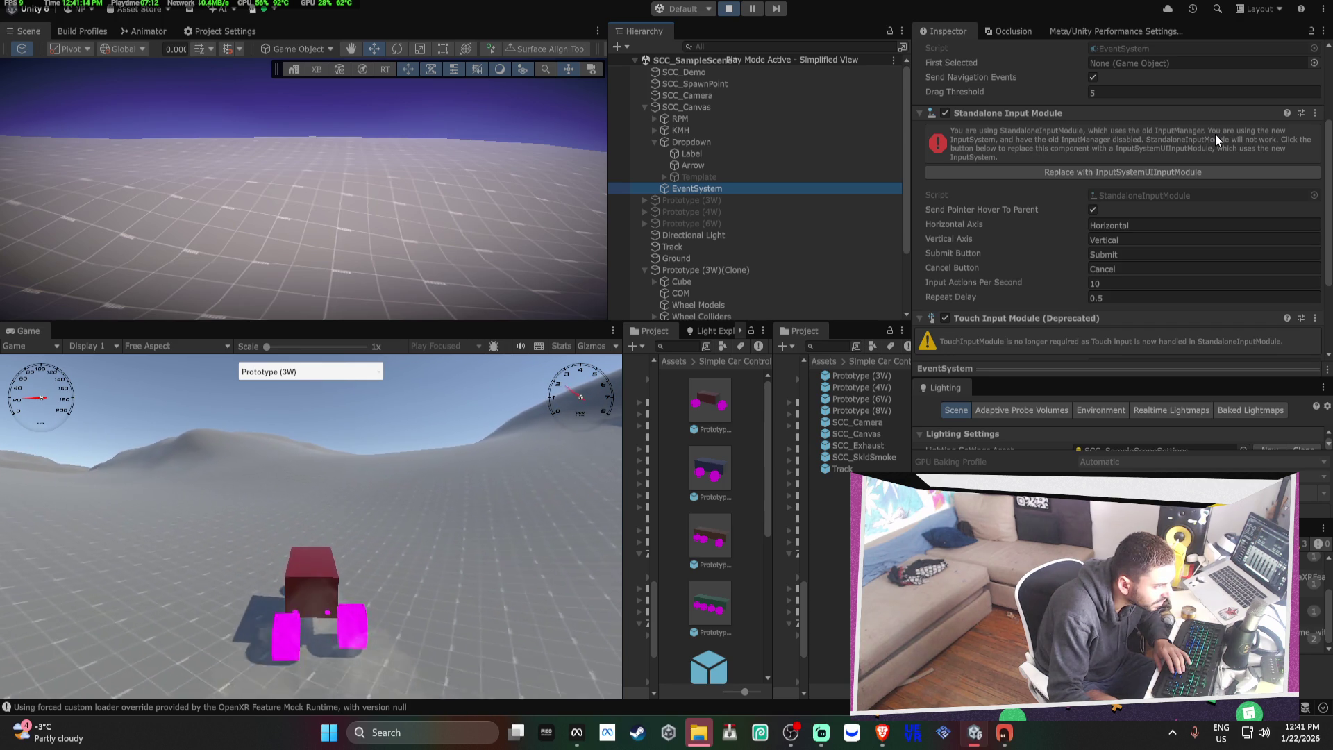
# Replace the EventSystem's module with InputSystemUIInputModule and review its DefaultInputActions fields.
pyautogui.click(1131, 174)
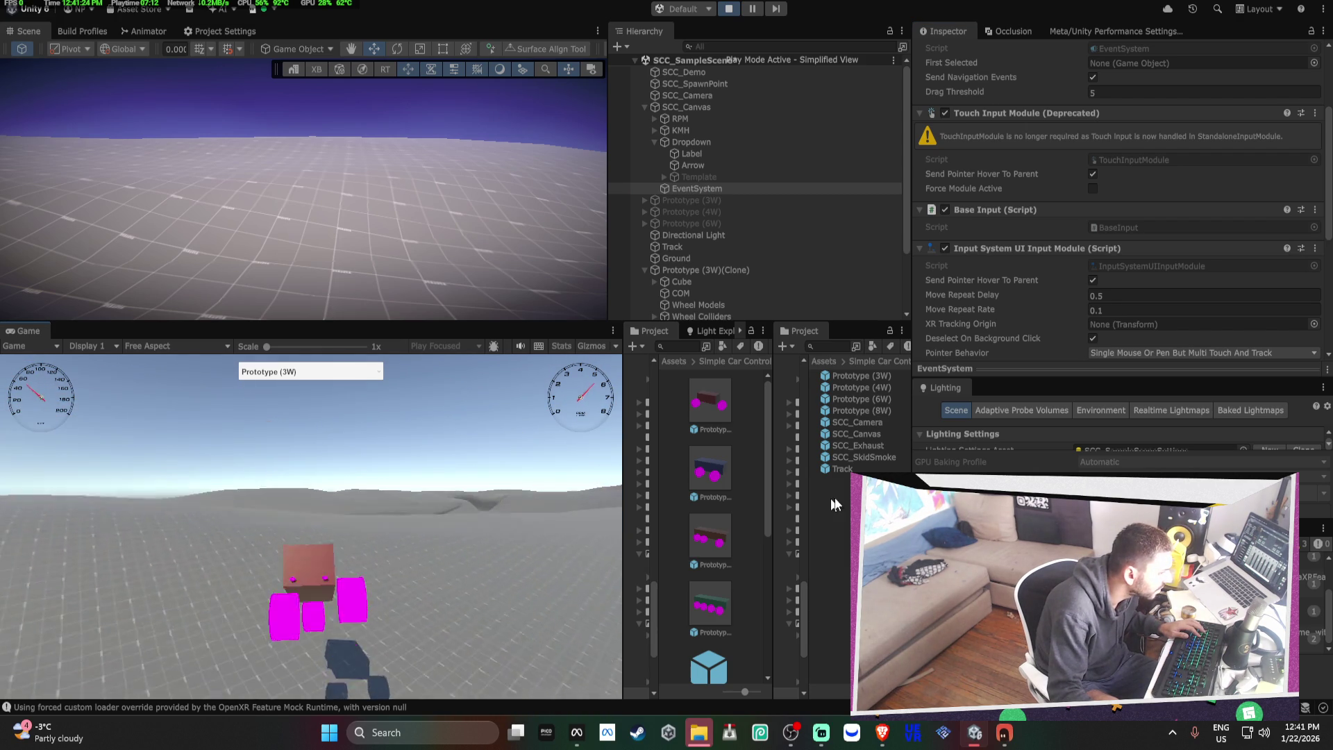
pyautogui.scroll(-10, 1073, 283)
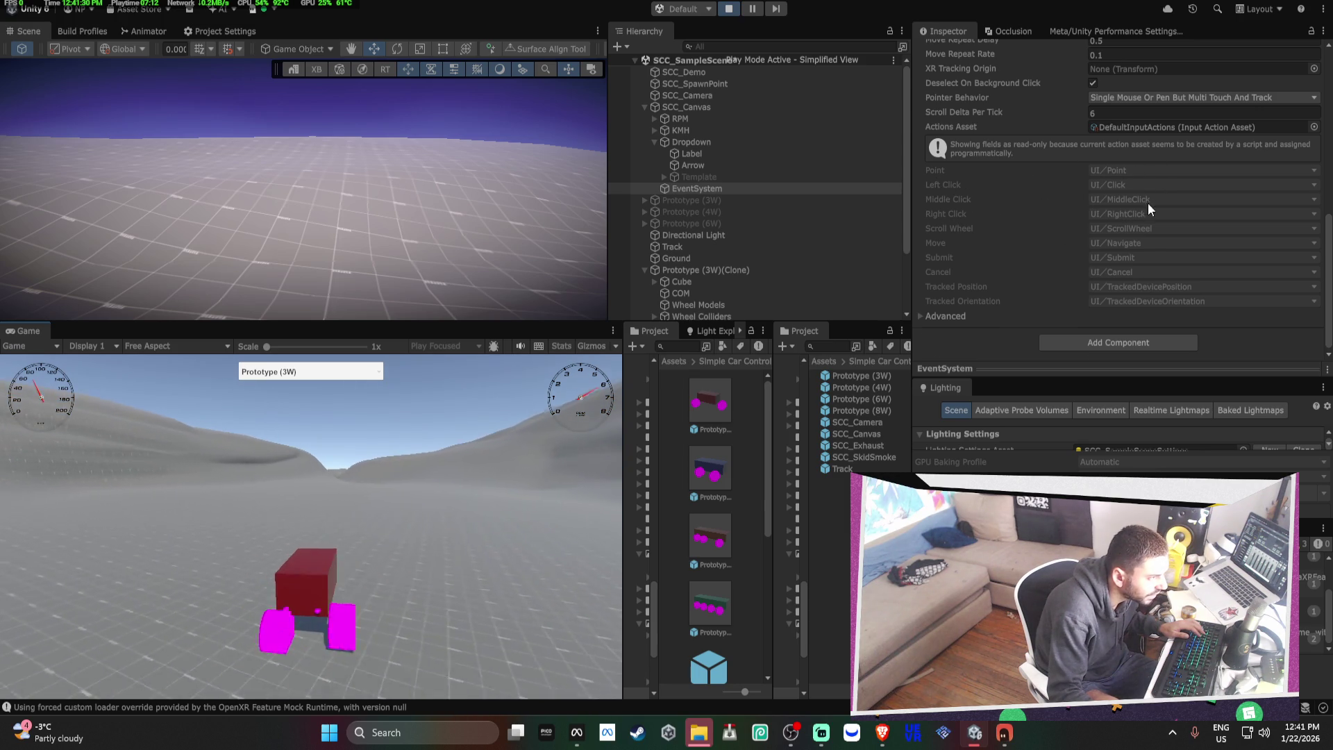
pyautogui.scroll(5, 1148, 203)
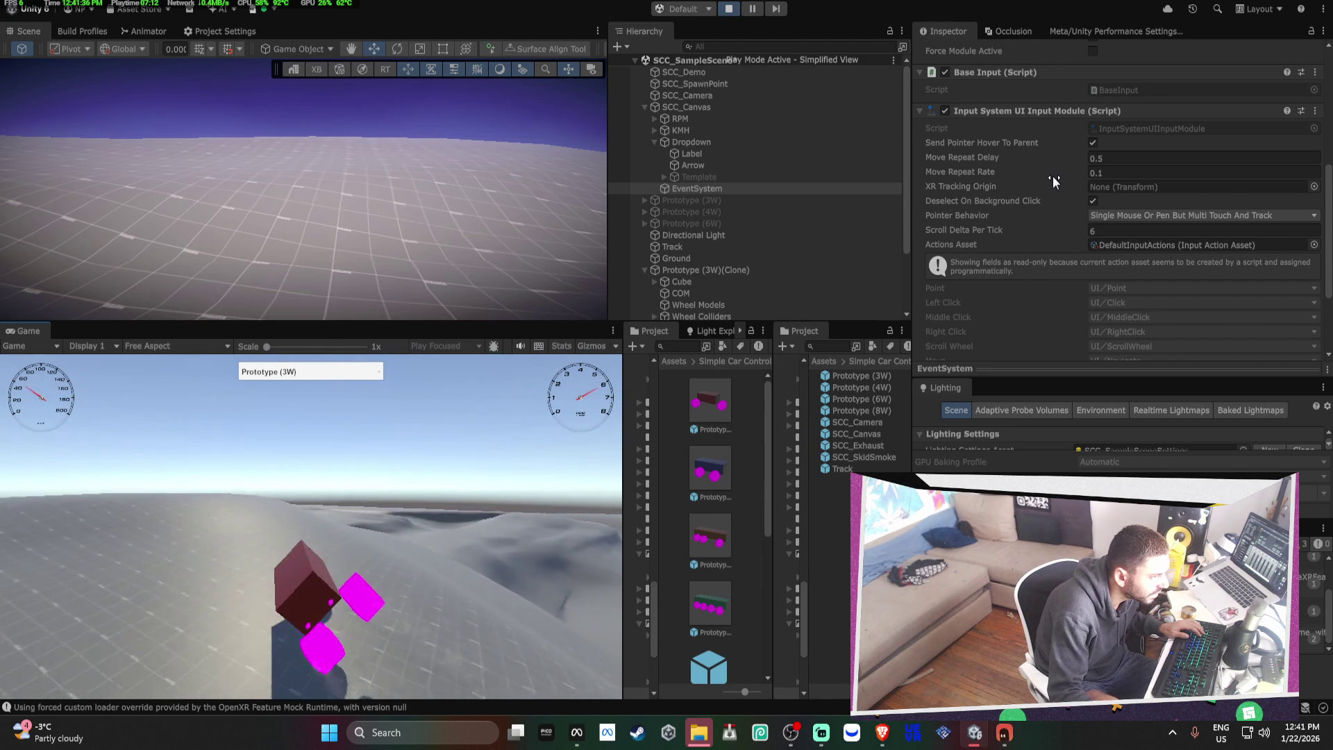
pyautogui.scroll(-2, 1058, 187)
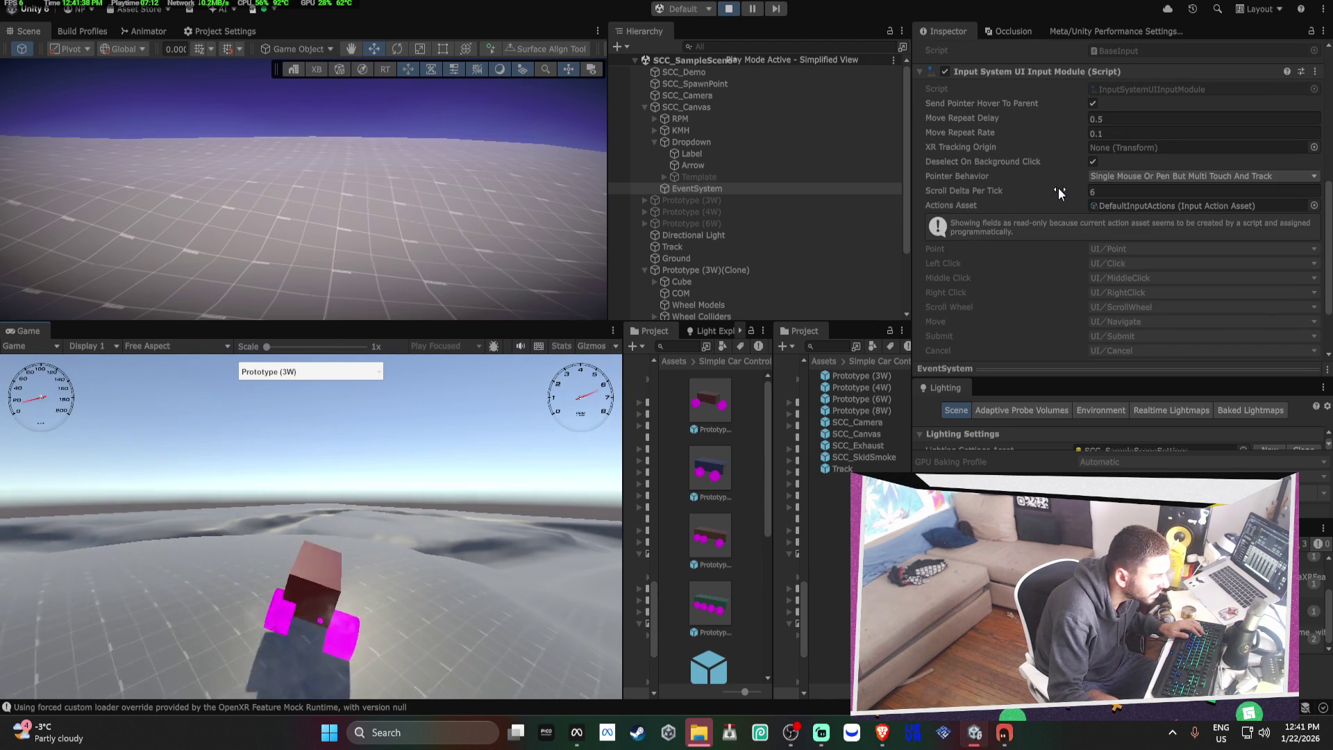
pyautogui.scroll(-2, 1067, 196)
pyautogui.scroll(2, 1075, 204)
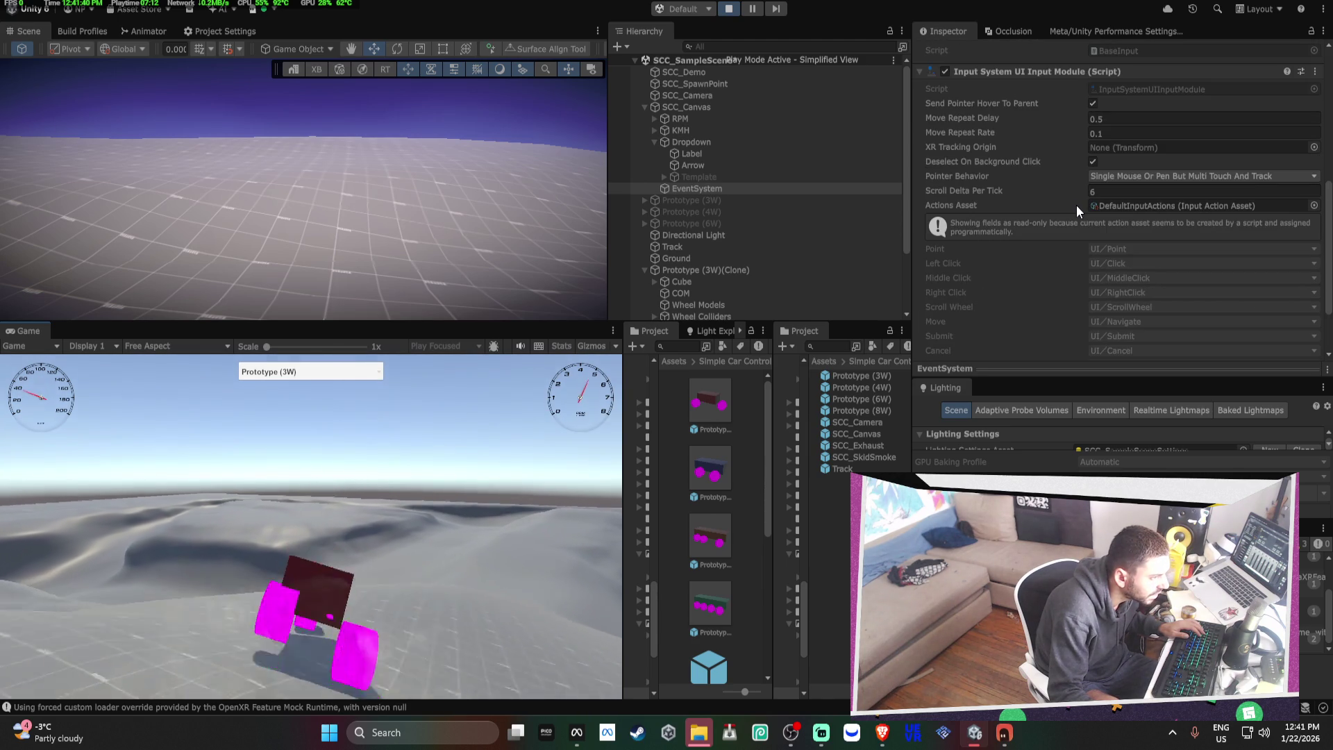
pyautogui.scroll(3, 1077, 205)
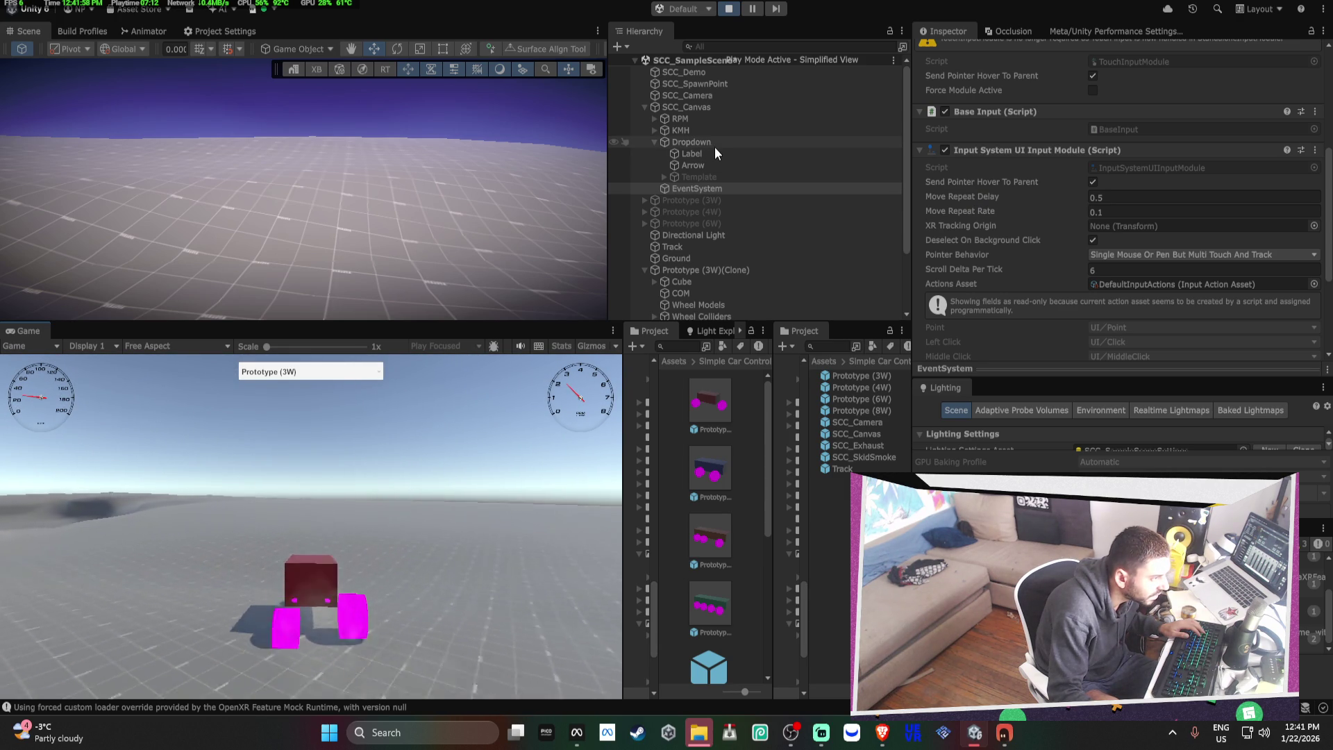
pyautogui.scroll(5, 1067, 203)
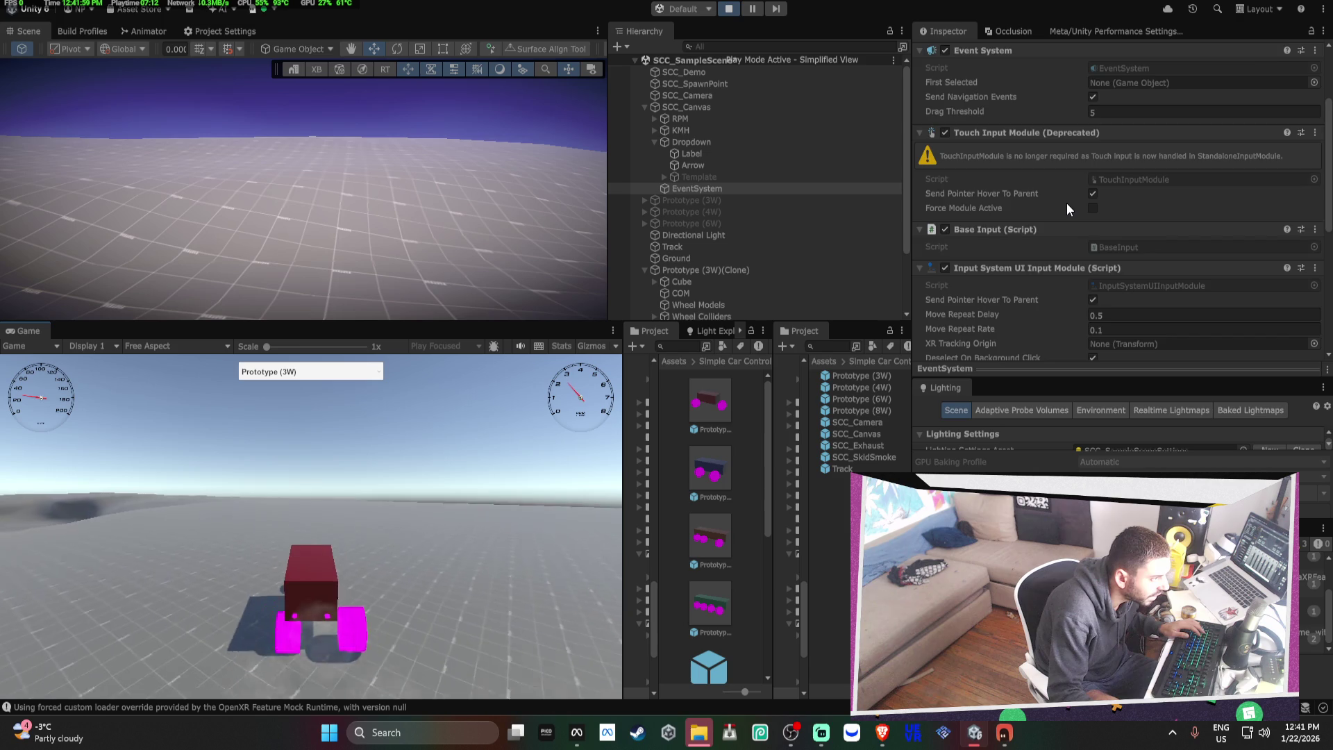
# Select the Prototype (3W)(Clone) car again to review its settings.
pyautogui.click(721, 271)
pyautogui.scroll(-5, 1007, 211)
pyautogui.scroll(-15, 1022, 176)
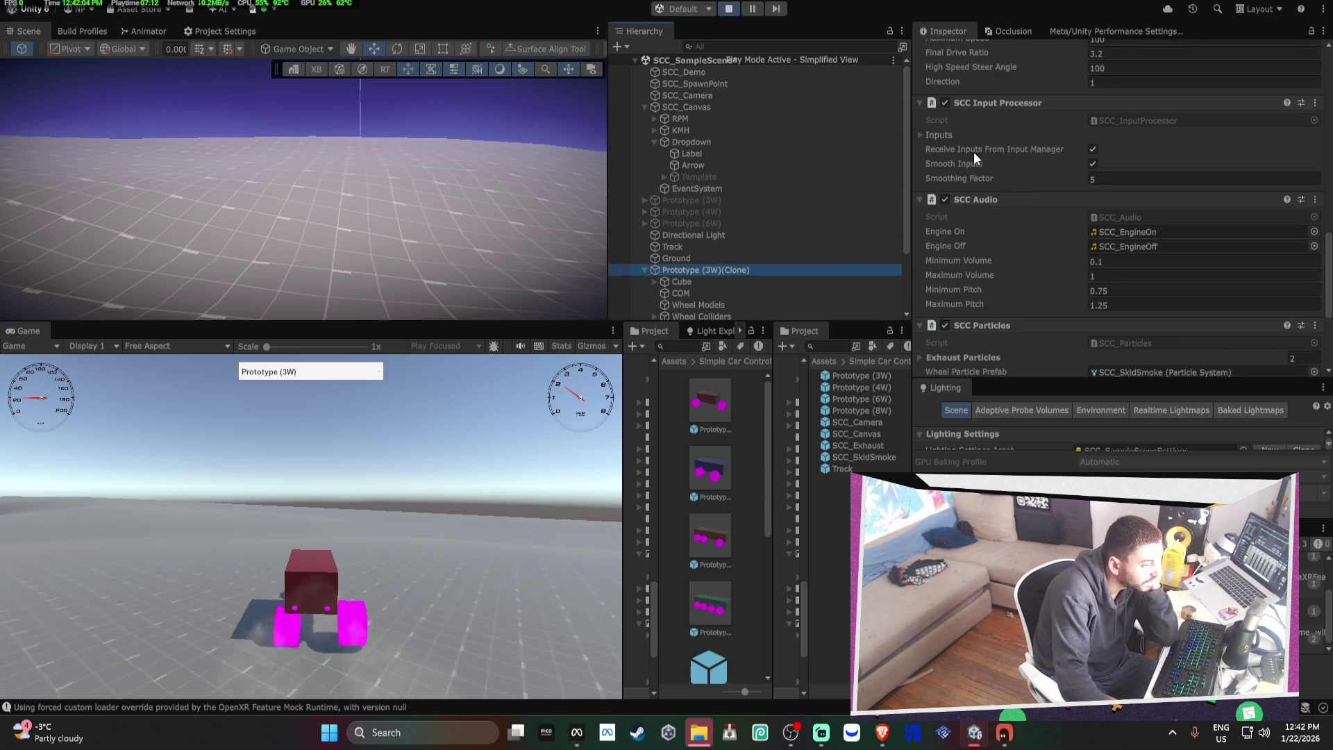
# Exit Play mode and widen the Project files panel.
pyautogui.click(727, 11)
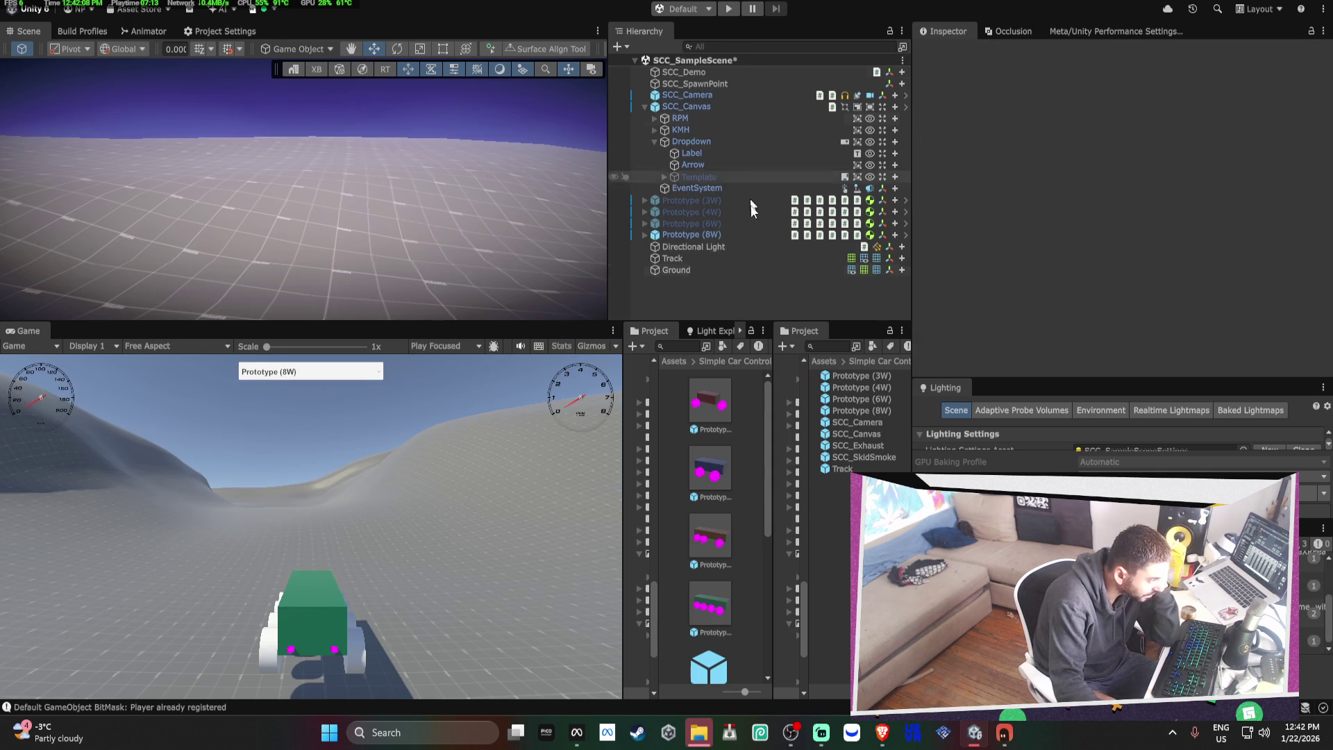
pyautogui.moveTo(620, 428)
pyautogui.mouseDown()
pyautogui.moveTo(492, 425)
pyautogui.moveTo(649, 434)
pyautogui.mouseUp()
pyautogui.scroll(15, 643, 443)
pyautogui.scroll(10, 643, 443)
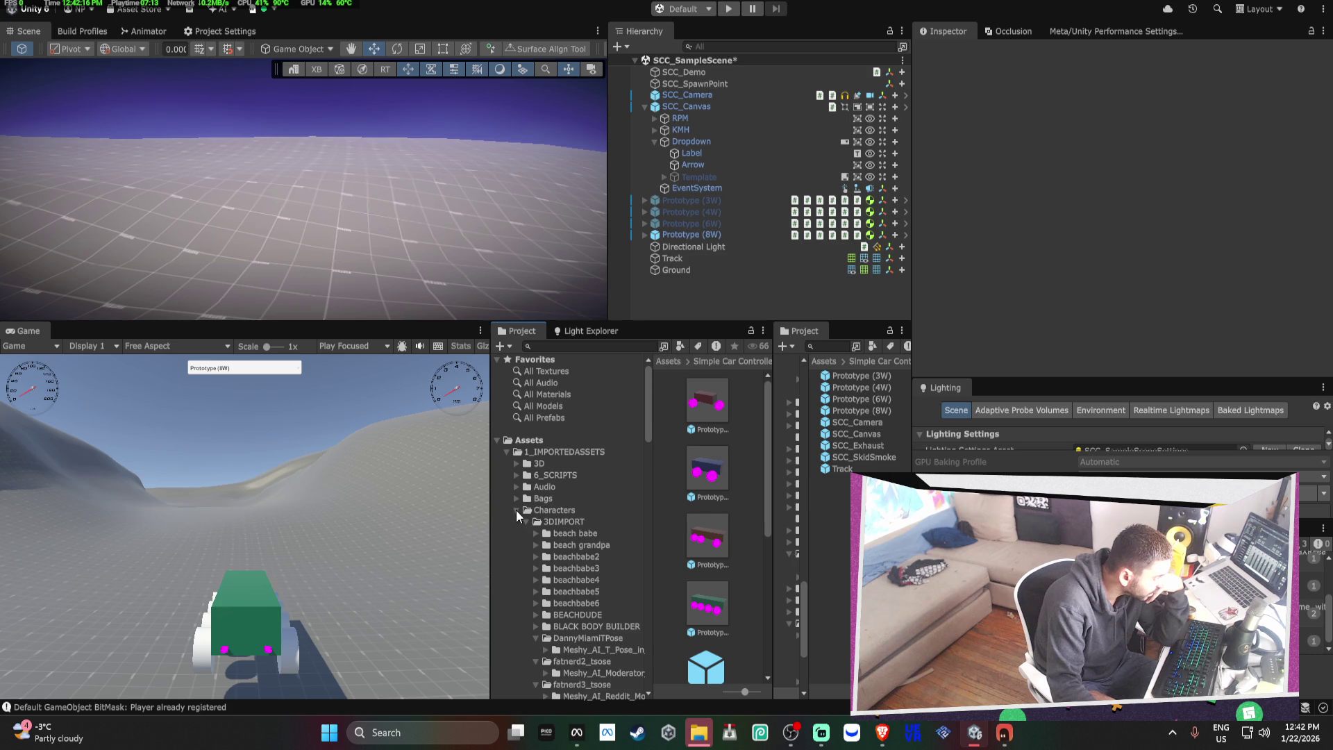
# Collapse the Characters, 1_IMPORTEDASSETS and Miami beach folders and show the Scenes folder.
pyautogui.click(515, 510)
pyautogui.click(507, 453)
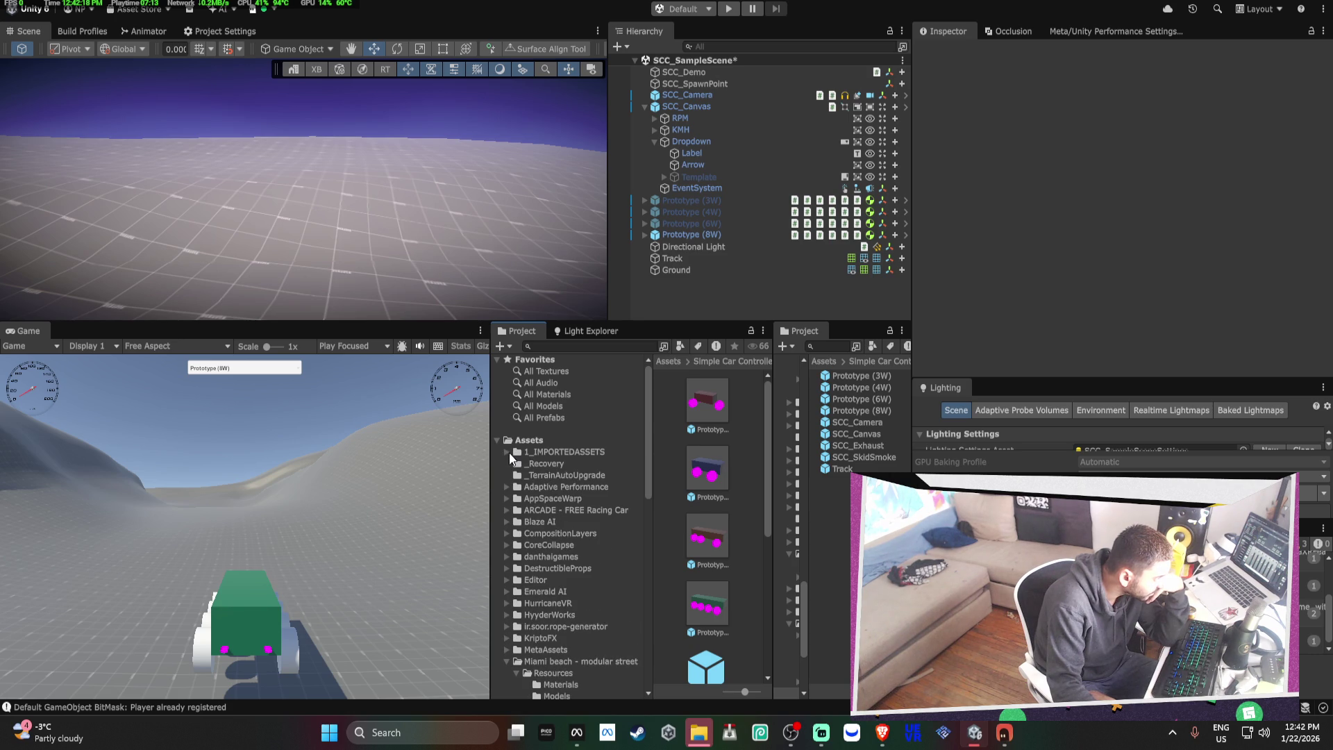
pyautogui.scroll(-3, 593, 499)
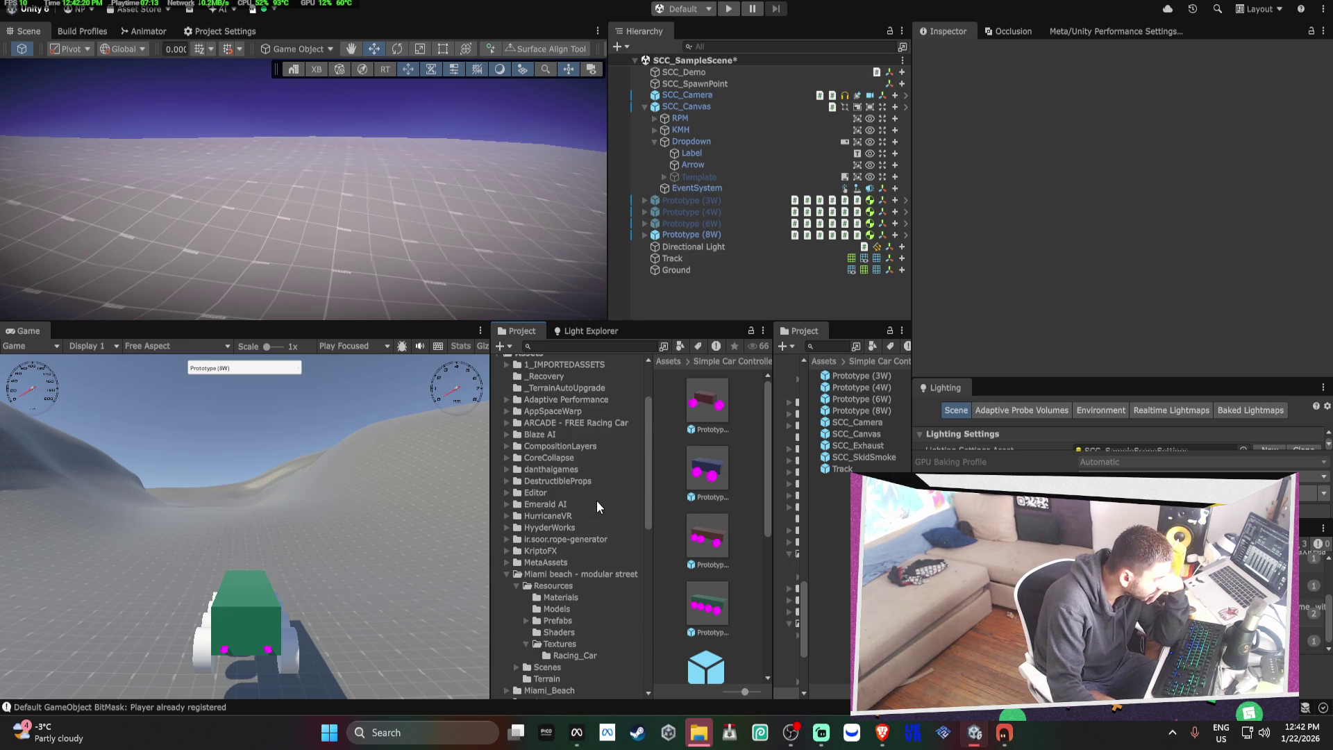
pyautogui.scroll(-3, 597, 502)
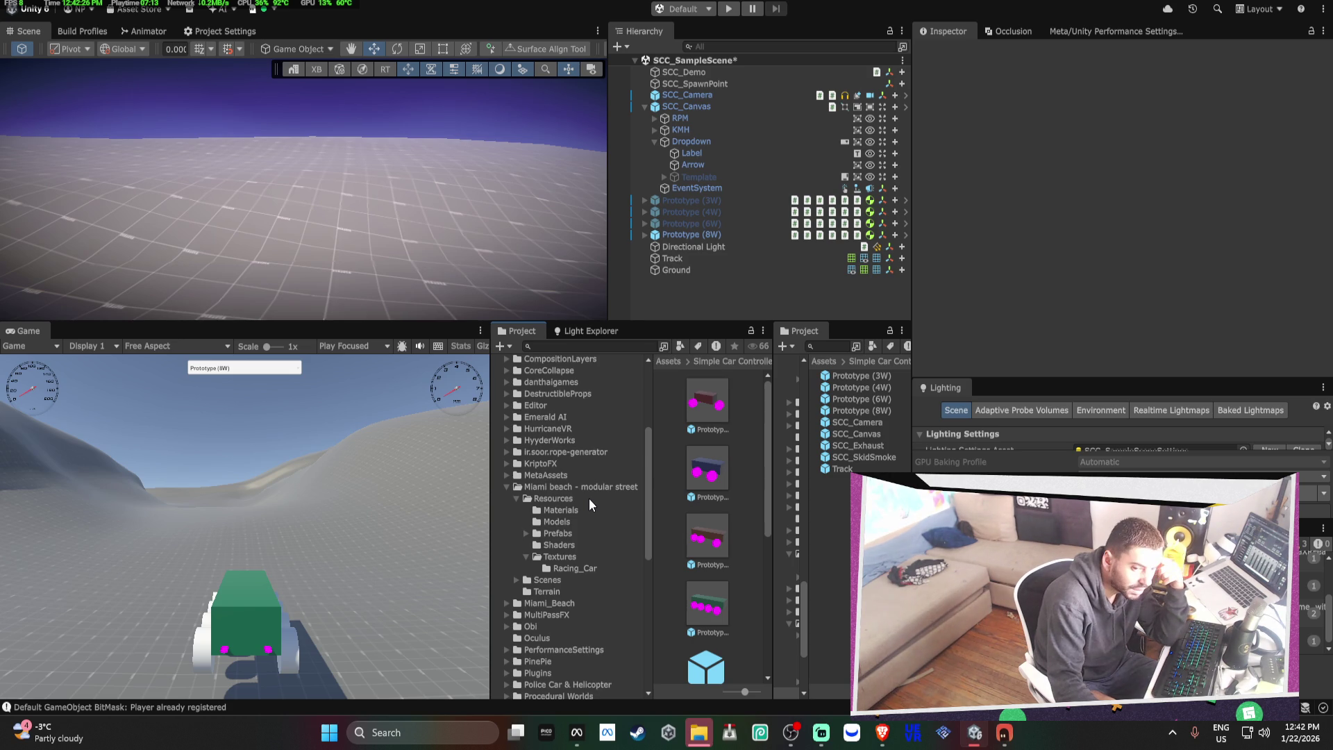
pyautogui.click(507, 487)
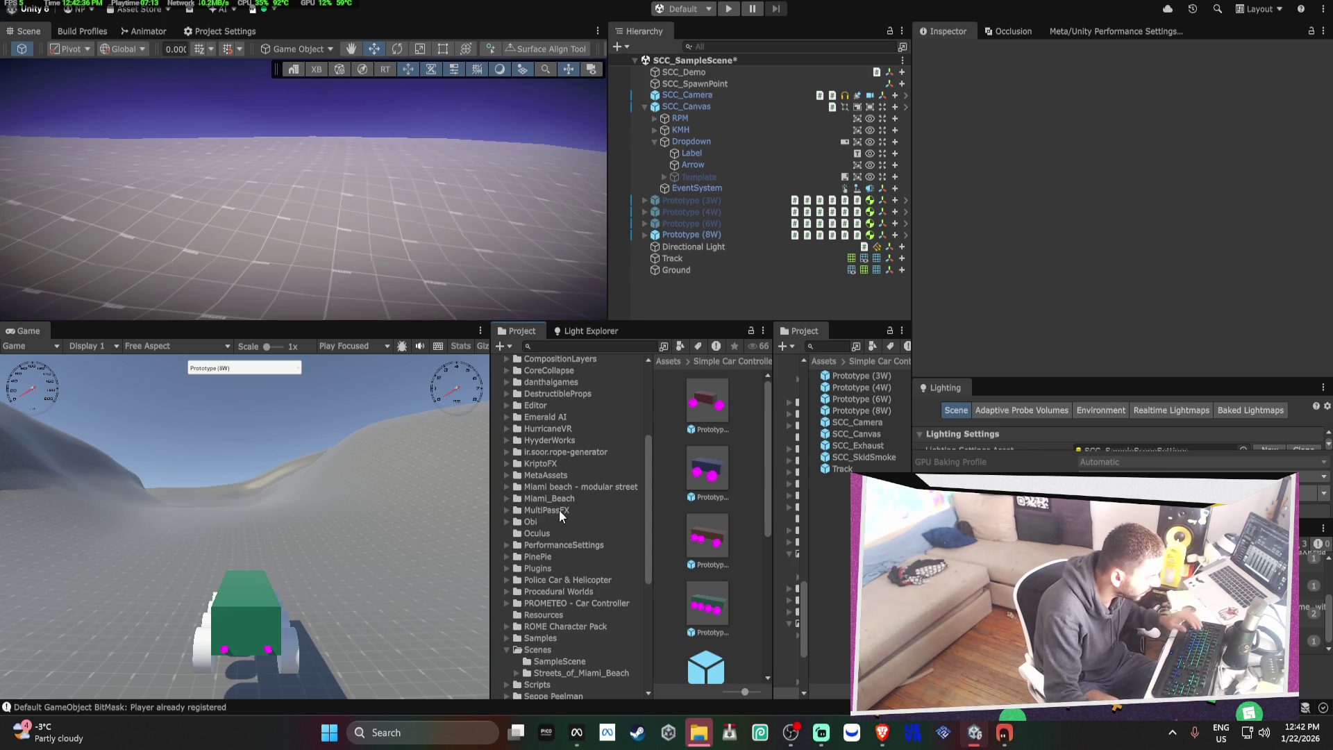
pyautogui.scroll(-3, 563, 523)
pyautogui.click(559, 564)
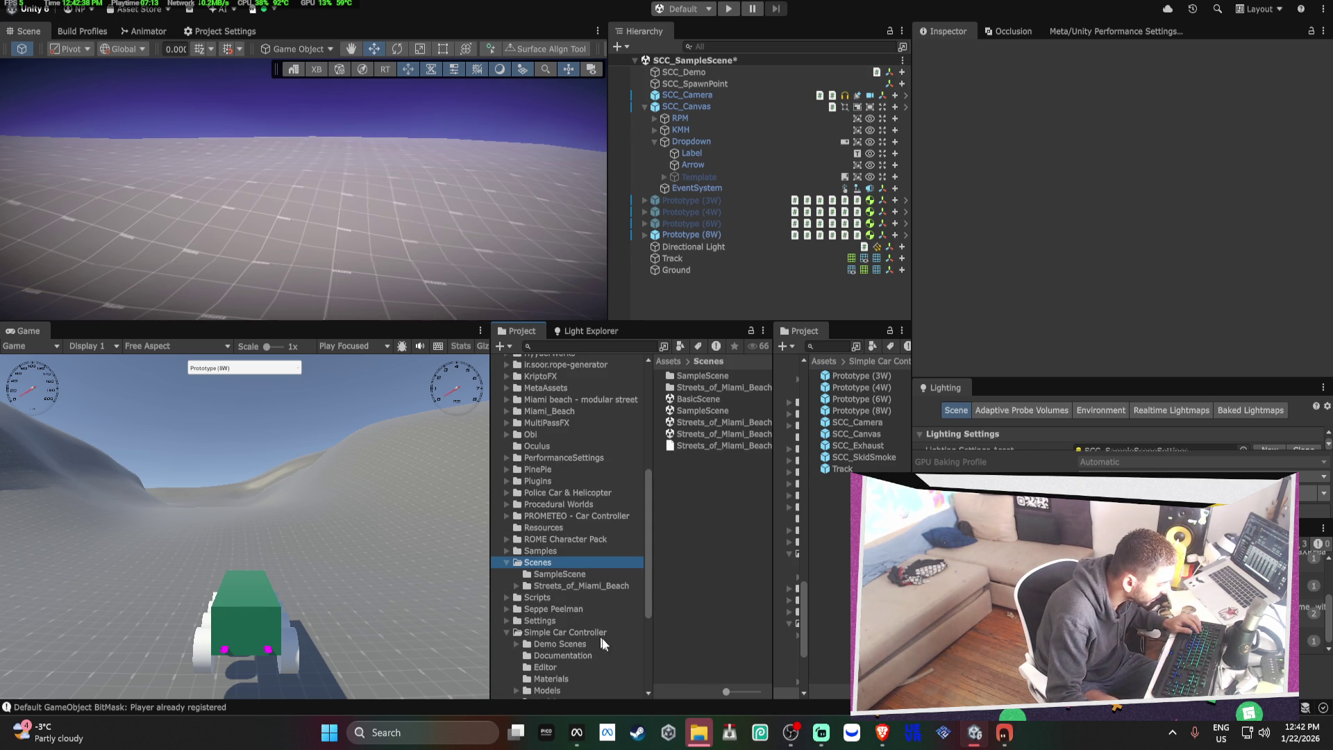
# Open the Streets_of_Miami_Beach scene without saving the current scene.
pyautogui.click(856, 746)
pyautogui.moveTo(650, 550)
pyautogui.mouseDown()
pyautogui.moveTo(658, 578)
pyautogui.moveTo(663, 445)
pyautogui.moveTo(662, 546)
pyautogui.mouseUp()
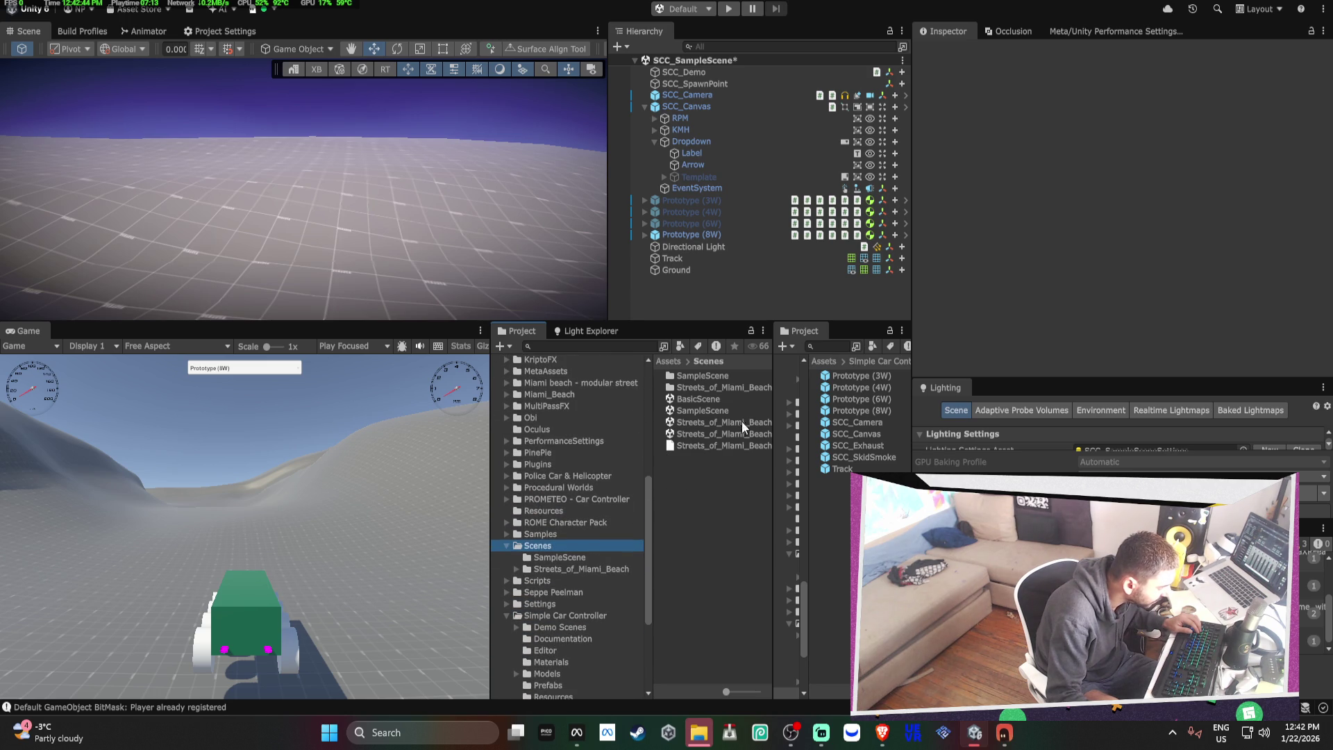
pyautogui.moveTo(774, 445); pyautogui.dragTo(793, 439)
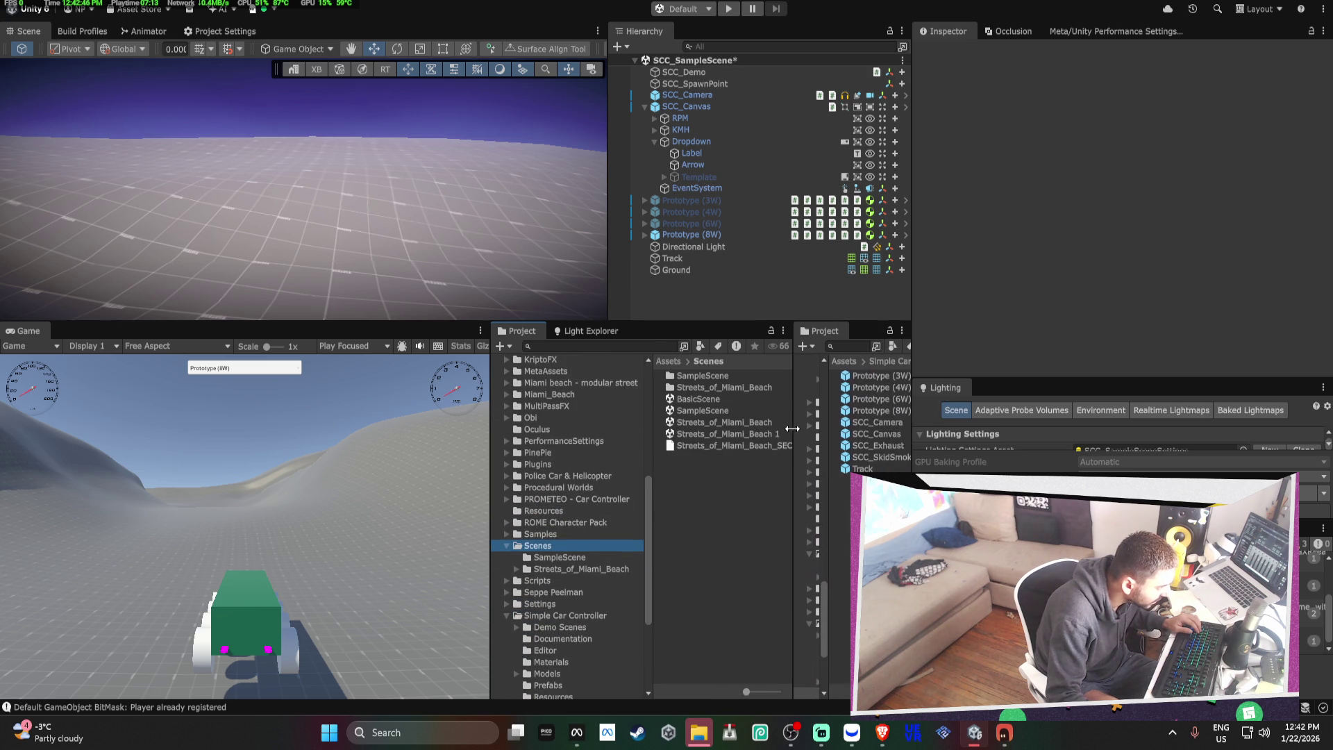
pyautogui.click(755, 424)
pyautogui.doubleClick(755, 423)
pyautogui.click(688, 380)
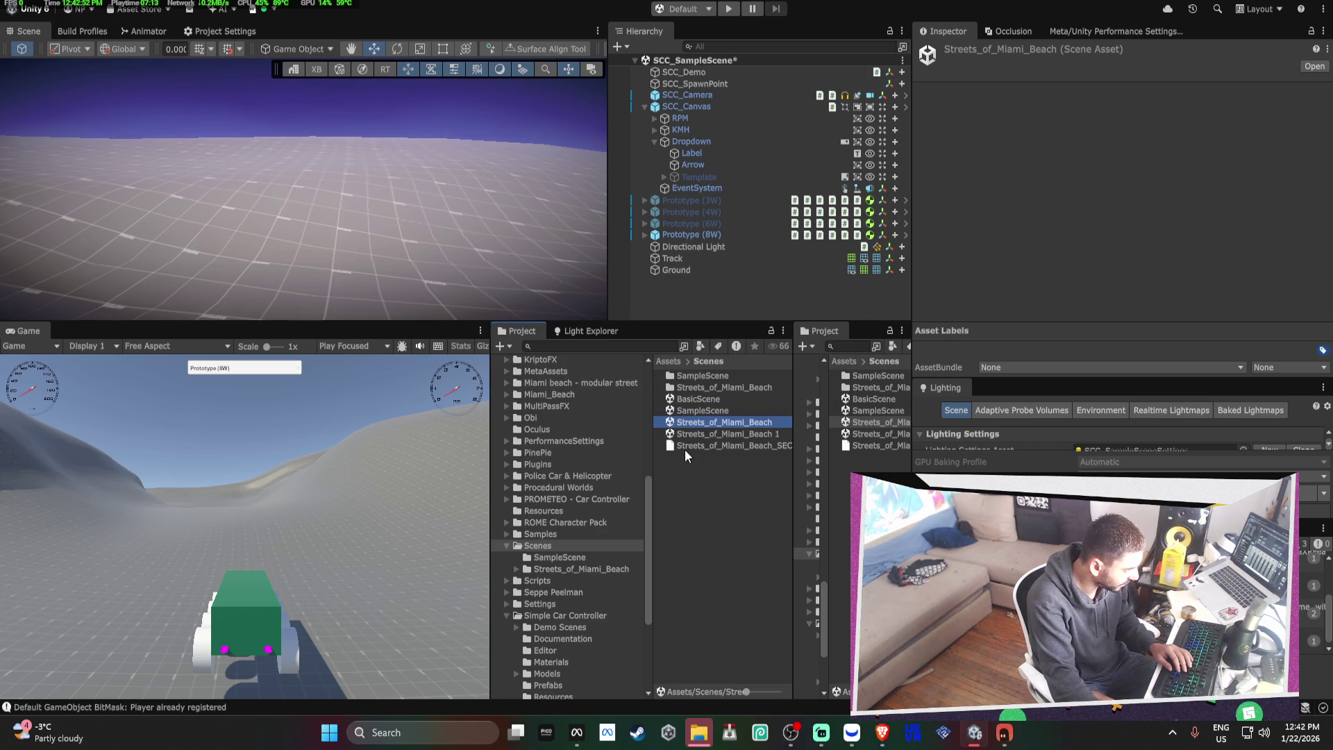
pyautogui.doubleClick(685, 446)
# Dismiss the warning, frame DEX_OPENXR_RIG and fly the view down to the hotel street.
pyautogui.press('Return')
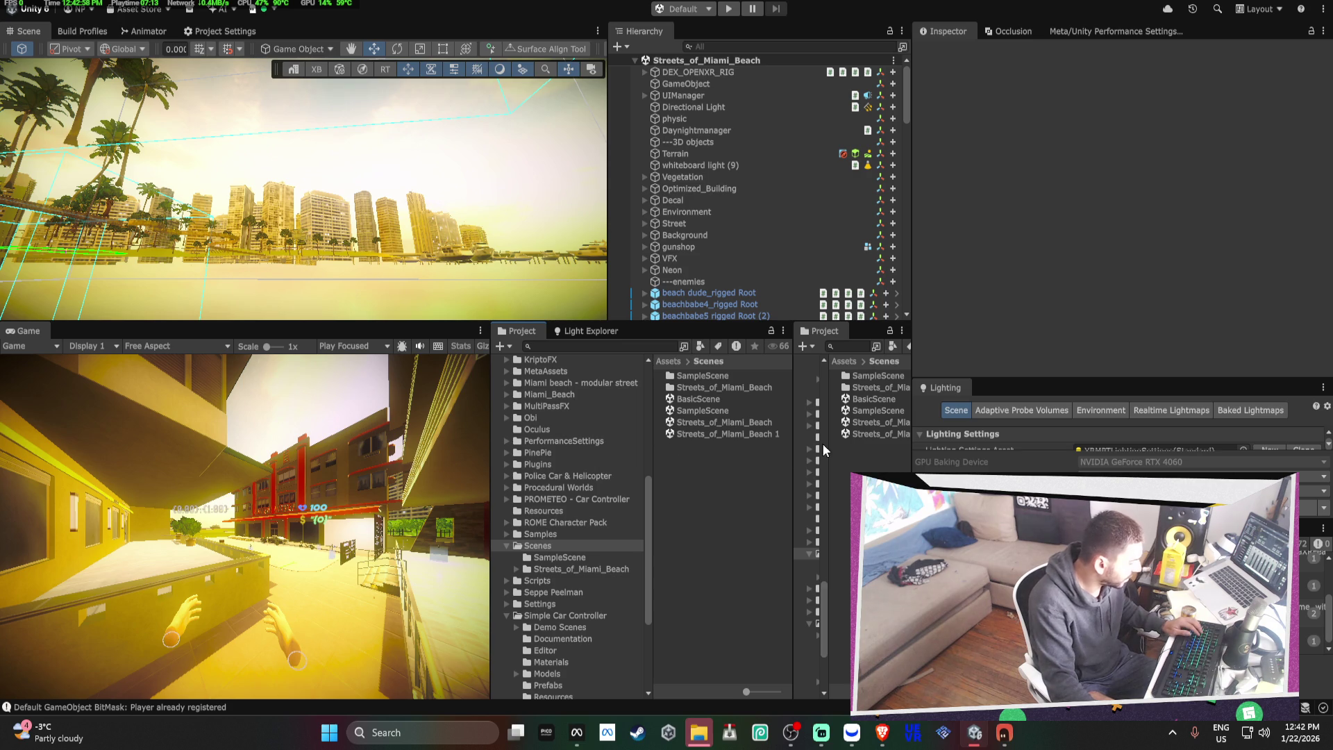
pyautogui.doubleClick(711, 73)
pyautogui.moveTo(518, 183)
pyautogui.mouseDown()
pyautogui.moveTo(468, 248)
pyautogui.moveTo(452, 335)
pyautogui.mouseUp()
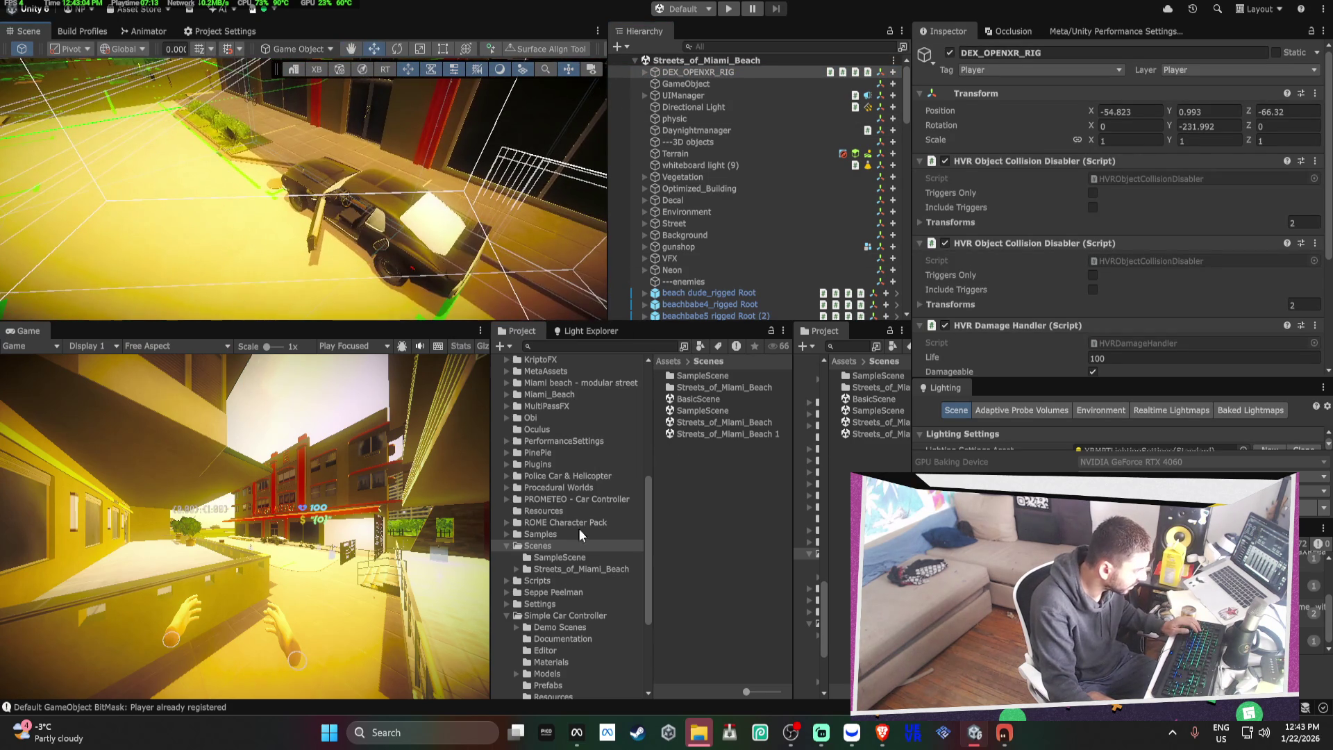
pyautogui.scroll(5, 583, 533)
pyautogui.scroll(-10, 606, 561)
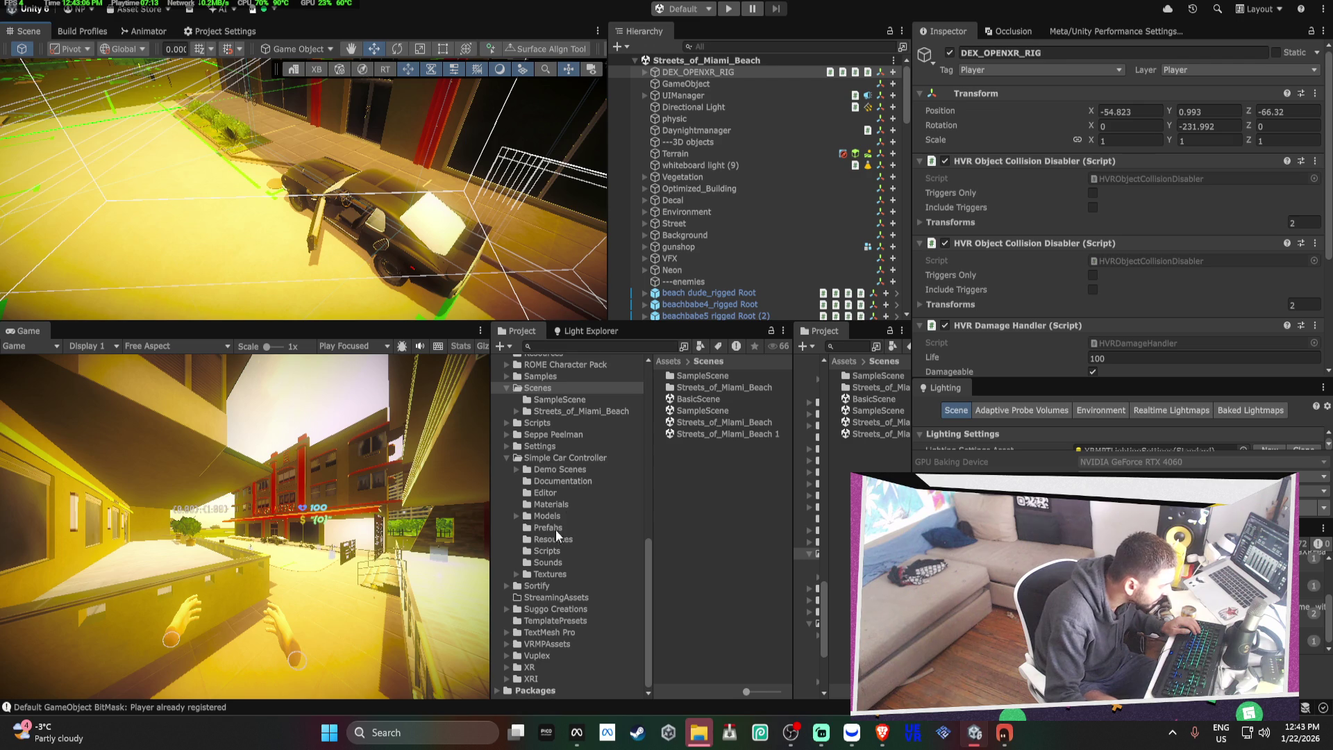
# Open Simple Car Controller > Demo Scenes and drag SCC_SampleScene into the Hierarchy.
pyautogui.click(579, 459)
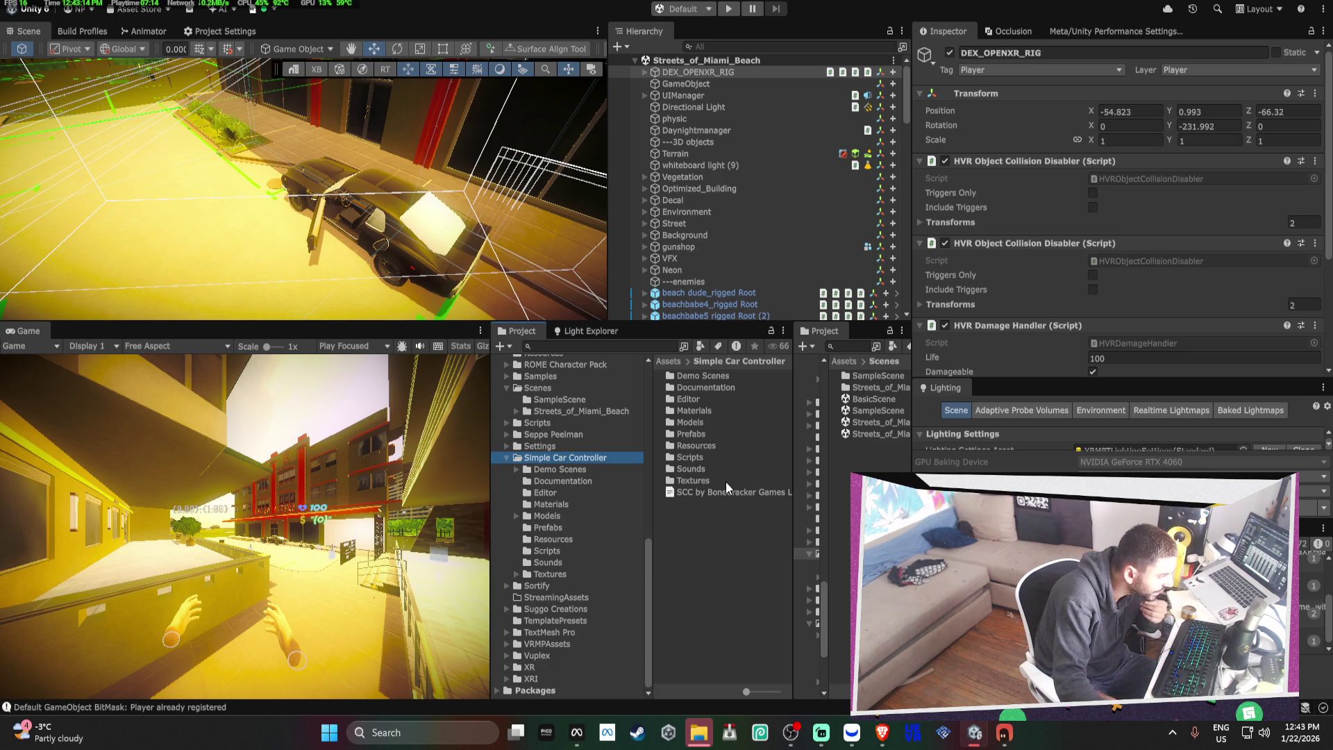
pyautogui.doubleClick(723, 376)
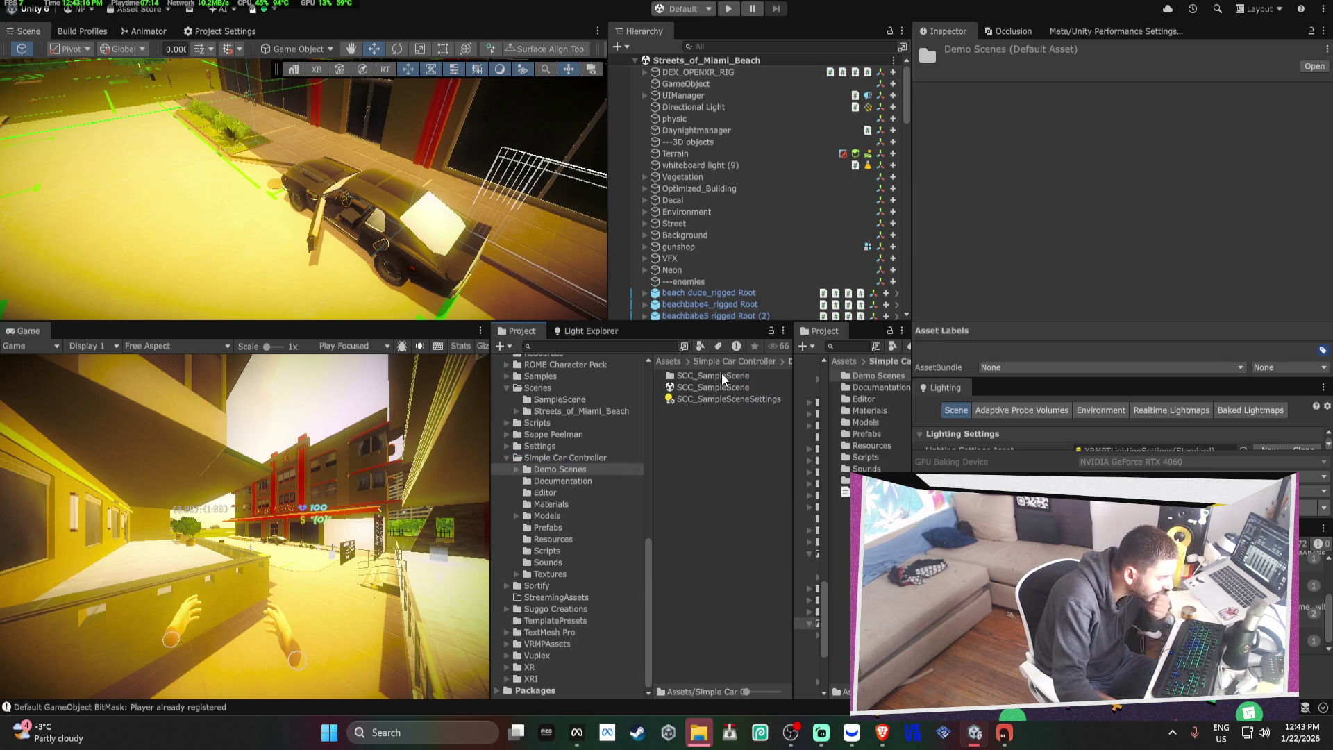
pyautogui.moveTo(708, 394); pyautogui.dragTo(760, 316)
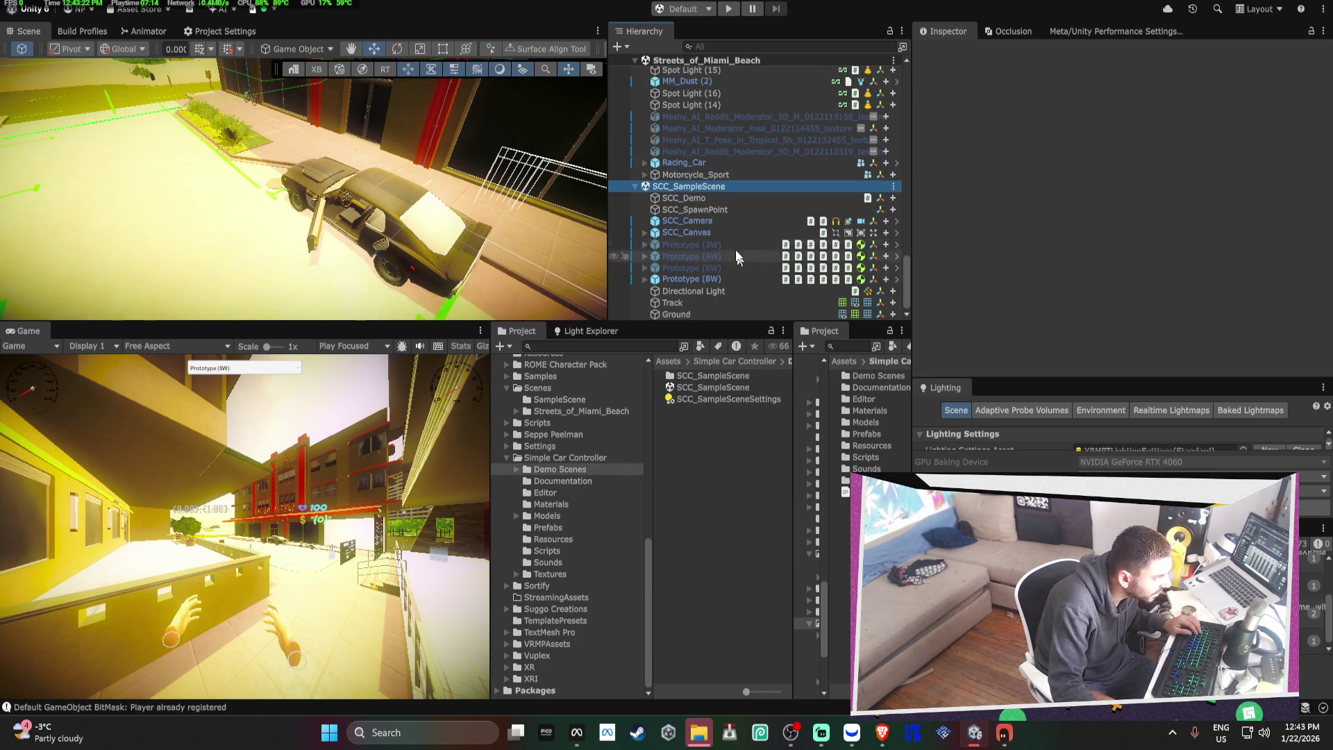
# Inspect SCC_Demo's spawnable cars, SCC_SpawnPoint, SCC_Camera and SCC_Canvas's UI children.
pyautogui.click(714, 200)
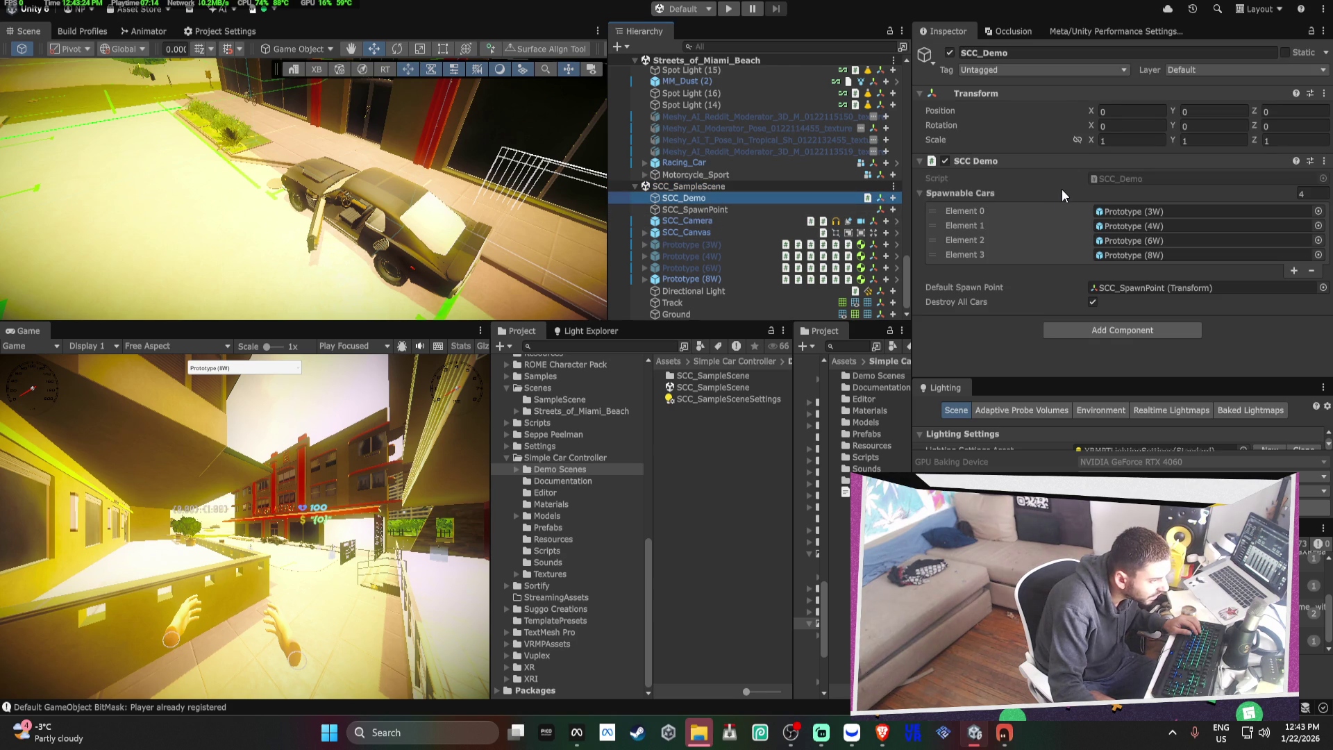
pyautogui.click(683, 208)
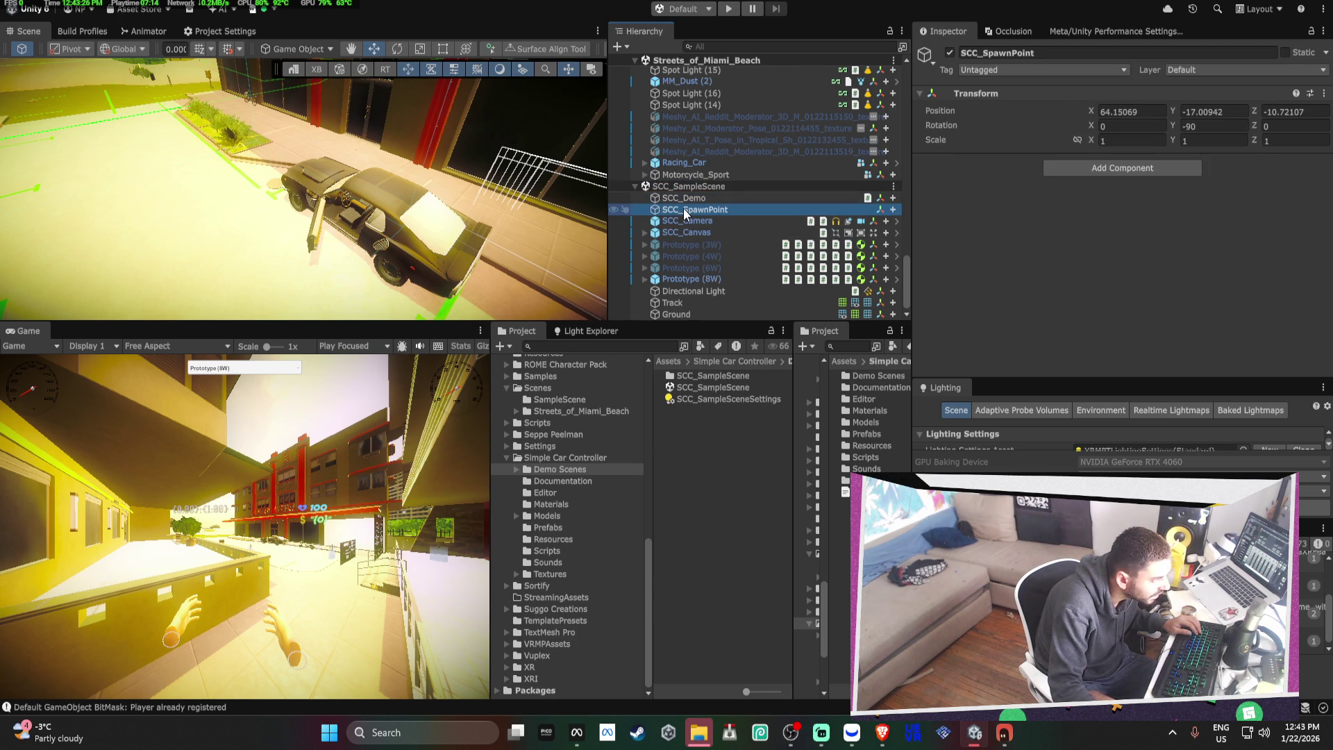
pyautogui.click(677, 221)
pyautogui.scroll(-5, 1048, 218)
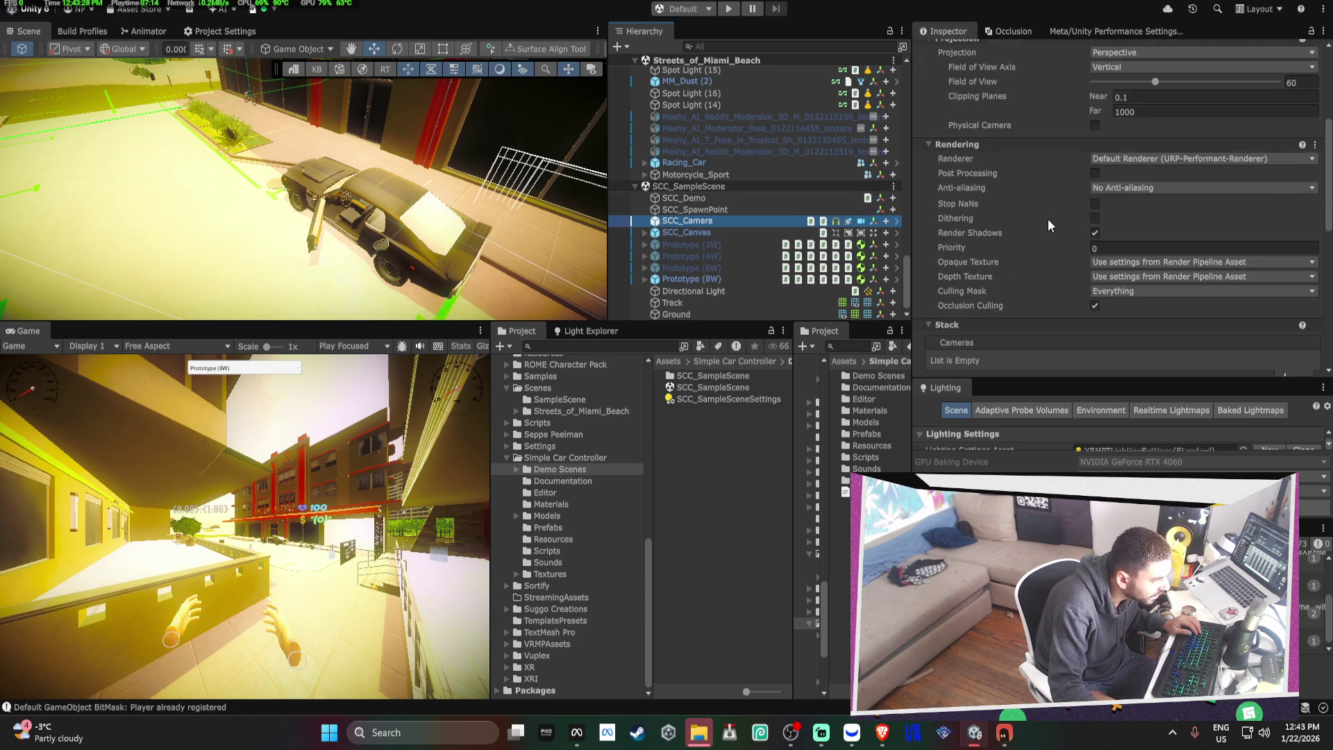
pyautogui.scroll(-3, 1048, 218)
pyautogui.click(645, 233)
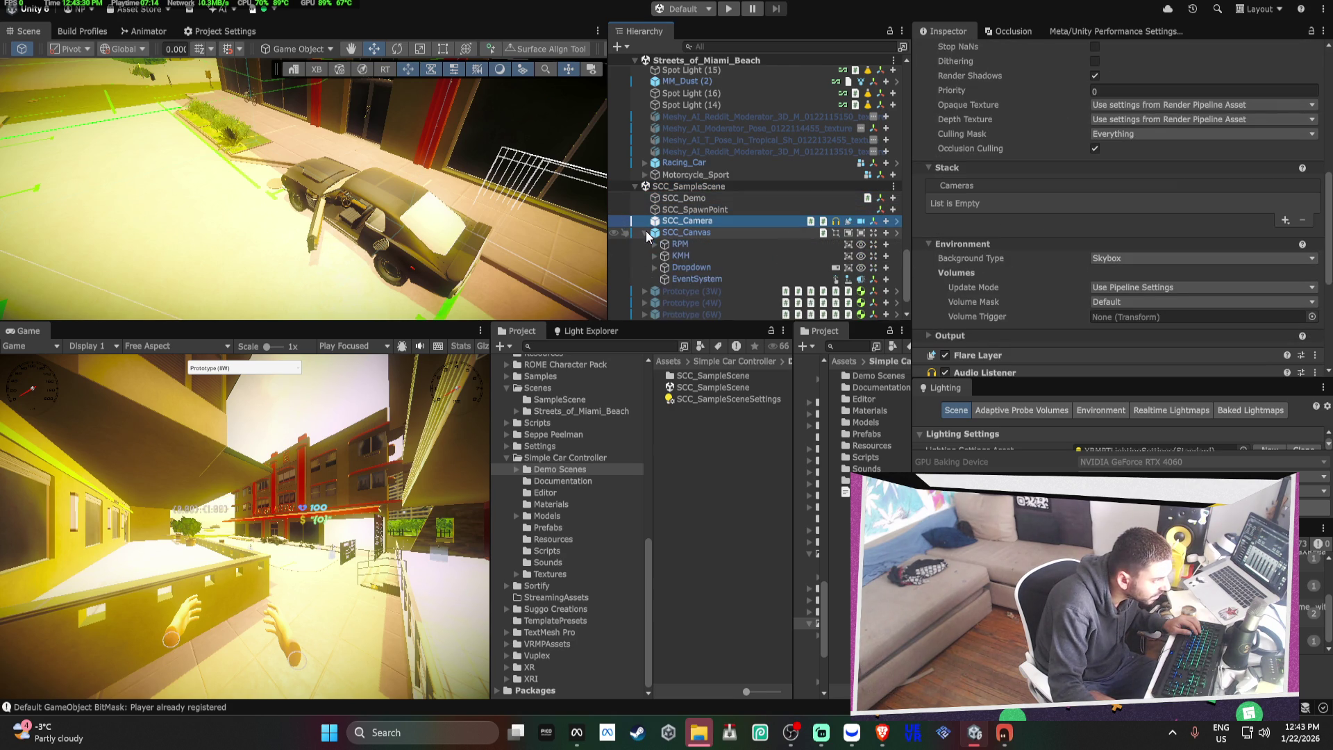
pyautogui.click(645, 232)
# Inspect the Prototype (3W) and (4W) cars, Track and Ground, then frame the Track.
pyautogui.click(691, 244)
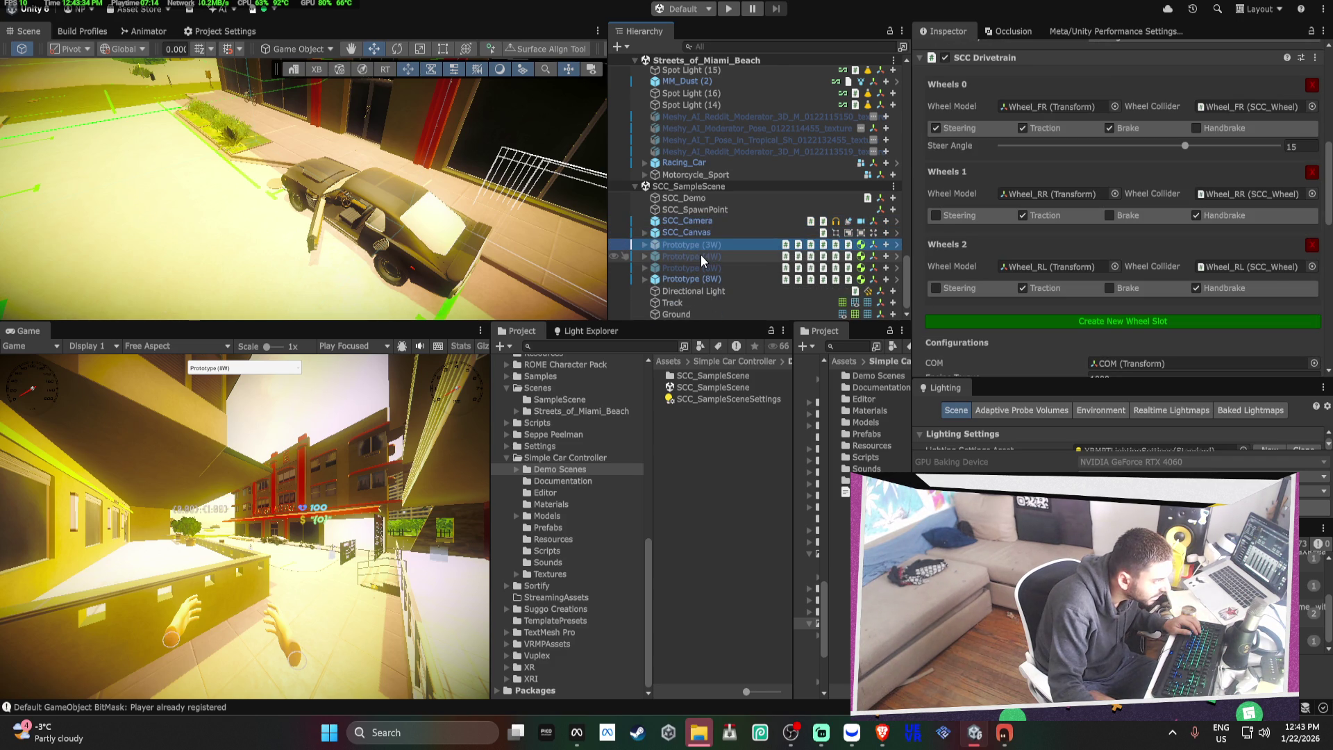
pyautogui.keyDown('ctrl'); pyautogui.click(701, 256); pyautogui.keyUp('ctrl')
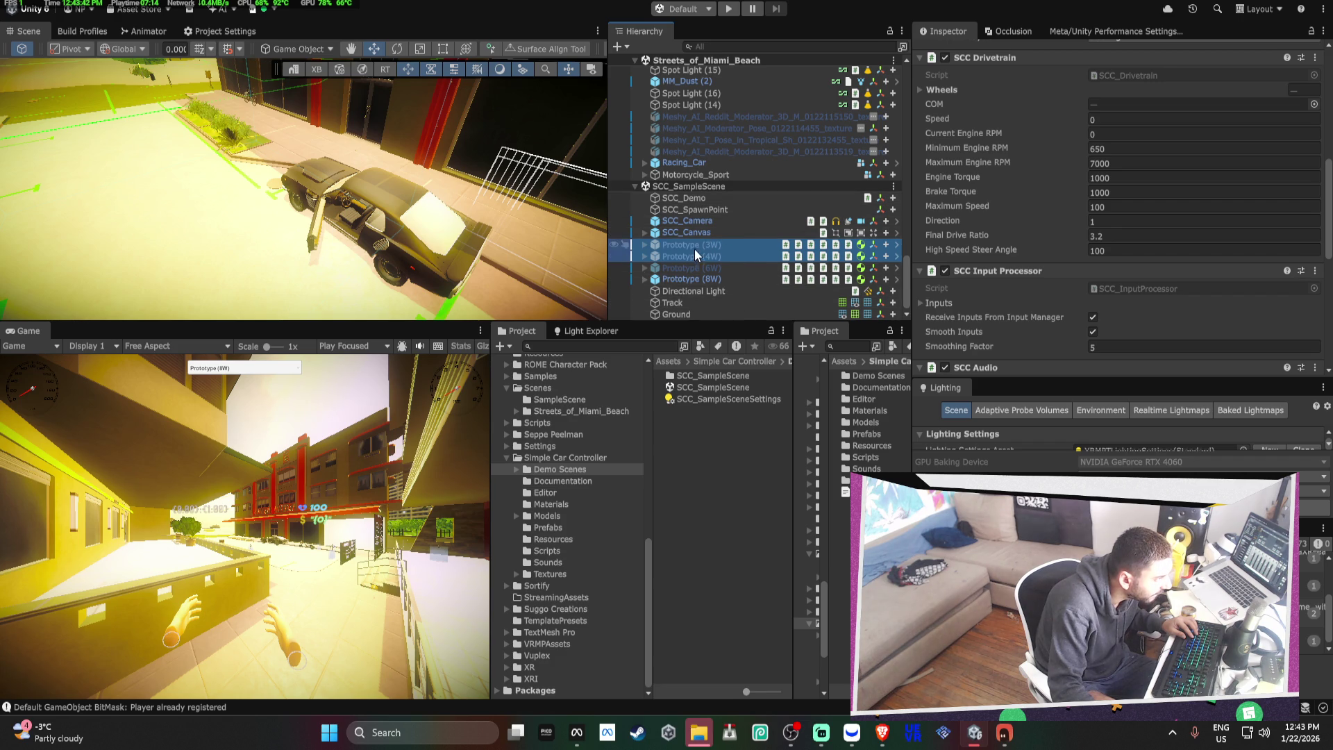
pyautogui.keyDown('ctrl'); pyautogui.click(685, 232); pyautogui.keyUp('ctrl')
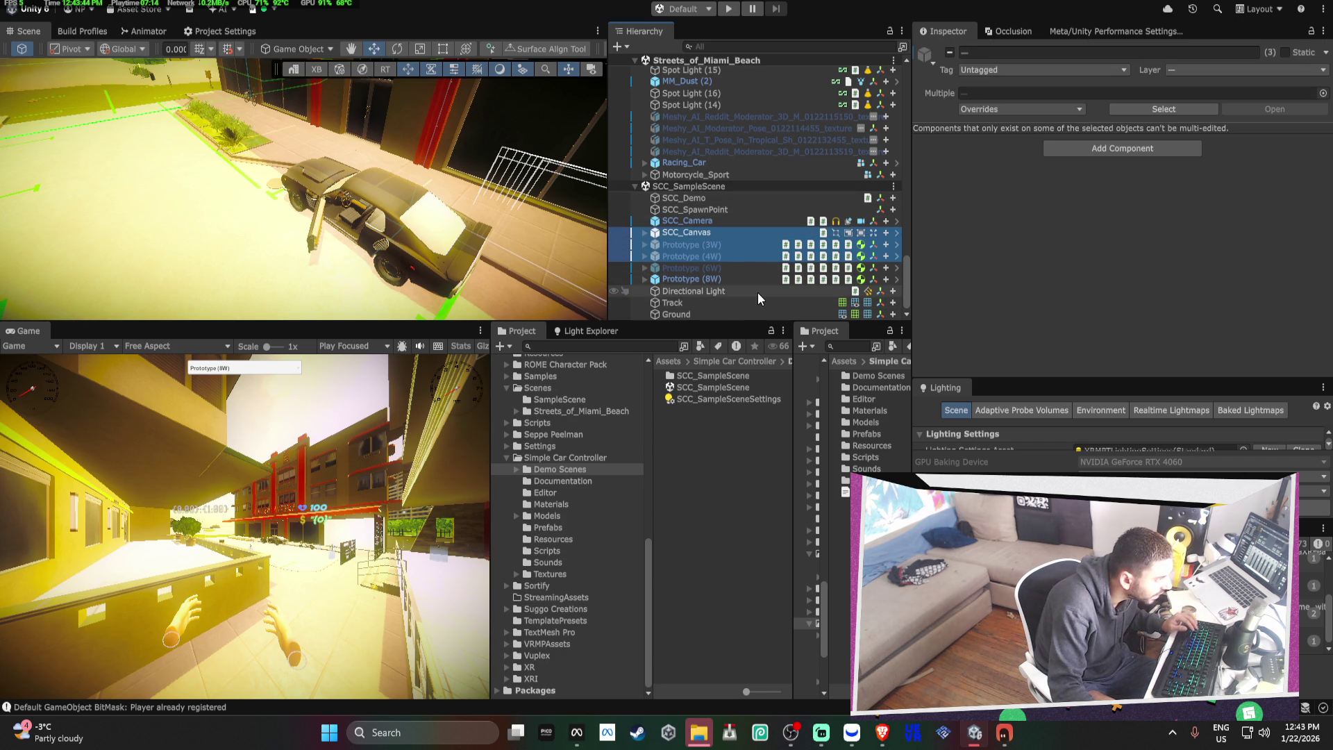
pyautogui.click(697, 300)
pyautogui.scroll(-5, 1139, 240)
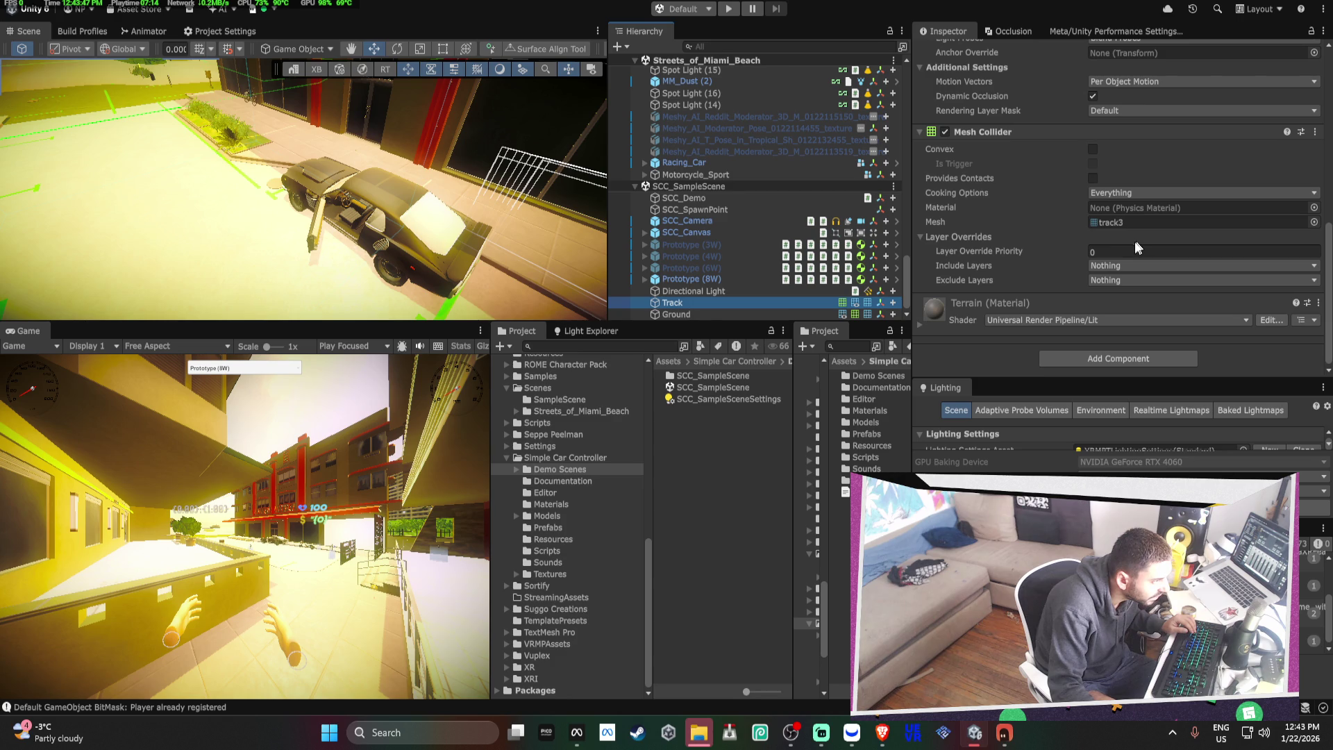
pyautogui.click(691, 312)
pyautogui.scroll(2, 1135, 258)
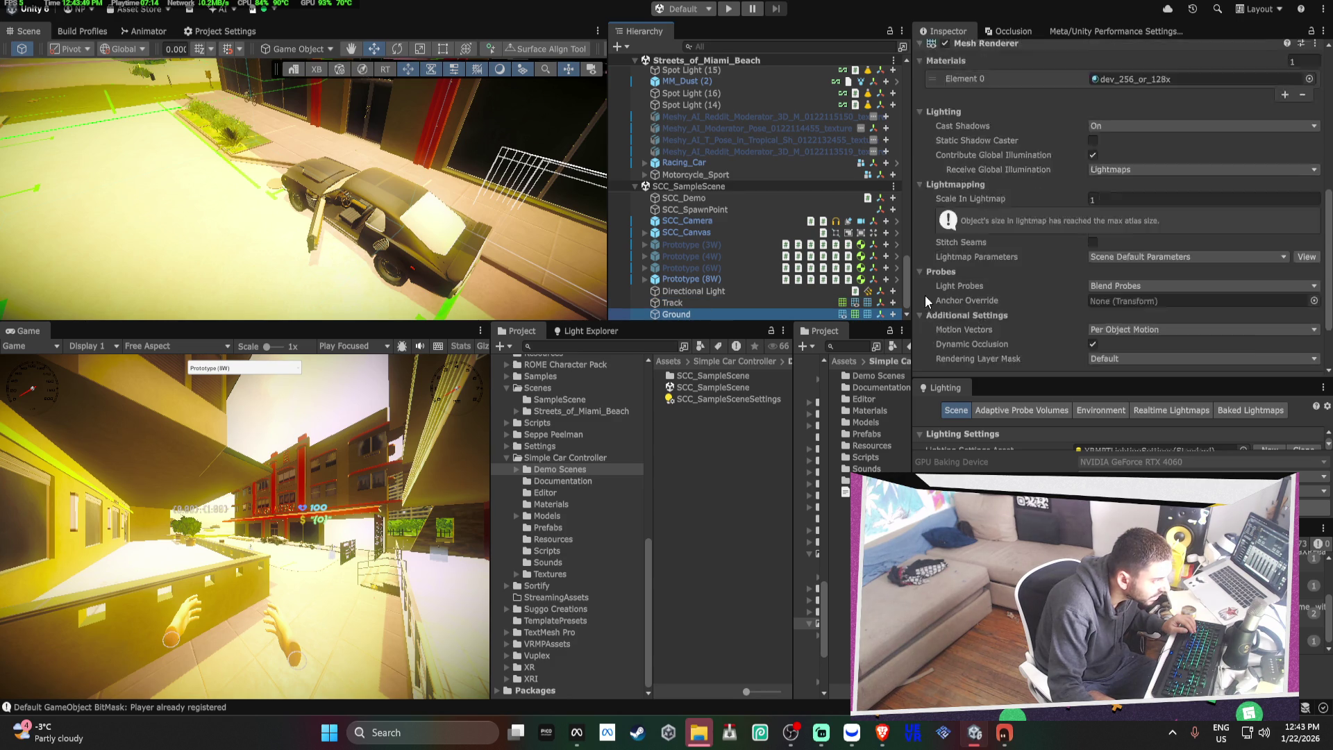
pyautogui.doubleClick(681, 303)
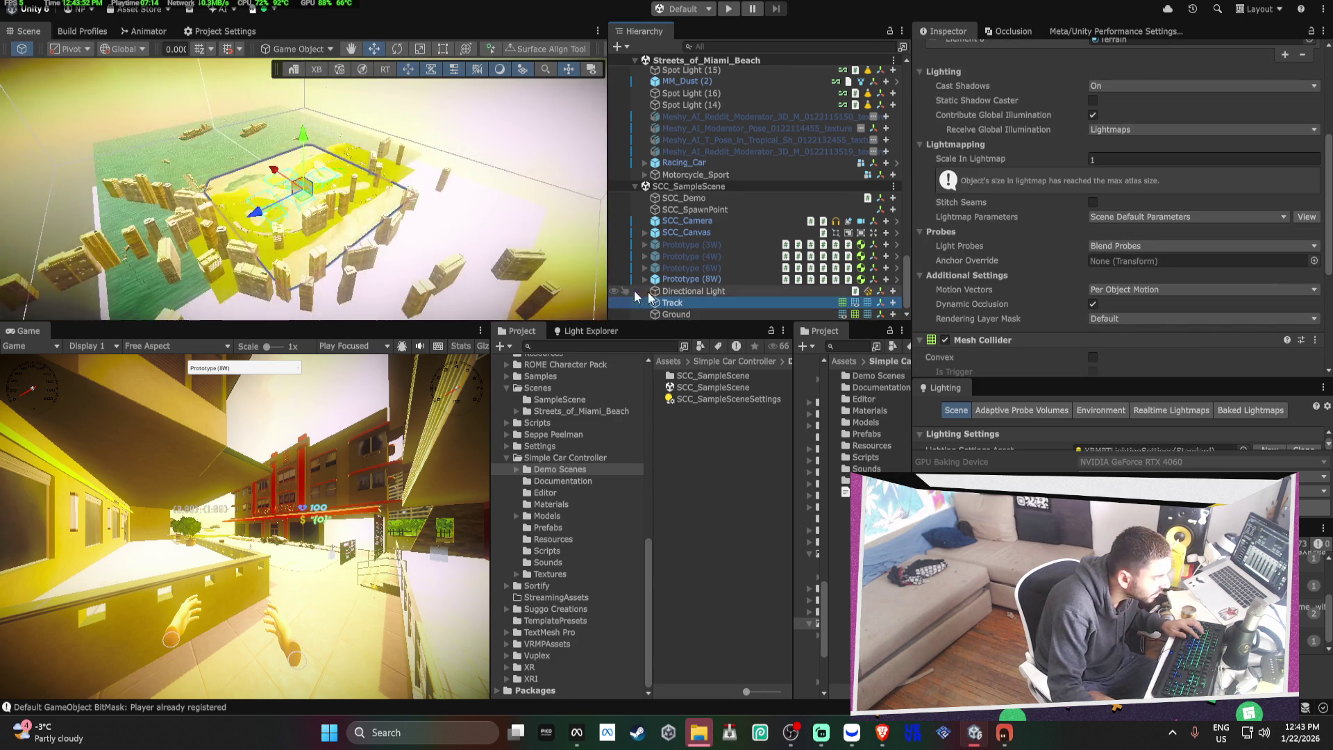
pyautogui.moveTo(398, 231)
pyautogui.mouseDown()
pyautogui.moveTo(430, 194)
pyautogui.moveTo(413, 210)
pyautogui.mouseUp()
# Slide the Track left across the beach terrain with the Move gizmo.
pyautogui.moveTo(418, 158)
pyautogui.mouseDown()
pyautogui.moveTo(77, 133)
pyautogui.moveTo(393, 194)
pyautogui.mouseUp()
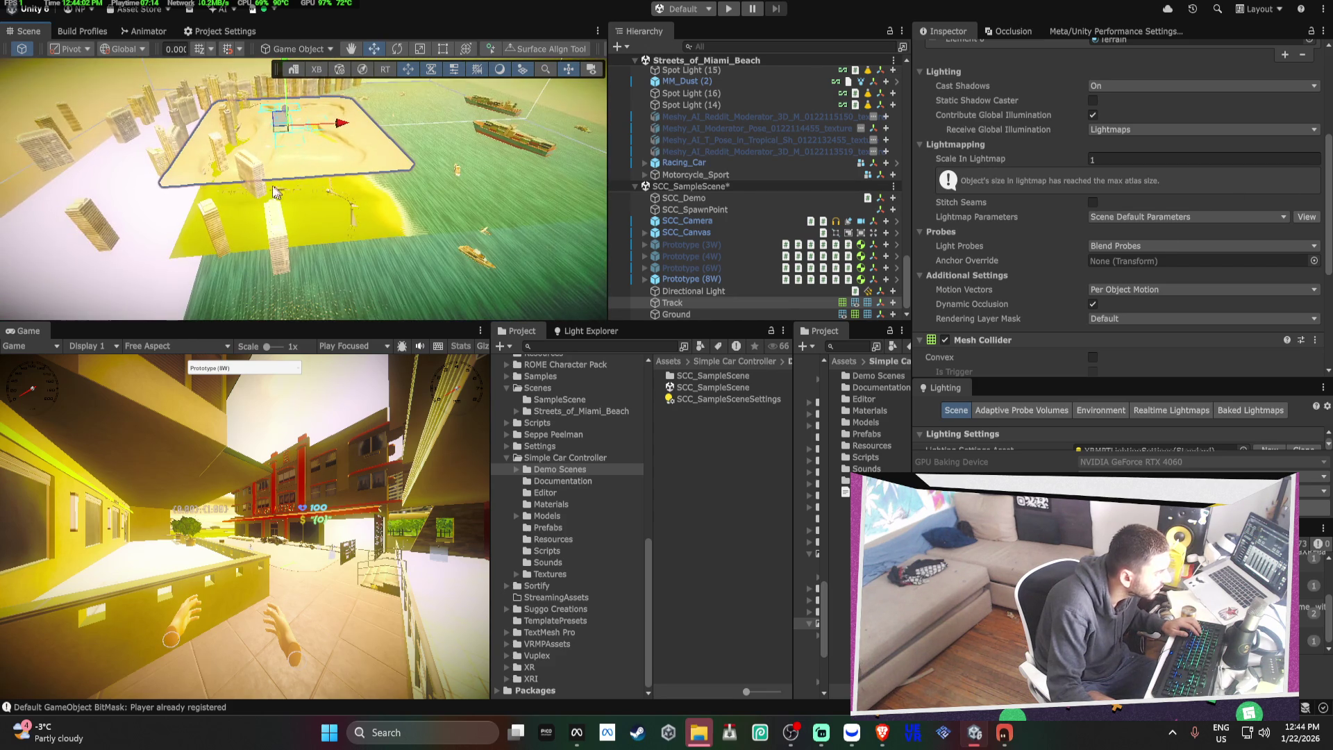
pyautogui.moveTo(282, 136)
pyautogui.mouseDown()
pyautogui.moveTo(269, 226)
pyautogui.moveTo(291, 203)
pyautogui.moveTo(275, 158)
pyautogui.moveTo(526, 128)
pyautogui.moveTo(403, 138)
pyautogui.moveTo(412, 149)
pyautogui.mouseUp()
pyautogui.scroll(-2, 286, 209)
pyautogui.scroll(5, 402, 137)
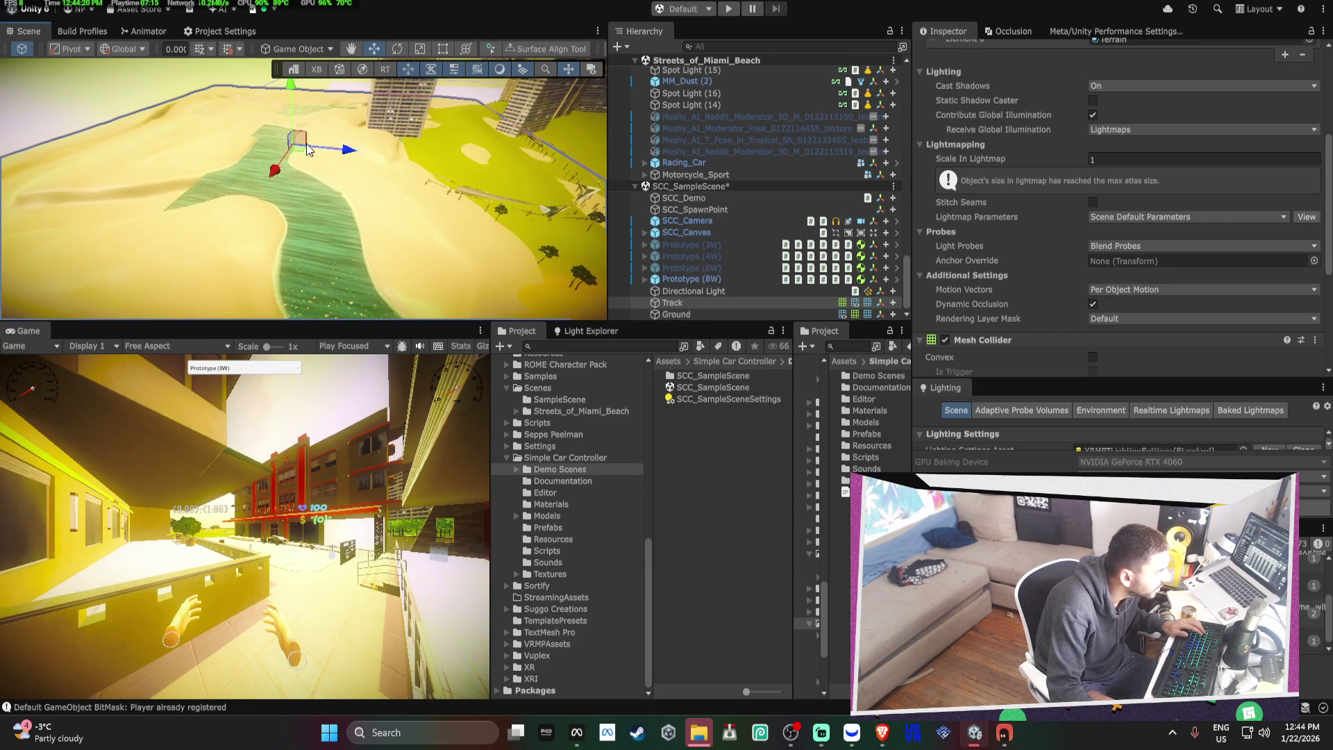
pyautogui.moveTo(297, 139)
pyautogui.mouseDown()
pyautogui.moveTo(205, 123)
pyautogui.moveTo(302, 148)
pyautogui.mouseUp()
pyautogui.scroll(-2, 388, 146)
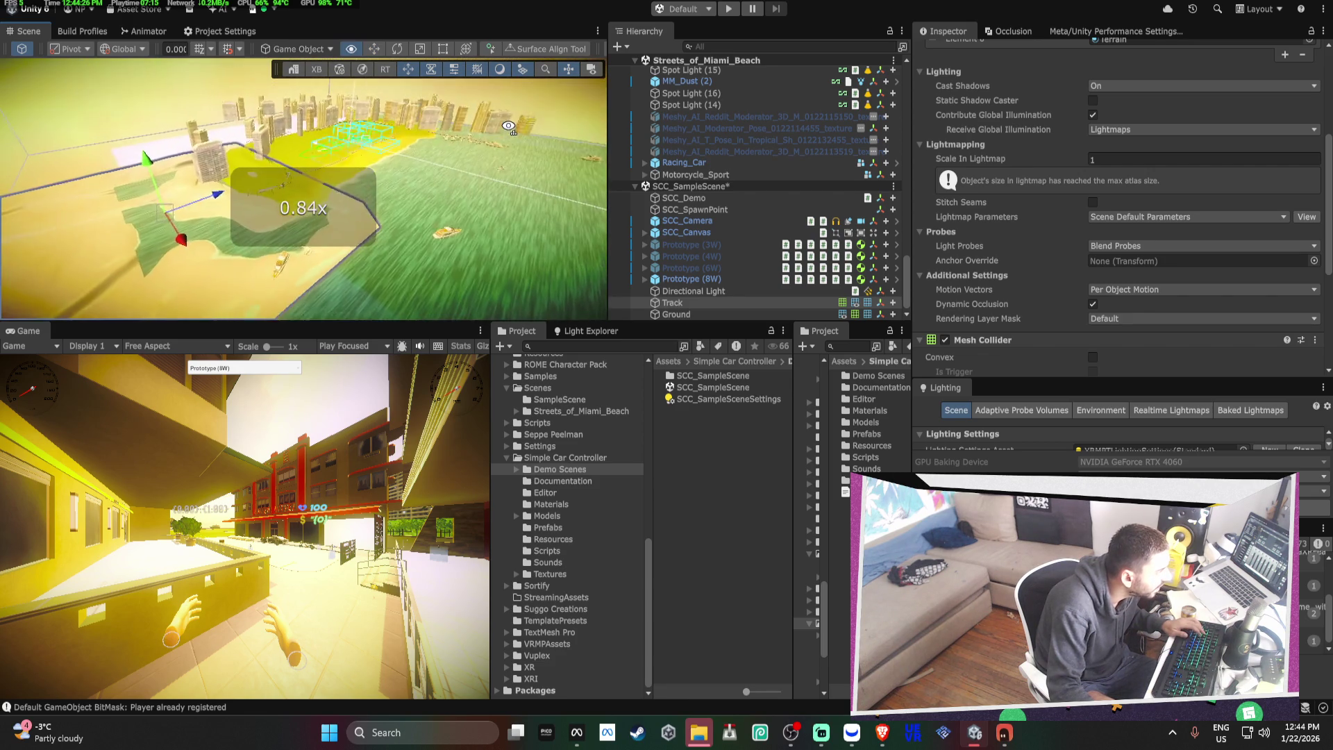
pyautogui.moveTo(479, 144)
pyautogui.mouseDown()
pyautogui.moveTo(237, 194)
pyautogui.moveTo(308, 131)
pyautogui.mouseUp()
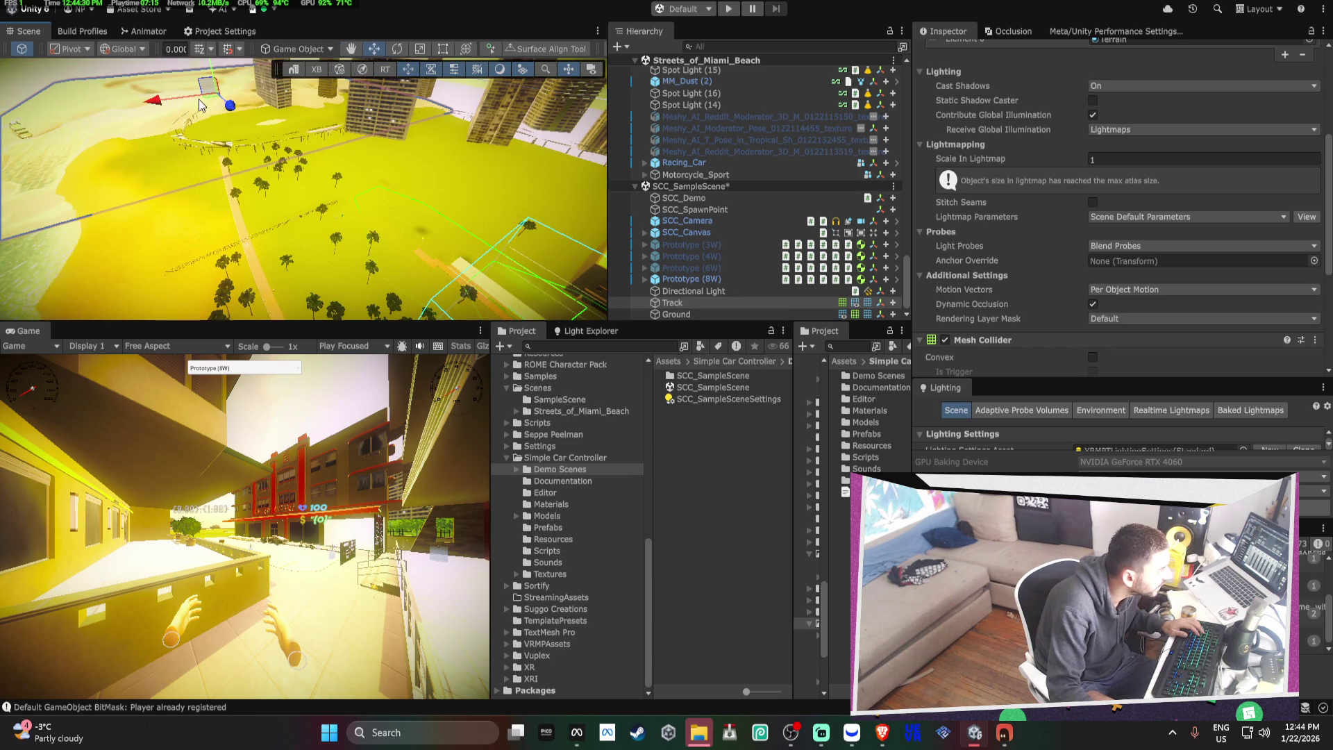
pyautogui.moveTo(224, 101)
pyautogui.mouseDown()
pyautogui.moveTo(257, 88)
pyautogui.moveTo(321, 120)
pyautogui.moveTo(358, 103)
pyautogui.moveTo(461, 178)
pyautogui.moveTo(458, 236)
pyautogui.moveTo(349, 203)
pyautogui.moveTo(342, 134)
pyautogui.moveTo(356, 119)
pyautogui.mouseUp()
# Select the MB_Water plane and reframe an overhead view of the beach.
pyautogui.click(350, 202)
pyautogui.click(326, 218)
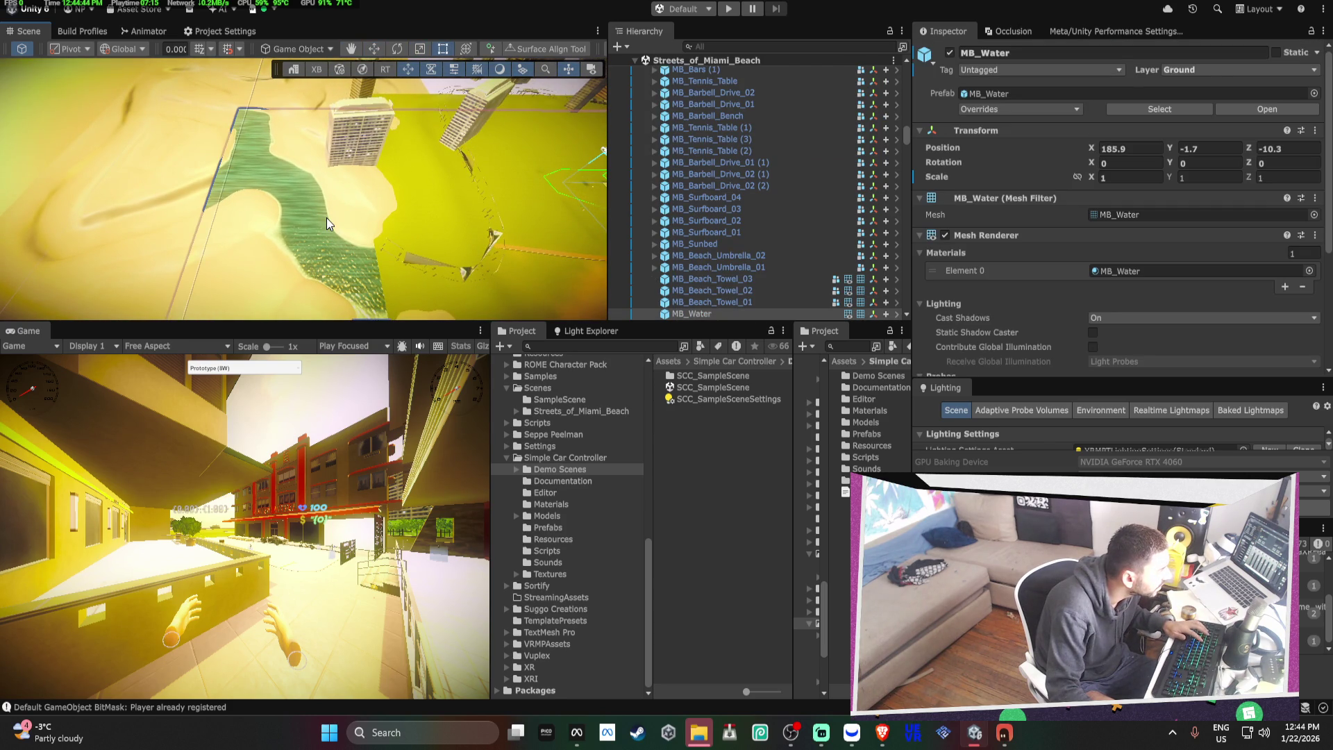
pyautogui.scroll(4, 222, 197)
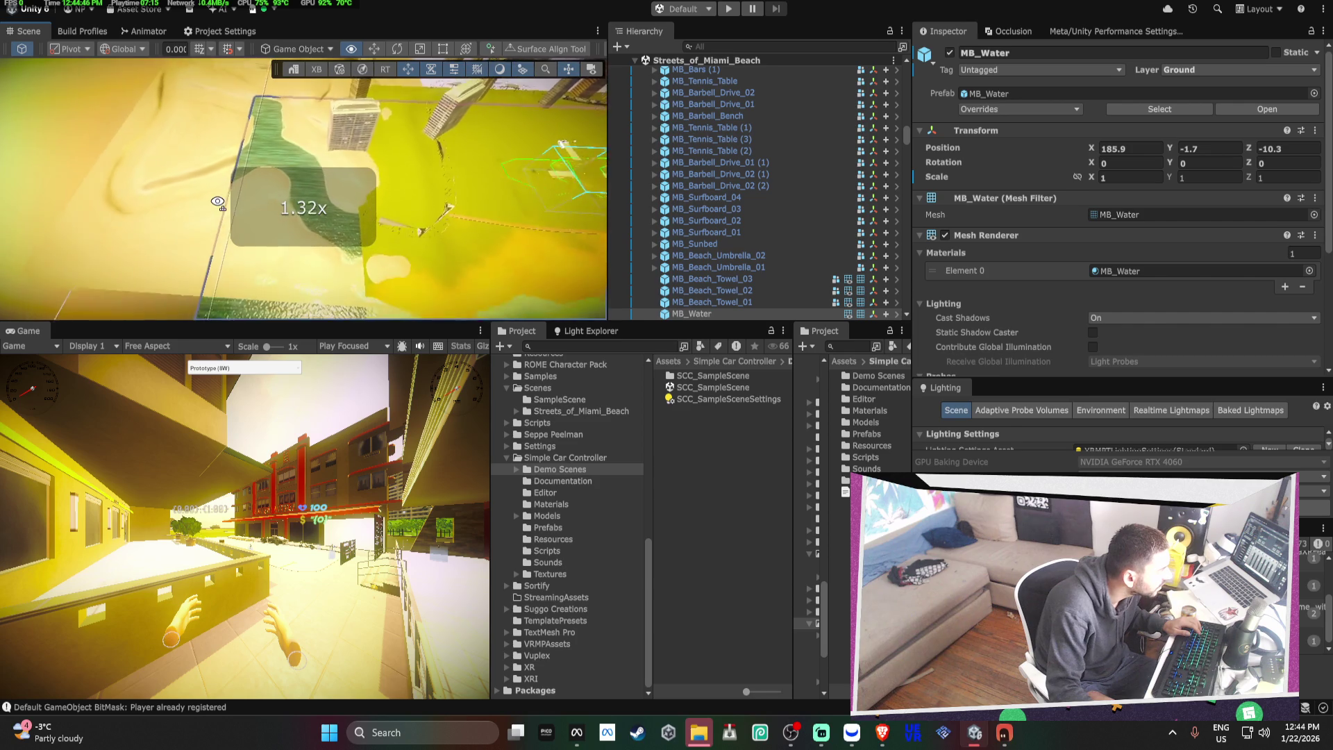
pyautogui.press('s')
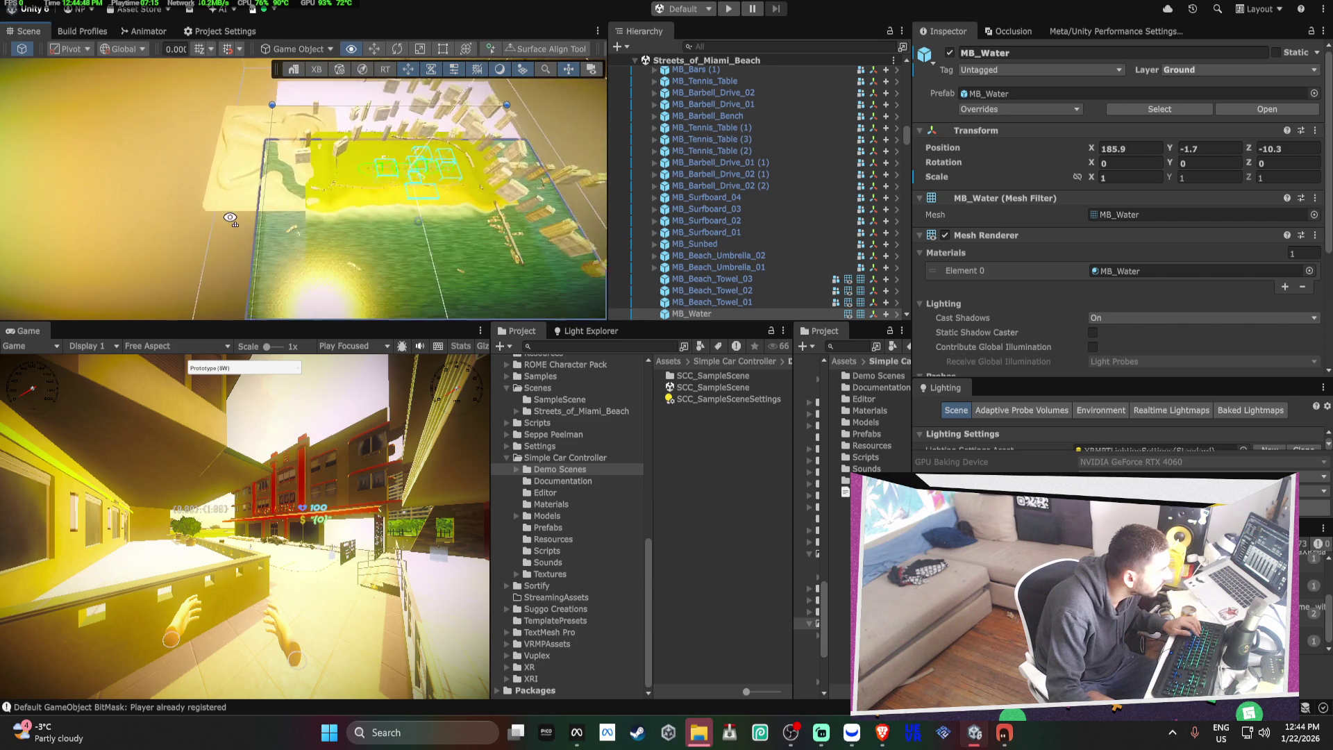
pyautogui.click(260, 204)
pyautogui.rightClick(260, 204)
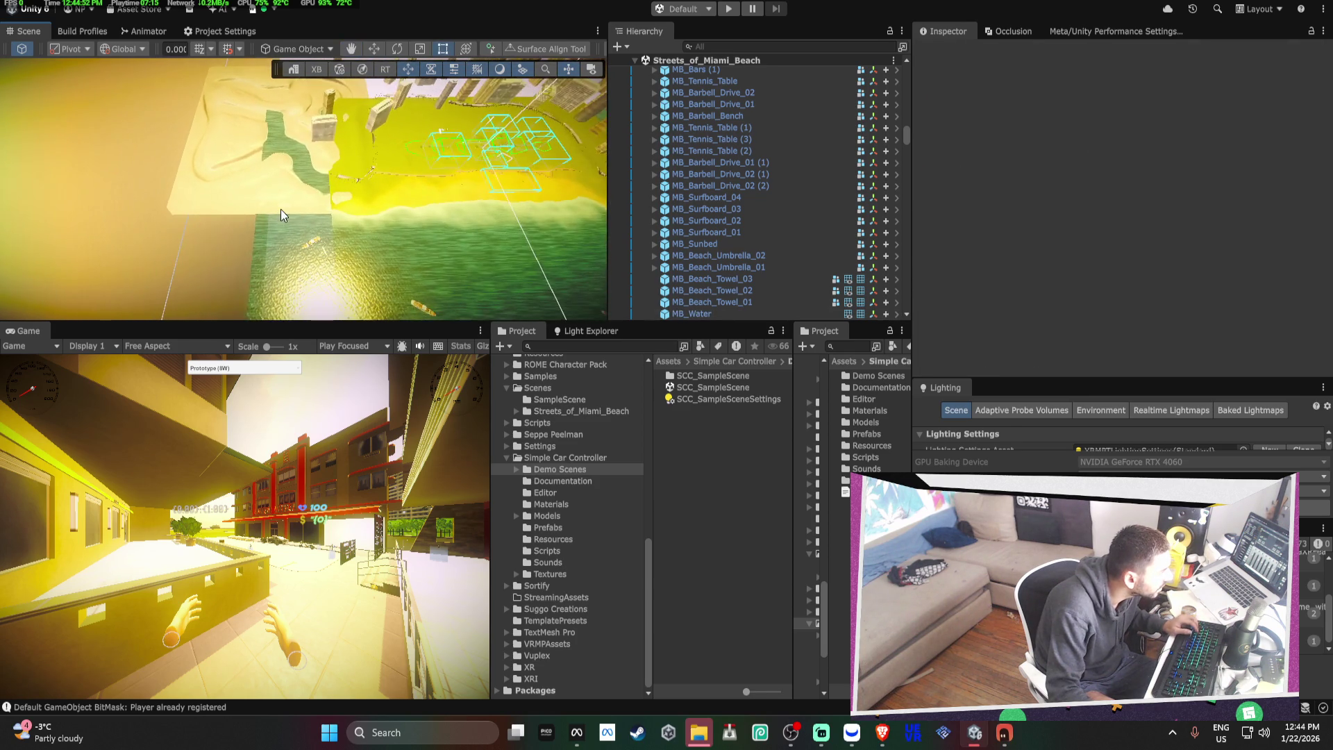
# Shorten MB_Water to scale 0.853, 1, 0.92 and fly over the beach to the Track.
pyautogui.click(280, 209)
pyautogui.moveTo(294, 223); pyautogui.dragTo(276, 206)
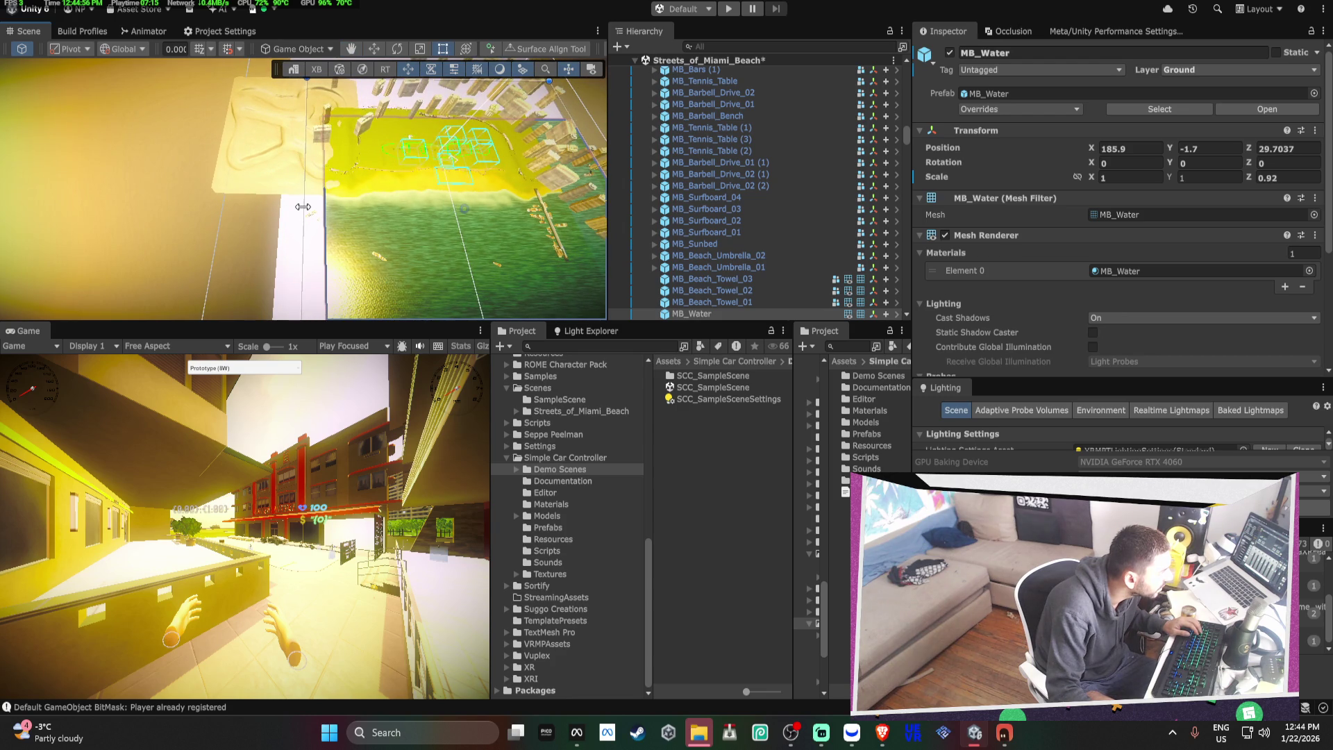
pyautogui.moveTo(304, 207)
pyautogui.mouseDown()
pyautogui.moveTo(628, 127)
pyautogui.moveTo(112, 139)
pyautogui.moveTo(102, 190)
pyautogui.mouseUp()
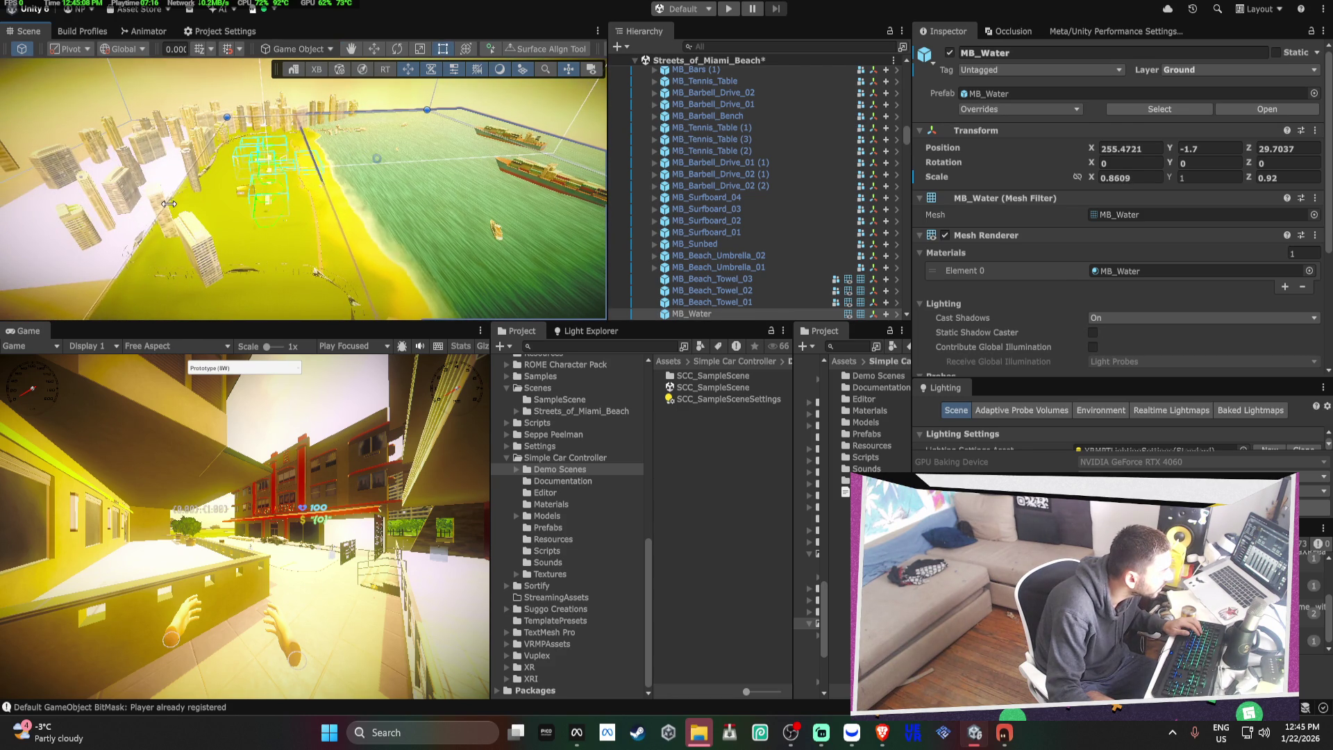
pyautogui.moveTo(177, 211)
pyautogui.mouseDown()
pyautogui.moveTo(303, 265)
pyautogui.moveTo(143, 166)
pyautogui.moveTo(394, 200)
pyautogui.moveTo(273, 202)
pyautogui.mouseUp()
pyautogui.click(322, 190)
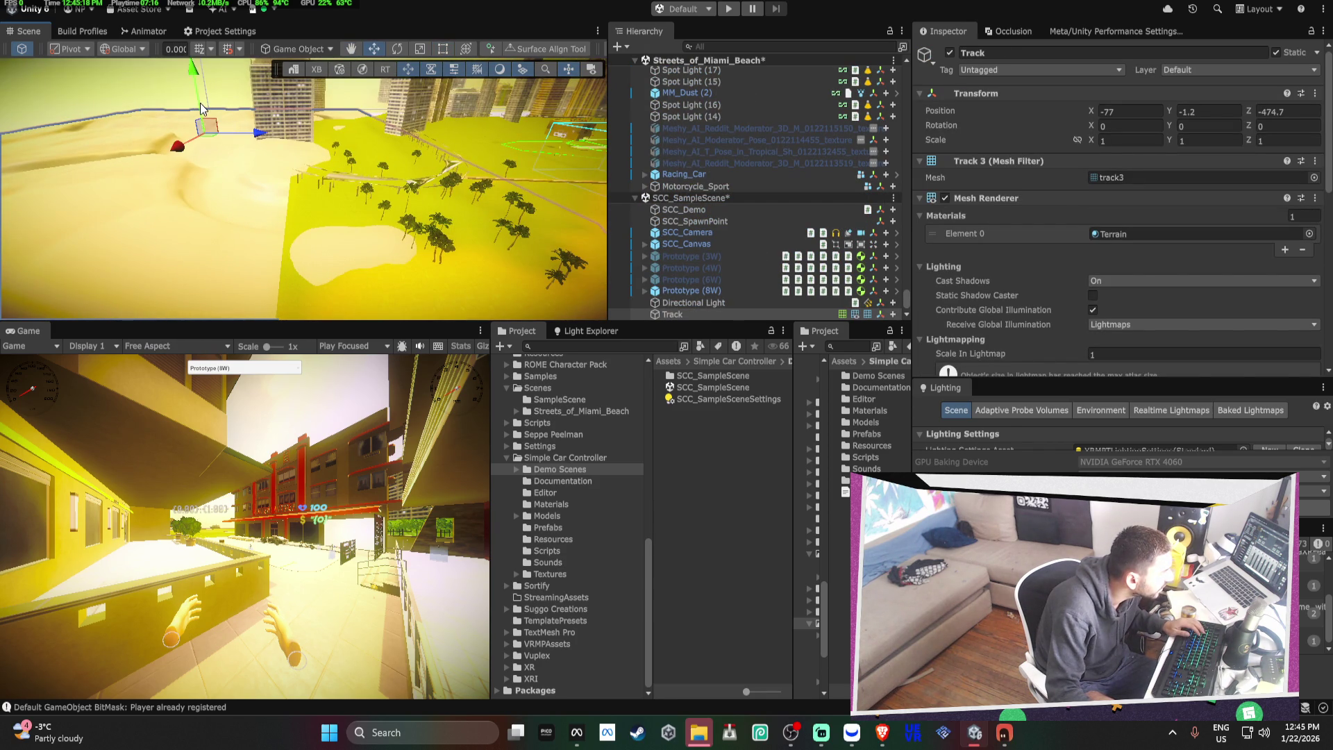
# Raise the Track mesh to -100, -0.4, -410 and look down over the whole track.
pyautogui.moveTo(200, 103); pyautogui.dragTo(207, 98)
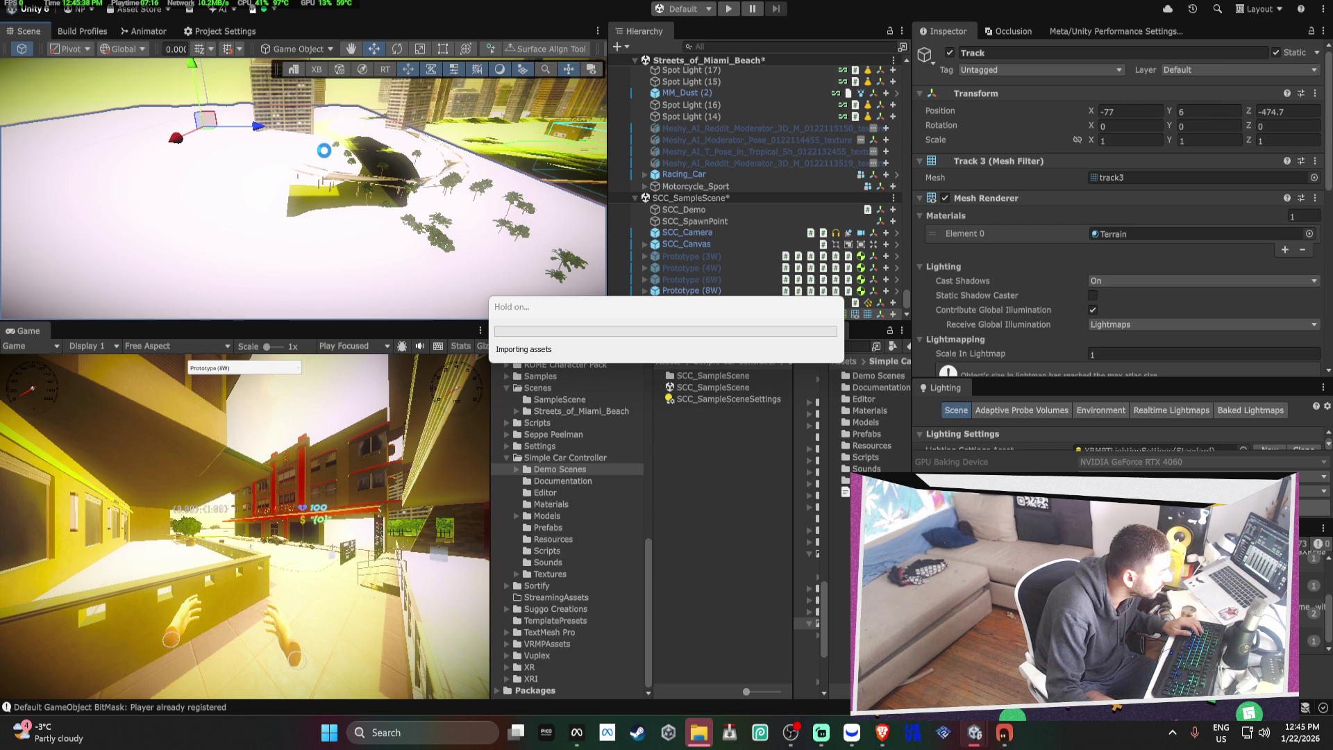
pyautogui.rightClick(324, 152)
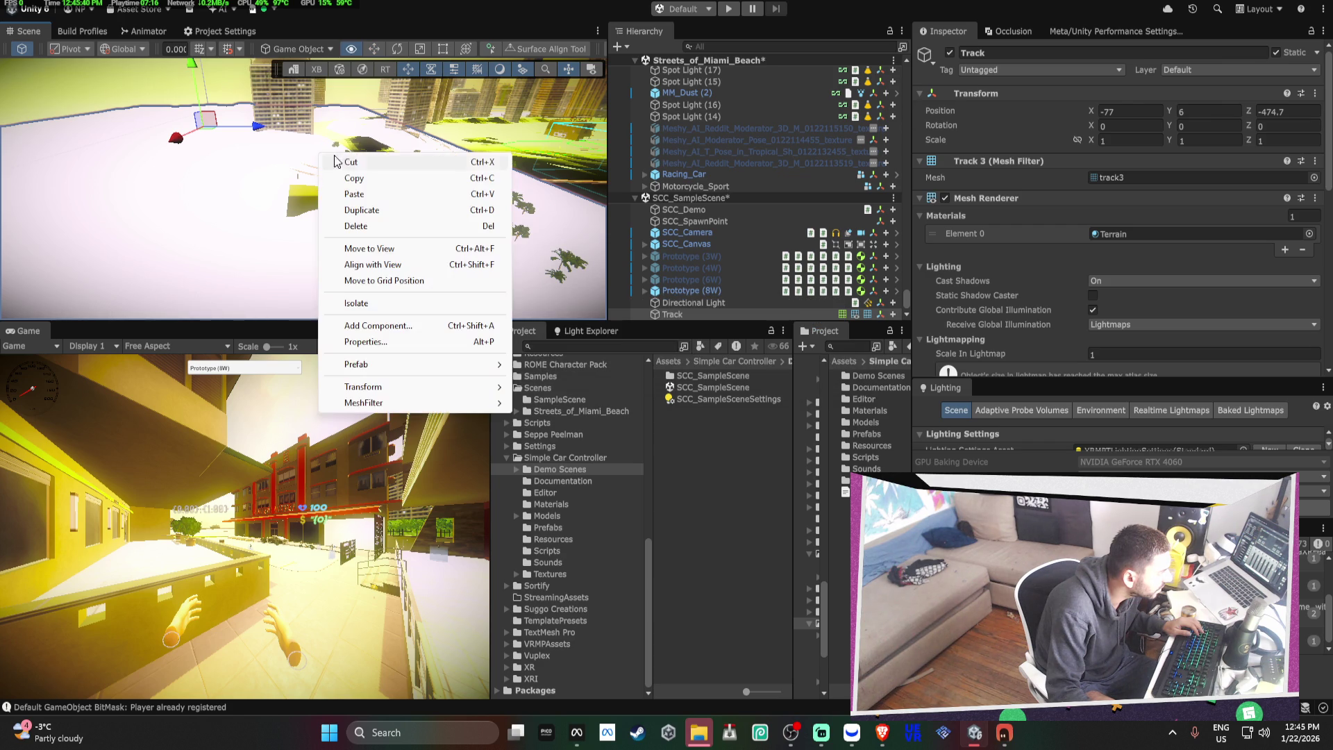
pyautogui.press('alt')
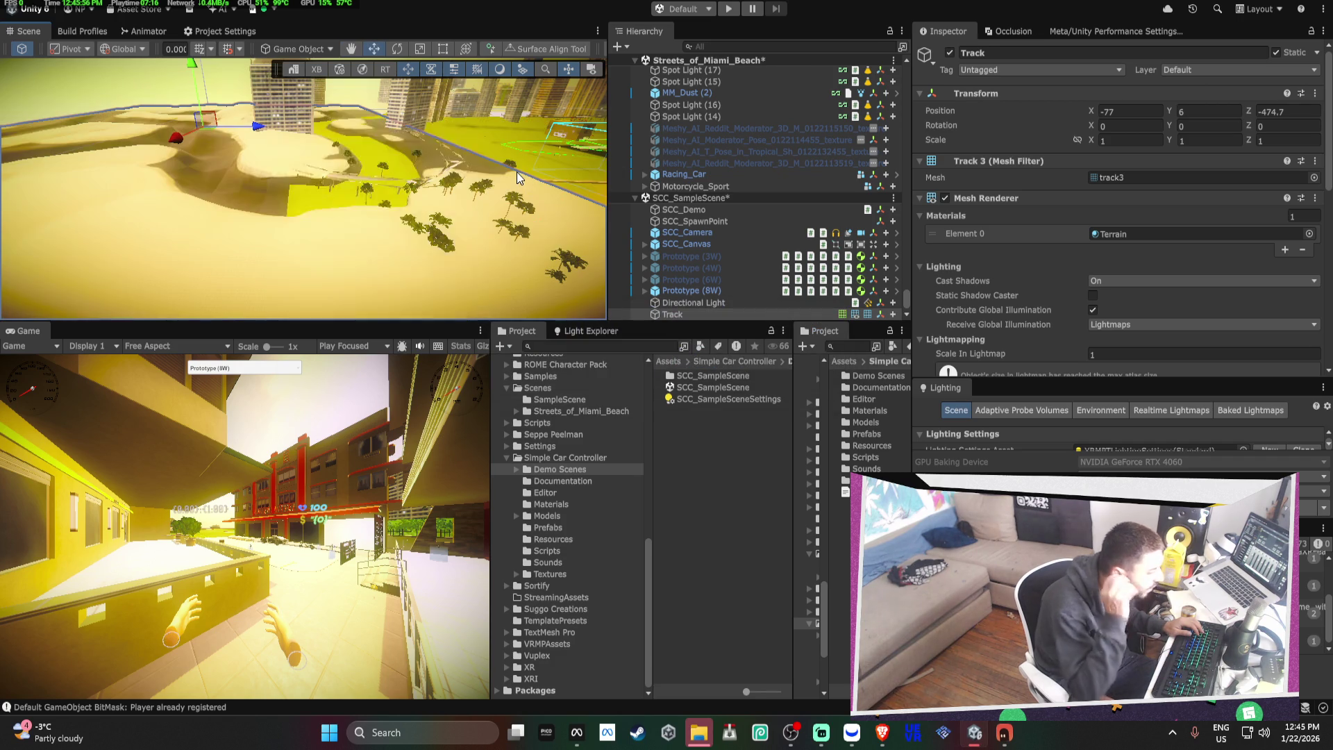
pyautogui.rightClick(517, 172)
pyautogui.moveTo(518, 173)
pyautogui.mouseDown()
pyautogui.moveTo(306, 221)
pyautogui.moveTo(259, 151)
pyautogui.moveTo(346, 135)
pyautogui.moveTo(299, 139)
pyautogui.moveTo(490, 167)
pyautogui.moveTo(249, 106)
pyautogui.moveTo(394, 104)
pyautogui.moveTo(322, 105)
pyautogui.moveTo(364, 100)
pyautogui.moveTo(566, 191)
pyautogui.moveTo(275, 132)
pyautogui.moveTo(318, 252)
pyautogui.moveTo(337, 201)
pyautogui.moveTo(521, 158)
pyautogui.moveTo(299, 138)
pyautogui.moveTo(674, 172)
pyautogui.mouseUp()
pyautogui.click(276, 215)
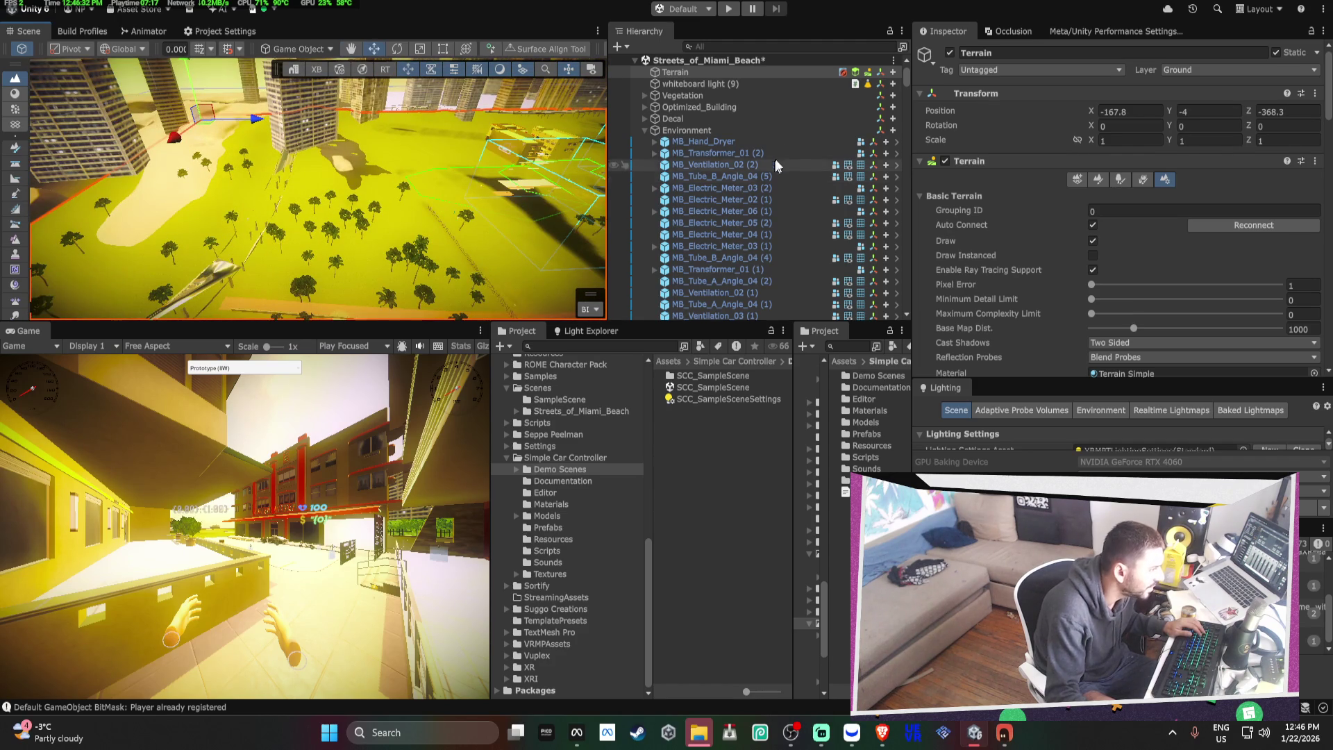
pyautogui.moveTo(796, 122)
pyautogui.mouseDown()
pyautogui.moveTo(334, 181)
pyautogui.moveTo(342, 202)
pyautogui.moveTo(347, 176)
pyautogui.moveTo(306, 161)
pyautogui.mouseUp()
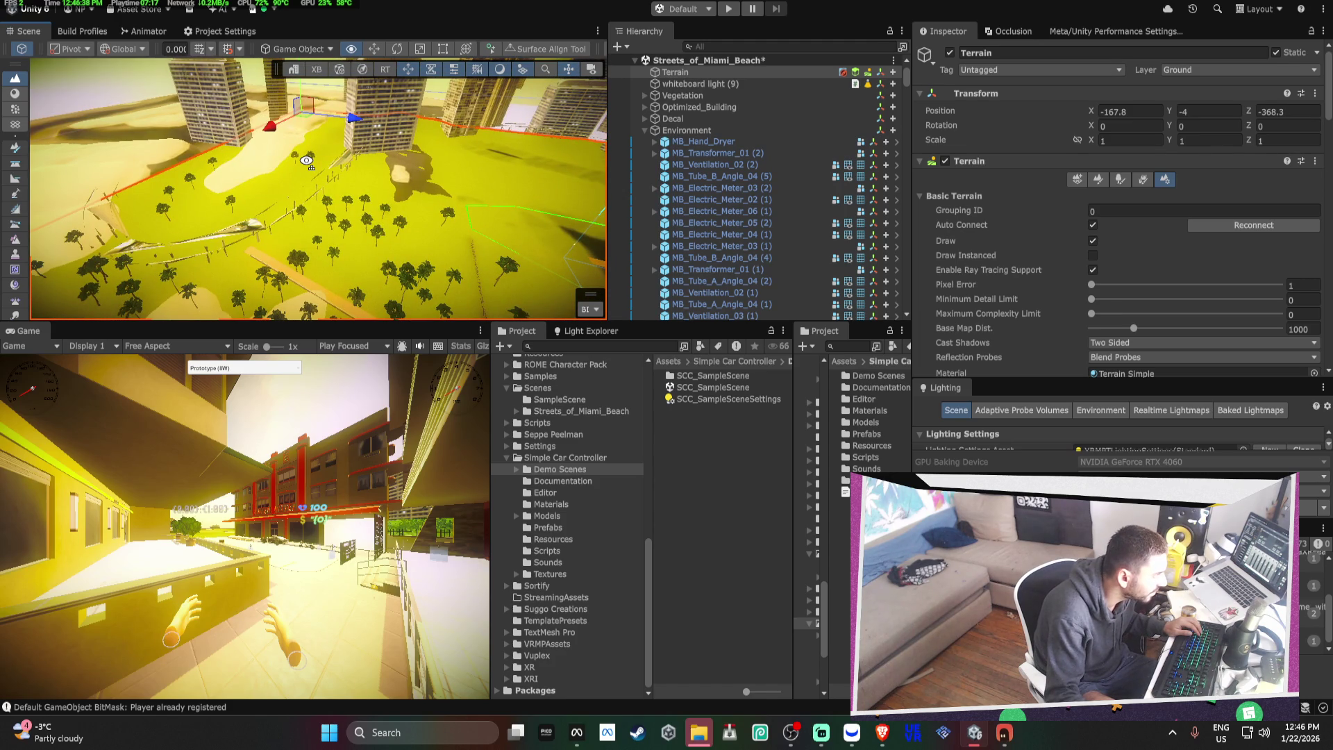
pyautogui.moveTo(307, 162)
pyautogui.mouseDown()
pyautogui.moveTo(580, 125)
pyautogui.moveTo(145, 98)
pyautogui.mouseUp()
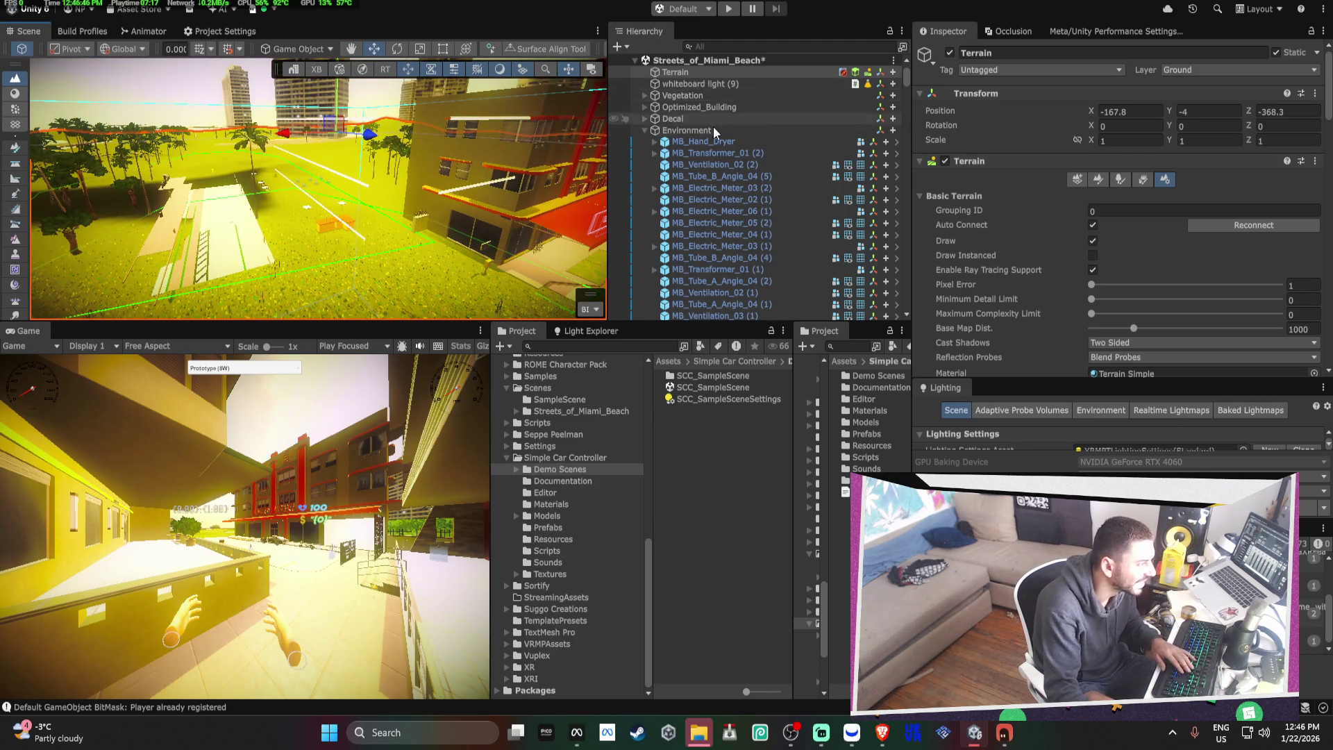
pyautogui.scroll(-5, 714, 127)
pyautogui.moveTo(906, 110); pyautogui.dragTo(863, 363)
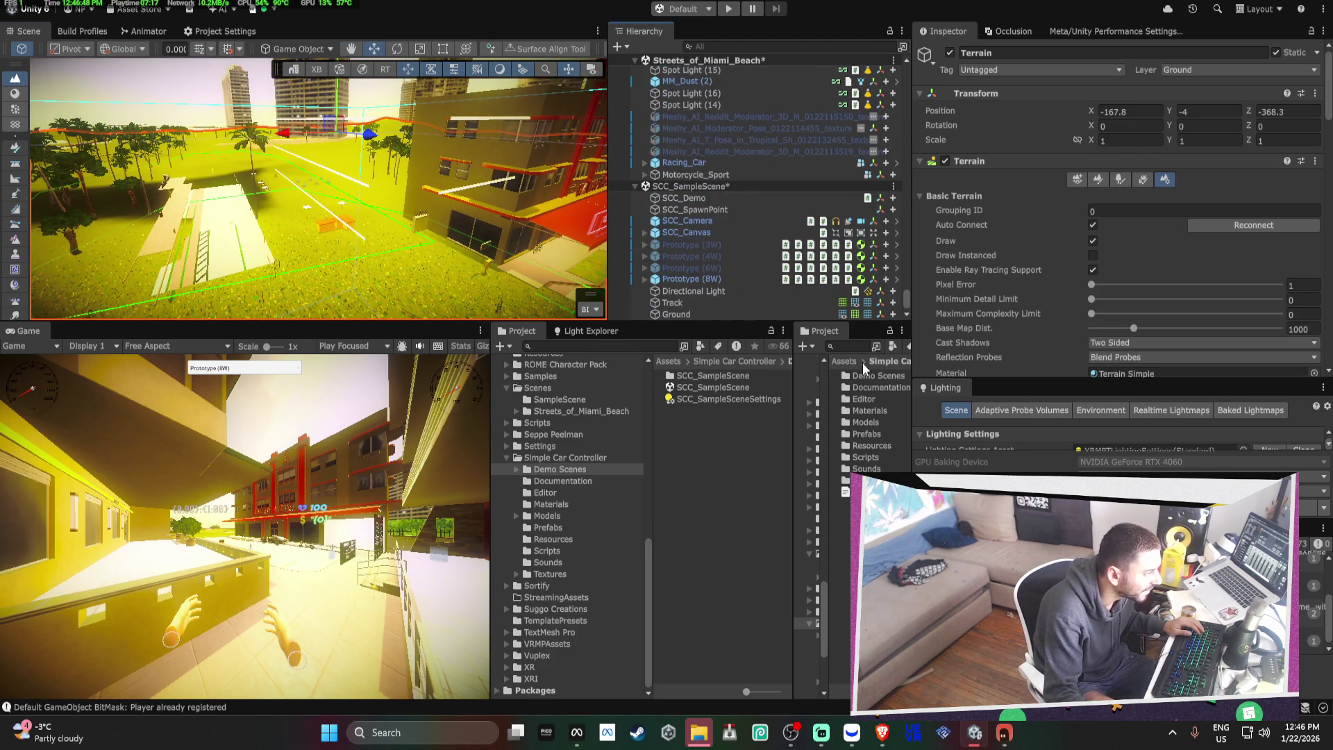
# Select SCC_Demo through Ground and drag them toward the Miami Beach scene.
pyautogui.doubleClick(710, 293)
pyautogui.click(697, 303)
pyautogui.click(691, 314)
pyautogui.keyDown('shift'); pyautogui.click(669, 200); pyautogui.keyUp('shift')
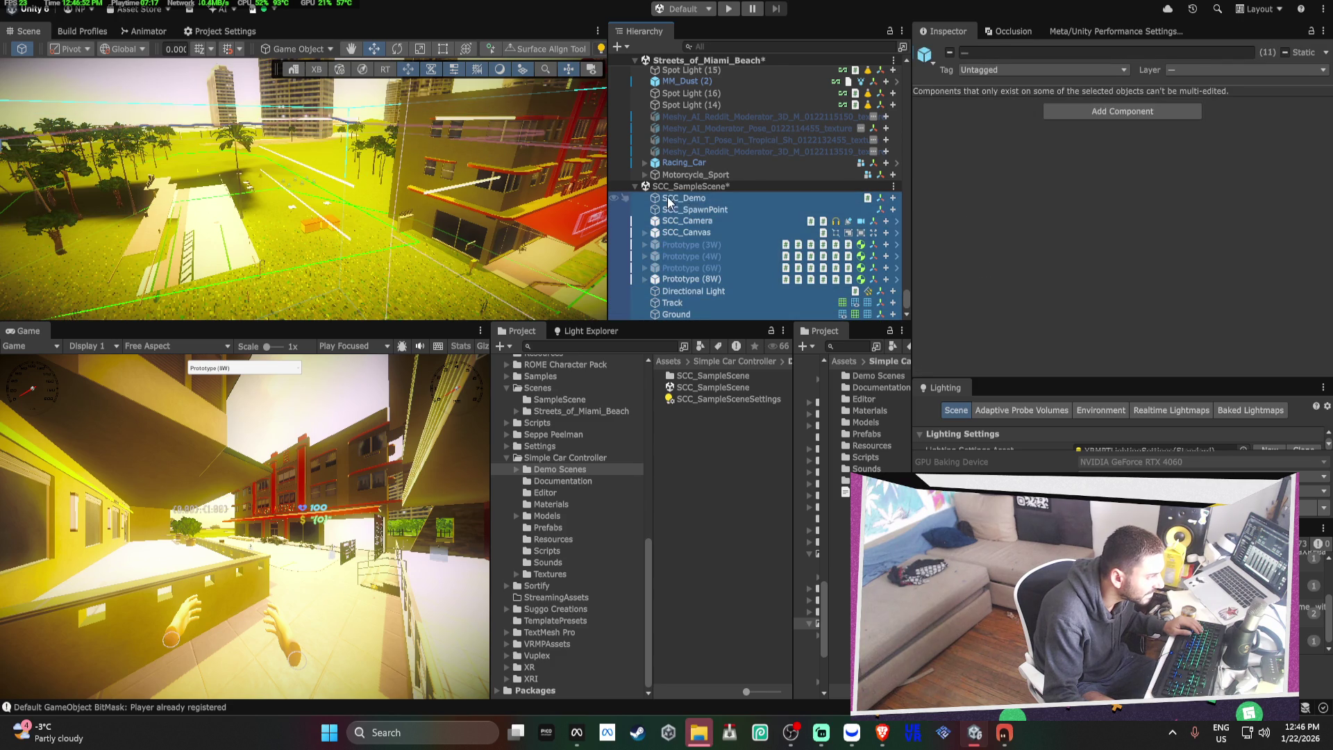
pyautogui.moveTo(691, 173); pyautogui.dragTo(693, 190)
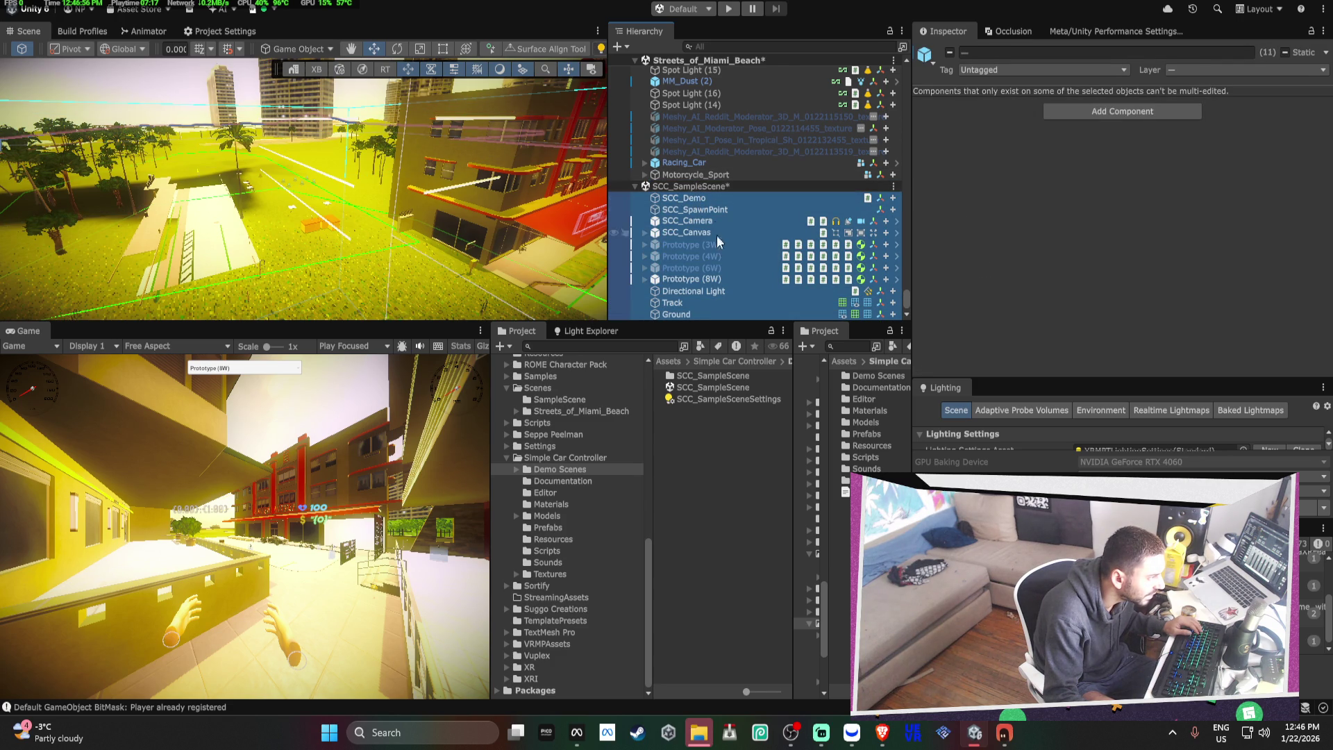
# Select only SCC_Camera and disable its SCC Camera component.
pyautogui.keyDown('shift'); pyautogui.click(698, 308); pyautogui.keyUp('shift')
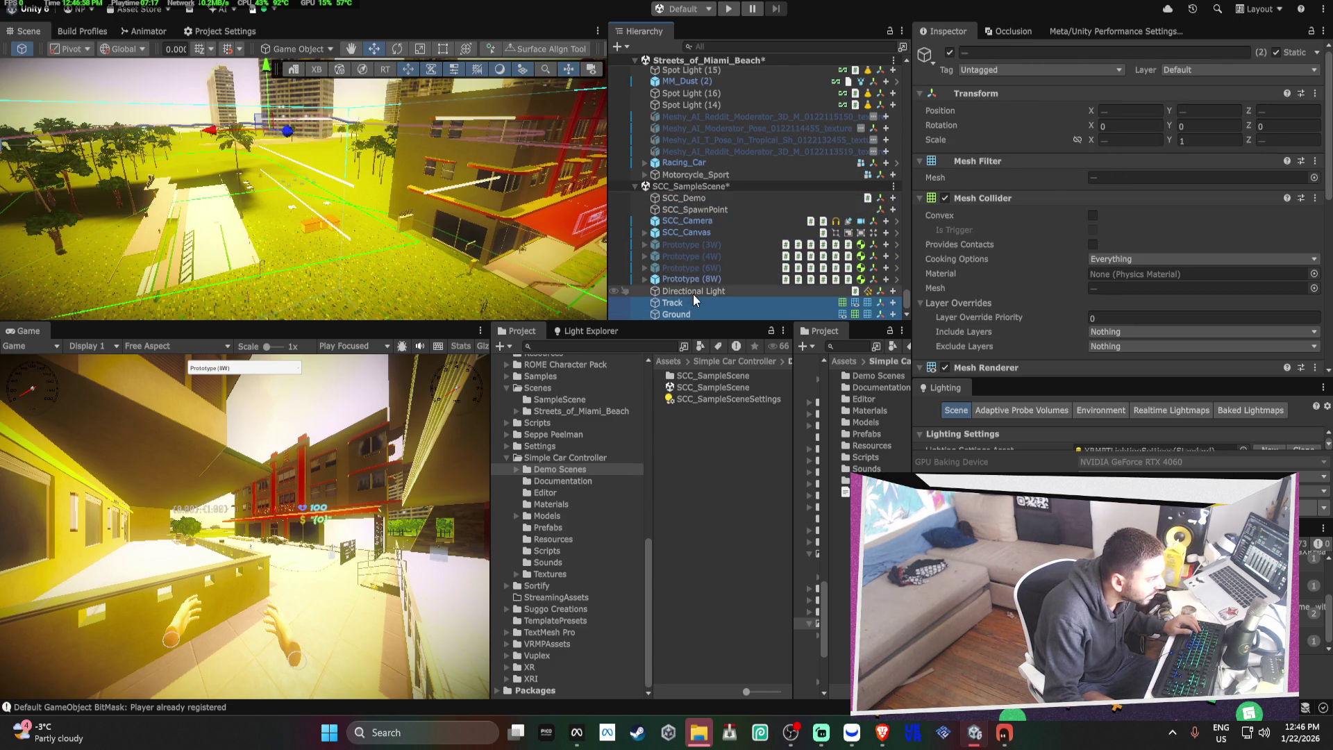
pyautogui.keyDown('ctrl'); pyautogui.click(724, 254); pyautogui.keyUp('ctrl')
pyautogui.keyDown('ctrl'); pyautogui.click(718, 246); pyautogui.keyUp('ctrl')
pyautogui.keyDown('ctrl'); pyautogui.click(712, 234); pyautogui.keyUp('ctrl')
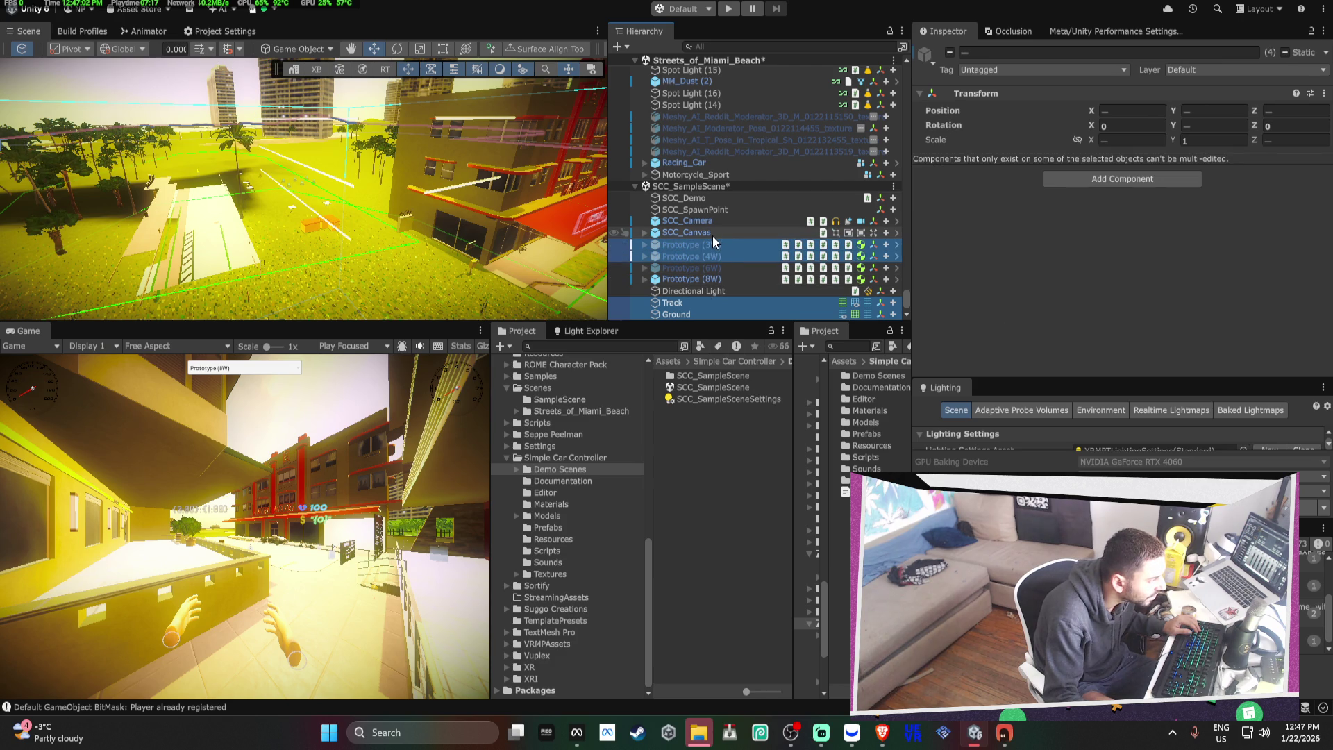
pyautogui.keyDown('ctrl'); pyautogui.click(723, 211); pyautogui.keyUp('ctrl')
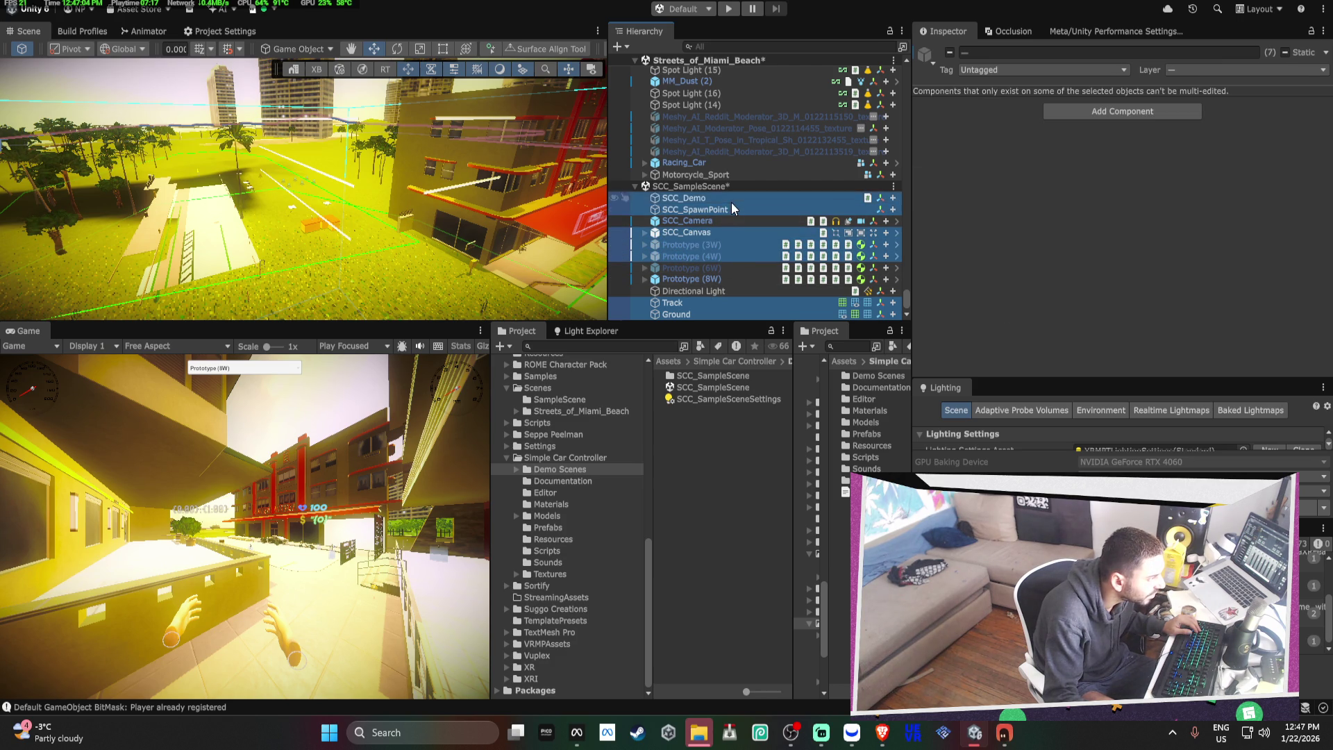
pyautogui.click(728, 222)
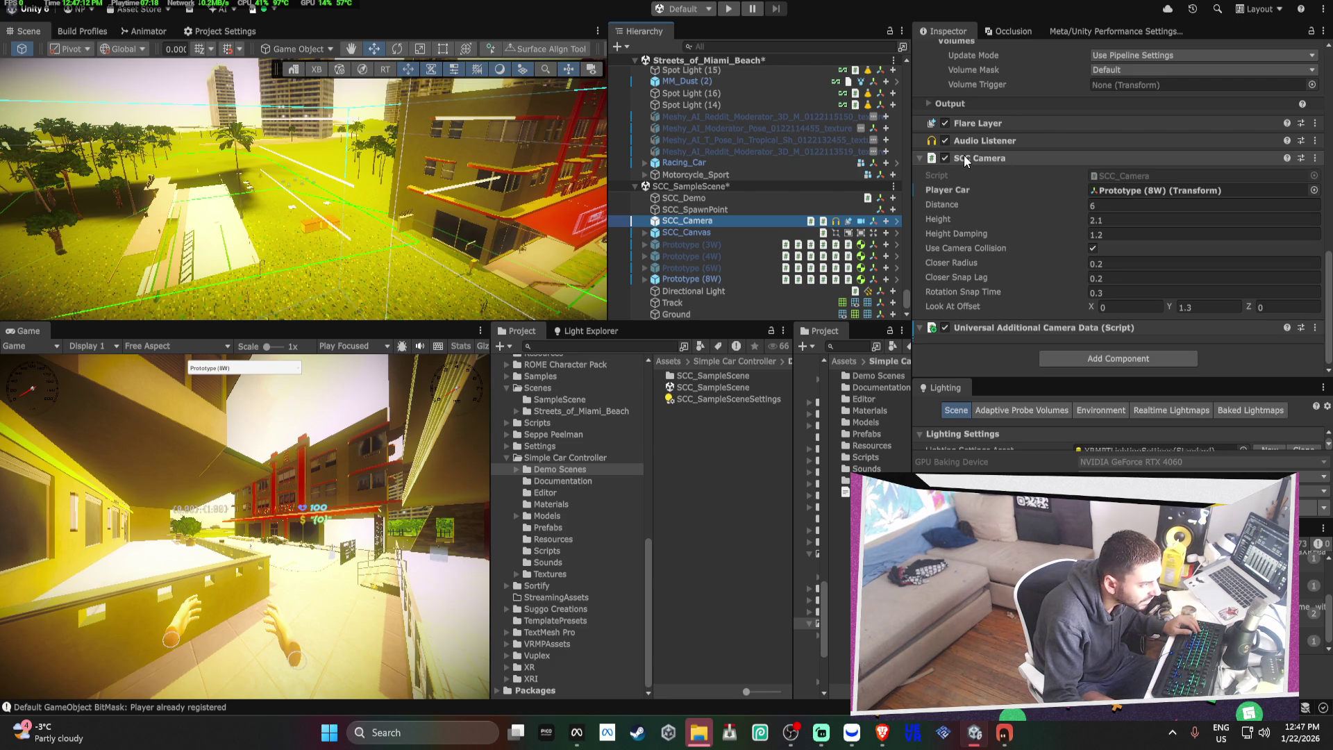
pyautogui.click(945, 159)
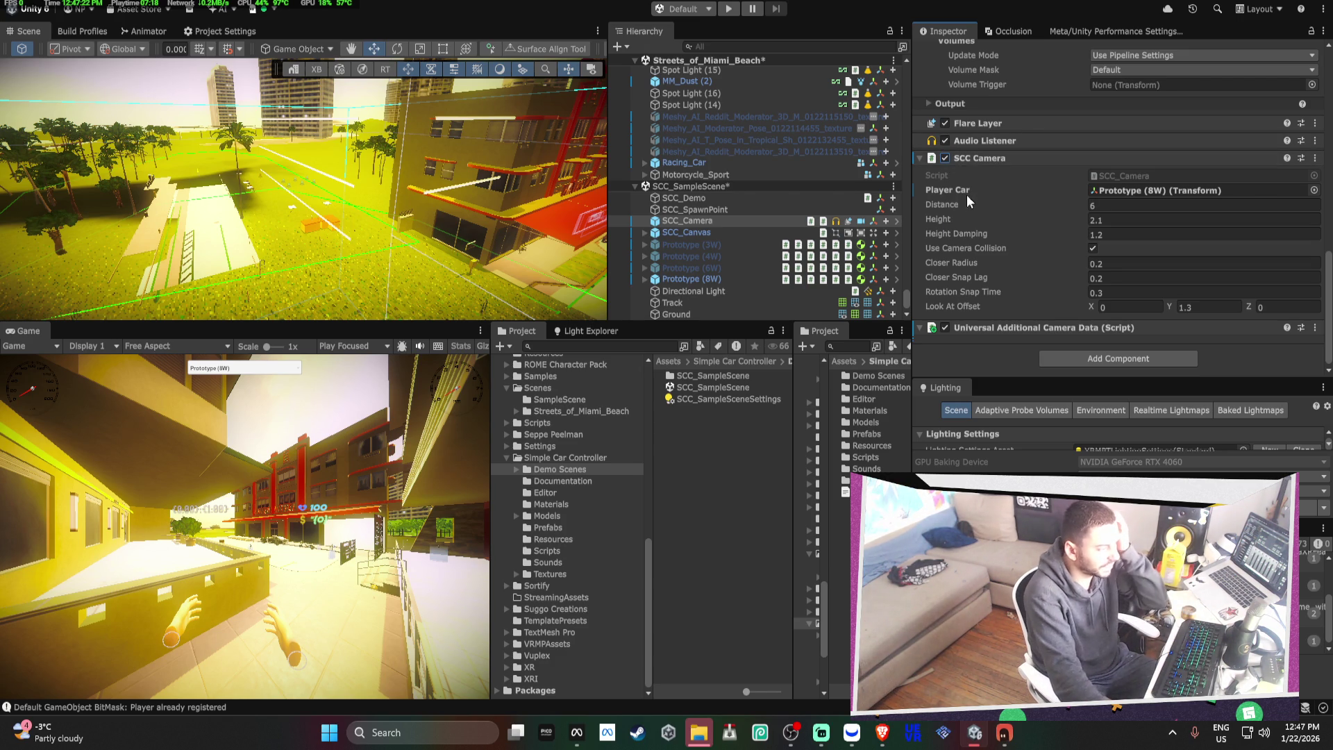
# Reselect Ground up through Prototype (3W) plus SCC_Canvas.
pyautogui.click(723, 314)
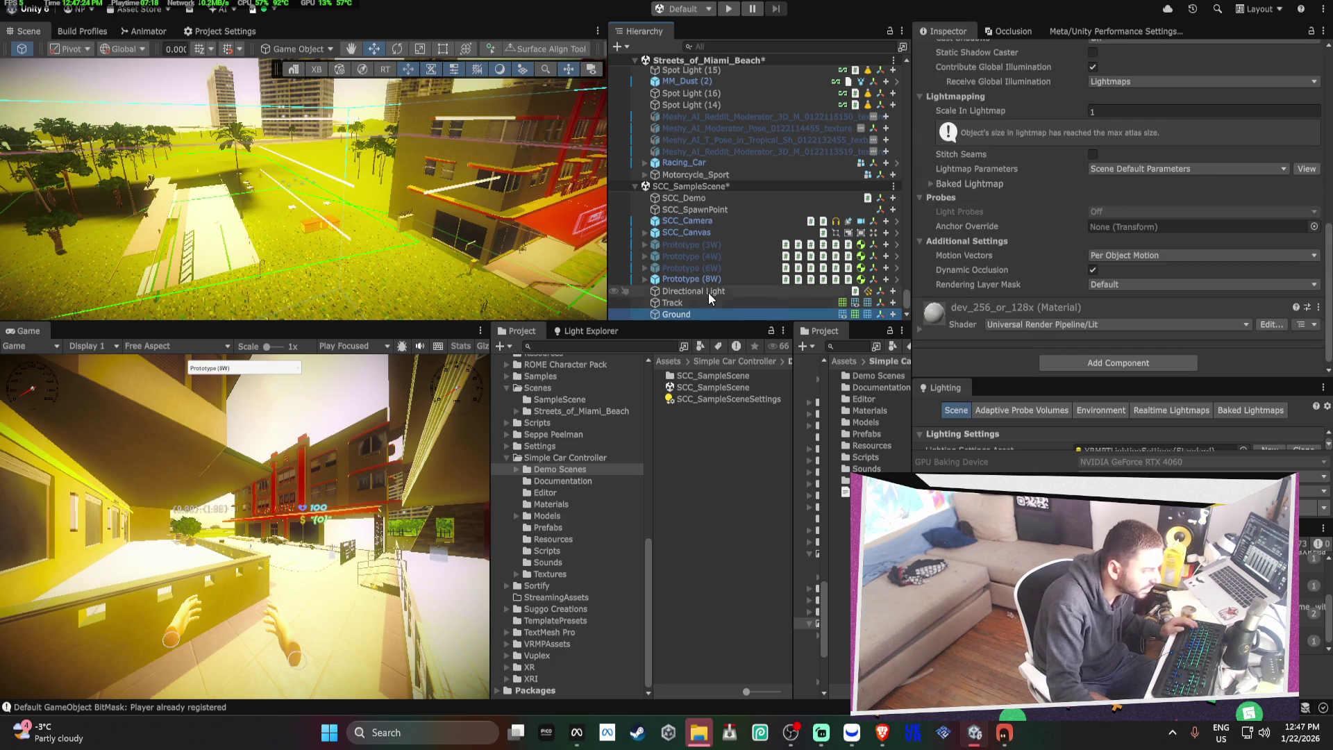
pyautogui.keyDown('shift'); pyautogui.click(707, 287); pyautogui.keyUp('shift')
pyautogui.keyDown('shift'); pyautogui.click(716, 245); pyautogui.keyUp('shift')
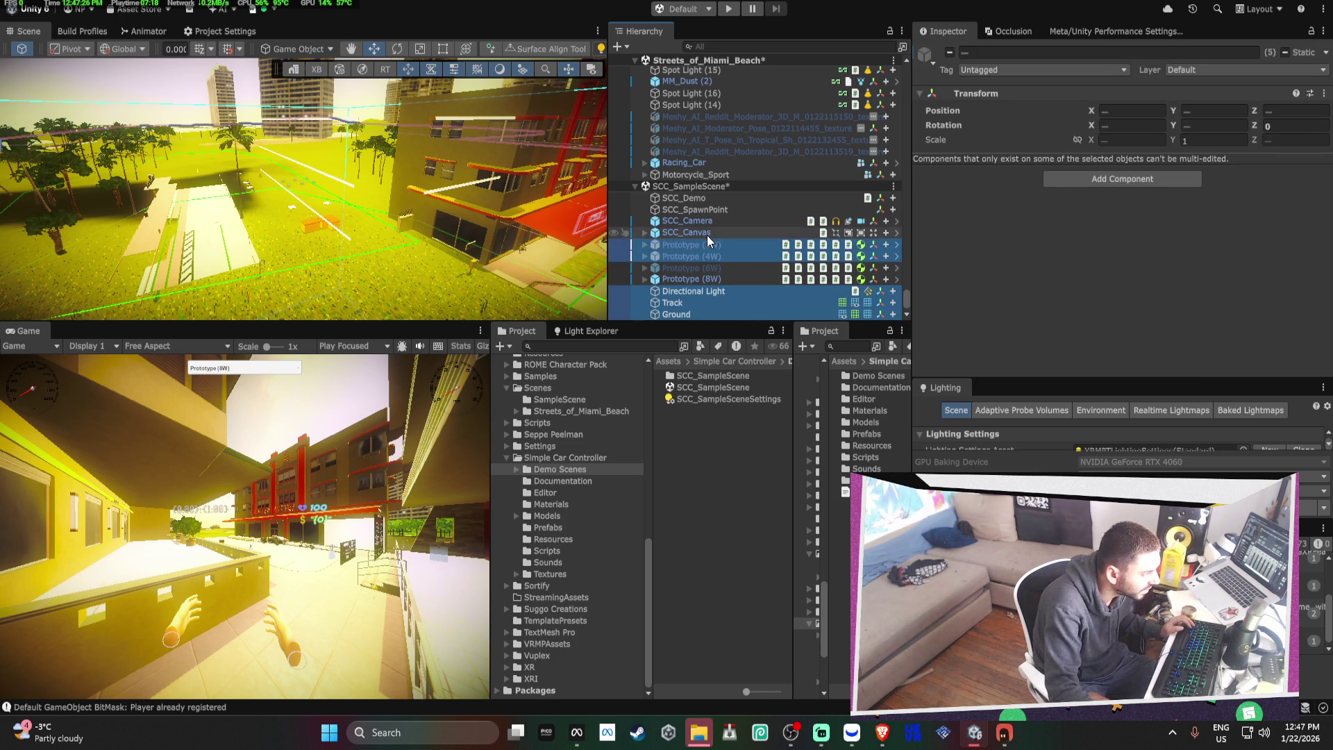
pyautogui.keyDown('shift'); pyautogui.click(707, 234); pyautogui.keyUp('shift')
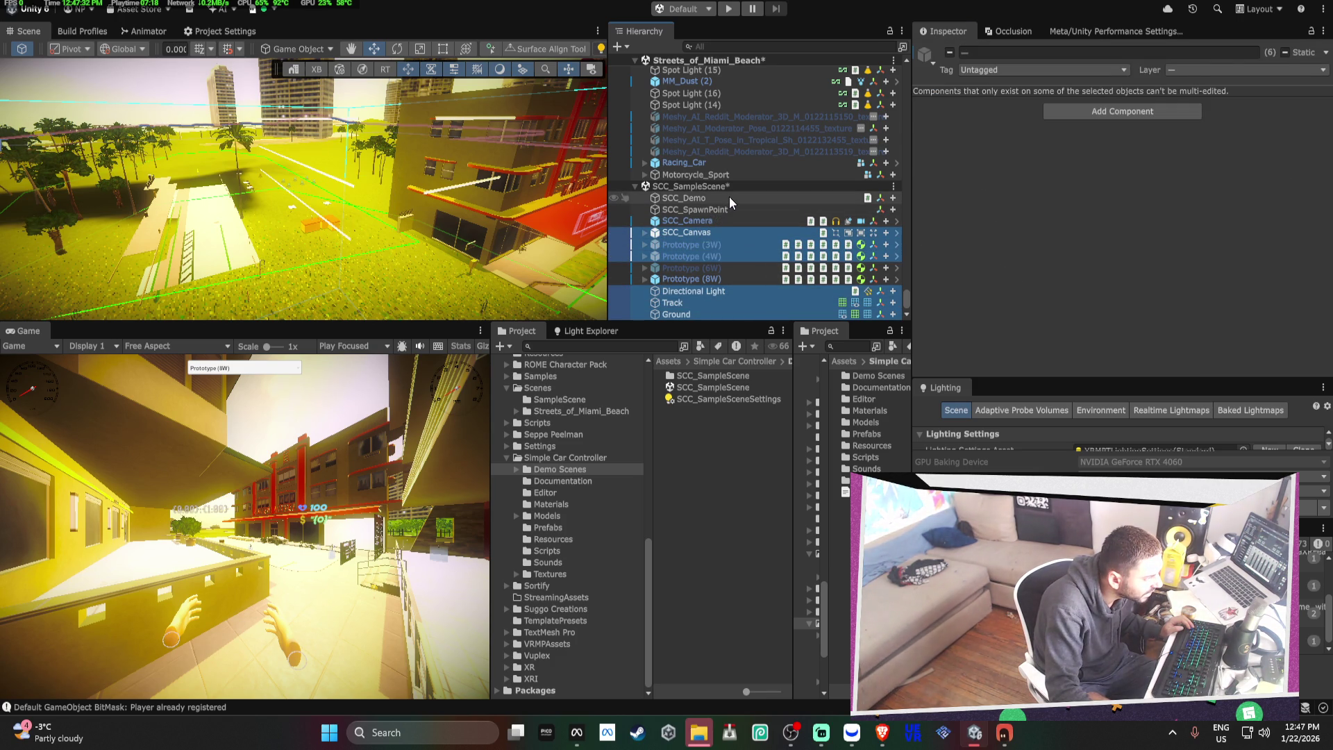
pyautogui.click(729, 197)
# Move SCC_Canvas, both Prototypes, Directional Light, Track and Ground into Streets_of_Miami_Beach.
pyautogui.hotkey('ctrl', 'z')
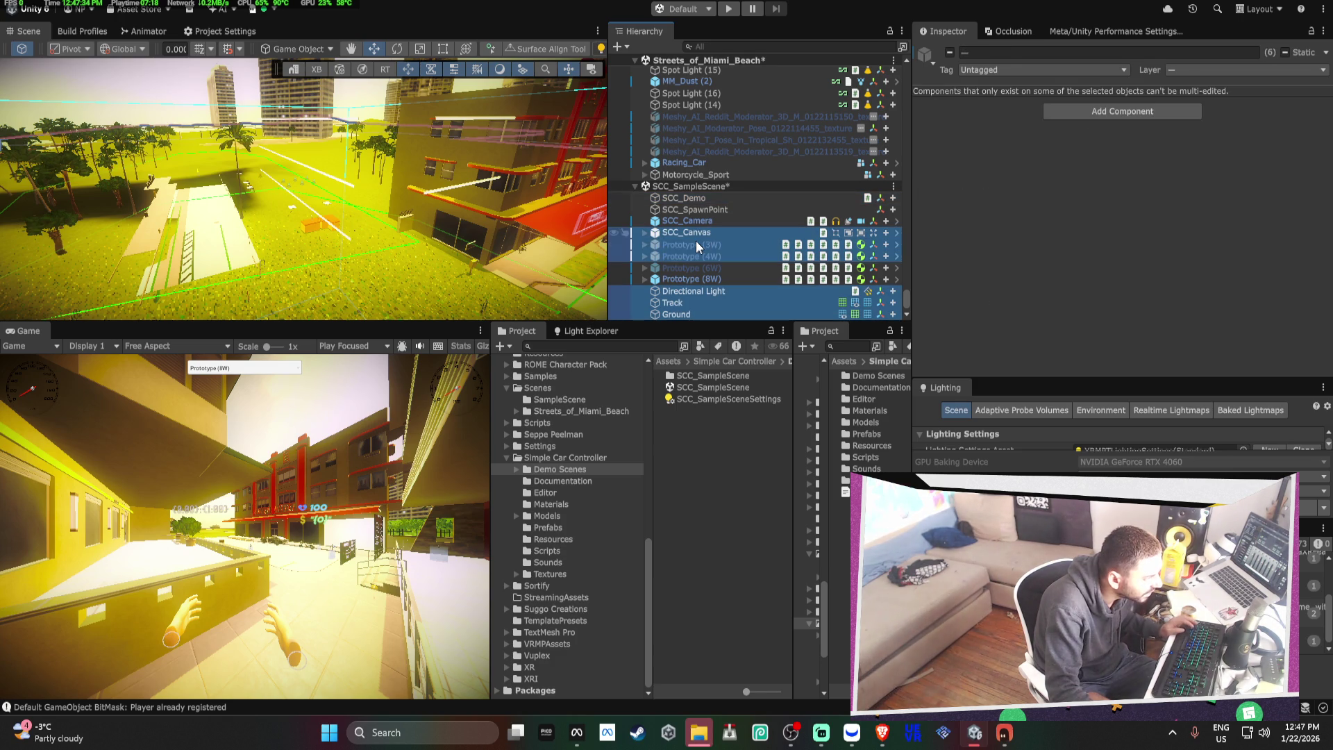
pyautogui.moveTo(696, 244); pyautogui.dragTo(727, 184)
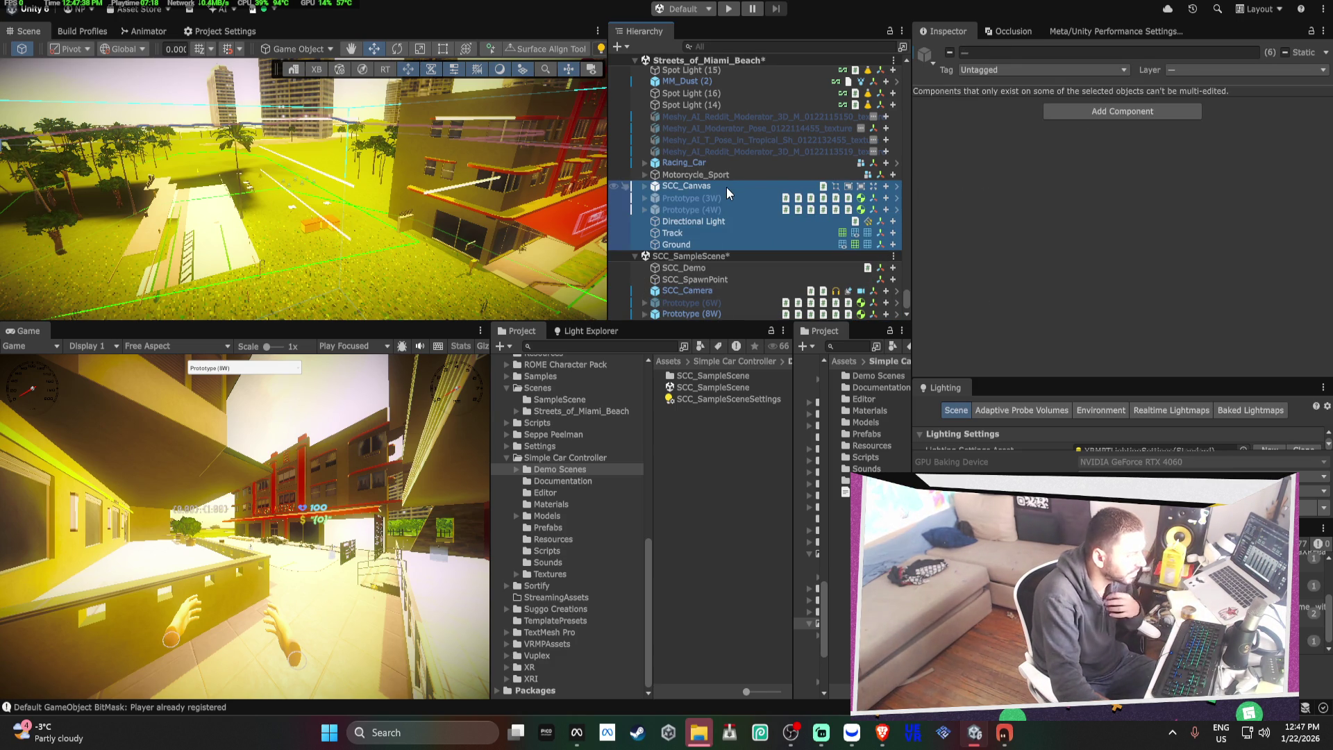
pyautogui.click(706, 267)
# Remove SCC_SampleScene without saving and frame Prototype (3W) in the Scene view.
pyautogui.rightClick(693, 258)
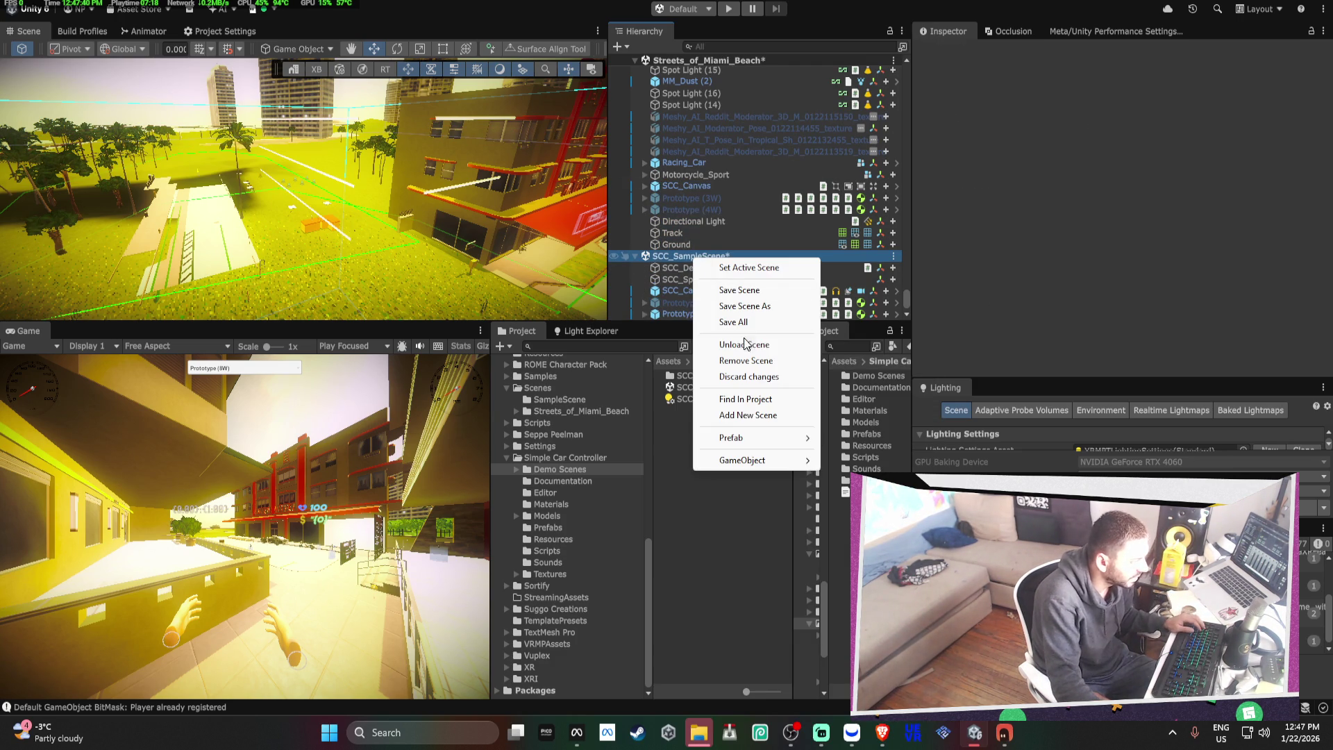
pyautogui.click(745, 361)
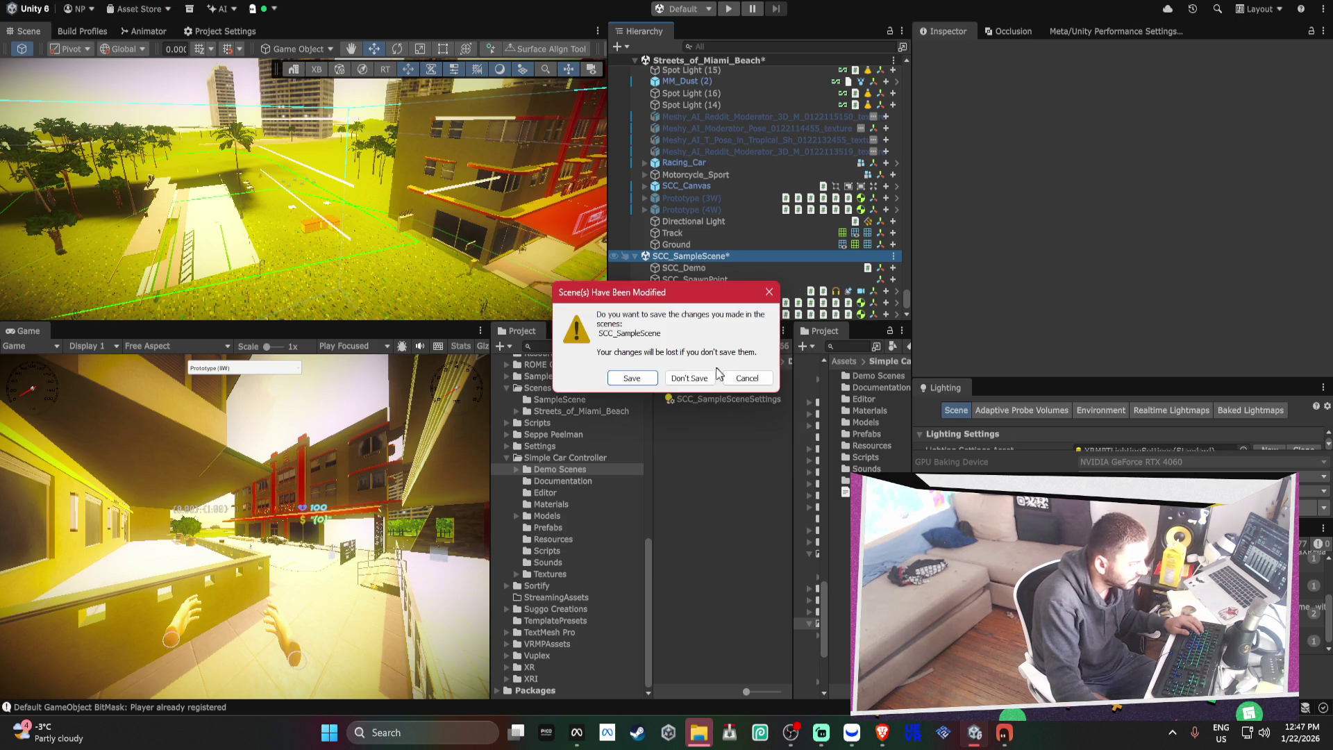
pyautogui.click(684, 378)
pyautogui.click(710, 313)
pyautogui.doubleClick(707, 280)
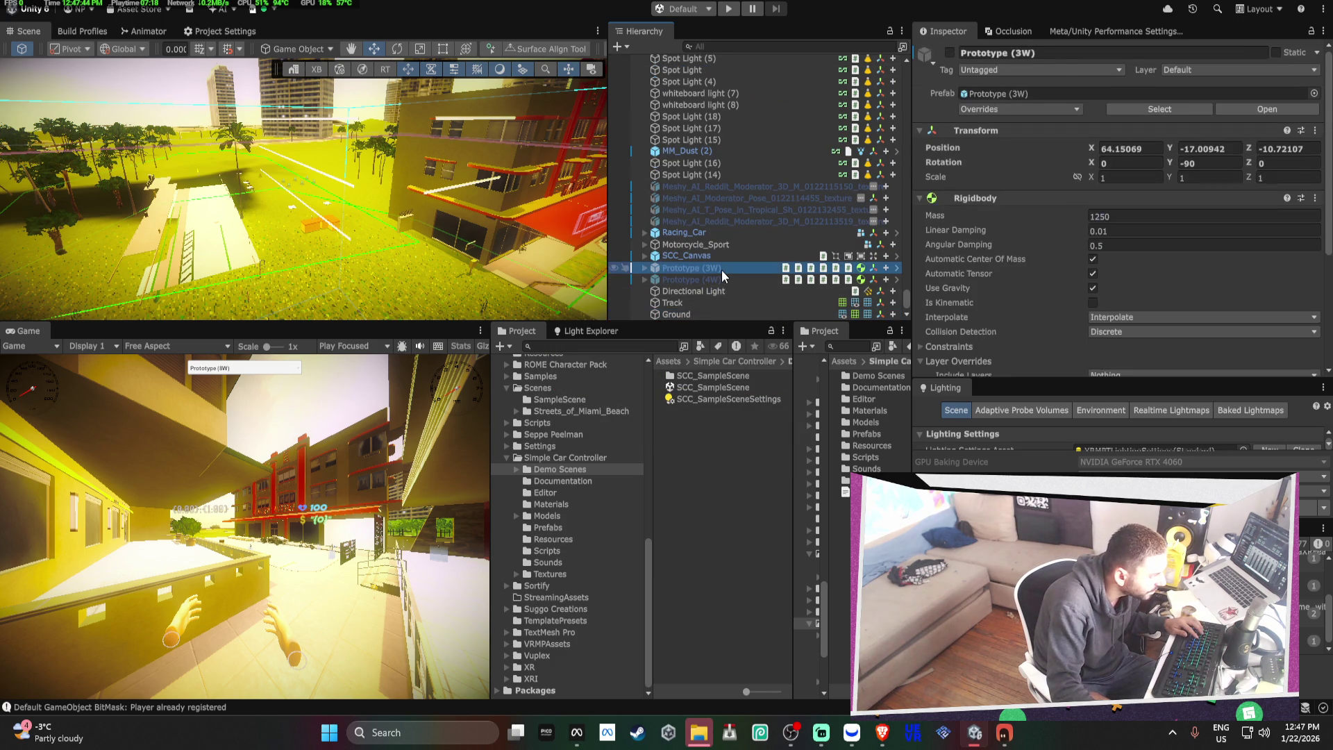
# Select both Prototype cars and move them down the street beside the parked car.
pyautogui.keyDown('shift'); pyautogui.click(722, 270); pyautogui.keyUp('shift')
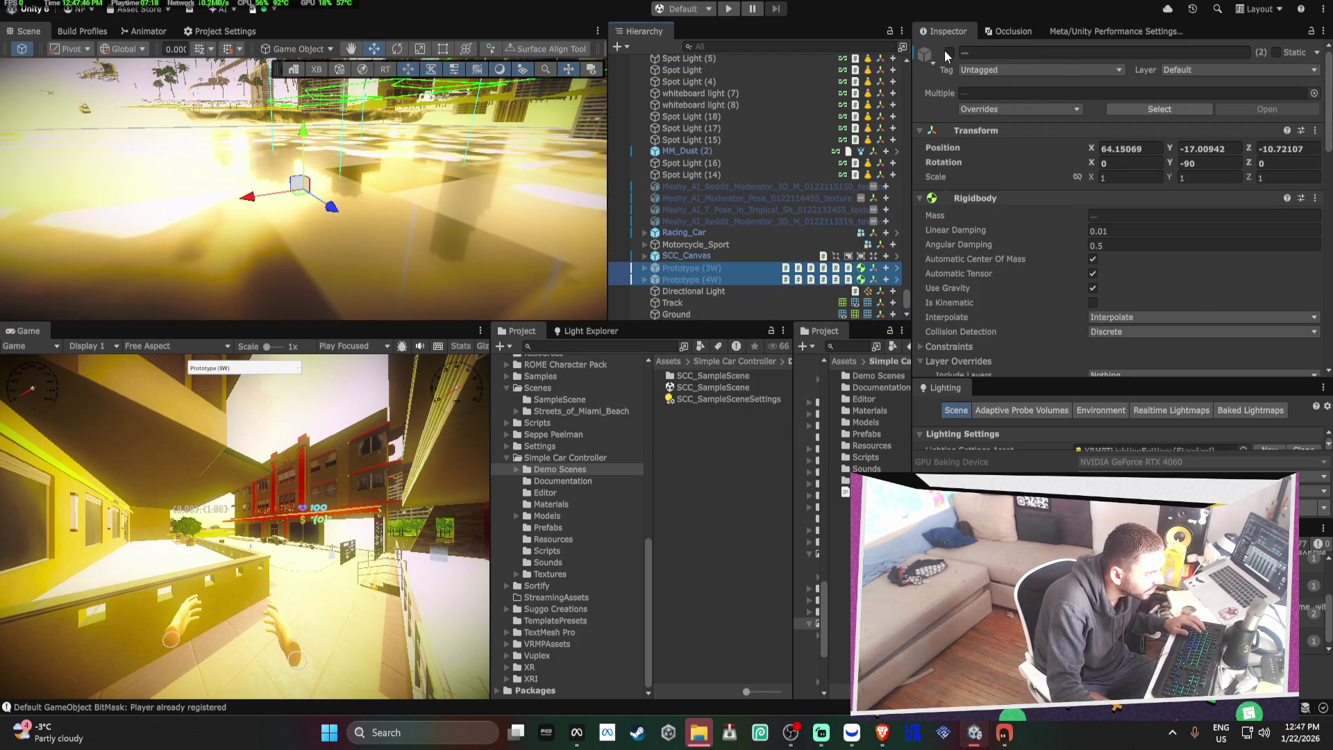
pyautogui.moveTo(312, 174); pyautogui.dragTo(320, 318)
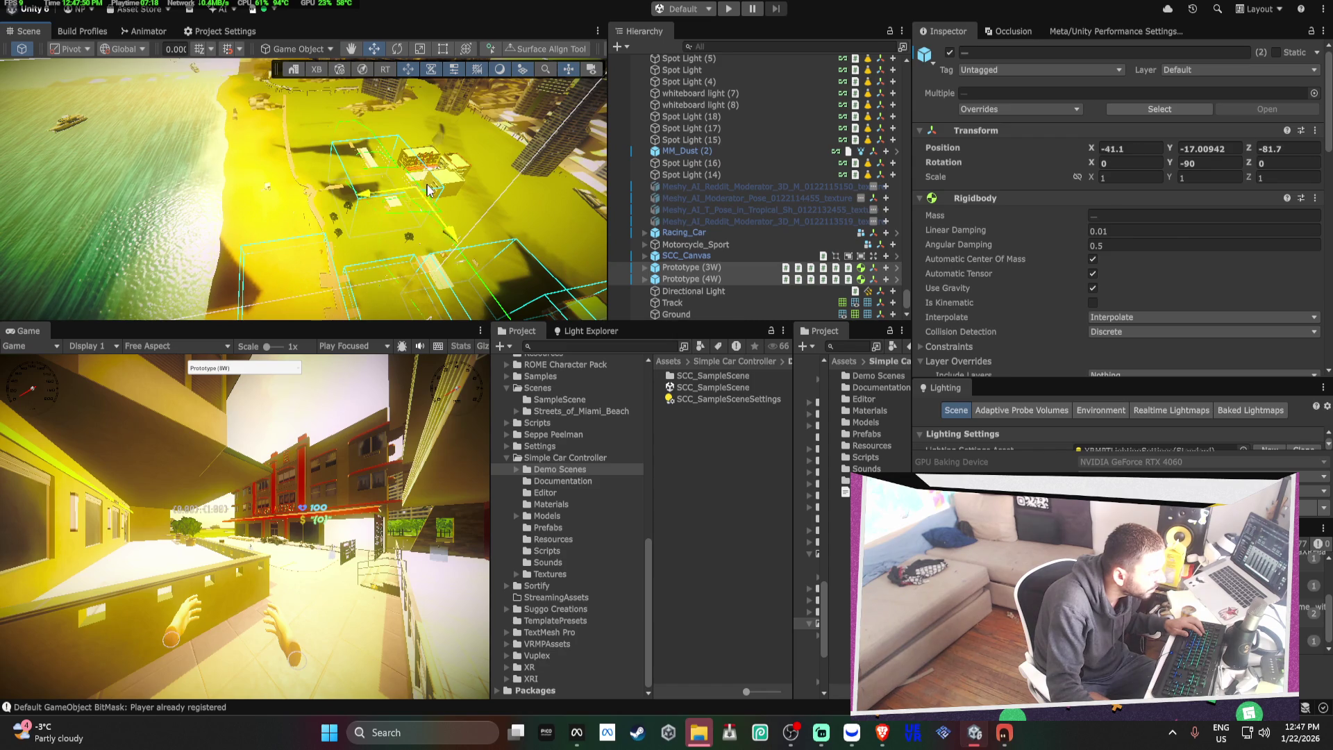
pyautogui.press('f')
pyautogui.moveTo(424, 176); pyautogui.dragTo(330, 210)
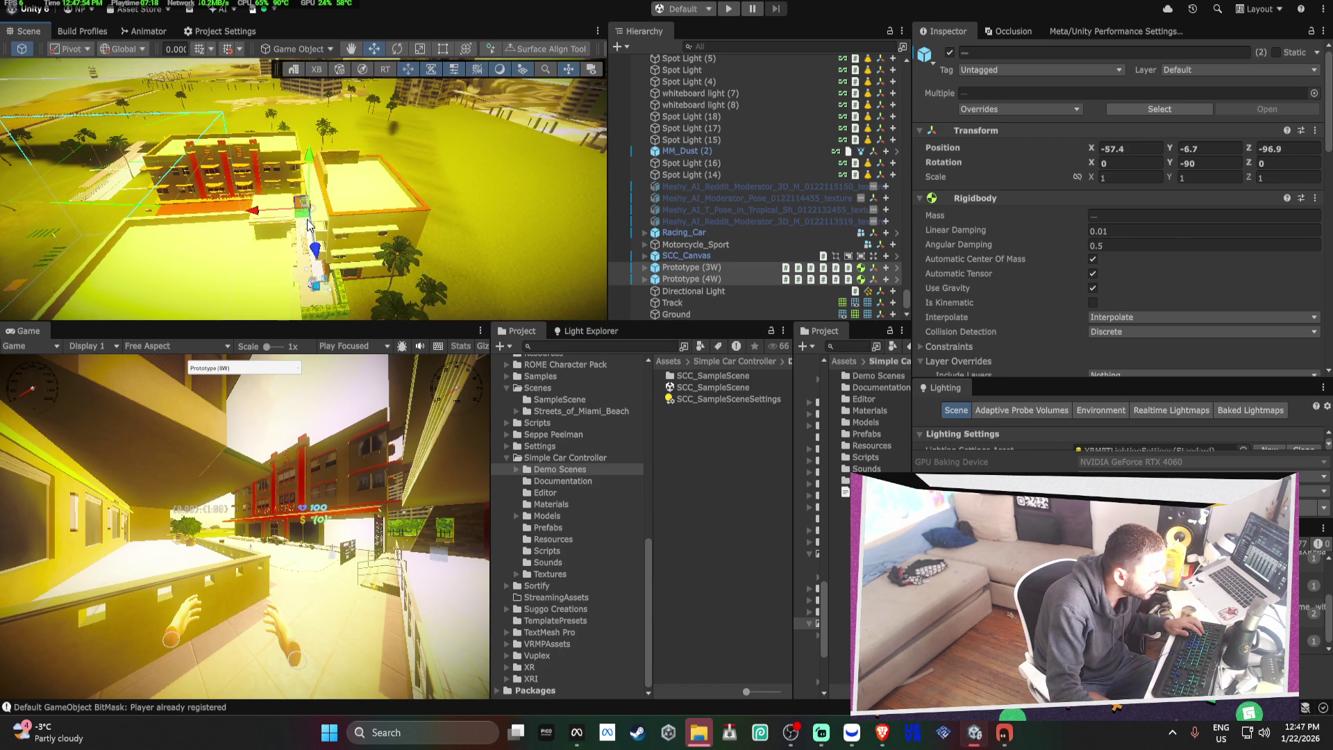
pyautogui.press('f')
pyautogui.moveTo(269, 212); pyautogui.dragTo(308, 248)
pyautogui.press('f')
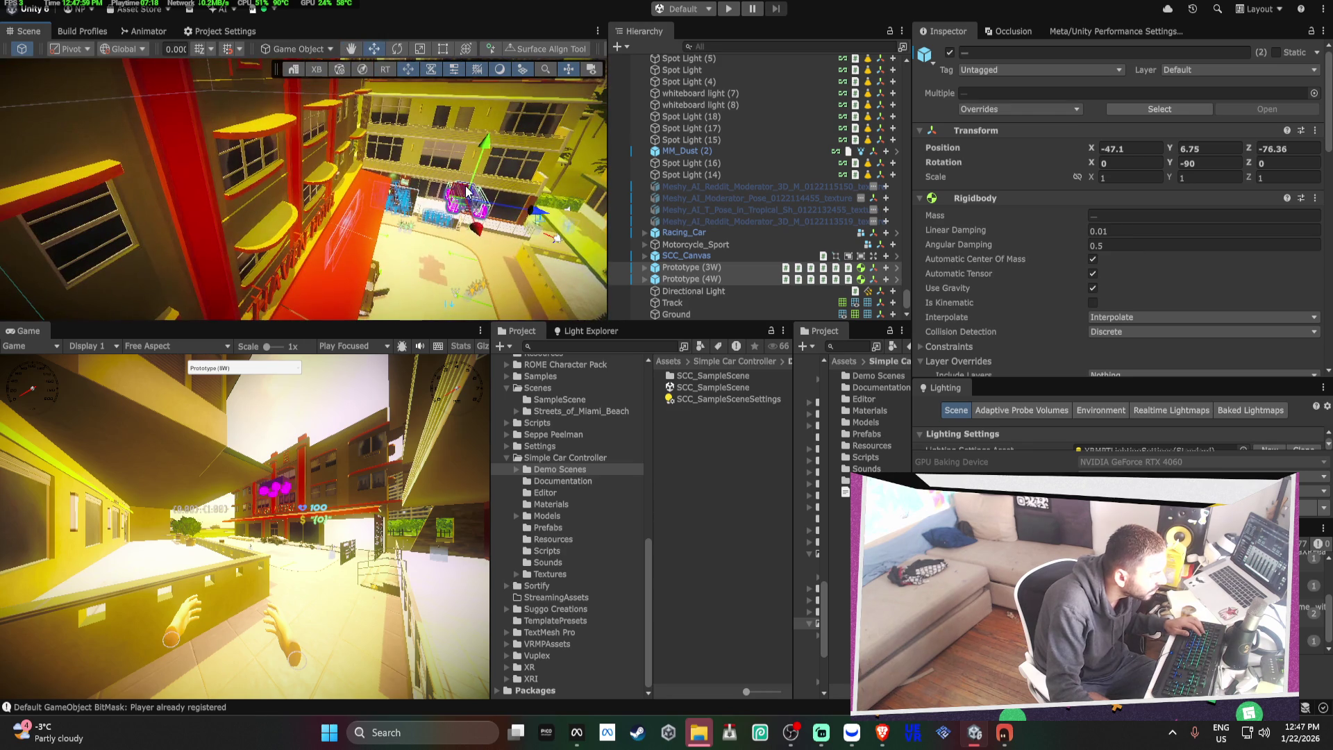
pyautogui.moveTo(467, 192)
pyautogui.mouseDown()
pyautogui.moveTo(406, 267)
pyautogui.moveTo(395, 237)
pyautogui.moveTo(366, 250)
pyautogui.mouseUp()
pyautogui.moveTo(475, 184); pyautogui.dragTo(212, 234)
pyautogui.moveTo(335, 176); pyautogui.dragTo(158, 128)
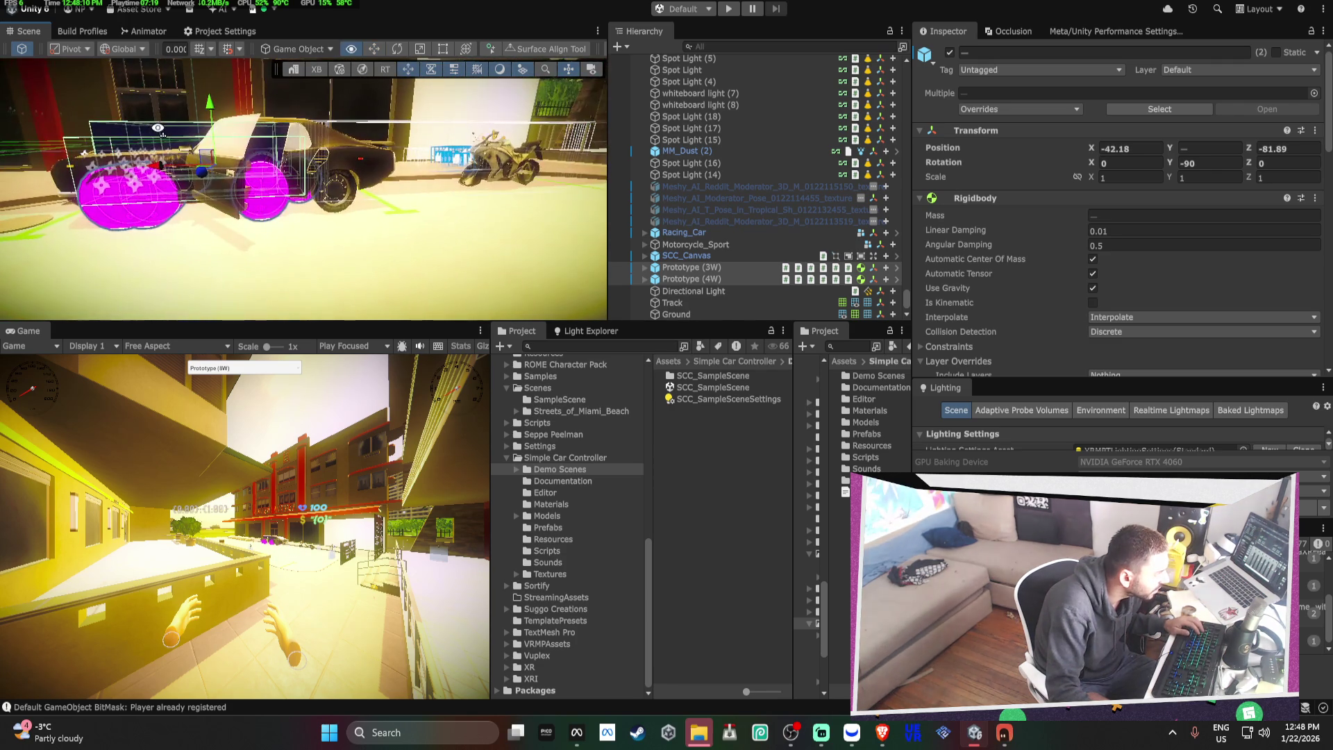
pyautogui.press('f')
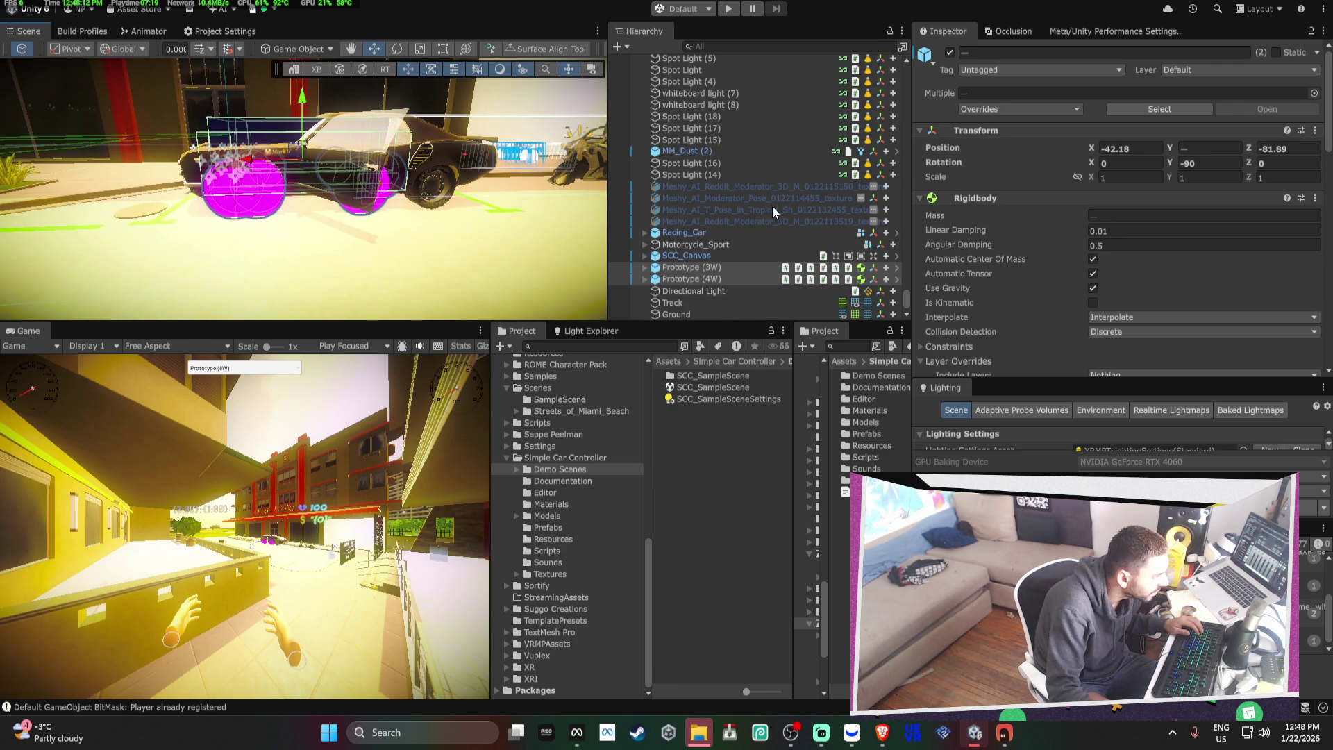
# Try sliding Prototype (3W) along the street, then undo that move.
pyautogui.click(669, 278)
pyautogui.click(696, 267)
pyautogui.moveTo(282, 164); pyautogui.dragTo(526, 184)
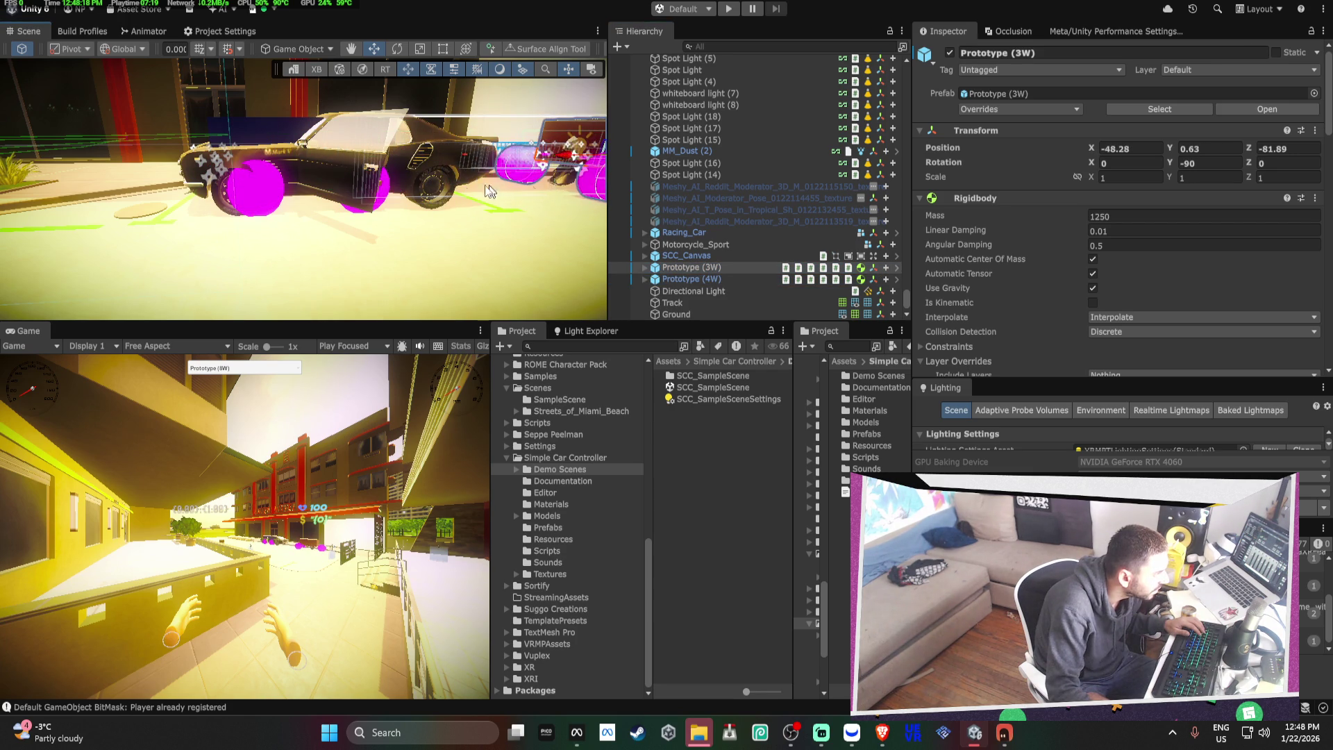
pyautogui.press('f')
pyautogui.hotkey('ctrl', 'z')
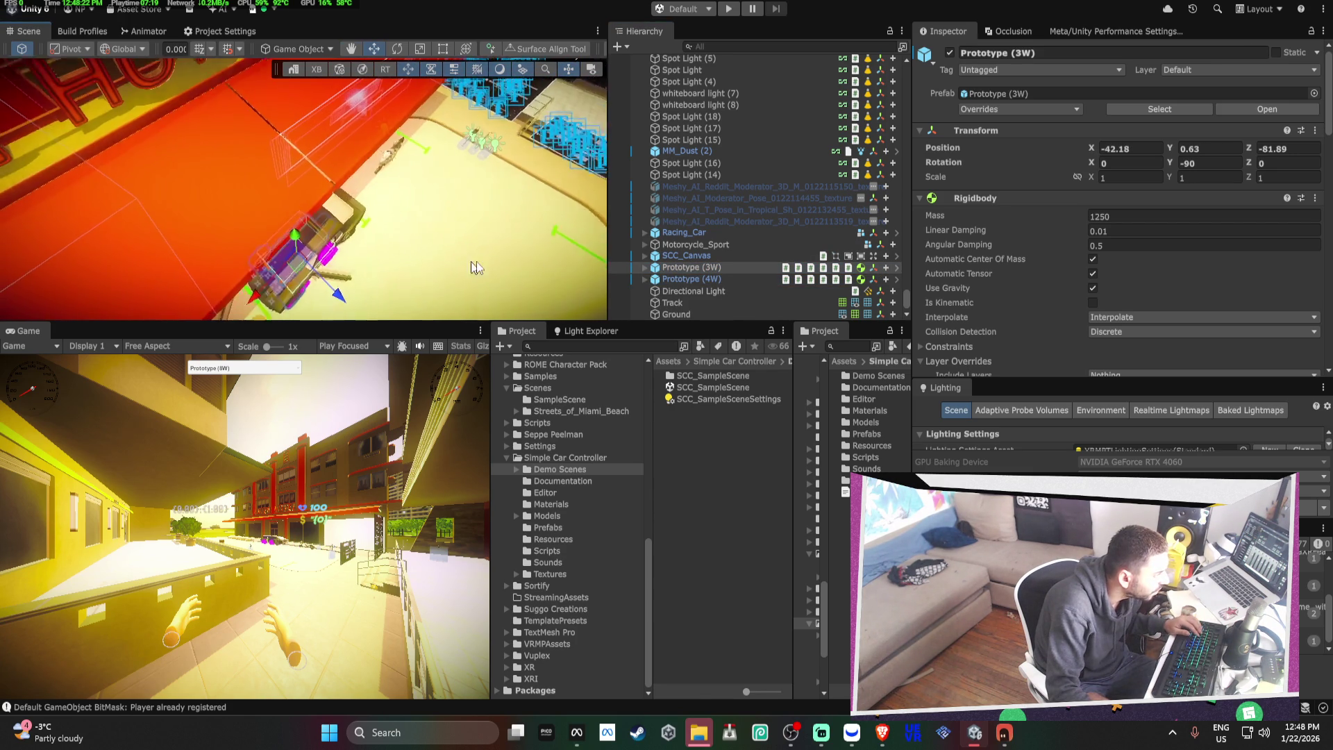
# Rotate both Prototype cars 180 degrees so they face Y -270.
pyautogui.keyDown('ctrl'); pyautogui.click(732, 278); pyautogui.keyUp('ctrl')
pyautogui.press('f')
pyautogui.press('e')
pyautogui.moveTo(232, 164); pyautogui.dragTo(431, 179)
pyautogui.press('w')
# Move Prototype (3W) further down the street.
pyautogui.click(709, 270)
pyautogui.moveTo(189, 137); pyautogui.dragTo(291, 127)
pyautogui.scroll(10, 296, 125)
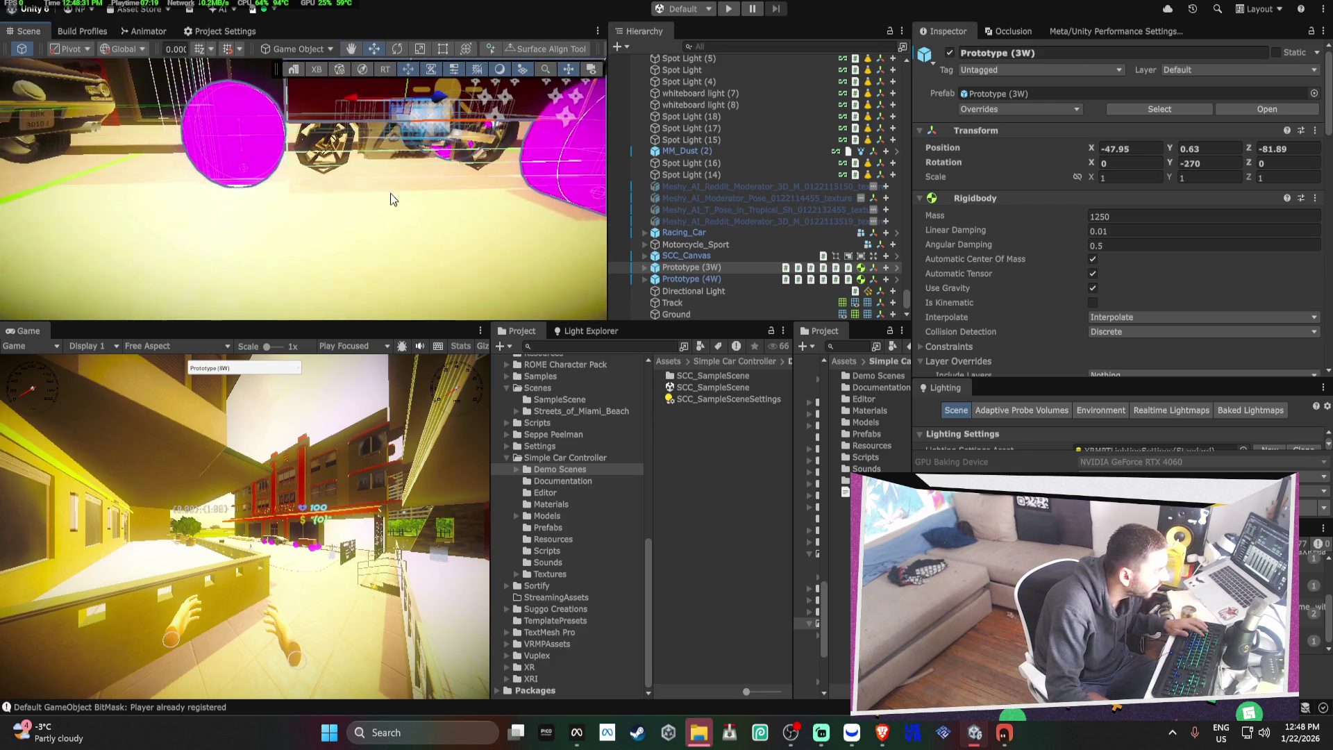
pyautogui.scroll(-5, 391, 193)
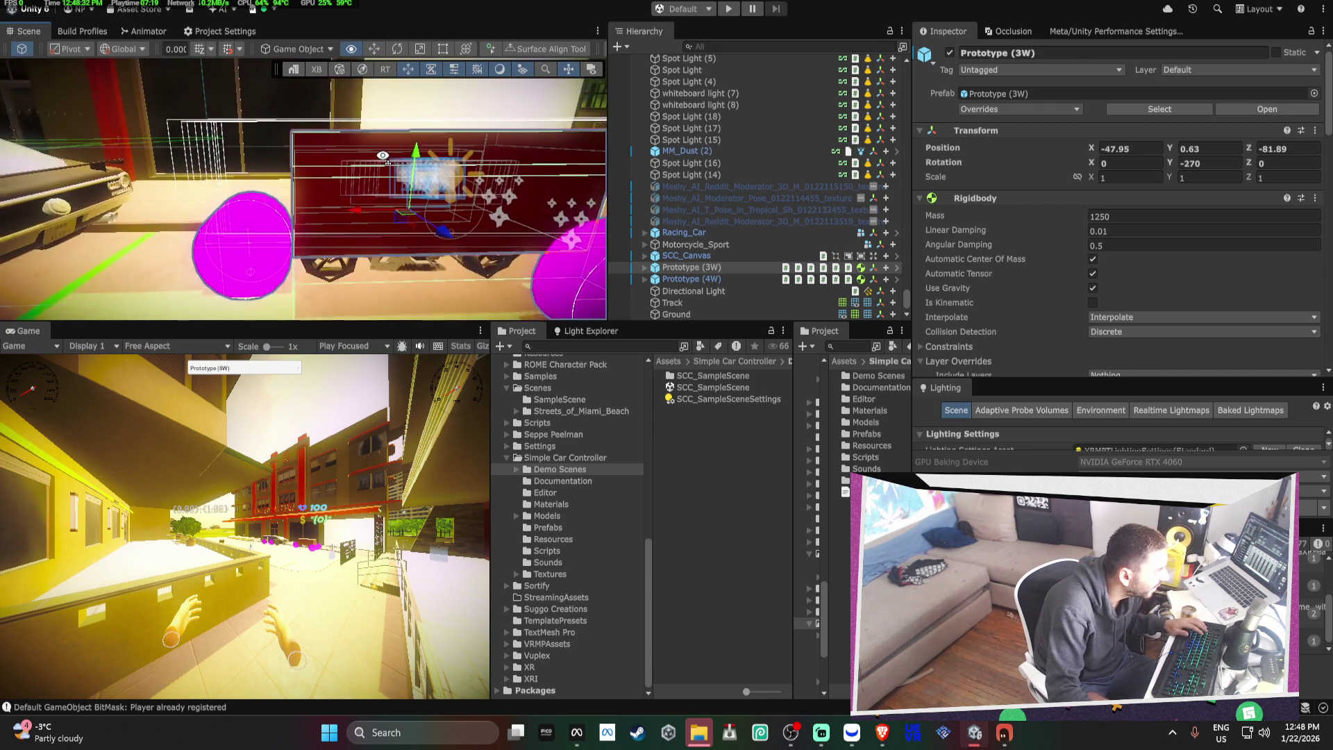
pyautogui.moveTo(390, 193)
pyautogui.mouseDown()
pyautogui.moveTo(384, 156)
pyautogui.moveTo(608, 152)
pyautogui.mouseUp()
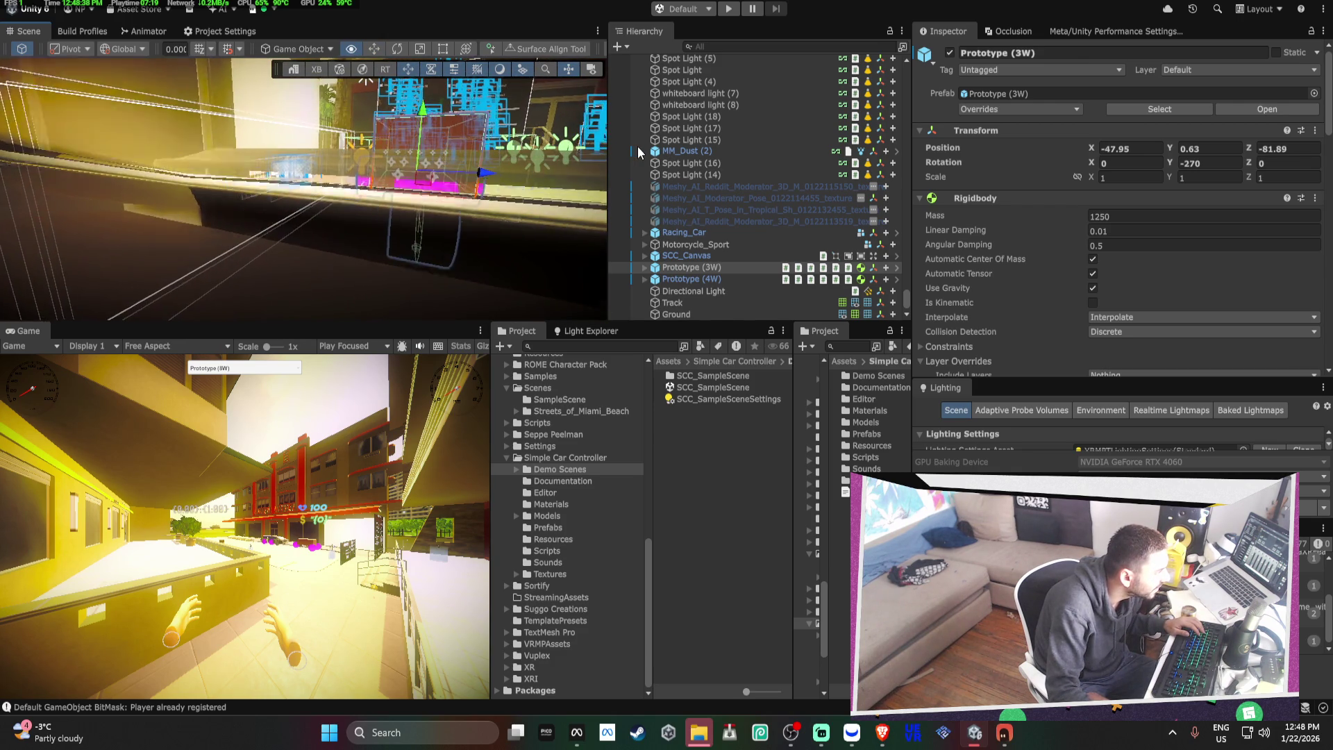
pyautogui.press('f')
pyautogui.moveTo(326, 147)
pyautogui.mouseDown()
pyautogui.moveTo(361, 146)
pyautogui.moveTo(207, 137)
pyautogui.moveTo(349, 212)
pyautogui.mouseUp()
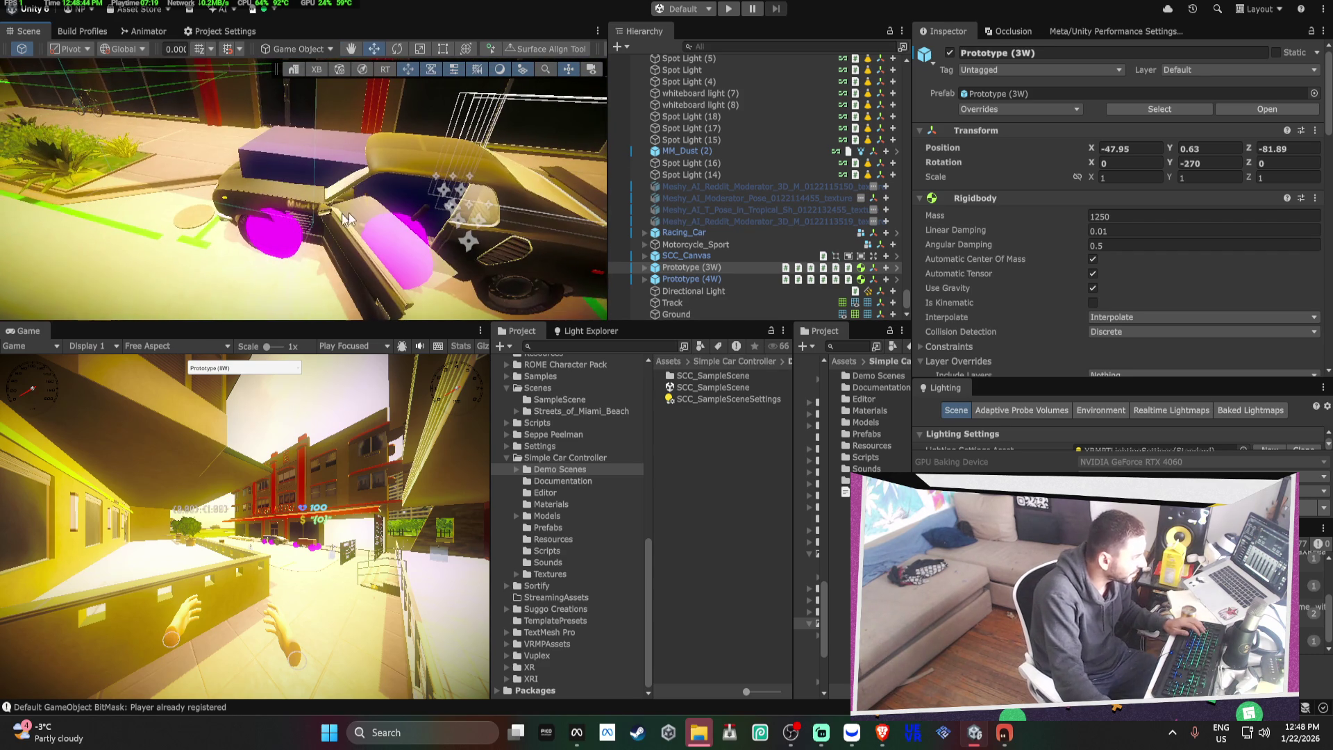
# Select the Cube body box under Prototype (4W).
pyautogui.click(723, 279)
pyautogui.press('f')
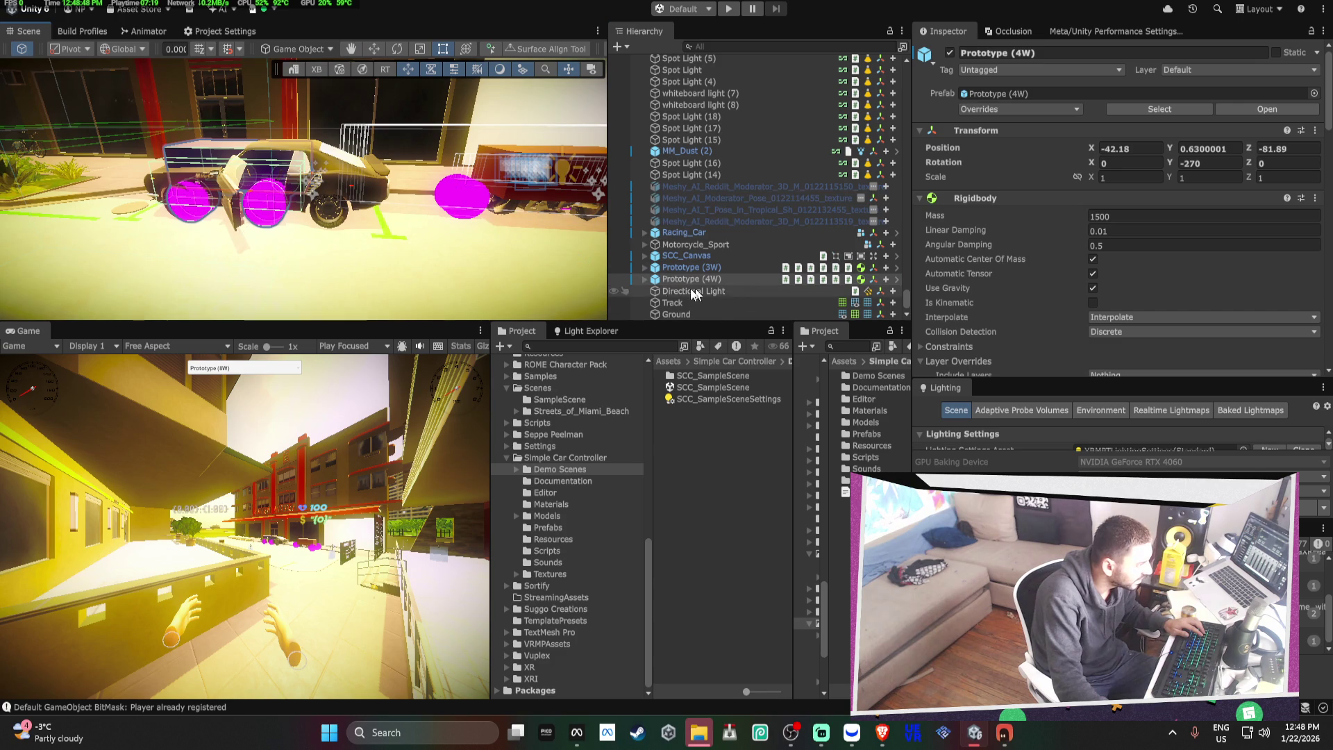
pyautogui.click(644, 279)
pyautogui.click(693, 294)
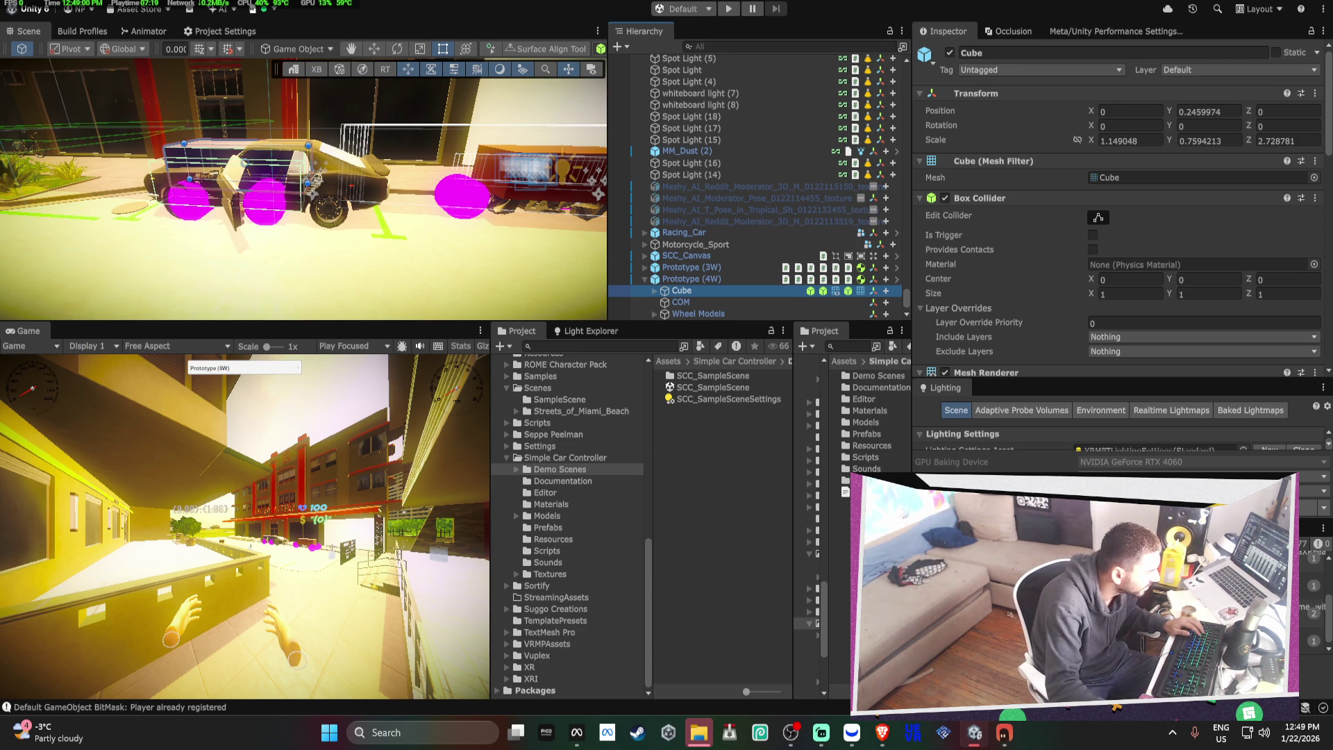
# Lengthen the Cube to Z about 4.06 and shift the Wheel_RL model and collider along X.
pyautogui.moveTo(306, 157); pyautogui.dragTo(372, 159)
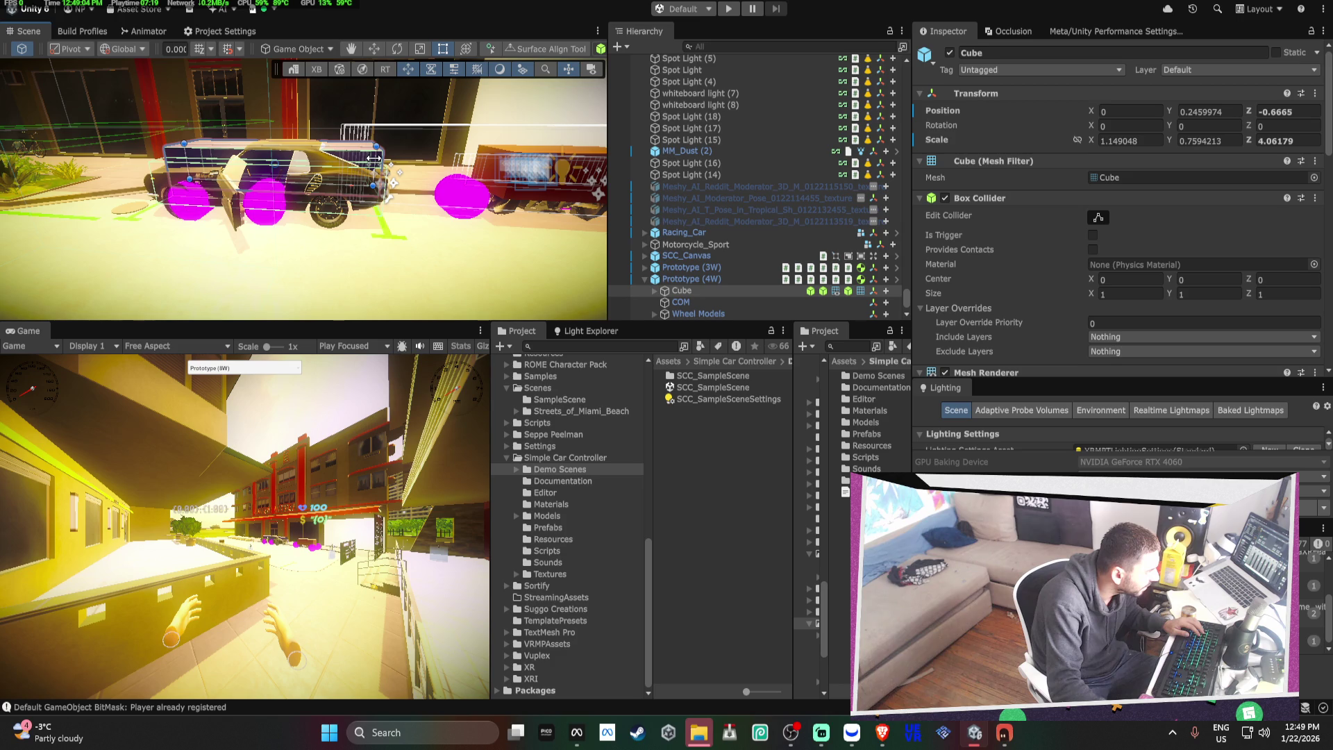
pyautogui.scroll(-2, 782, 276)
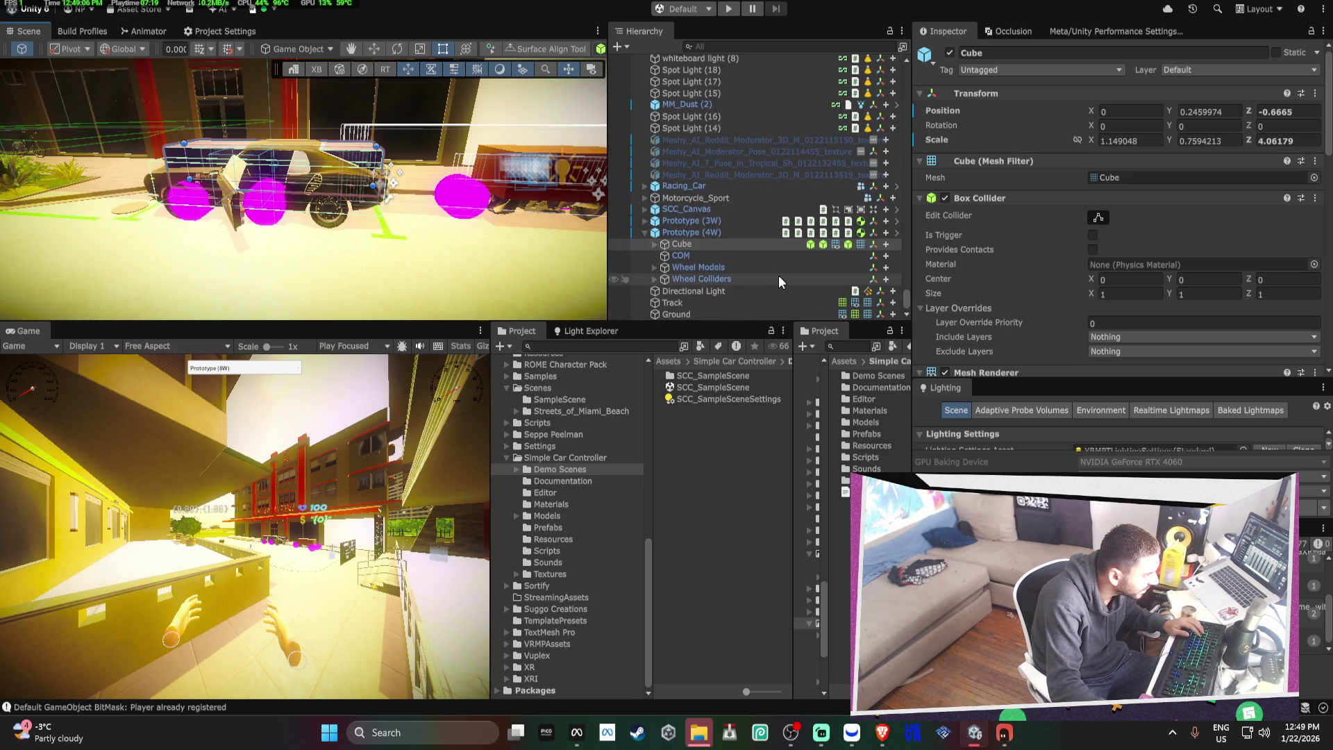
pyautogui.click(701, 267)
pyautogui.click(655, 278)
pyautogui.press('Right')
pyautogui.press('Right')
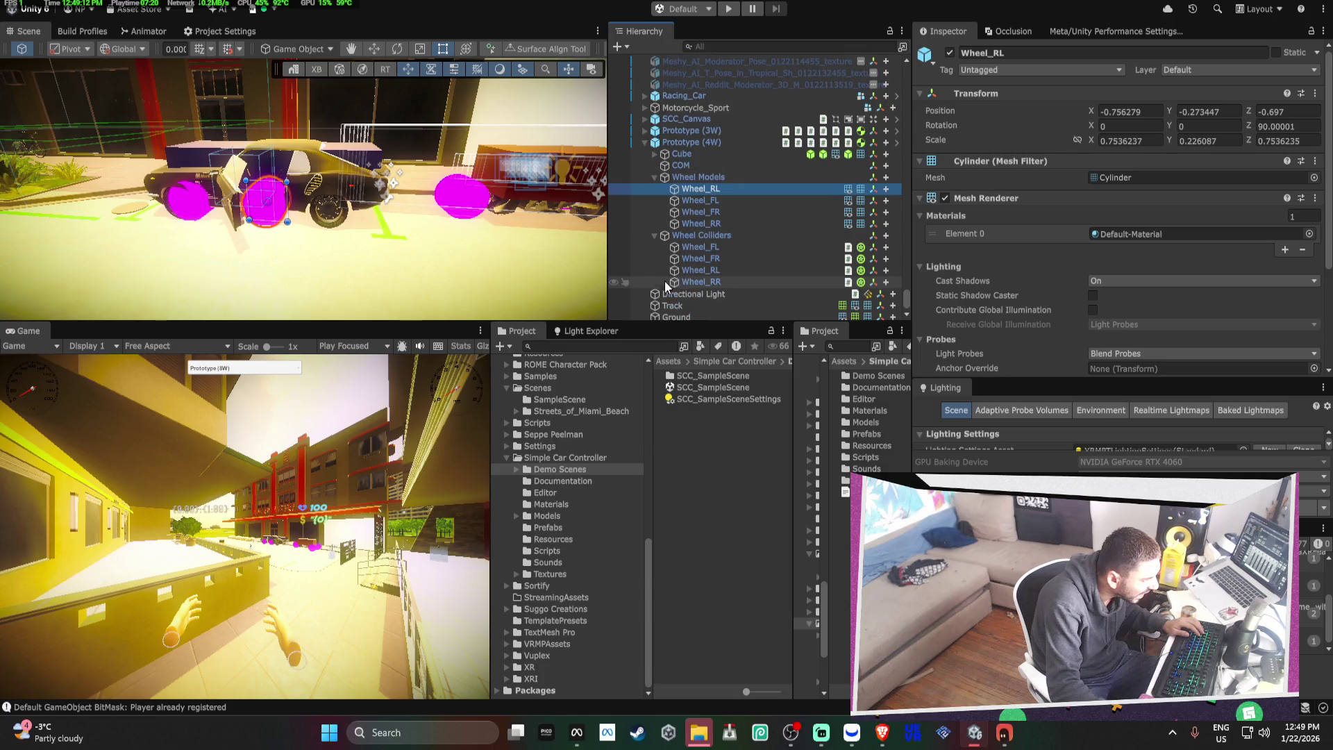
pyautogui.keyDown('ctrl'); pyautogui.click(728, 273); pyautogui.keyUp('ctrl')
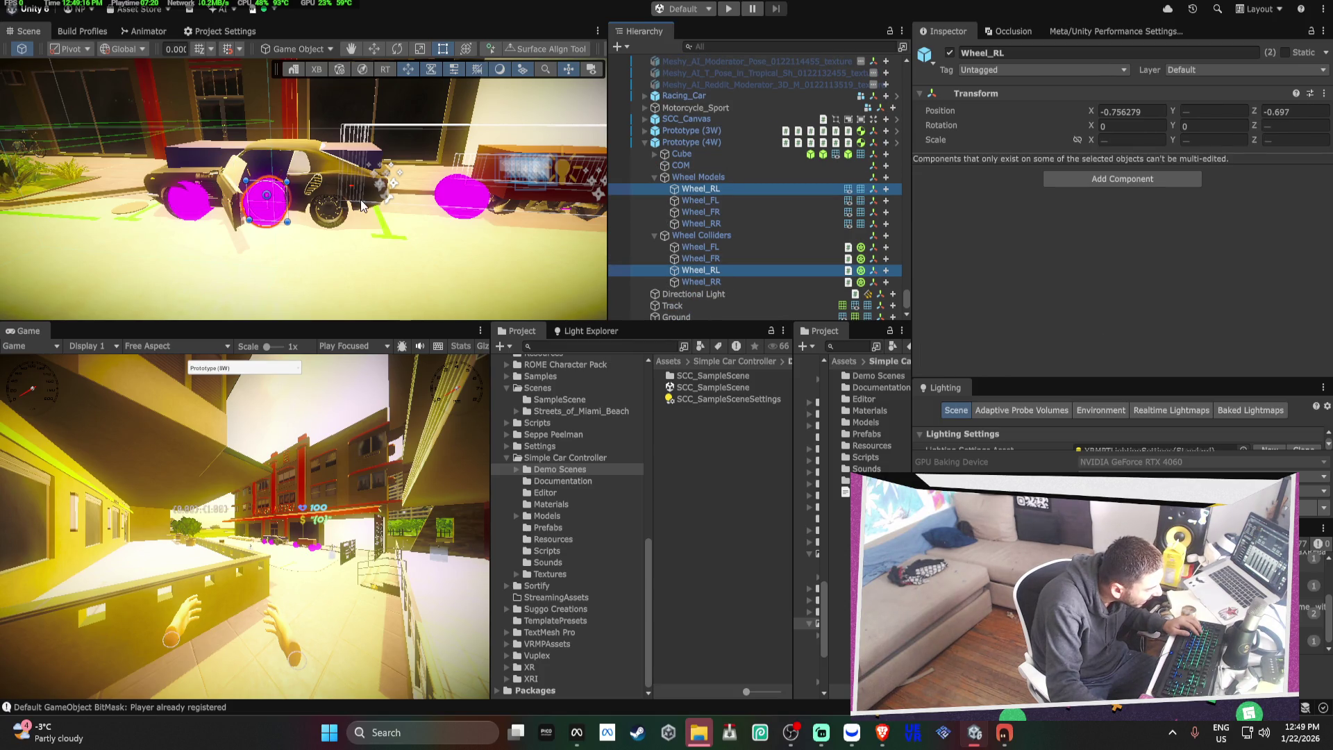
pyautogui.moveTo(221, 201); pyautogui.dragTo(272, 206)
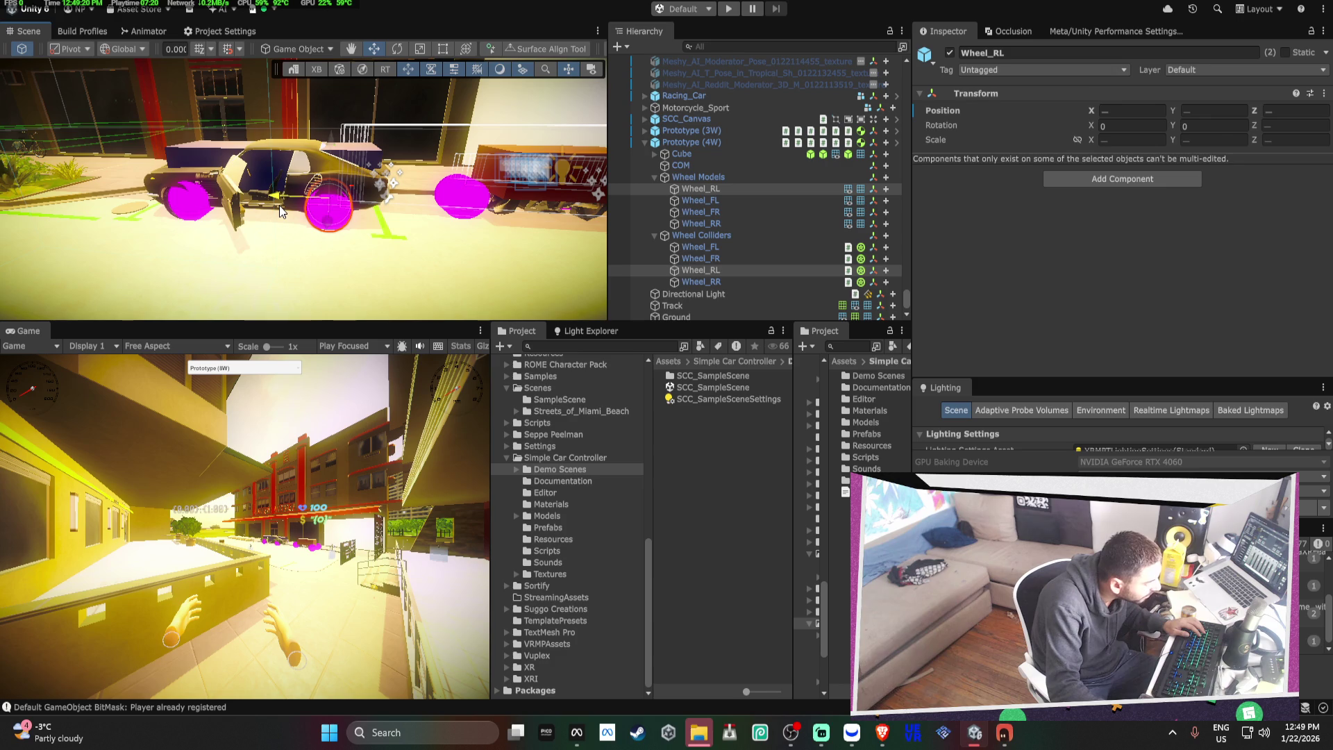
pyautogui.moveTo(331, 203)
pyautogui.mouseDown()
pyautogui.moveTo(354, 179)
pyautogui.moveTo(343, 176)
pyautogui.mouseUp()
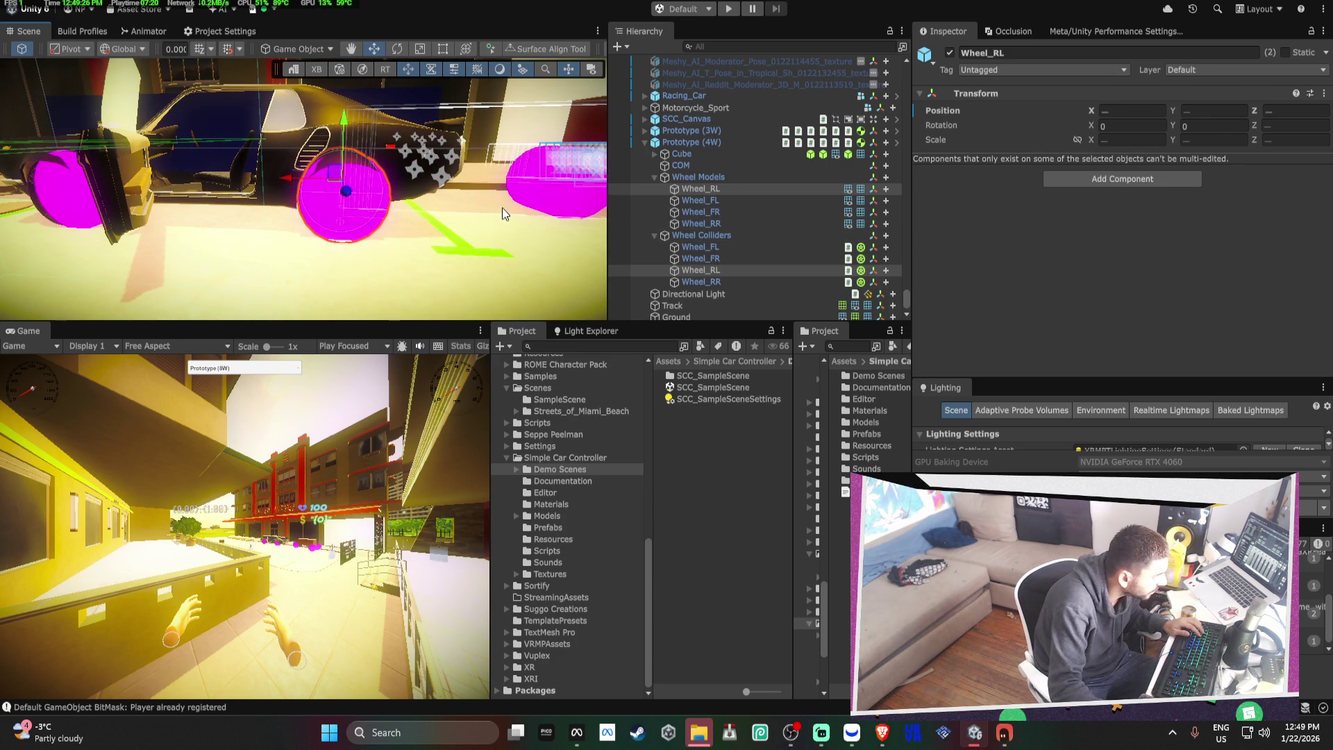
pyautogui.press('r')
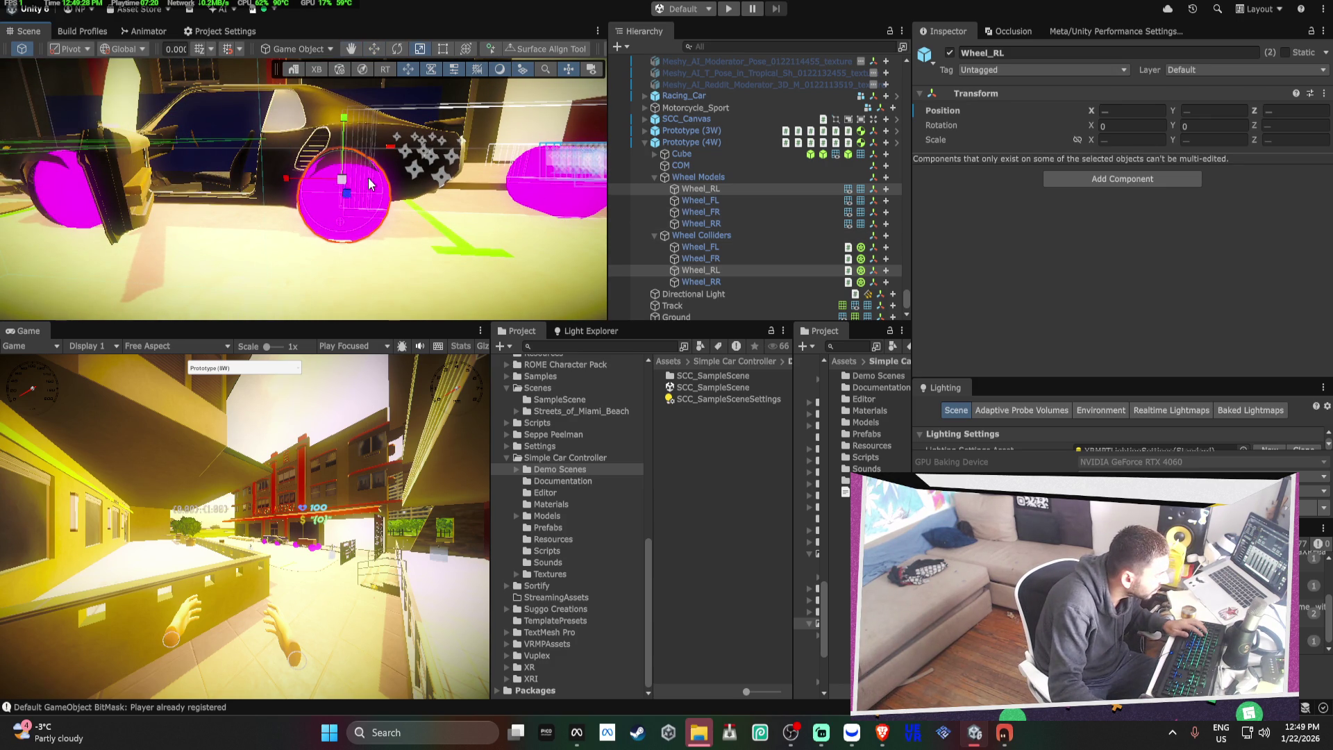
# Shift the Wheel_FL model and collider along X to match the car model.
pyautogui.click(738, 200)
pyautogui.keyDown('ctrl'); pyautogui.click(736, 247); pyautogui.keyUp('ctrl')
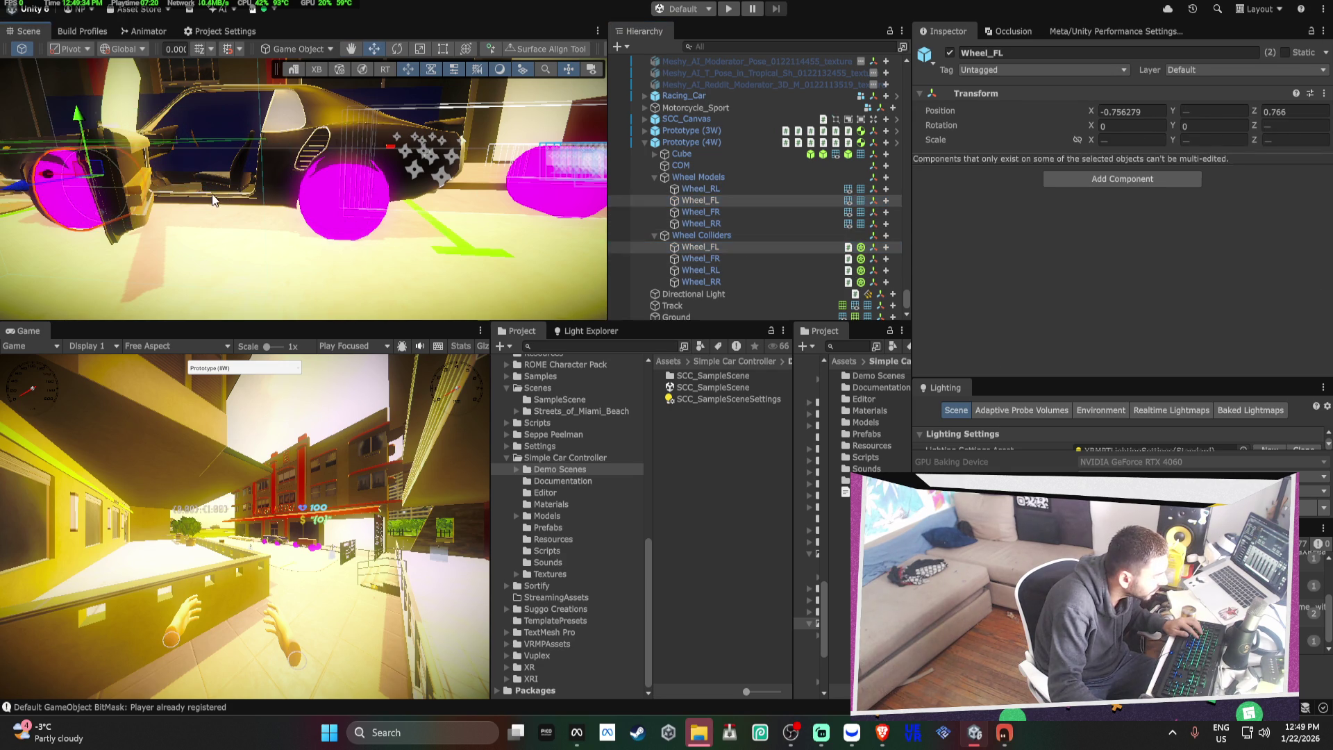
pyautogui.press('f')
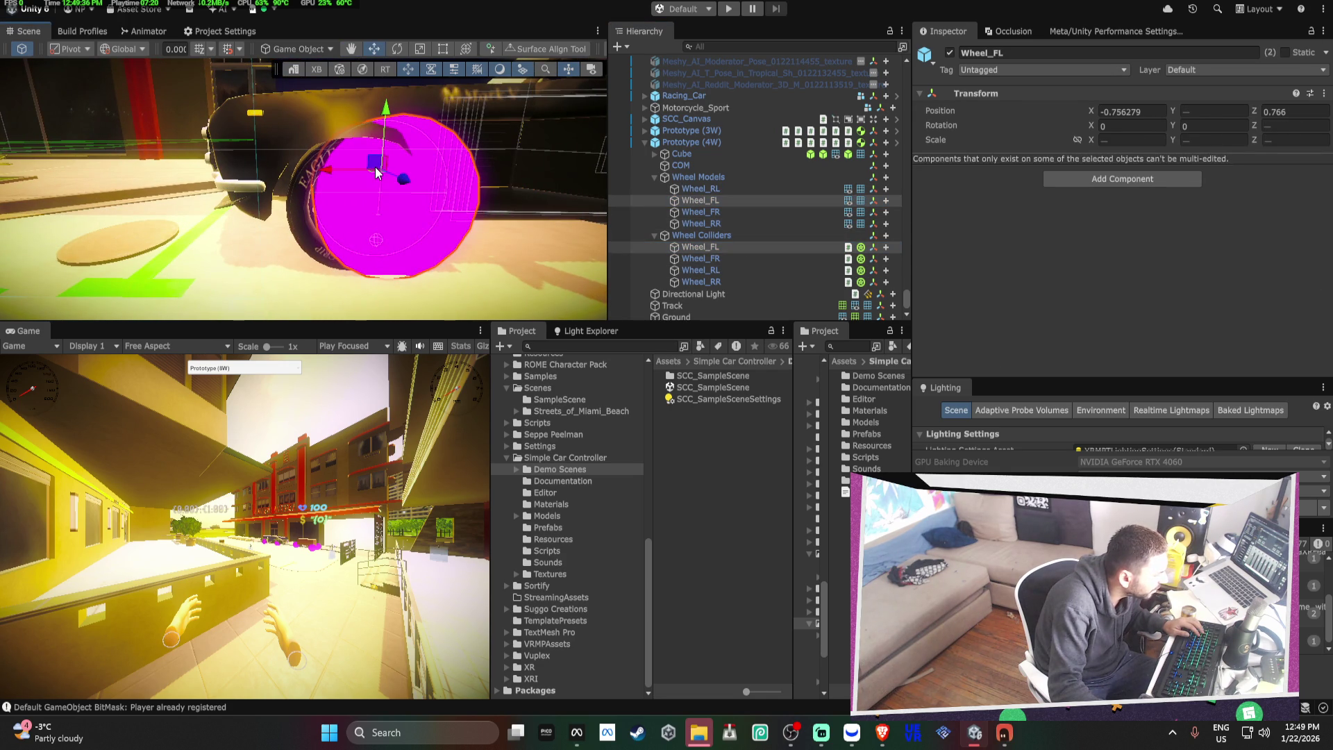
pyautogui.moveTo(340, 169); pyautogui.dragTo(291, 174)
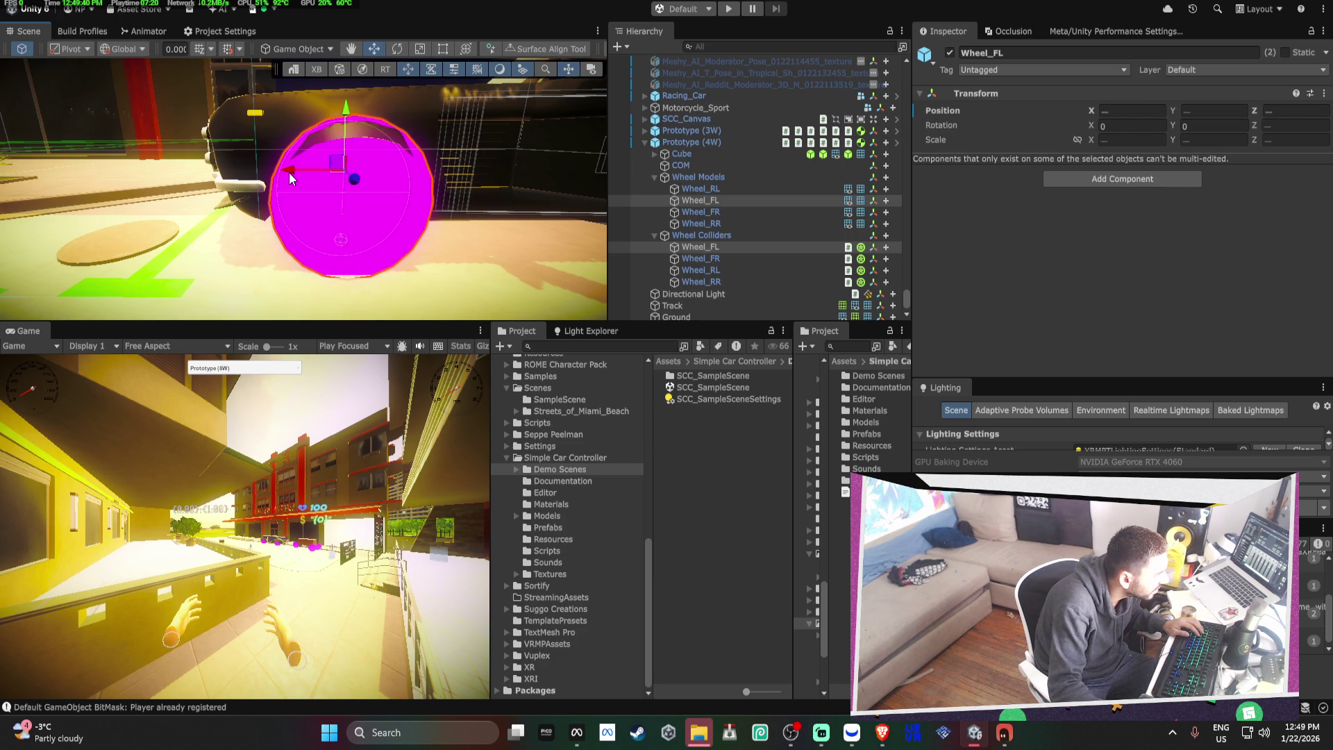
# Shift the Wheel_FR model and collider along X into place.
pyautogui.click(761, 213)
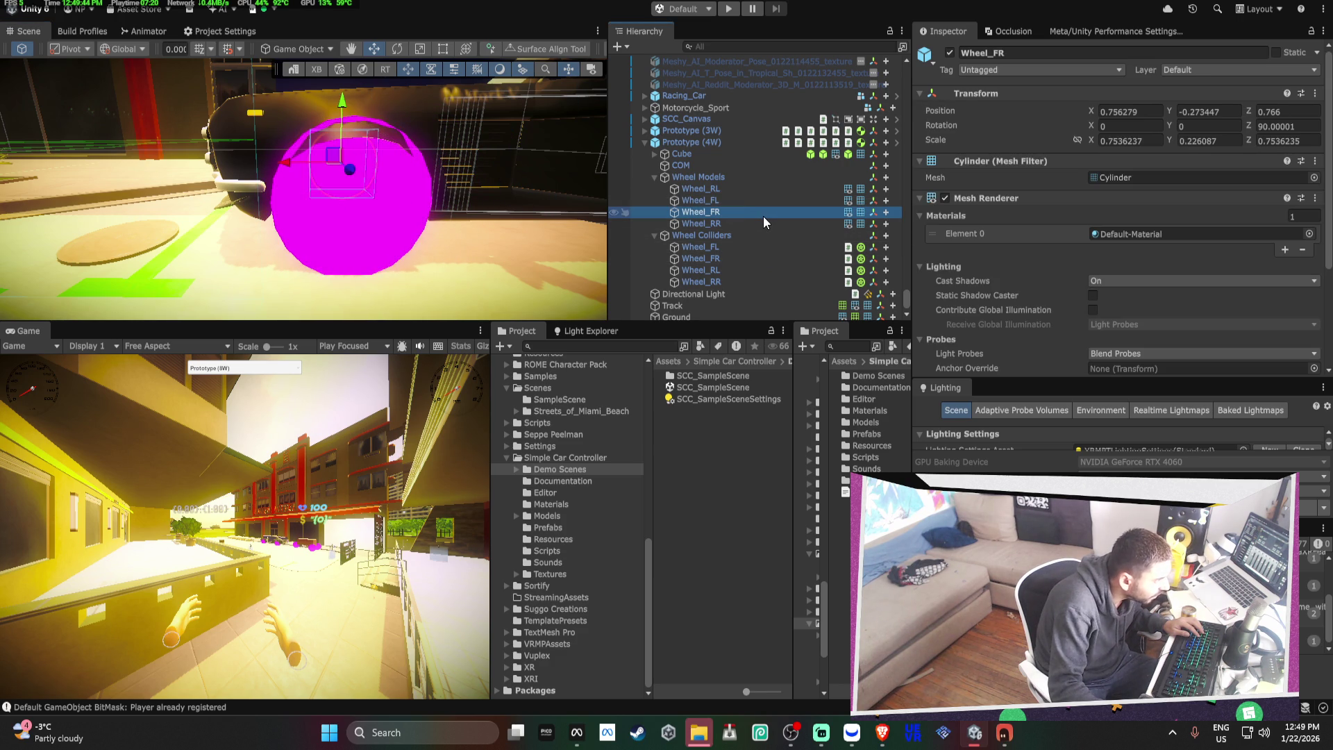
pyautogui.press('f')
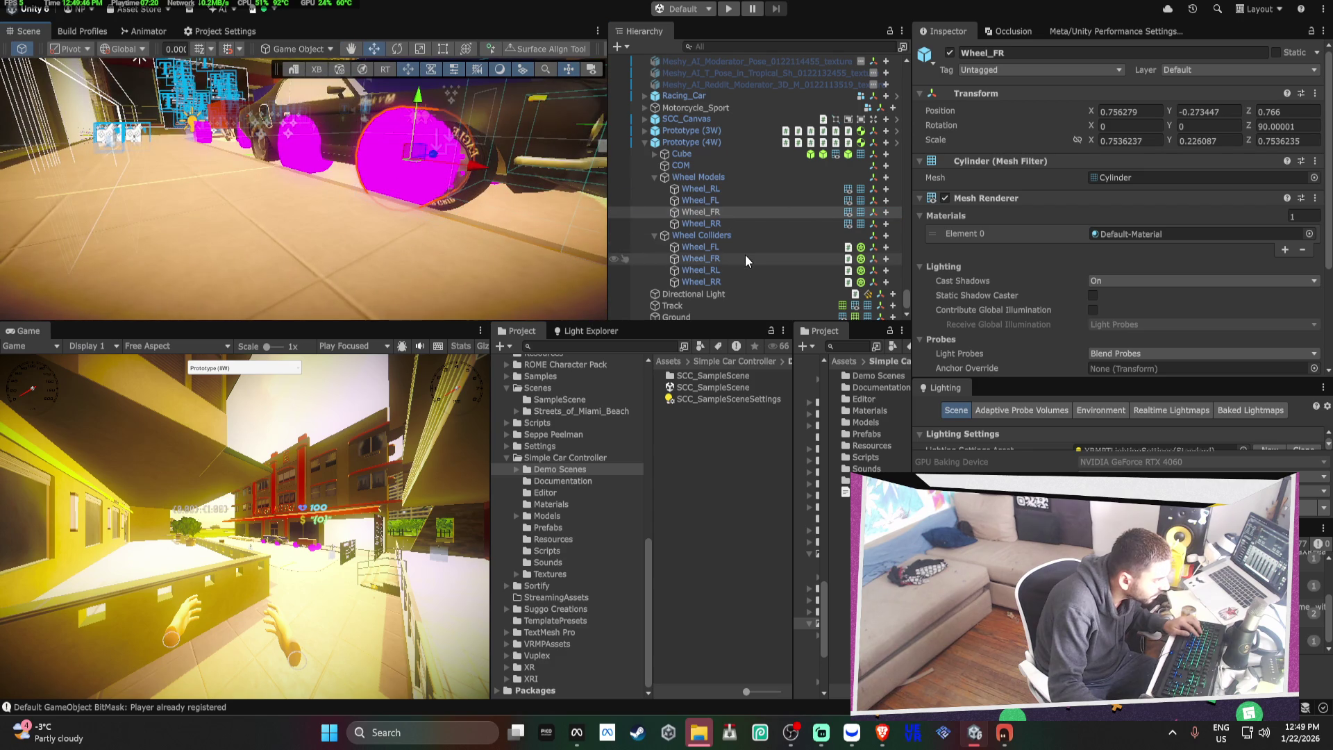
pyautogui.keyDown('ctrl'); pyautogui.click(726, 255); pyautogui.keyUp('ctrl')
pyautogui.moveTo(484, 145)
pyautogui.mouseDown()
pyautogui.moveTo(531, 163)
pyautogui.moveTo(450, 134)
pyautogui.mouseUp()
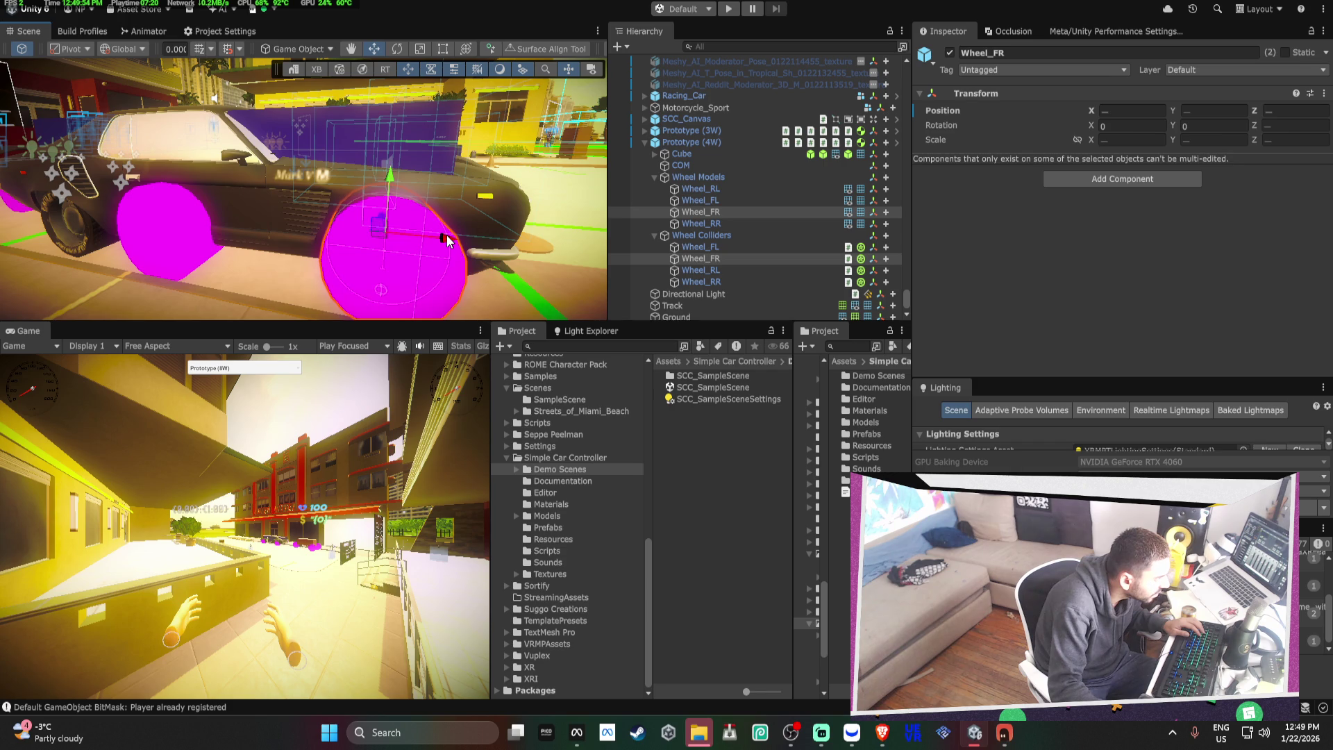
pyautogui.scroll(5, 449, 239)
pyautogui.scroll(-4, 458, 236)
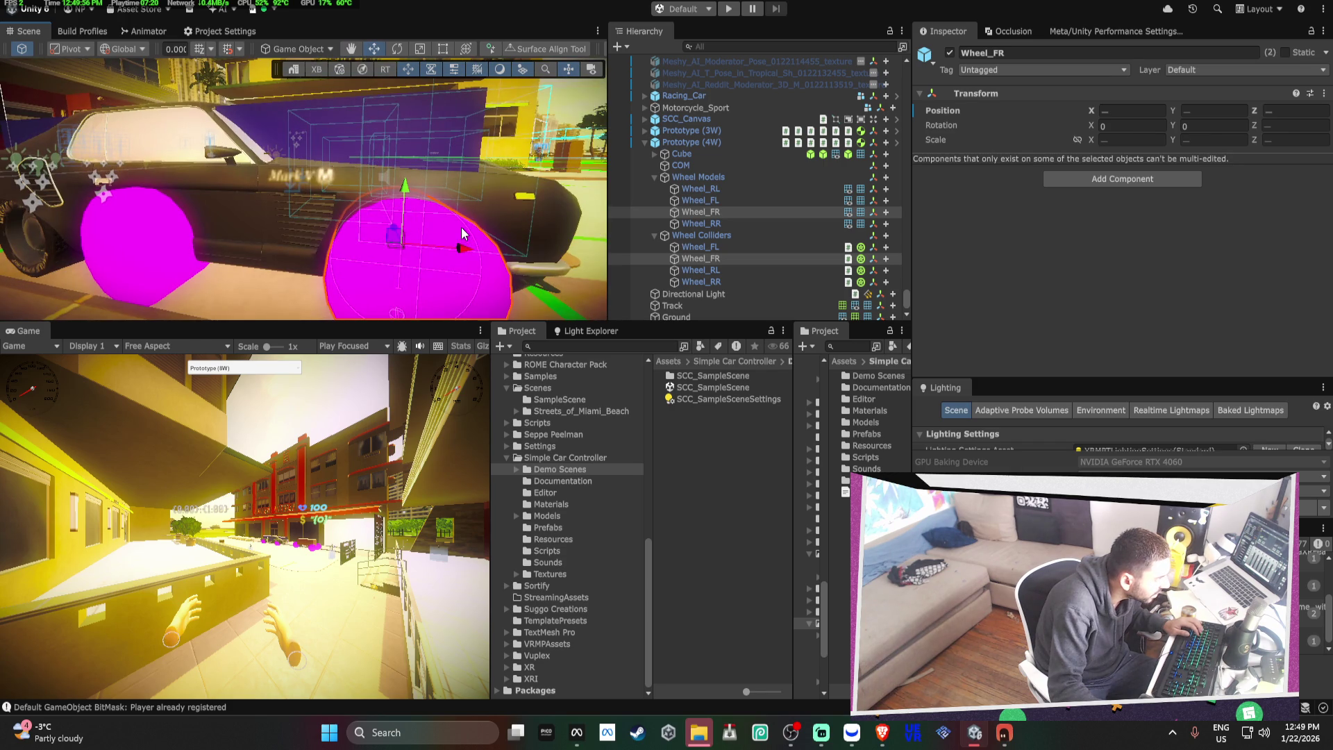
pyautogui.scroll(-5, 461, 227)
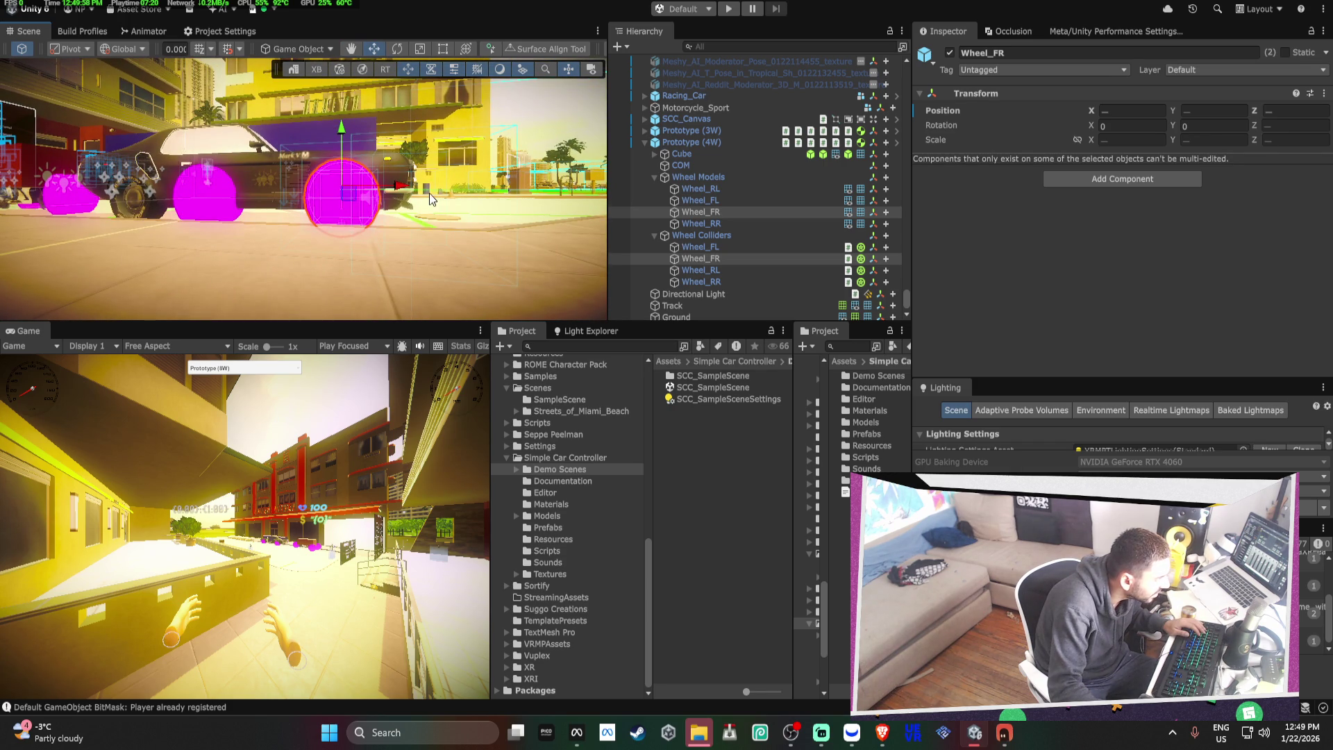
pyautogui.click(724, 227)
# Shift the Wheel_RR model and collider into place beside the car.
pyautogui.keyDown('ctrl'); pyautogui.click(735, 280); pyautogui.keyUp('ctrl')
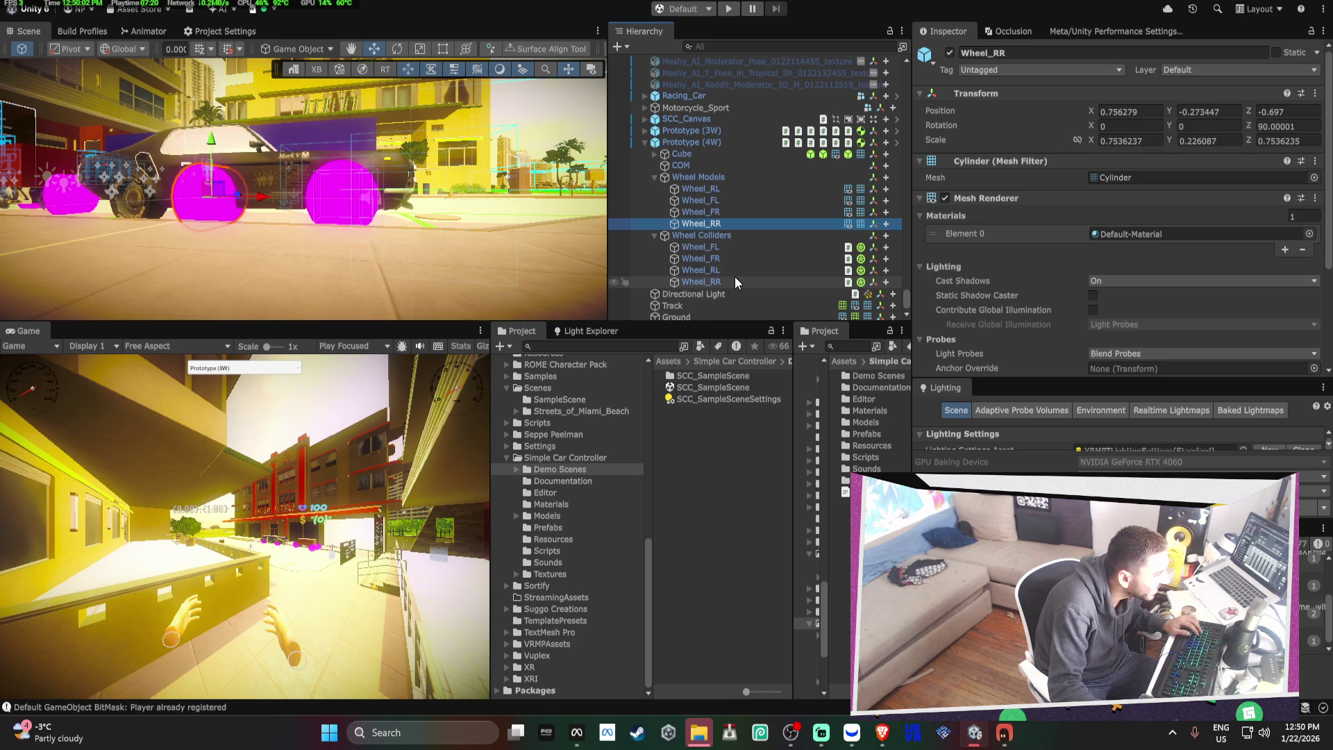
pyautogui.press('f')
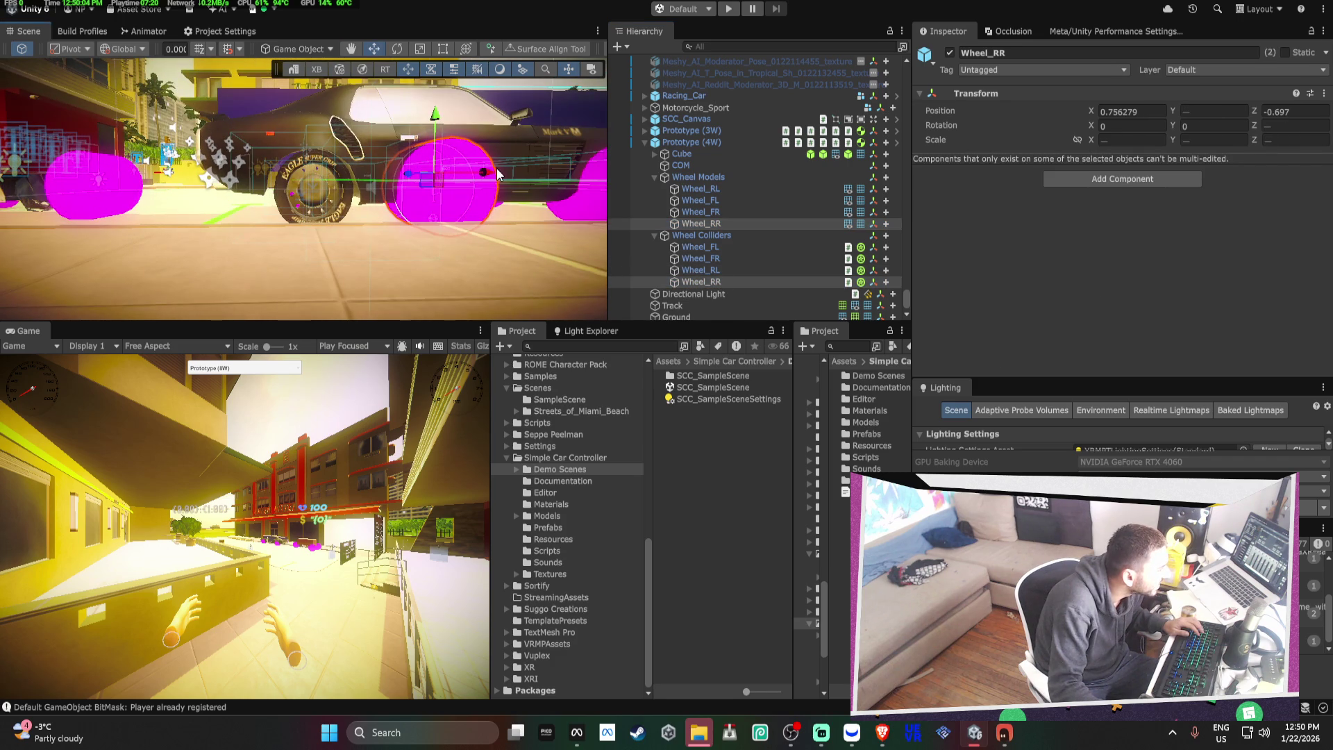
pyautogui.moveTo(439, 177); pyautogui.dragTo(366, 191)
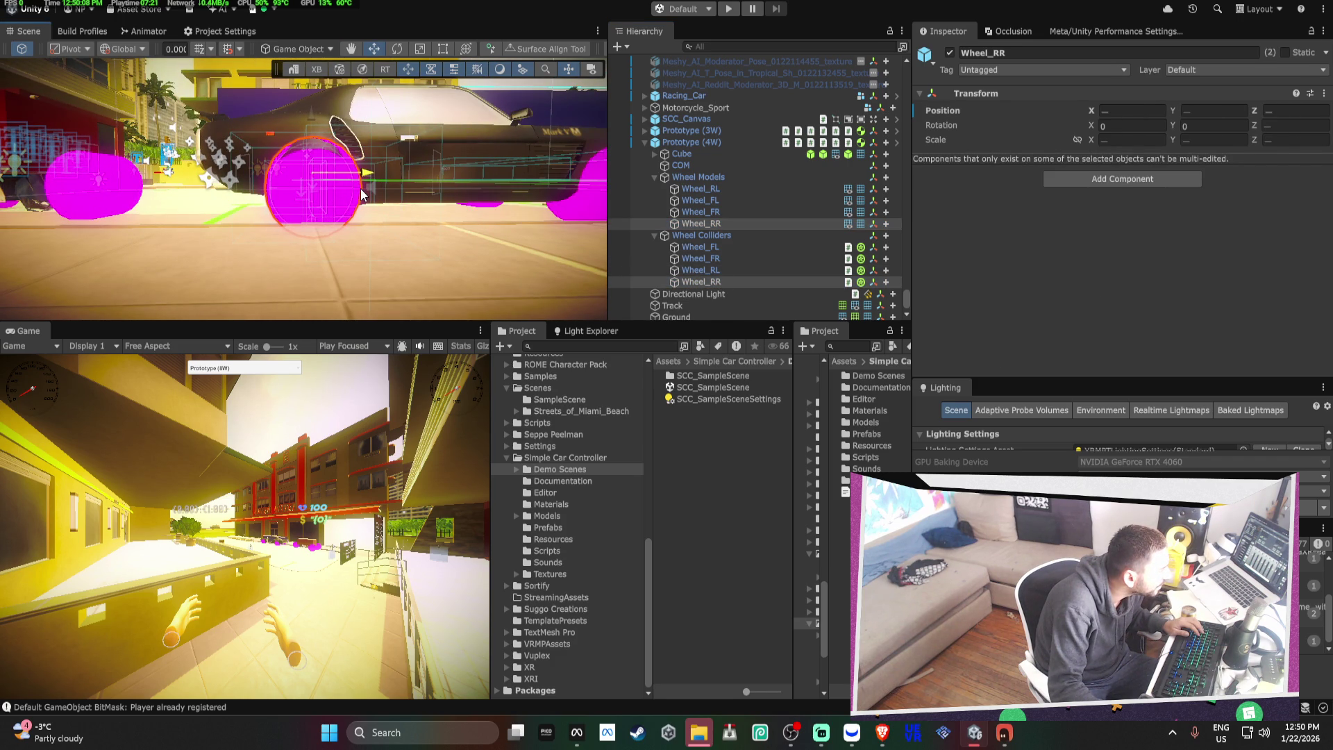
pyautogui.moveTo(362, 193)
pyautogui.mouseDown()
pyautogui.moveTo(453, 214)
pyautogui.moveTo(316, 234)
pyautogui.moveTo(404, 185)
pyautogui.mouseUp()
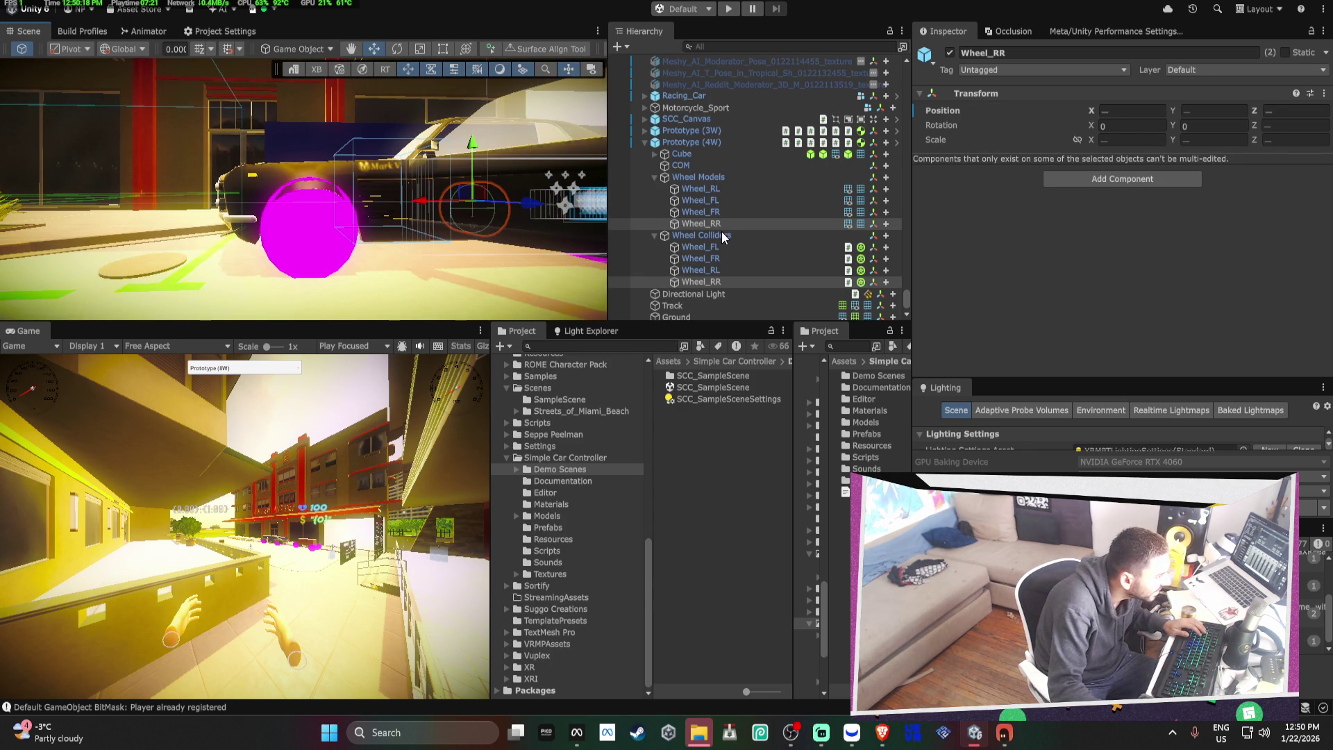
# Move Wheel_RL lower among the wheel models and dismiss the prefab restructure warning.
pyautogui.click(730, 272)
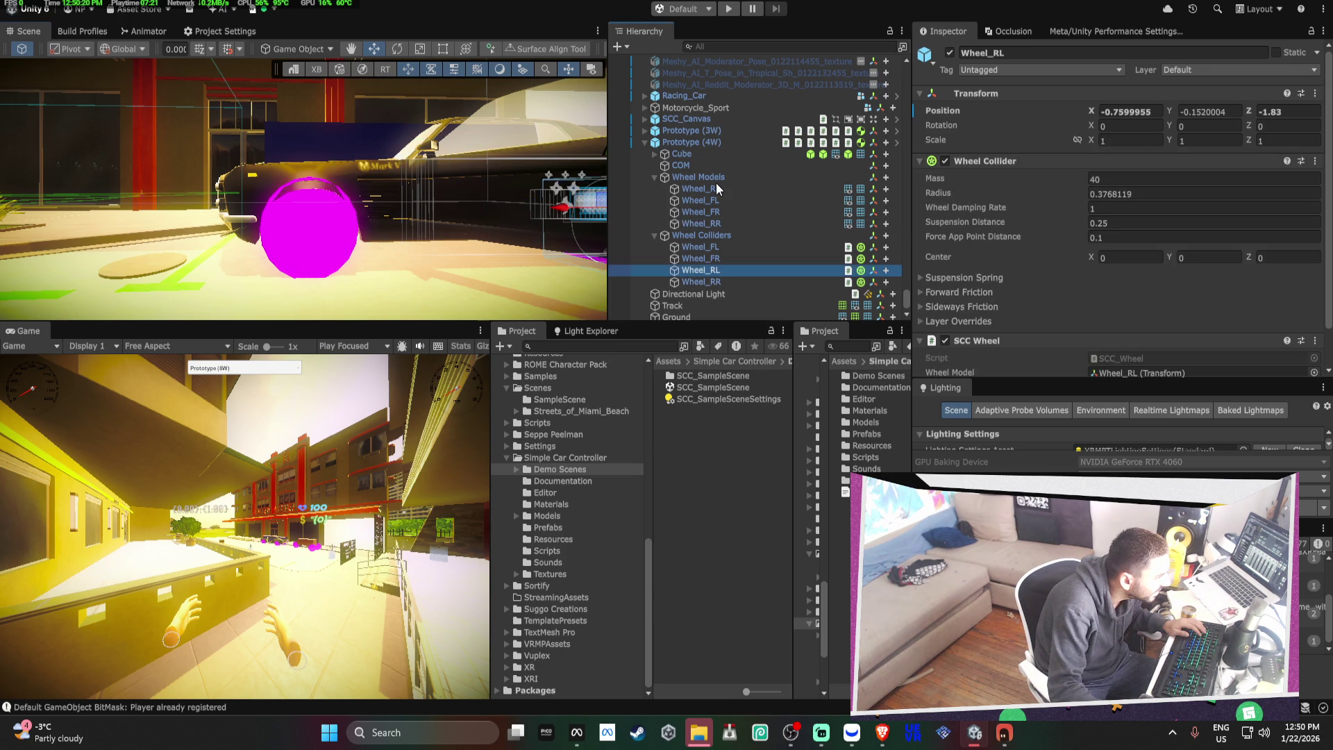
pyautogui.click(716, 182)
pyautogui.click(719, 189)
pyautogui.moveTo(715, 186); pyautogui.dragTo(721, 218)
pyautogui.click(759, 382)
pyautogui.moveTo(326, 226)
pyautogui.mouseDown()
pyautogui.moveTo(337, 218)
pyautogui.moveTo(279, 225)
pyautogui.moveTo(598, 253)
pyautogui.mouseUp()
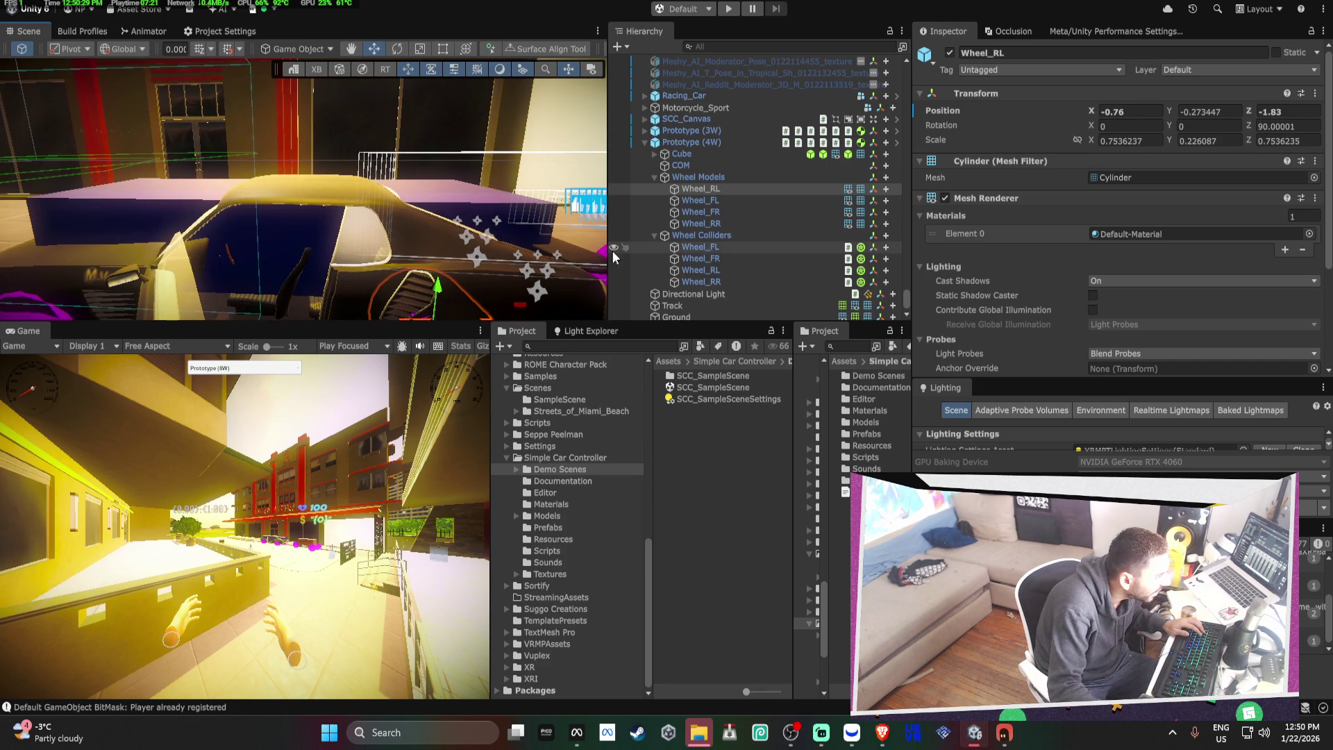
# Inspect the Wheel_FL collider, then collapse the Wheel Models and Wheel Colliders groups.
pyautogui.click(732, 239)
pyautogui.click(730, 249)
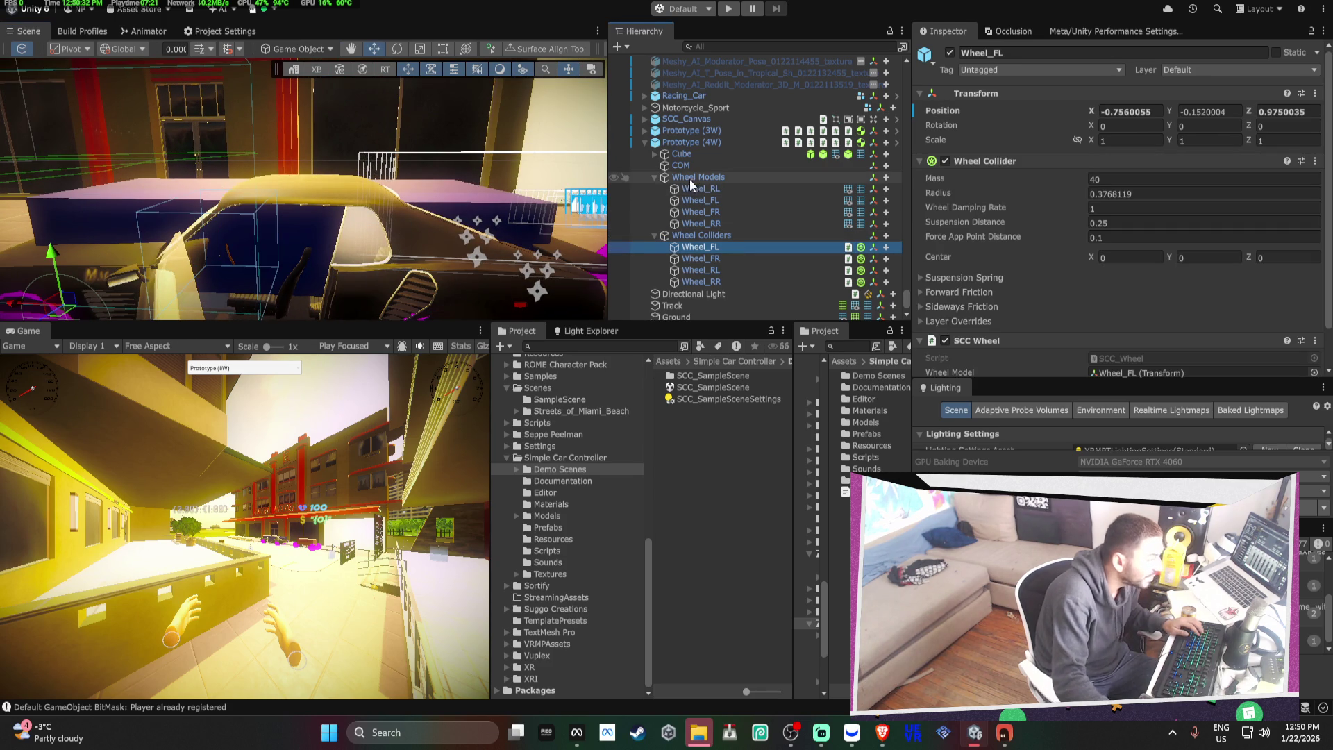
pyautogui.click(654, 177)
pyautogui.click(654, 233)
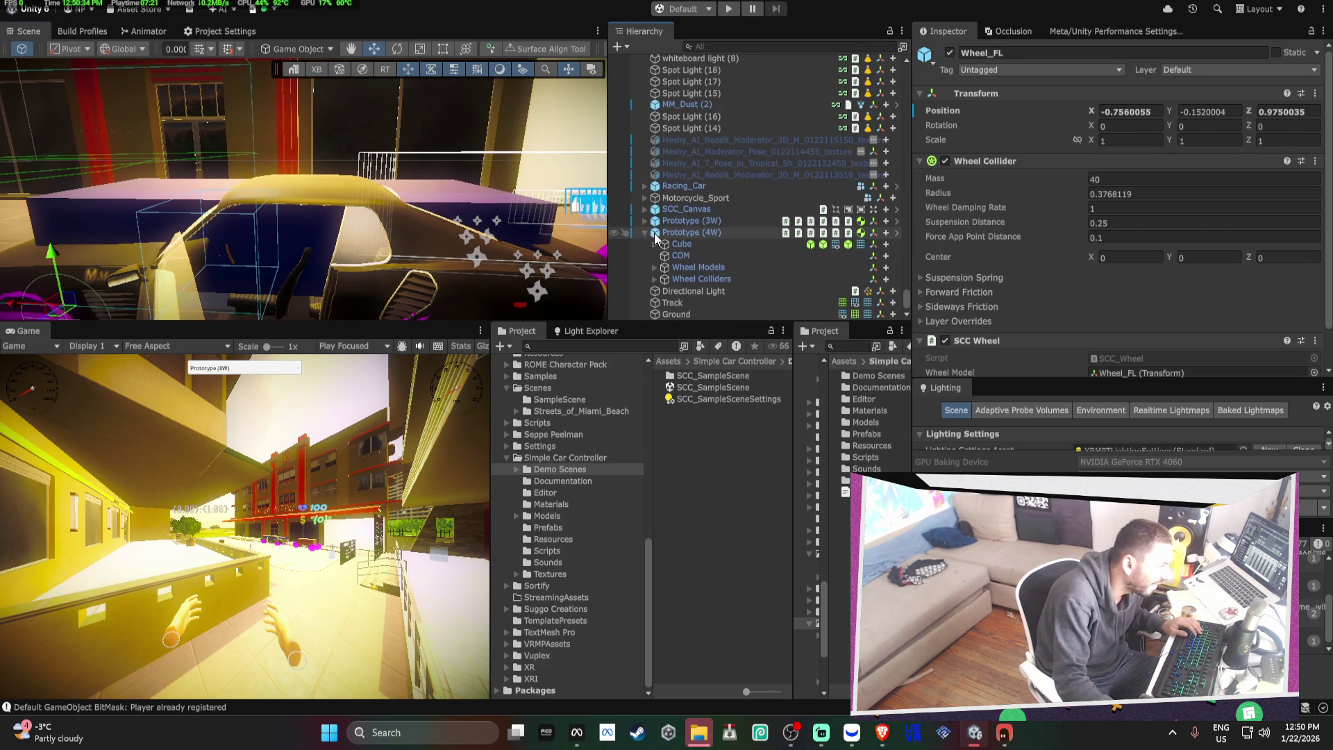
pyautogui.click(677, 264)
pyautogui.moveTo(227, 192)
pyautogui.mouseDown()
pyautogui.moveTo(383, 236)
pyautogui.moveTo(504, 231)
pyautogui.mouseUp()
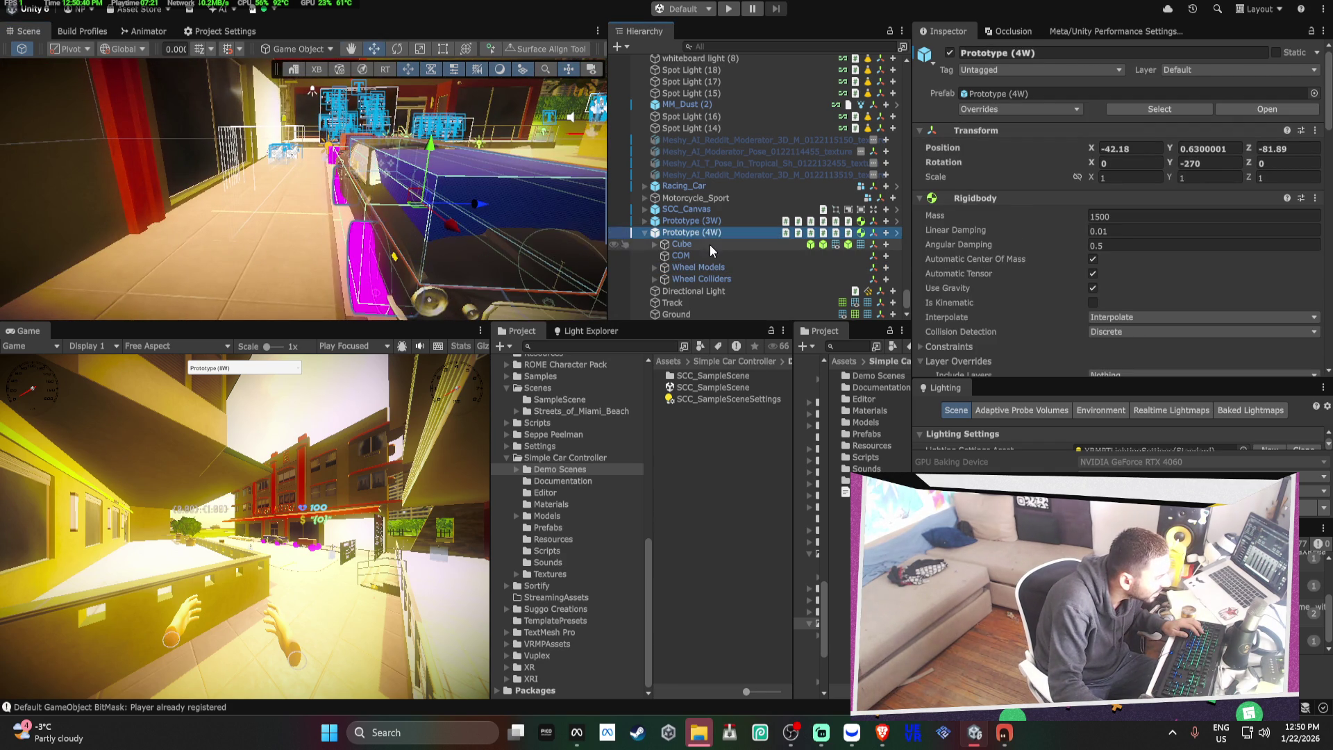
# Select the Cube and review its first Box Collider's excluded layers without changes.
pyautogui.click(709, 245)
pyautogui.press('f')
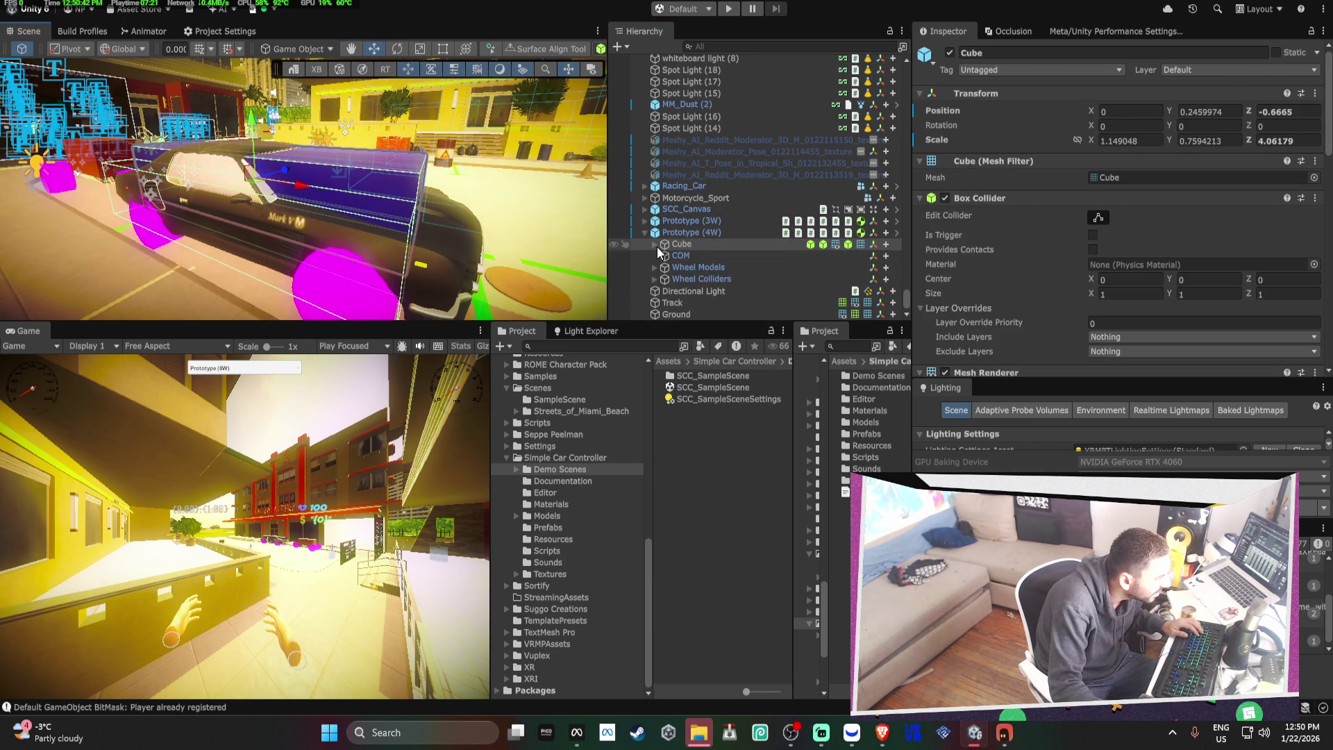
pyautogui.click(655, 245)
pyautogui.click(698, 257)
pyautogui.doubleClick(700, 248)
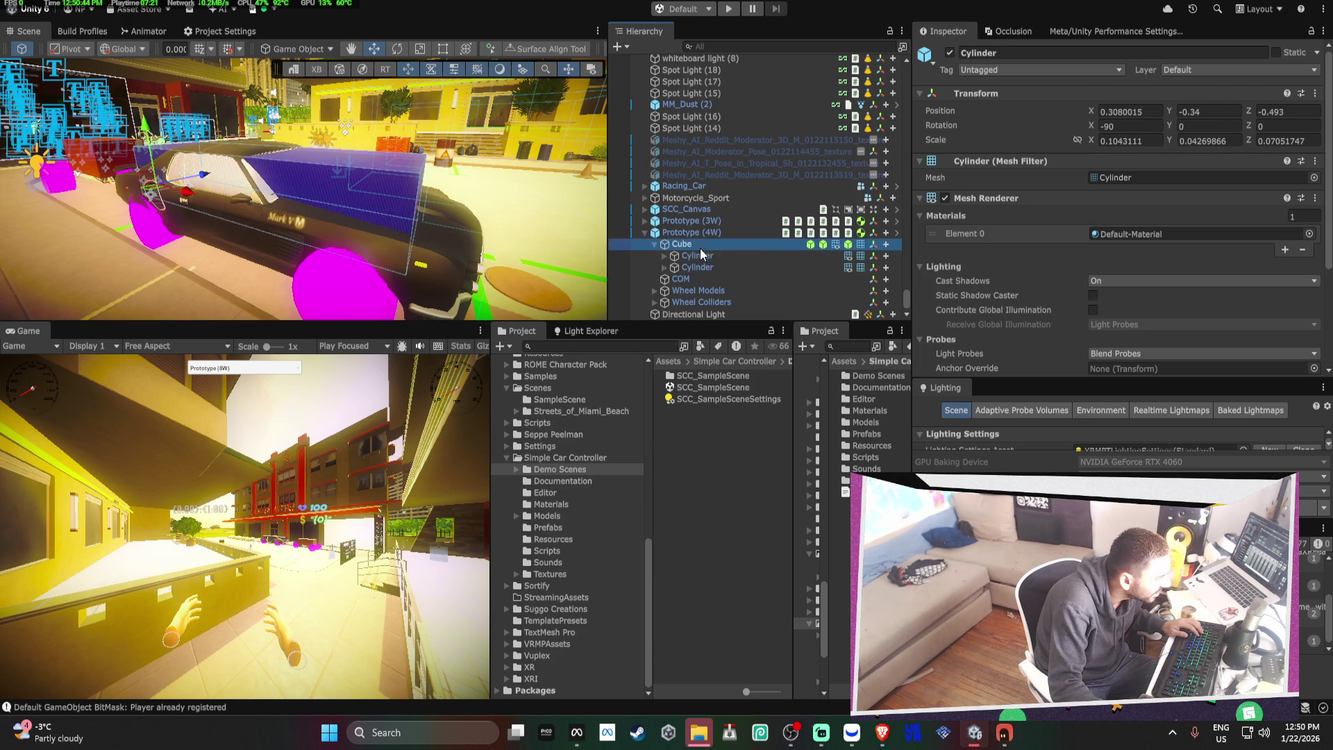
pyautogui.scroll(-2, 1019, 280)
pyautogui.scroll(-10, 1021, 285)
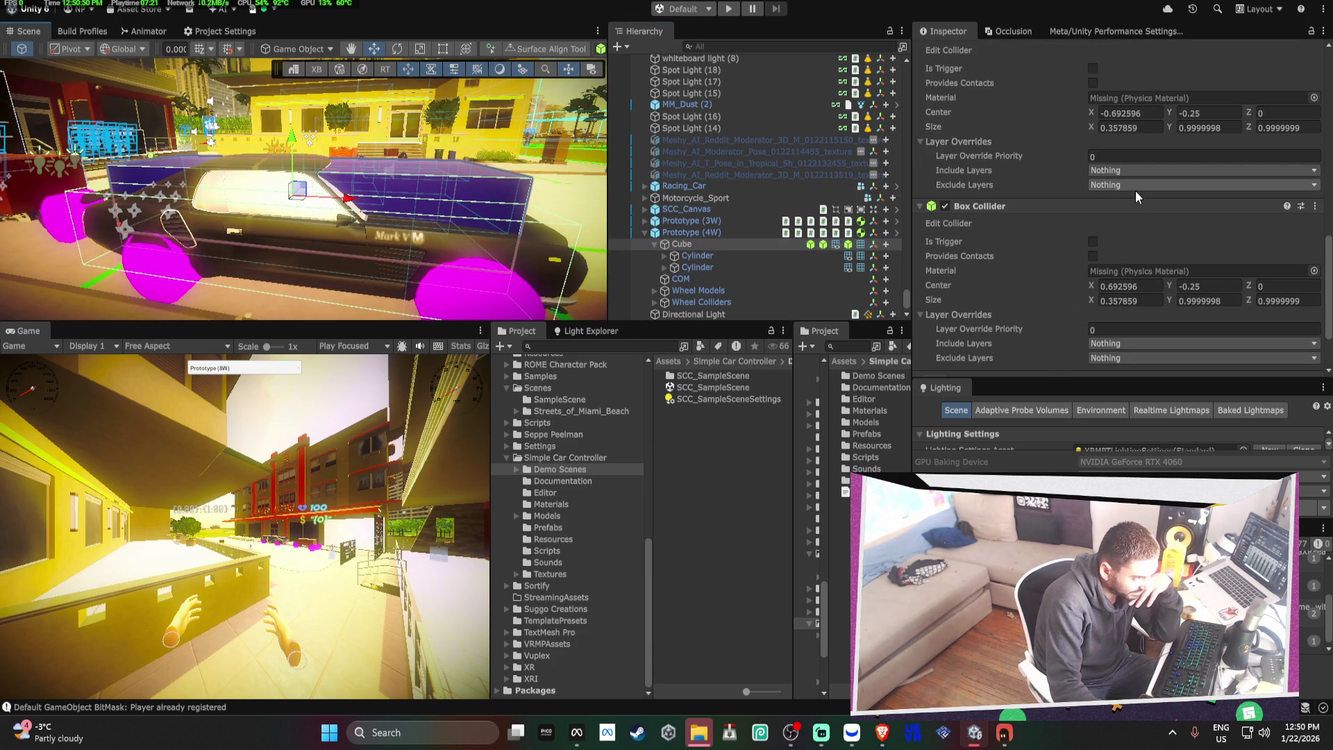
pyautogui.scroll(6, 1135, 190)
pyautogui.scroll(-3, 1127, 197)
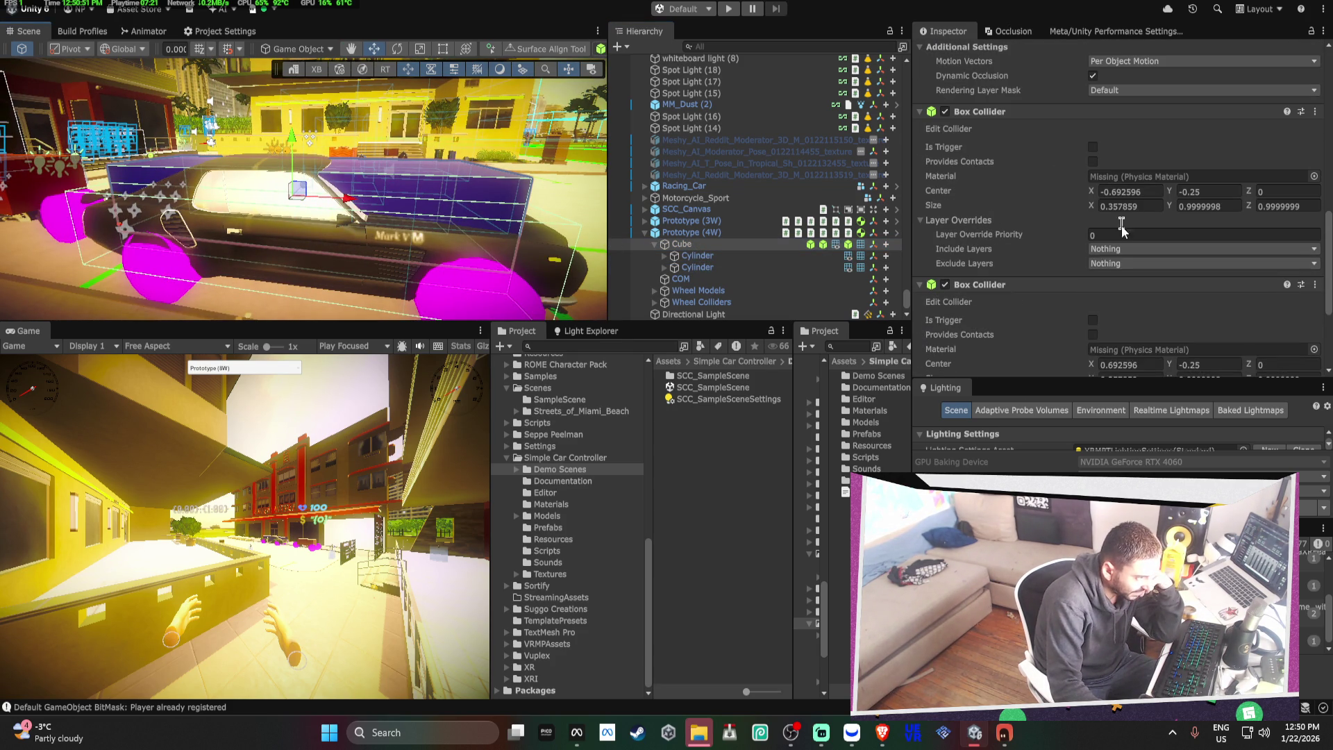
pyautogui.click(1110, 262)
pyautogui.click(1023, 276)
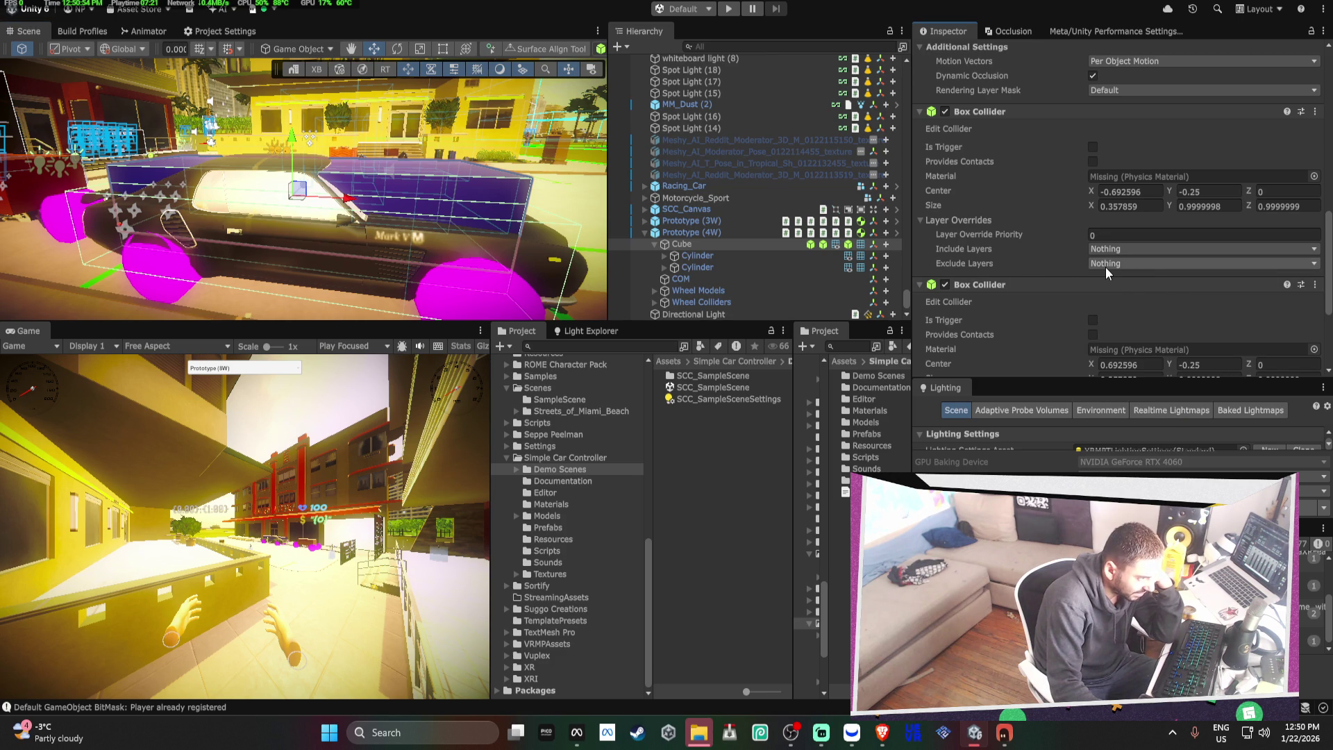
pyautogui.scroll(-1, 1106, 267)
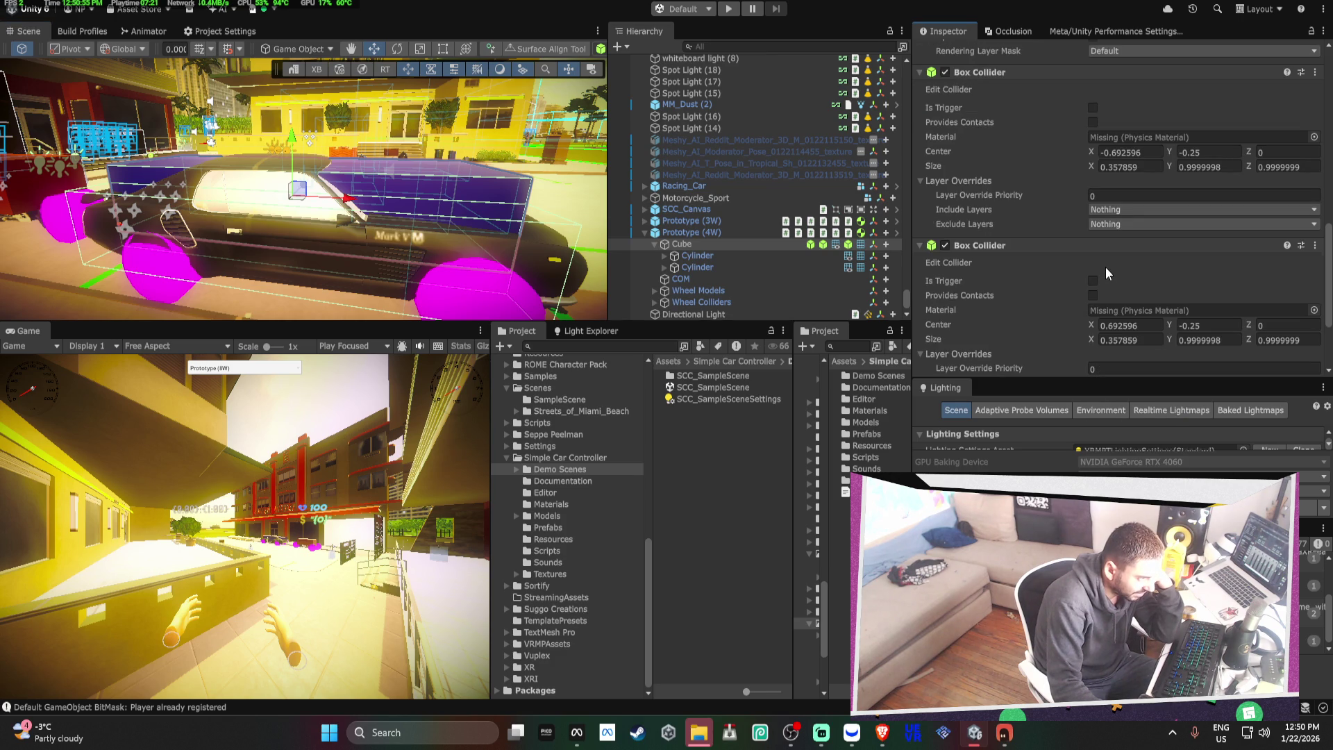
# Make the first offset Box Collider exclude both Player layers.
pyautogui.click(1111, 225)
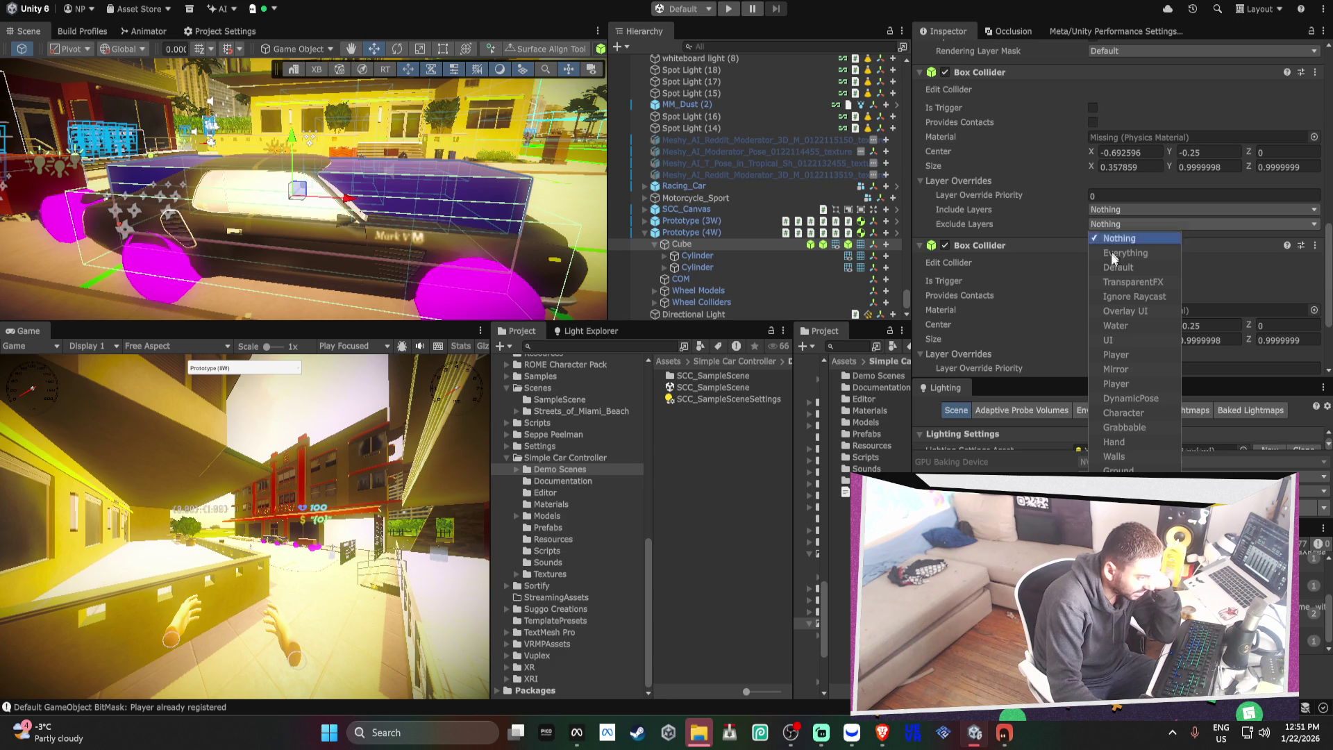
pyautogui.click(1148, 382)
pyautogui.click(1145, 356)
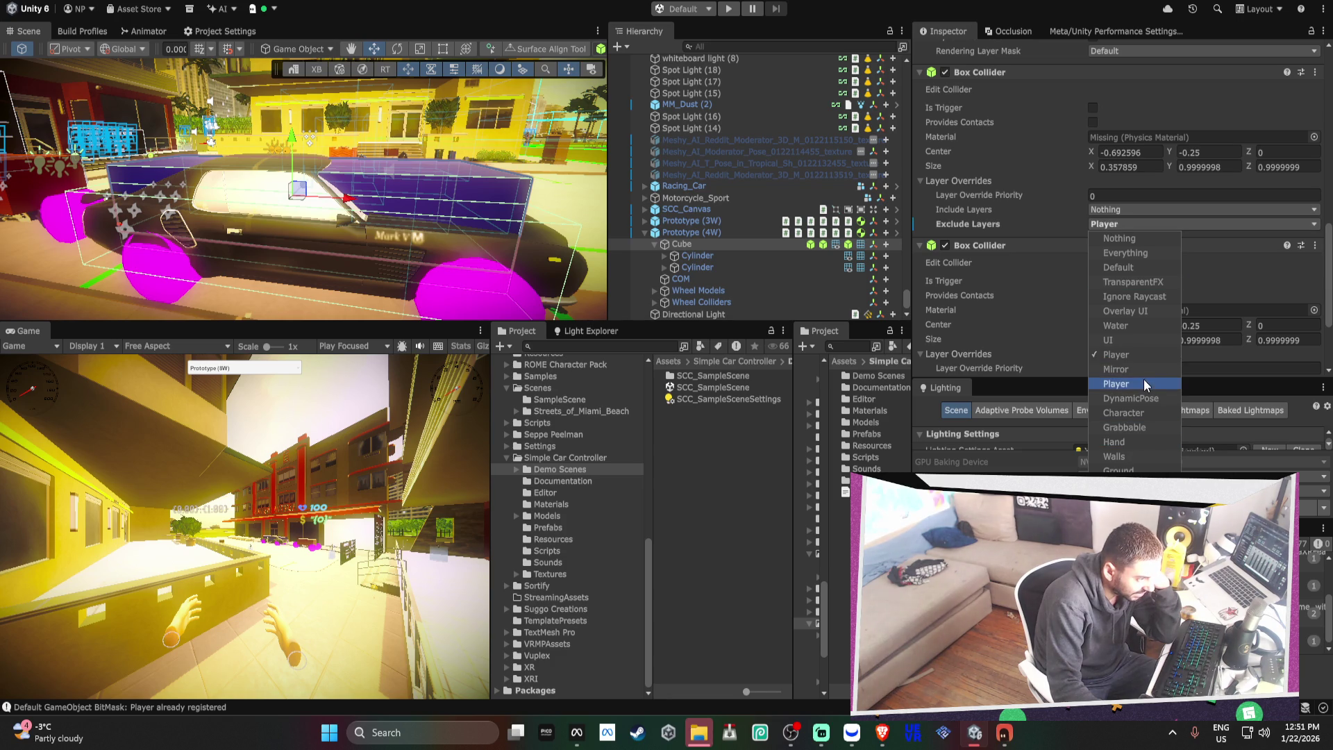
pyautogui.click(1005, 232)
# Make the second offset Box Collider exclude both Player layers too.
pyautogui.scroll(-3, 1006, 232)
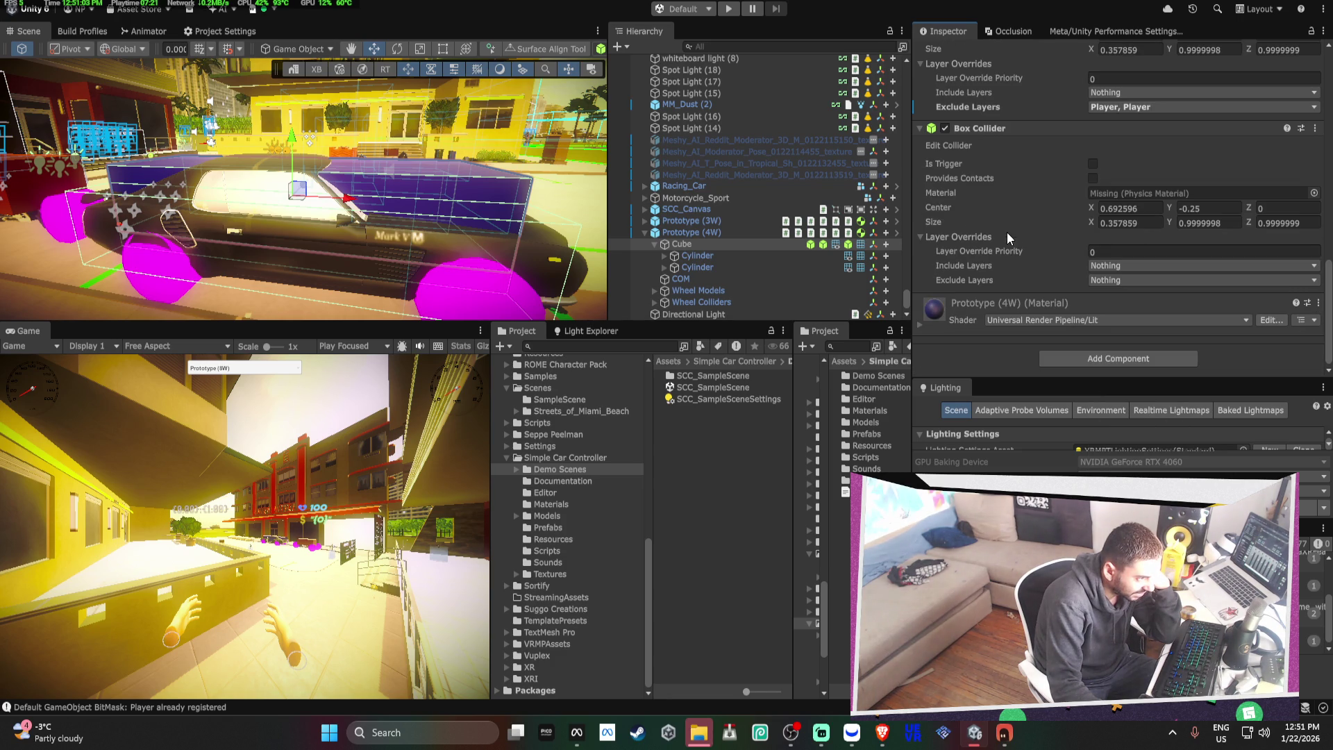
pyautogui.click(1096, 281)
pyautogui.click(1143, 407)
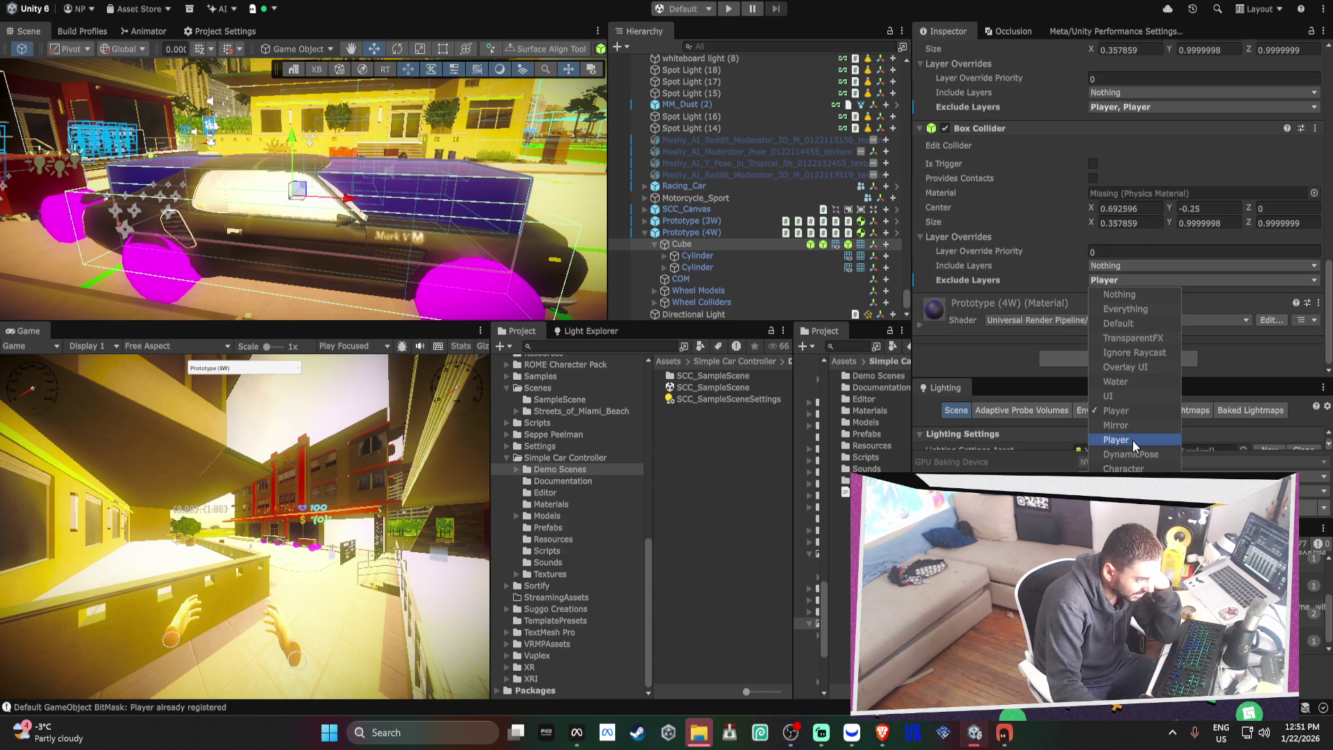
pyautogui.click(1025, 271)
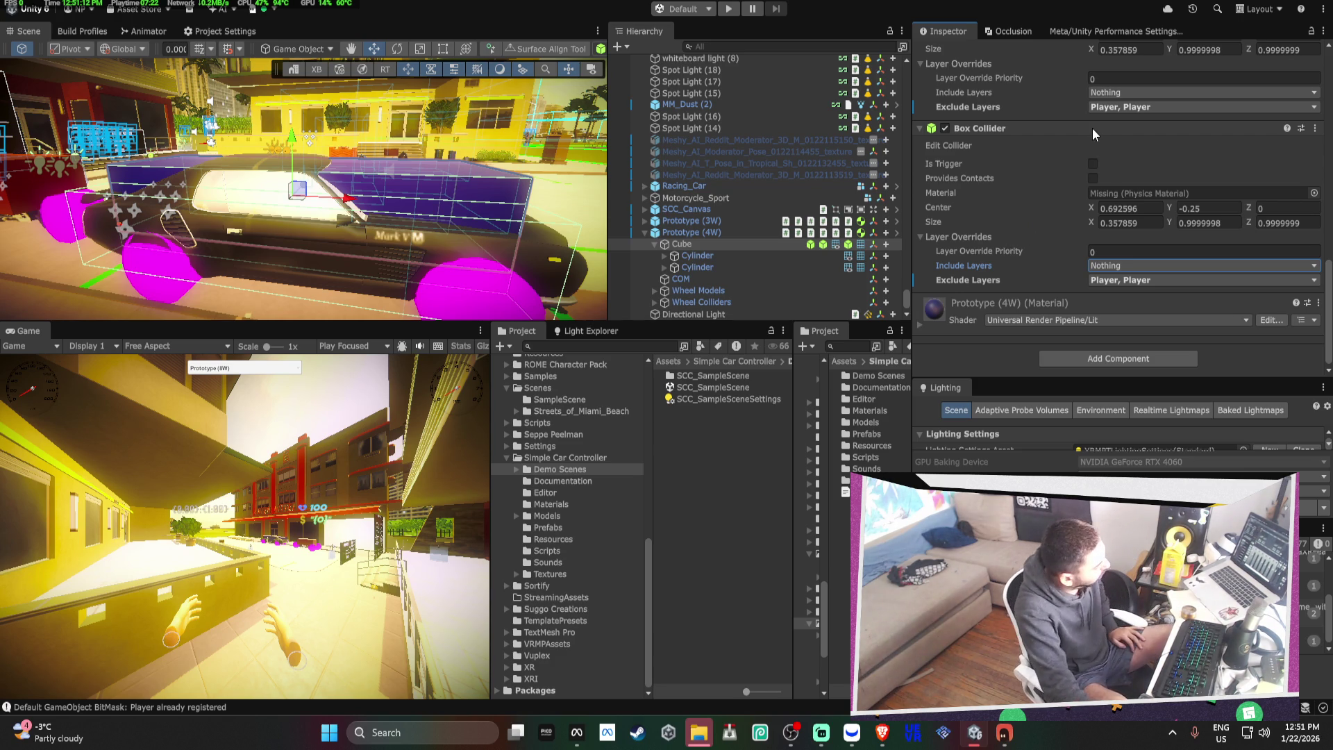
pyautogui.moveTo(417, 181); pyautogui.dragTo(406, 174)
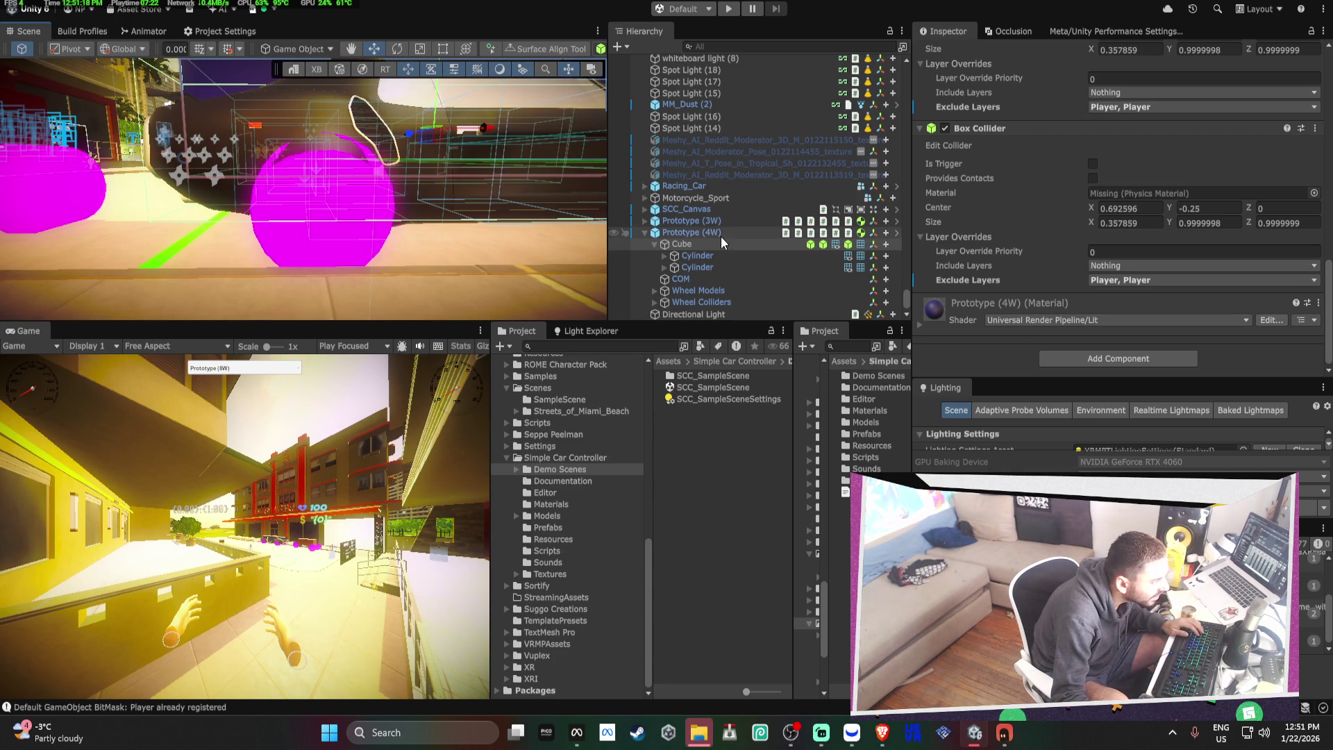
# Collapse the Cube, expand the wheel groups, and select the Wheel_RR model and collider.
pyautogui.click(652, 246)
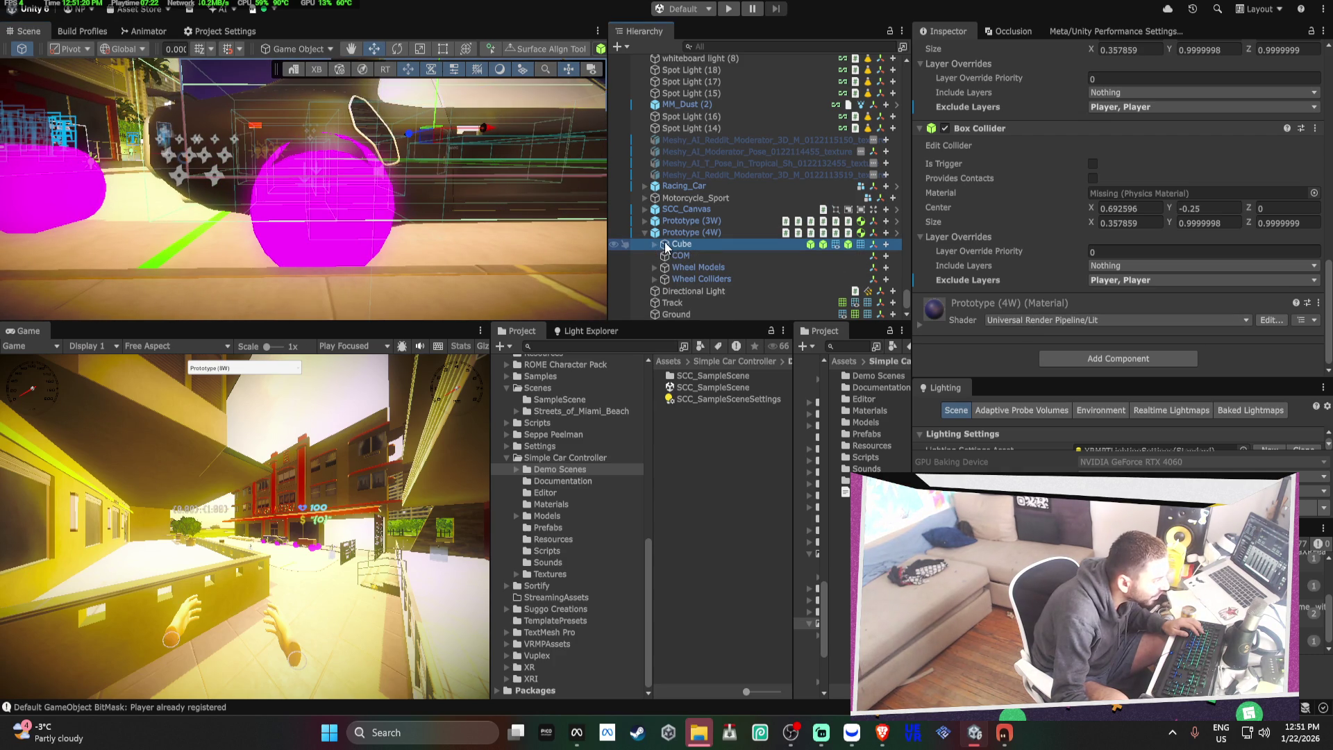
pyautogui.click(653, 280)
pyautogui.click(652, 269)
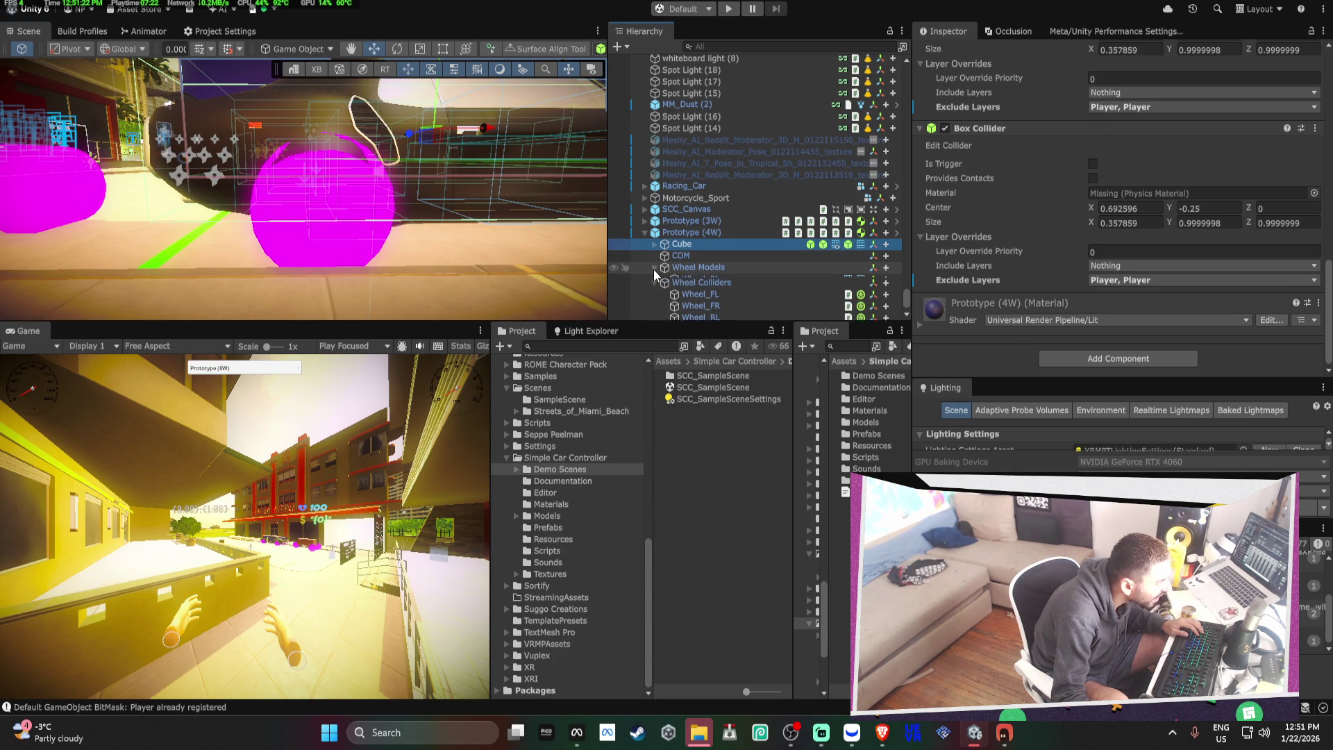
pyautogui.scroll(-3, 681, 275)
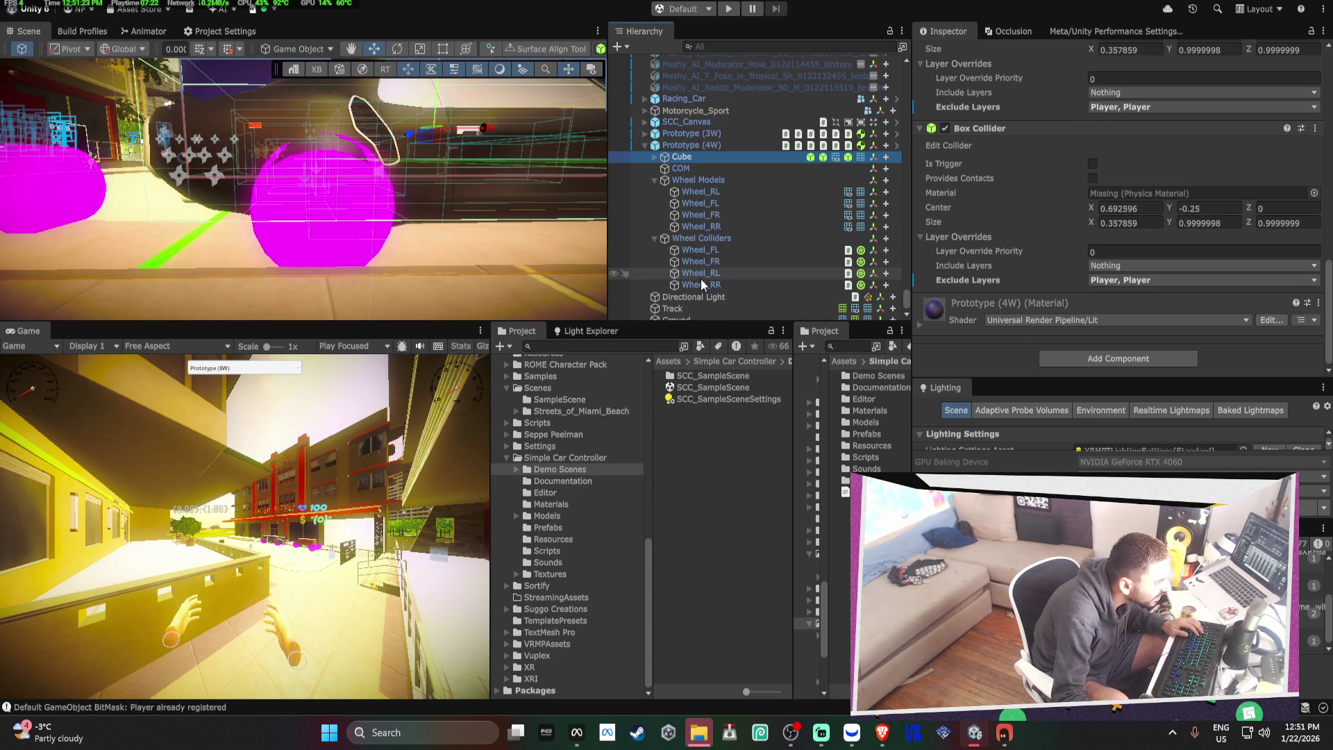
pyautogui.click(752, 282)
pyautogui.keyDown('ctrl'); pyautogui.click(750, 226); pyautogui.keyUp('ctrl')
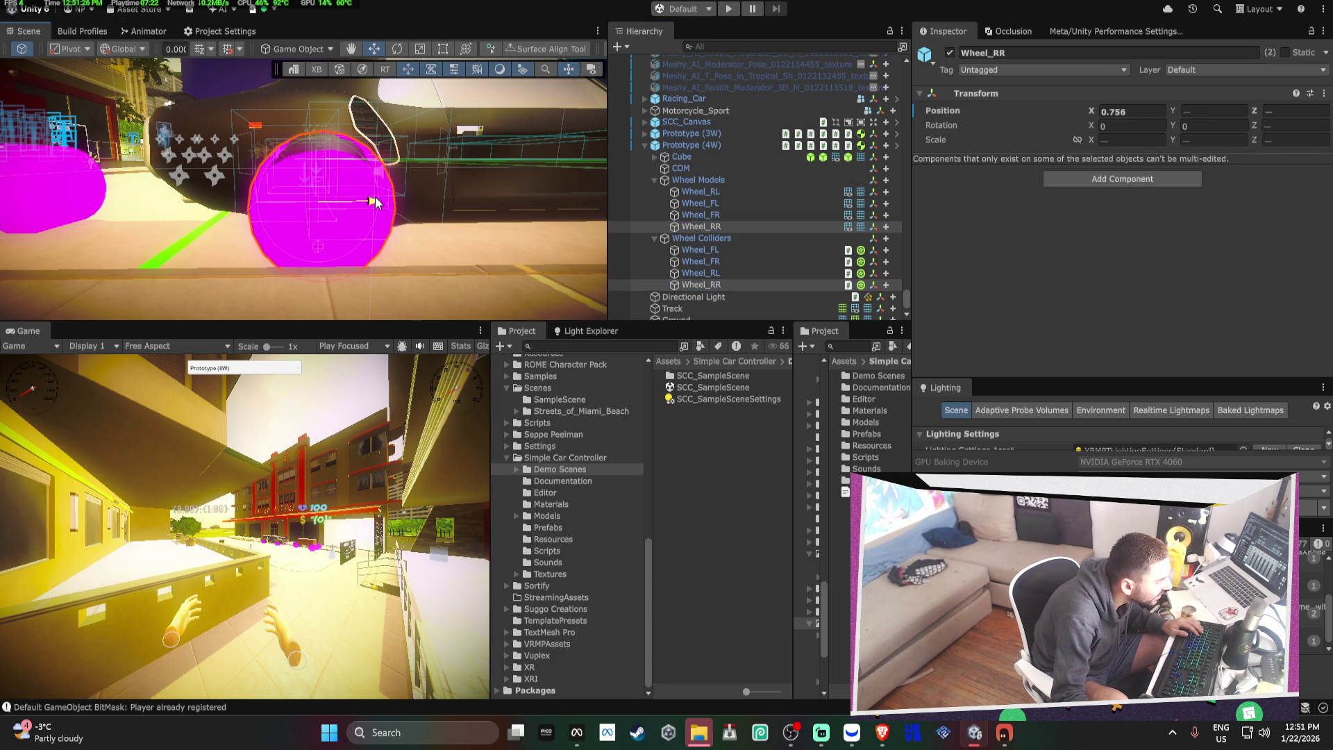
pyautogui.moveTo(375, 202); pyautogui.dragTo(607, 209)
# Select the Wheel_RL model and collider to compare, then select the whole car.
pyautogui.scroll(3, 604, 208)
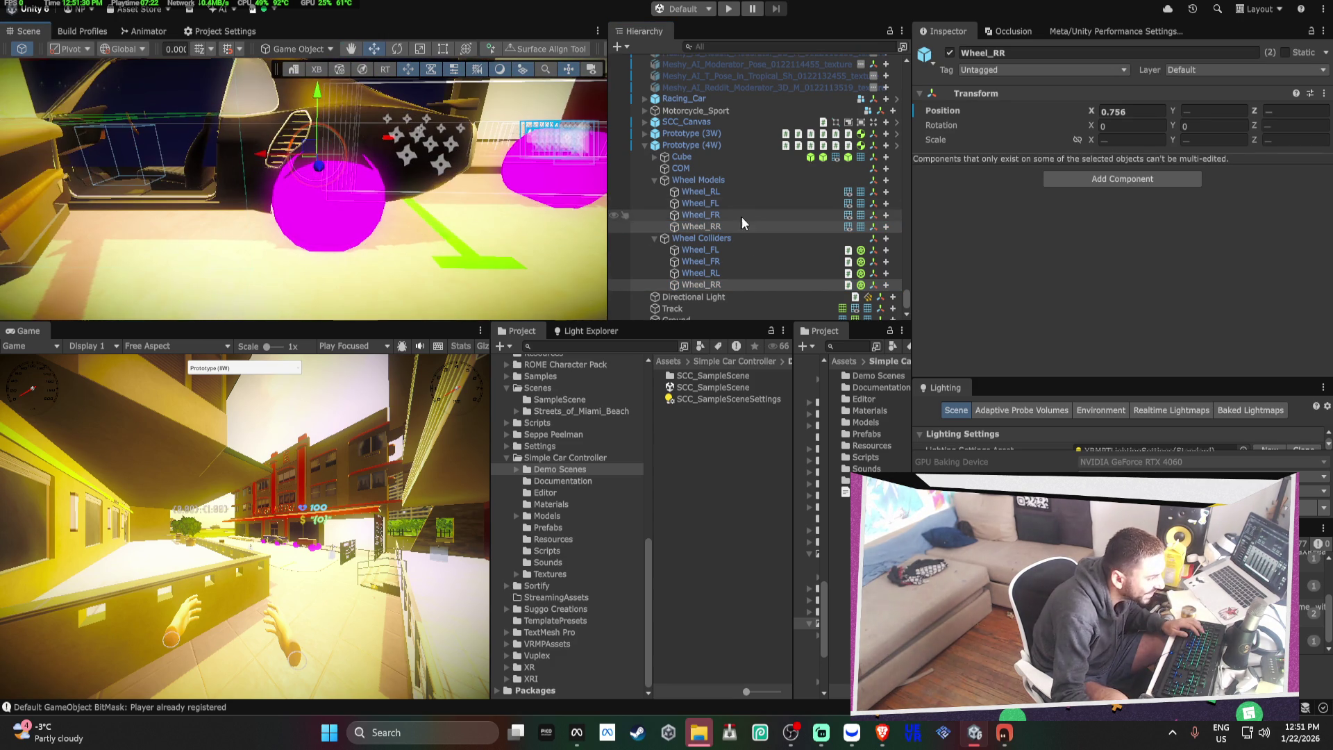
pyautogui.click(738, 194)
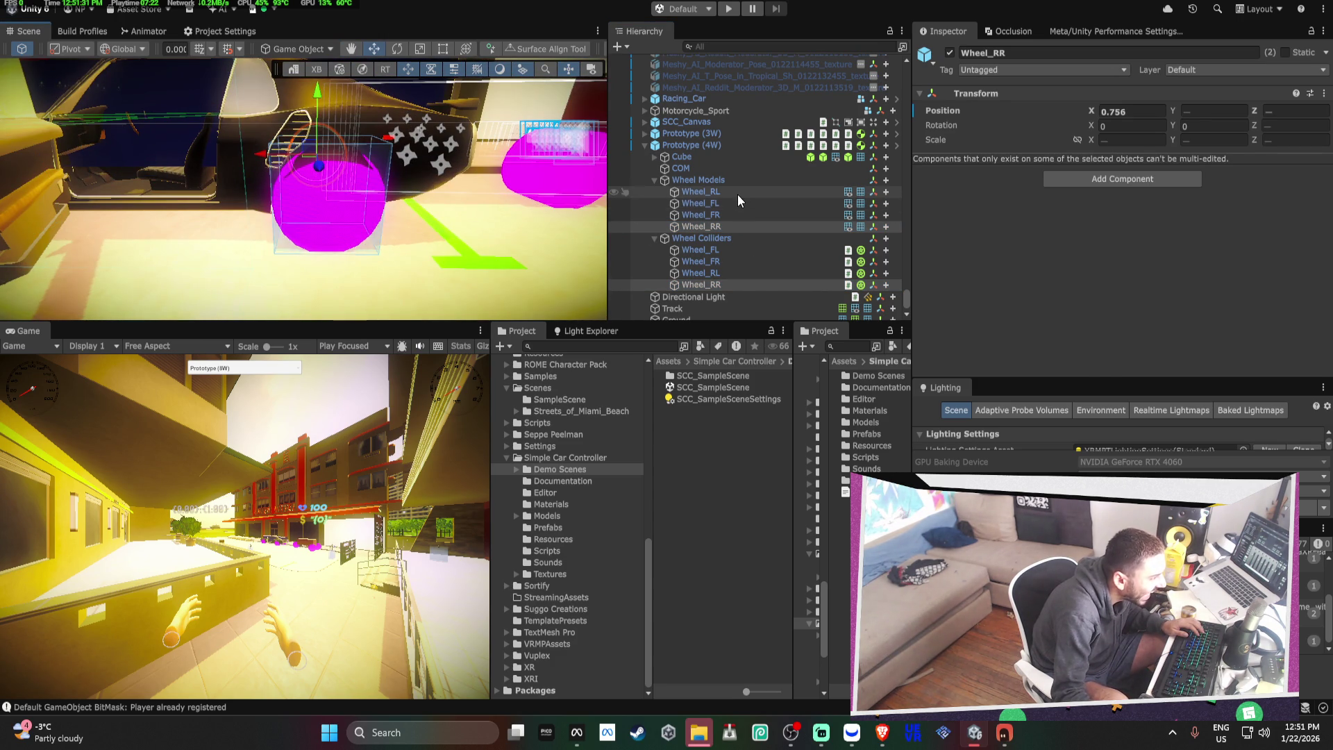
pyautogui.keyDown('ctrl'); pyautogui.click(722, 271); pyautogui.keyUp('ctrl')
pyautogui.rightClick(275, 179)
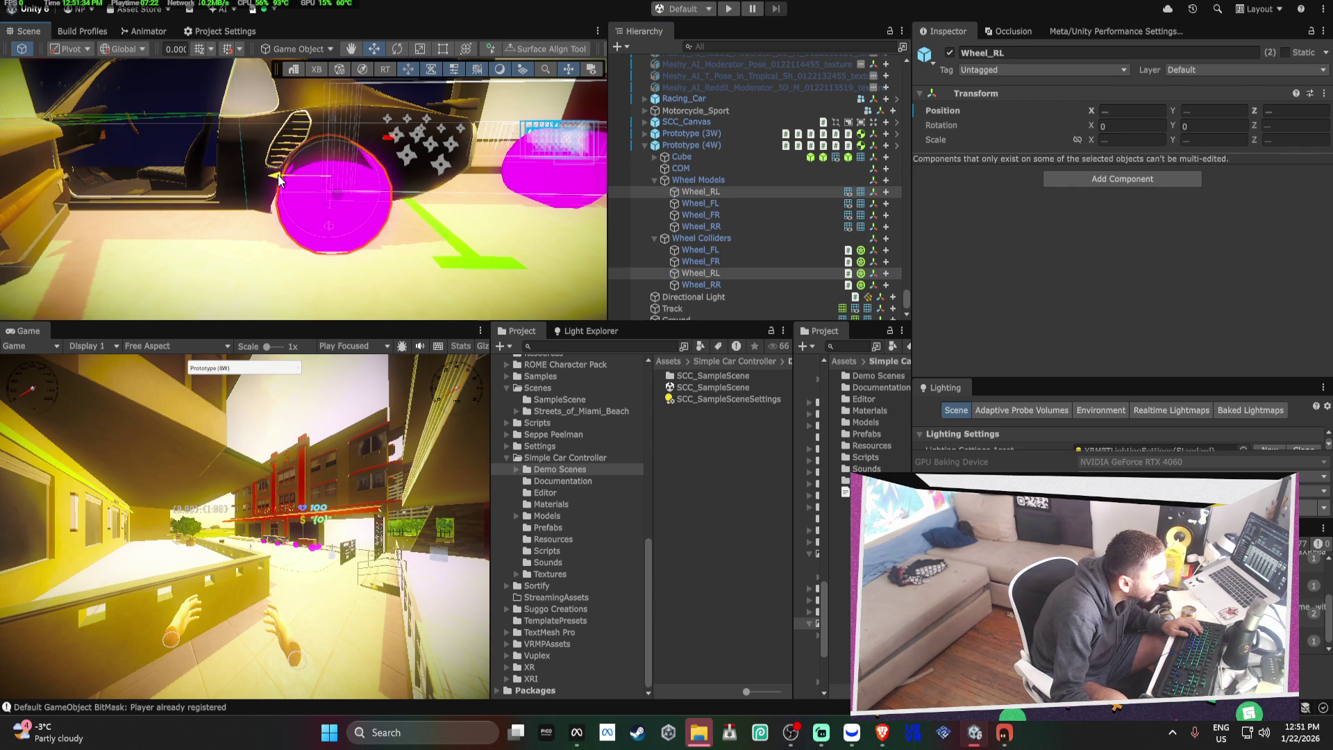
pyautogui.moveTo(271, 179)
pyautogui.mouseDown()
pyautogui.moveTo(284, 119)
pyautogui.moveTo(311, 234)
pyautogui.mouseUp()
pyautogui.click(302, 237)
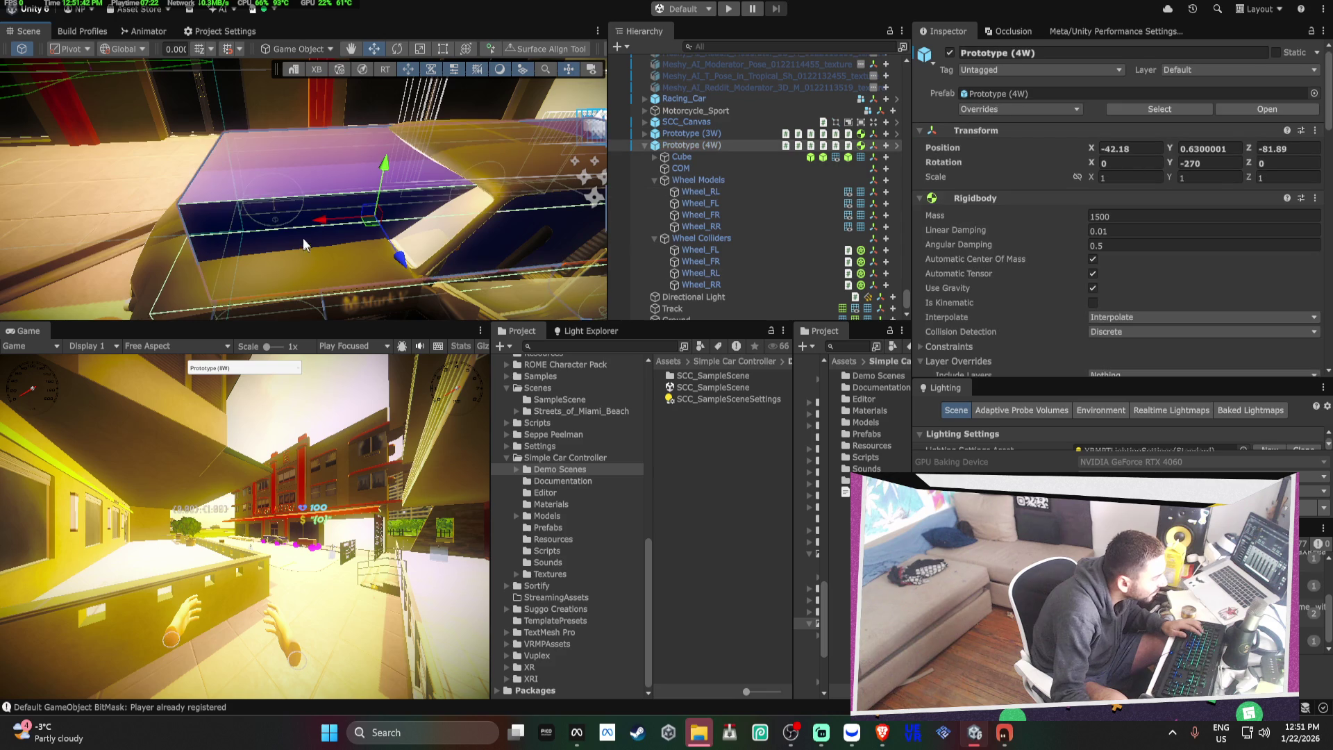
# Exclude both Player layers on the Cube's collider and collapse its component panels.
pyautogui.click(711, 159)
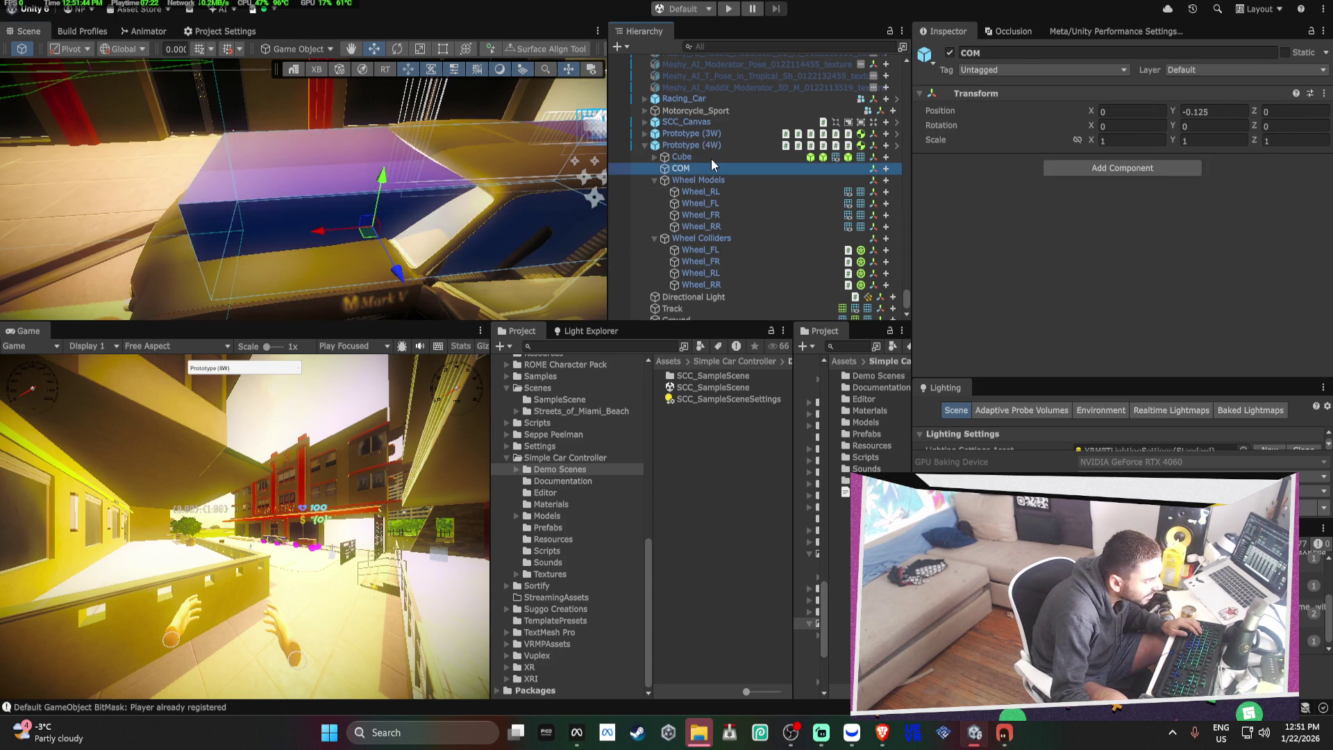
pyautogui.scroll(-5, 1066, 218)
pyautogui.scroll(3, 1105, 190)
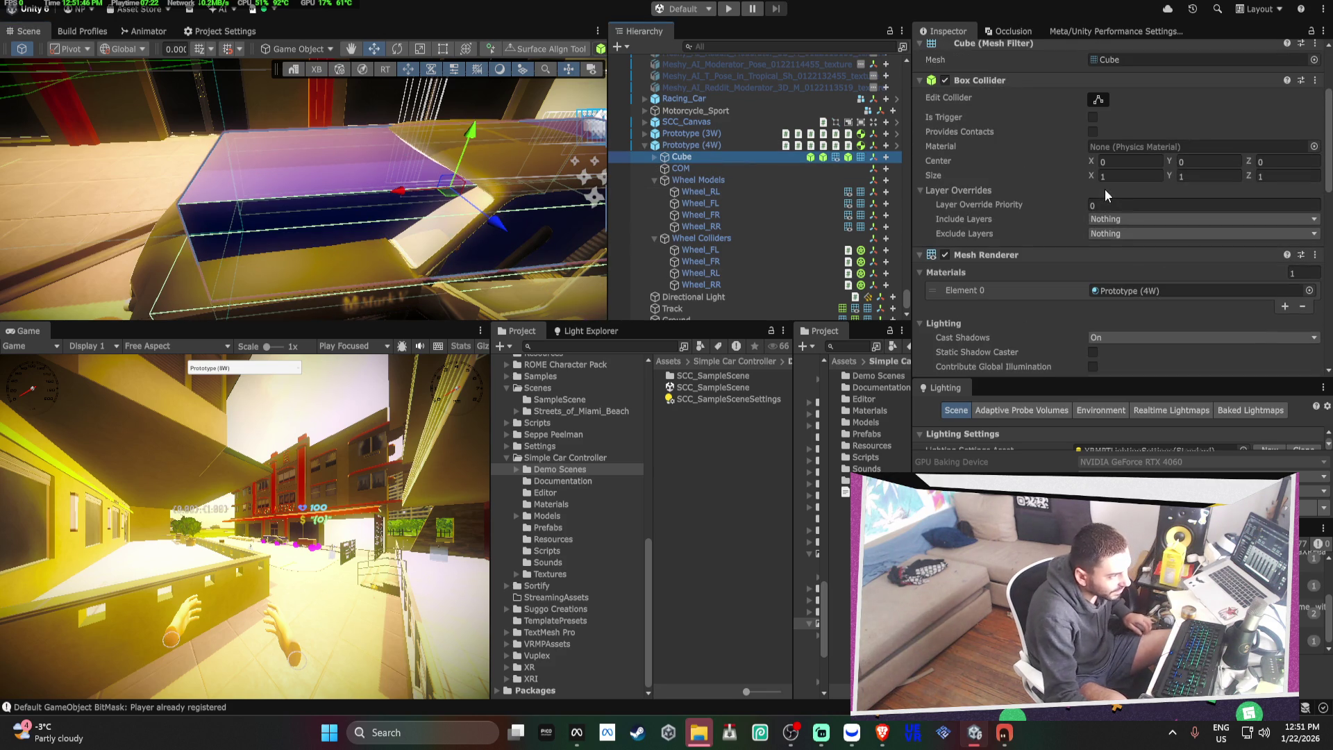
pyautogui.click(1107, 234)
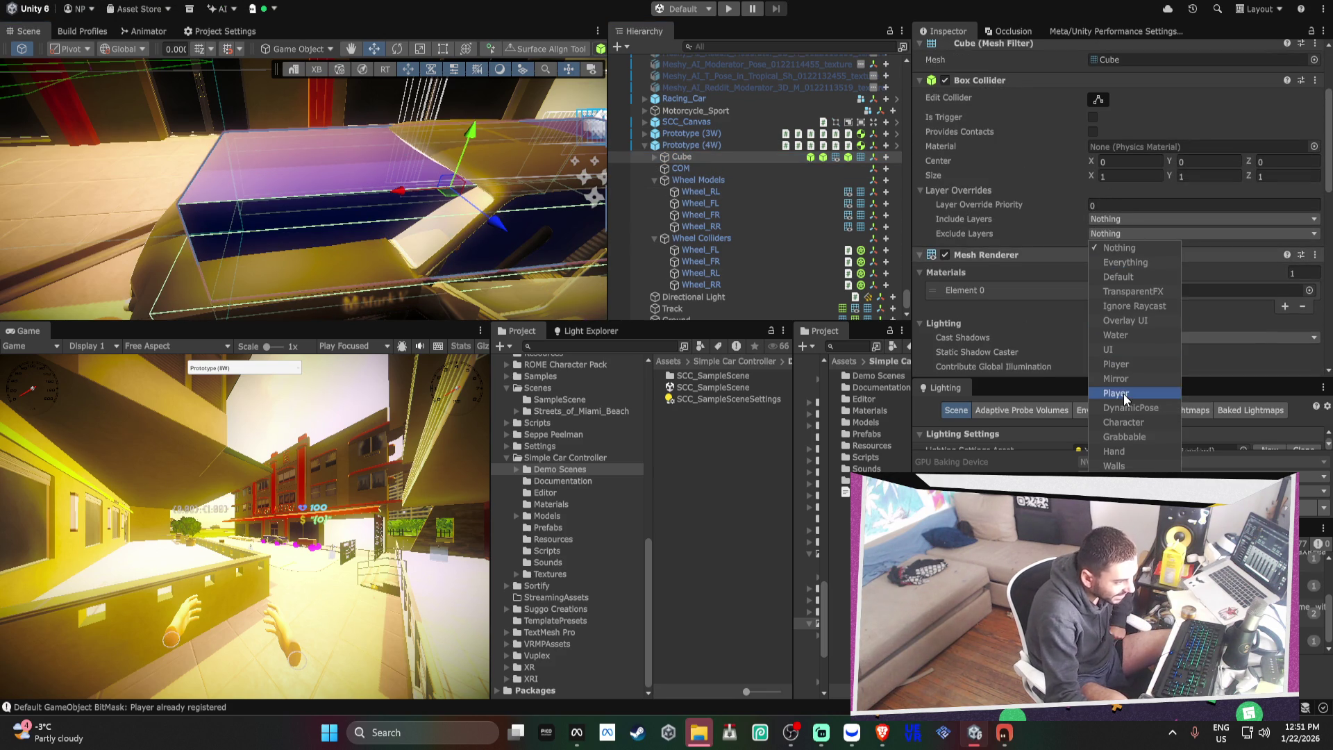
pyautogui.click(1125, 365)
pyautogui.rightClick(1023, 234)
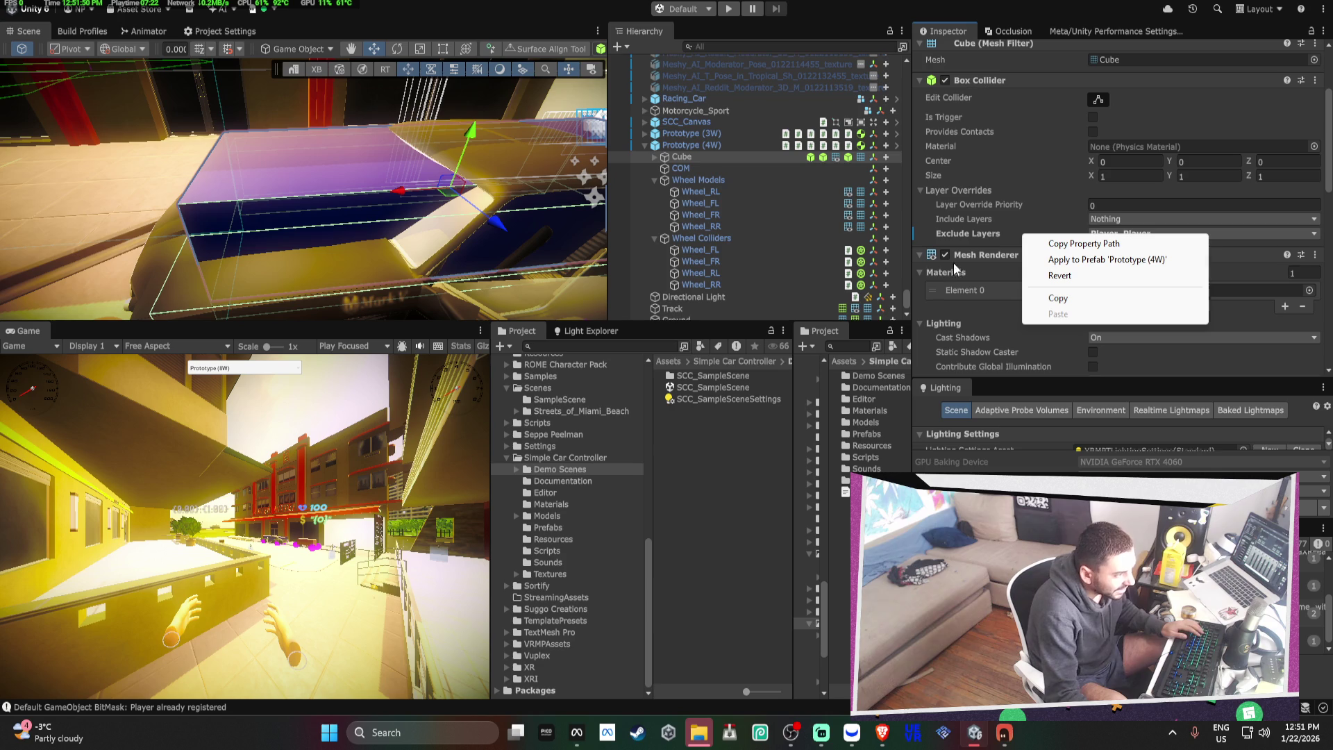
pyautogui.click(1007, 256)
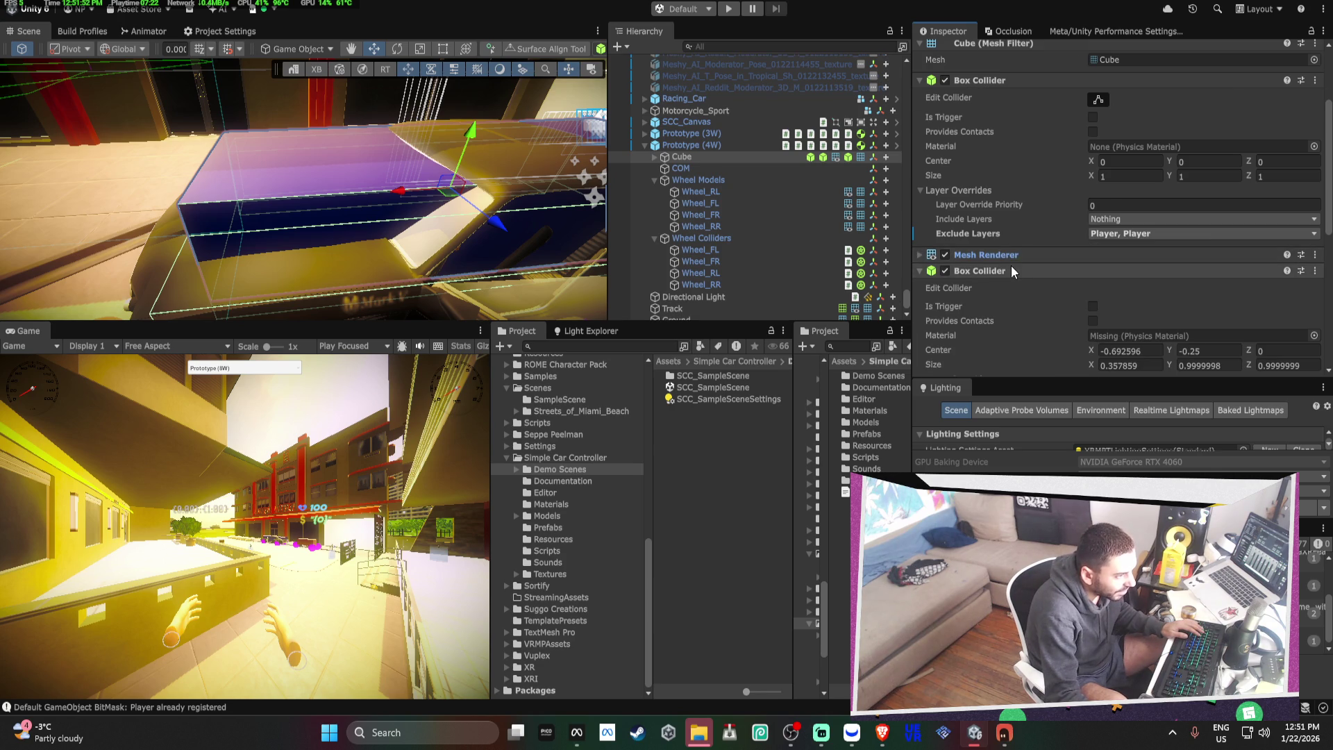
pyautogui.click(1012, 265)
pyautogui.scroll(-2, 1011, 266)
pyautogui.scroll(-3, 1012, 265)
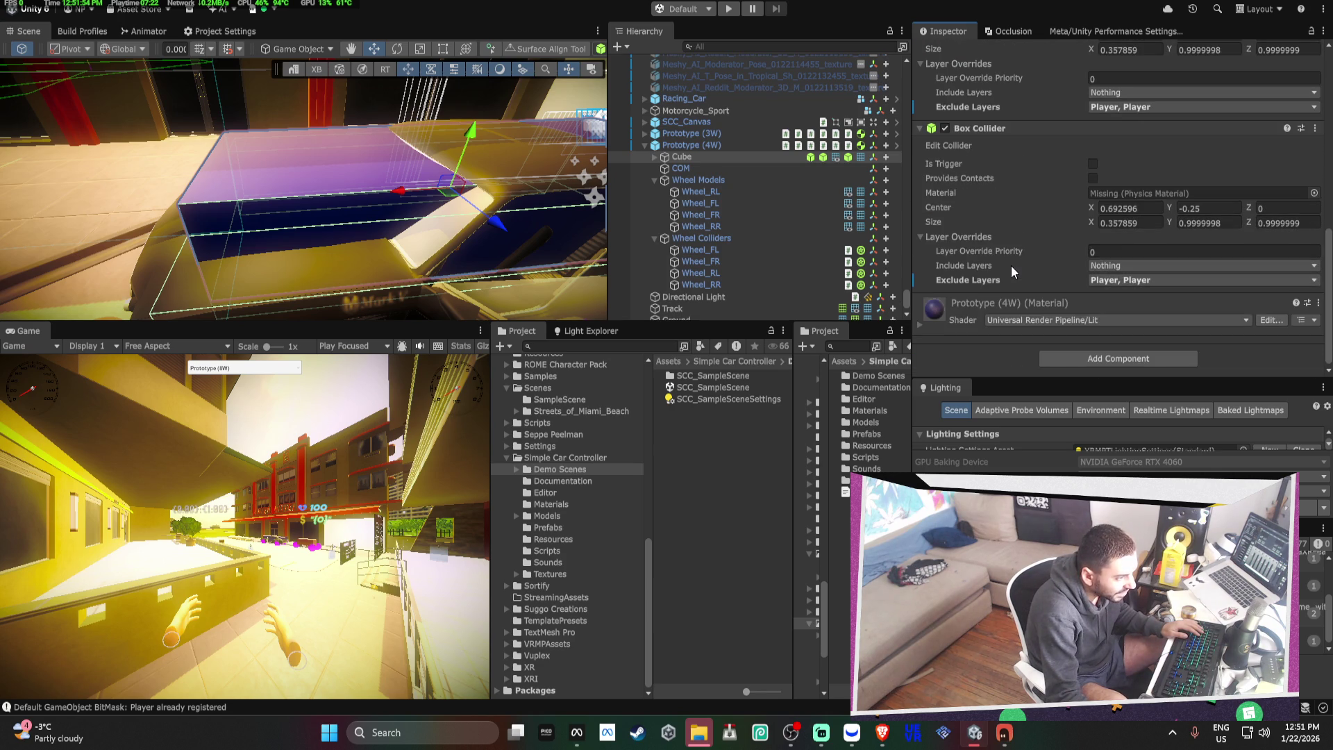
pyautogui.scroll(2, 998, 147)
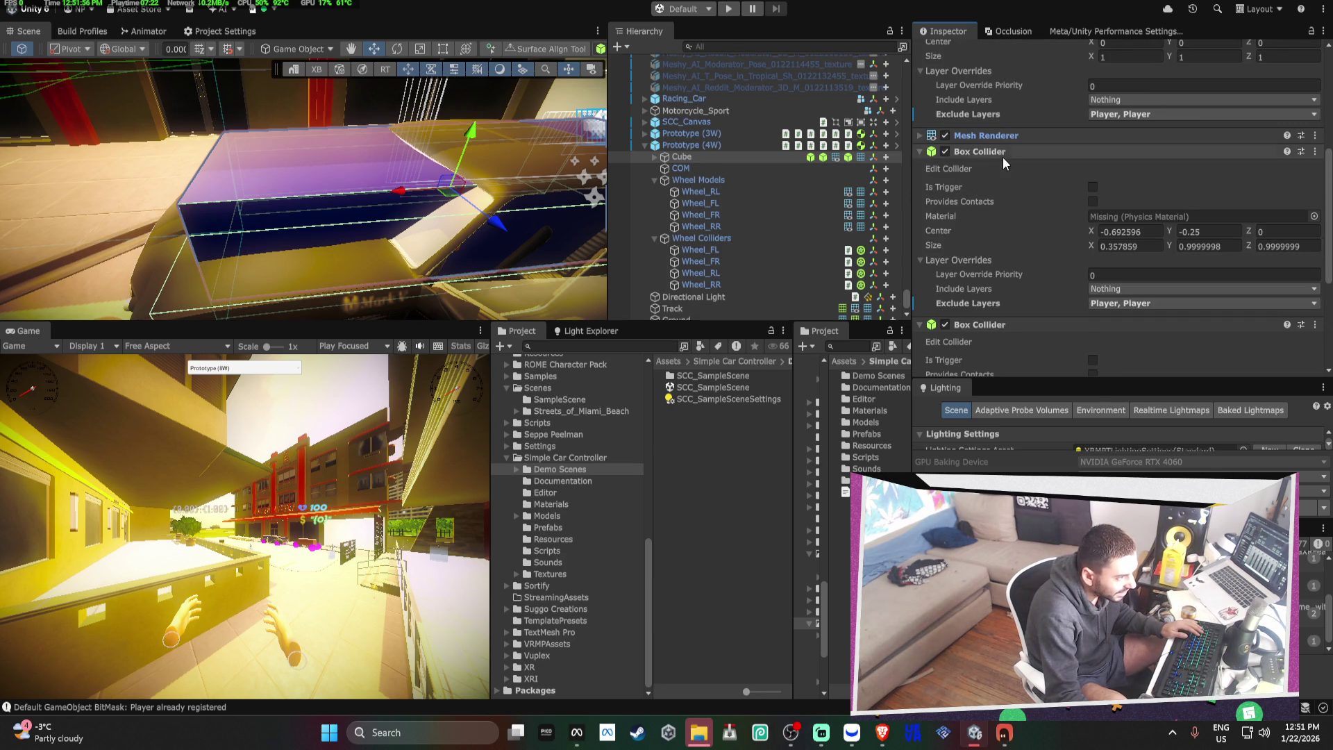
pyautogui.click(1003, 156)
pyautogui.click(1013, 173)
# Remove the first Box Collider, undo the removal, and switch off the Cube's Mesh Renderer.
pyautogui.moveTo(486, 180)
pyautogui.mouseDown()
pyautogui.moveTo(571, 121)
pyautogui.moveTo(367, 225)
pyautogui.mouseUp()
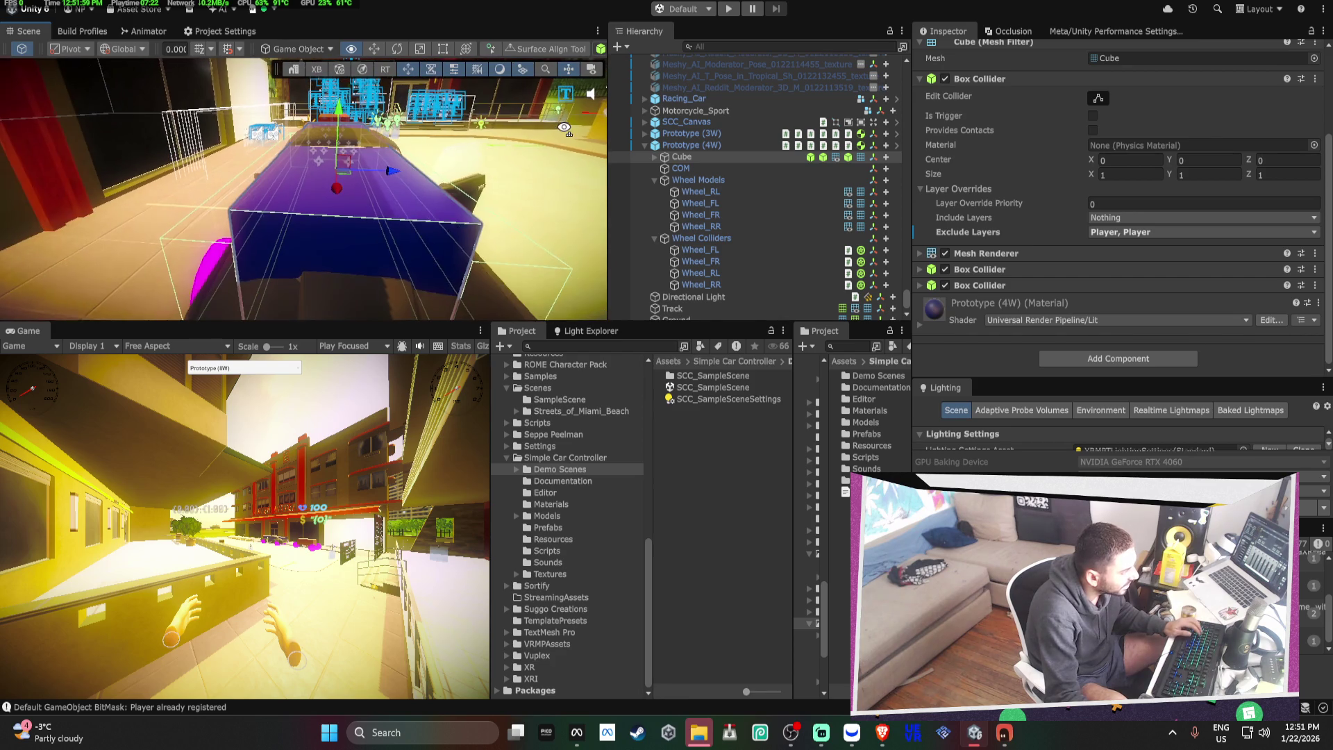
pyautogui.click(367, 225)
pyautogui.click(682, 156)
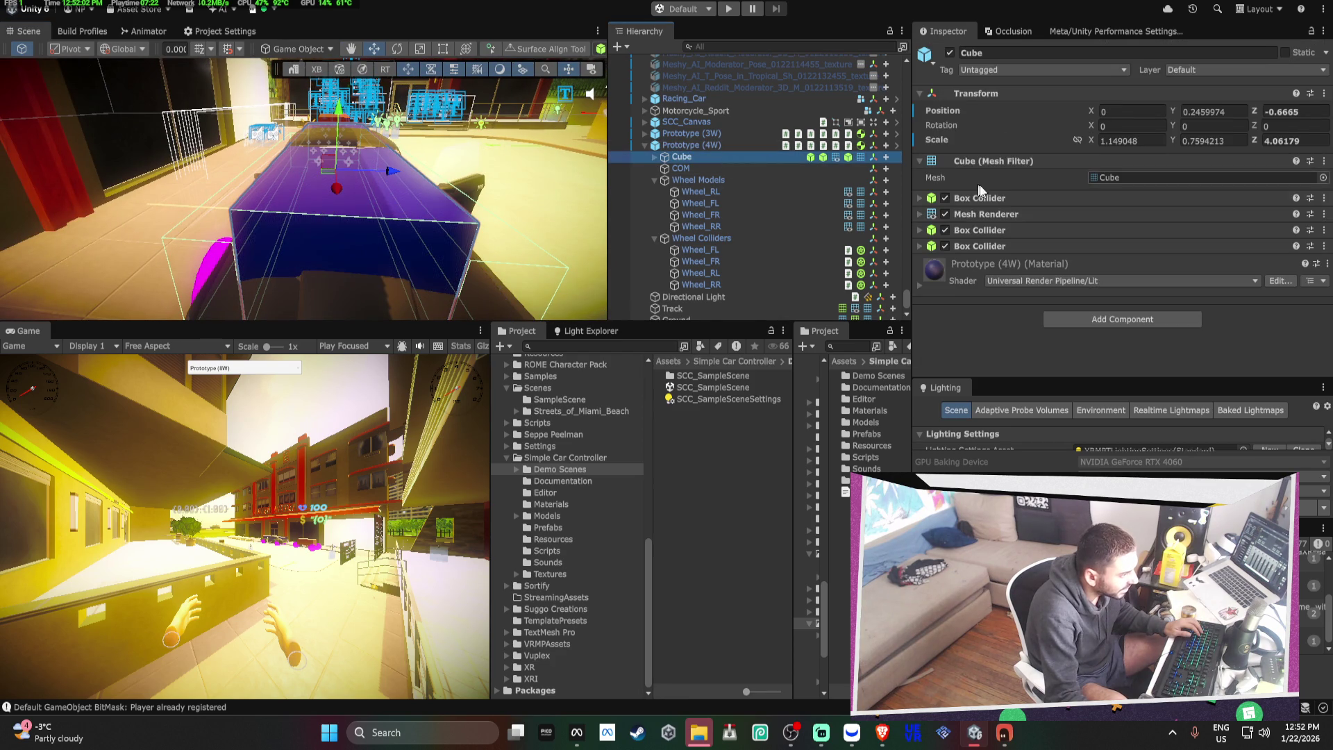
pyautogui.click(947, 198)
pyautogui.rightClick(986, 201)
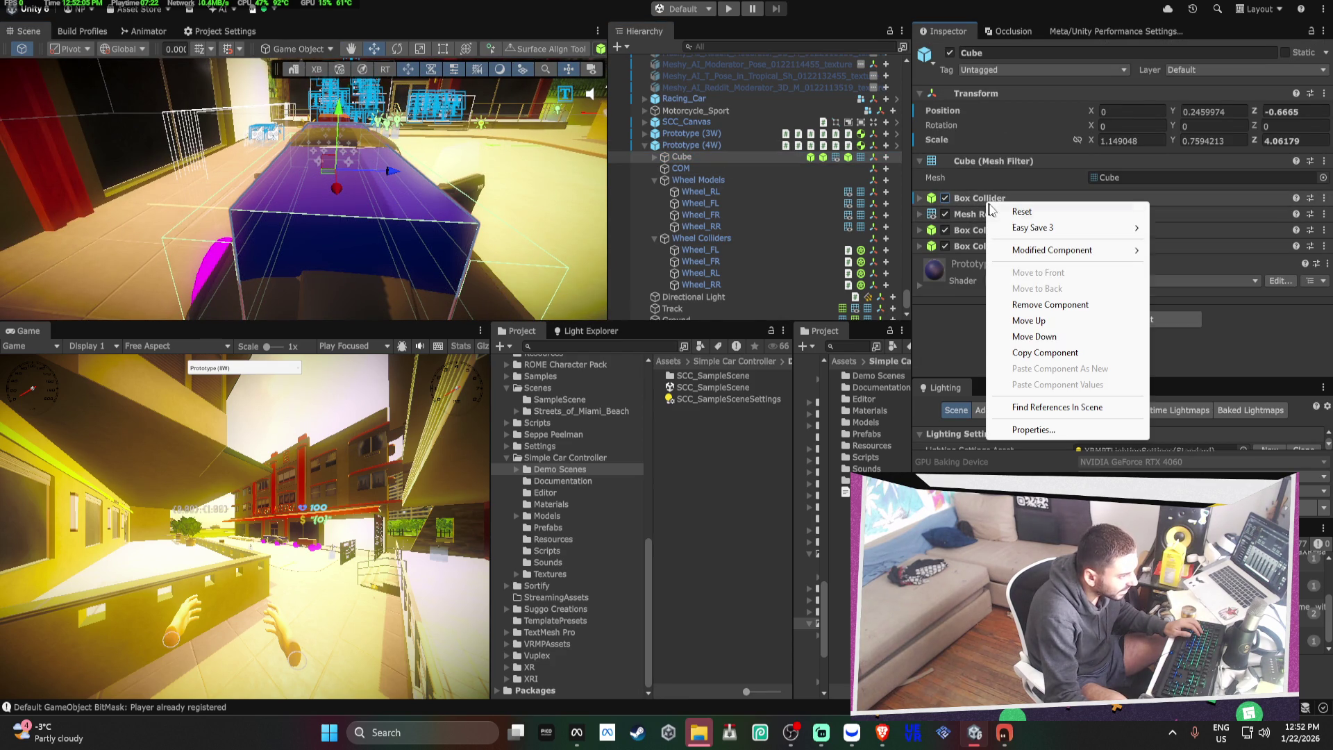
pyautogui.click(1057, 306)
pyautogui.hotkey('ctrl', 'z')
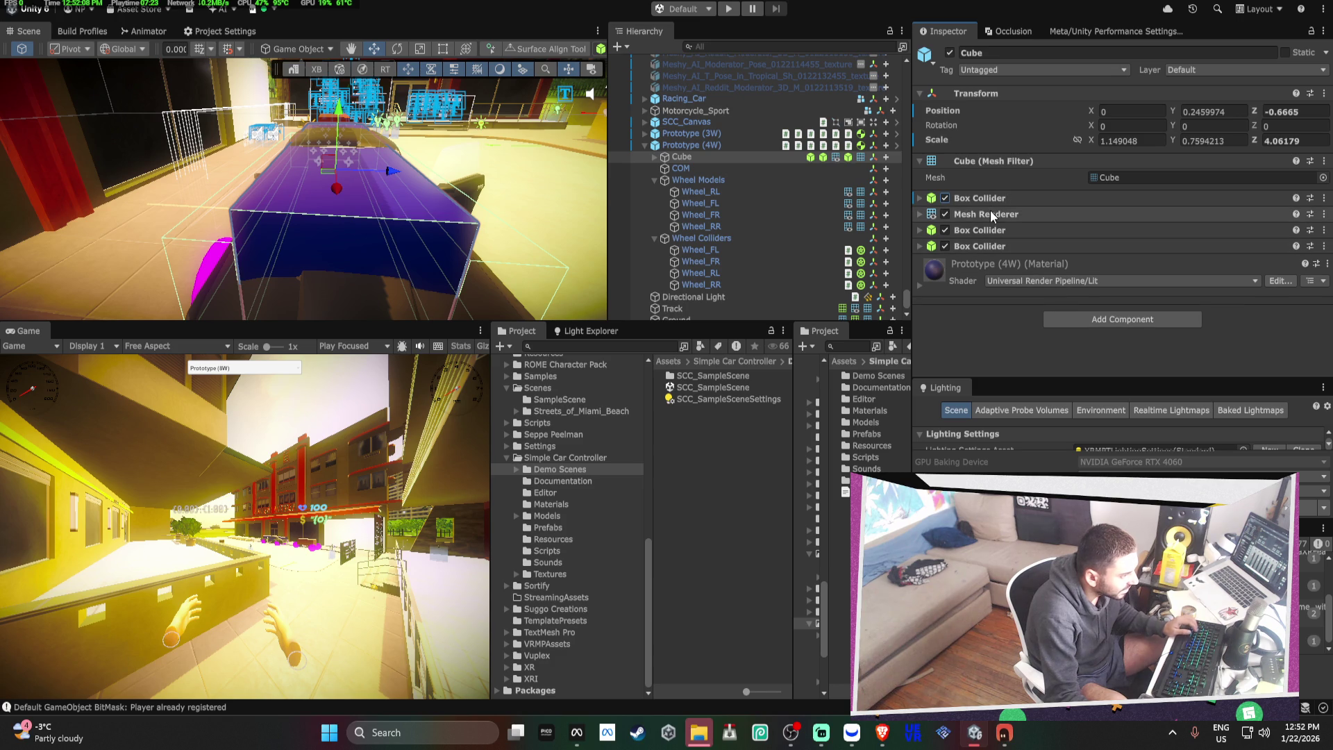
pyautogui.click(945, 214)
# Toggle and expand the Cube's first Box Collider, checking its fit around the cabin from several angles.
pyautogui.click(945, 198)
pyautogui.moveTo(486, 194)
pyautogui.mouseDown()
pyautogui.moveTo(631, 196)
pyautogui.moveTo(600, 195)
pyautogui.mouseUp()
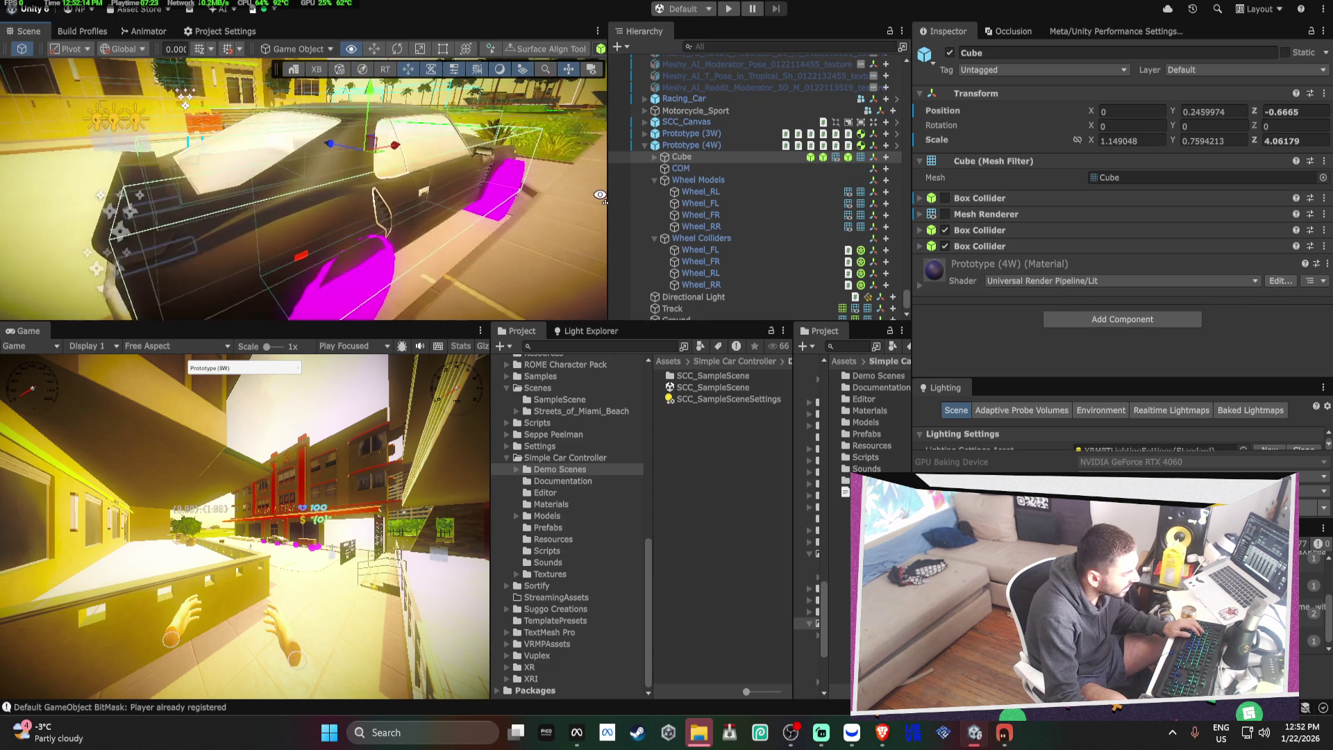
pyautogui.moveTo(334, 212)
pyautogui.mouseDown()
pyautogui.moveTo(486, 213)
pyautogui.moveTo(441, 289)
pyautogui.moveTo(347, 208)
pyautogui.mouseUp()
pyautogui.click(945, 198)
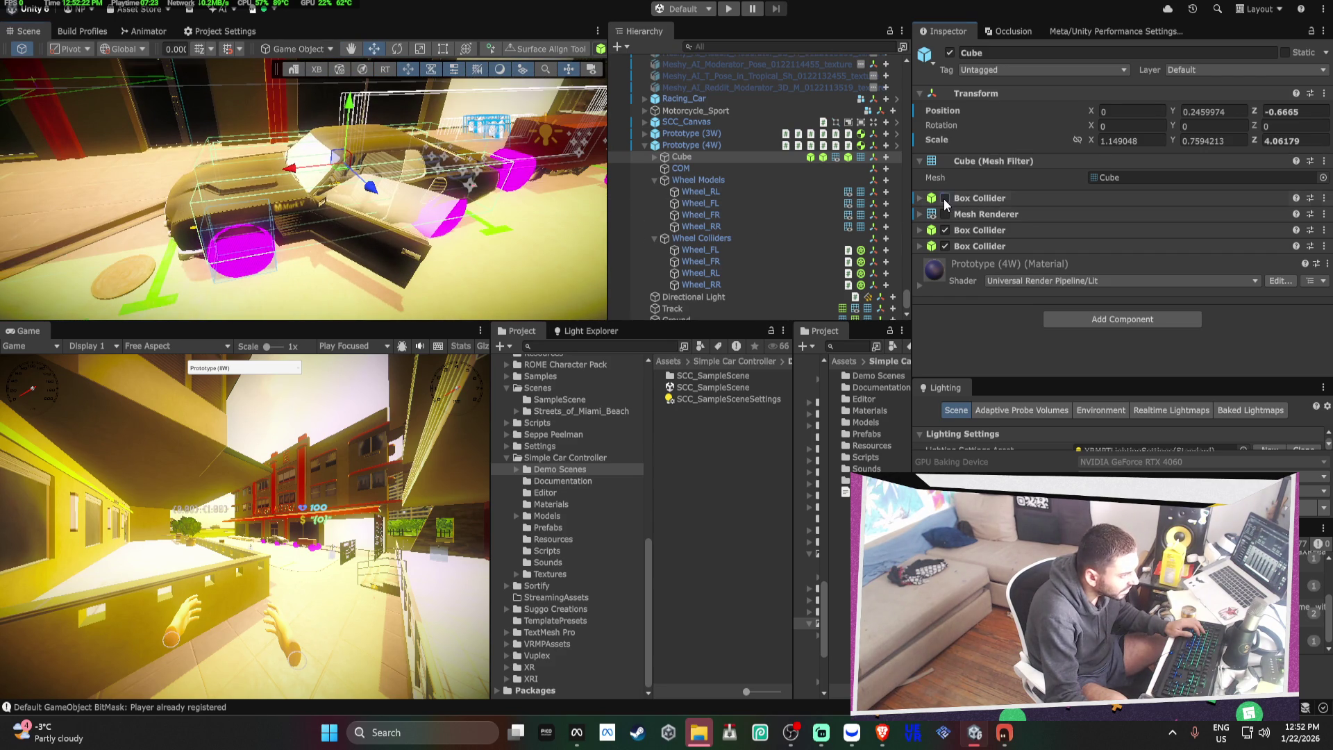
pyautogui.click(982, 199)
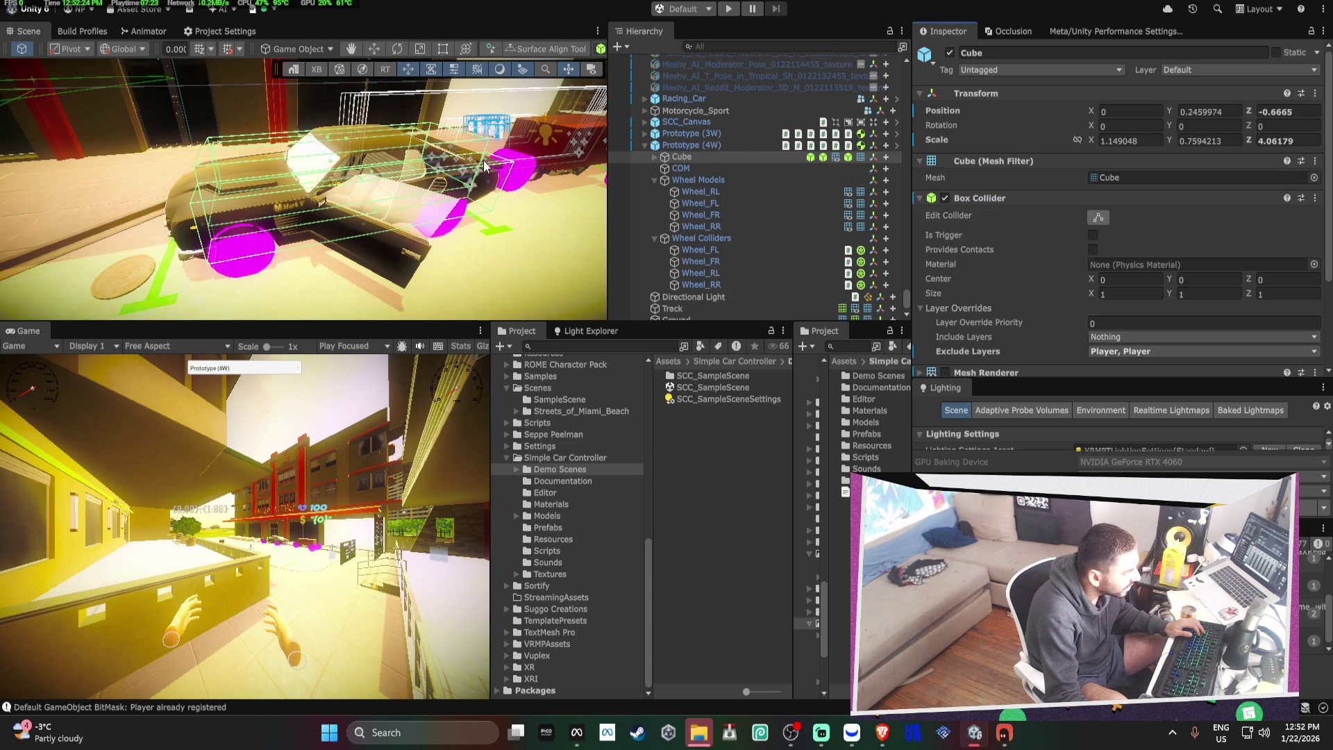
pyautogui.scroll(5, 443, 148)
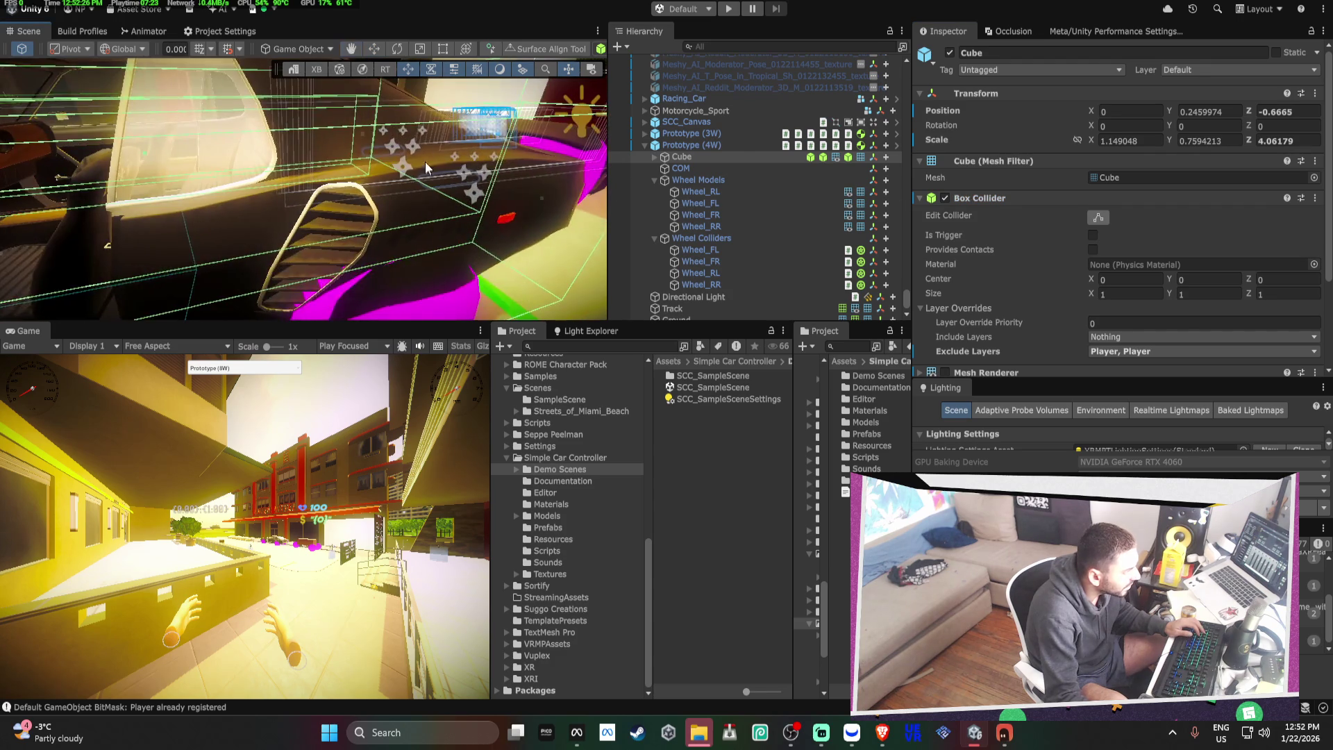
pyautogui.scroll(-5, 100, 176)
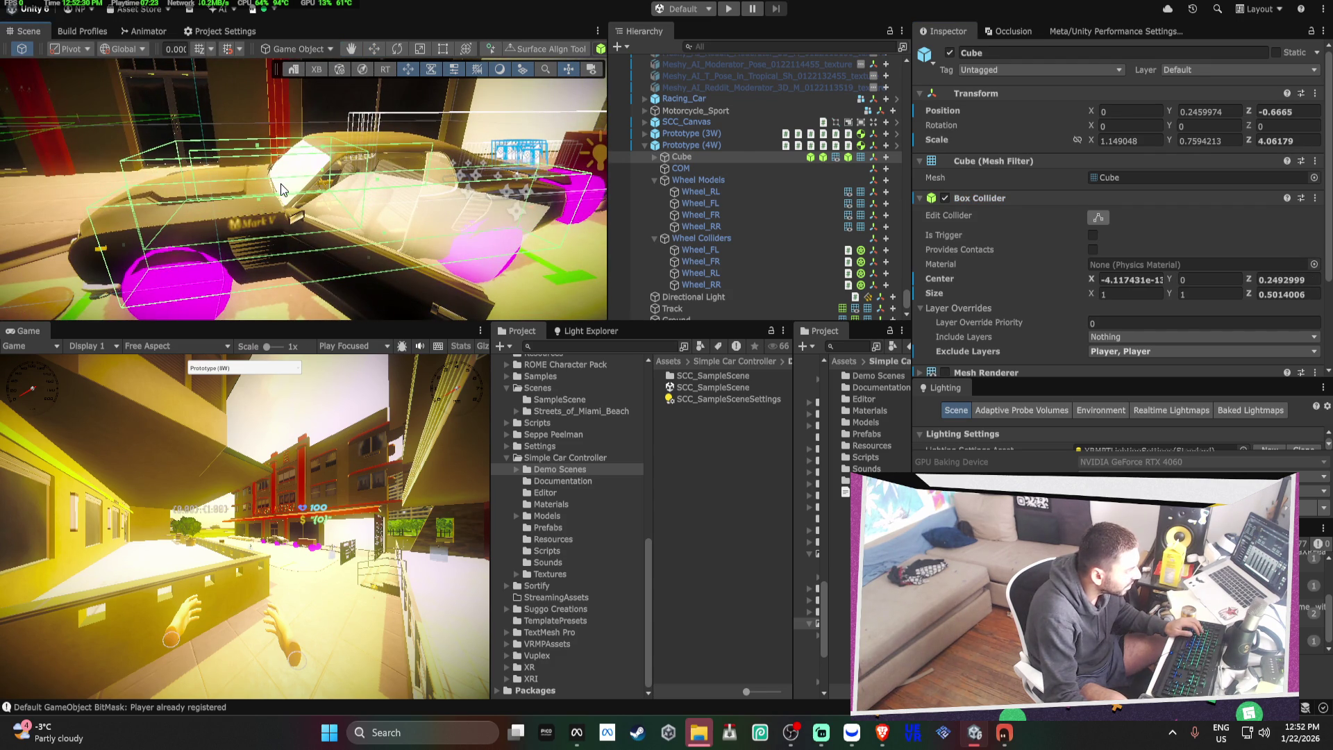
pyautogui.scroll(4, 324, 184)
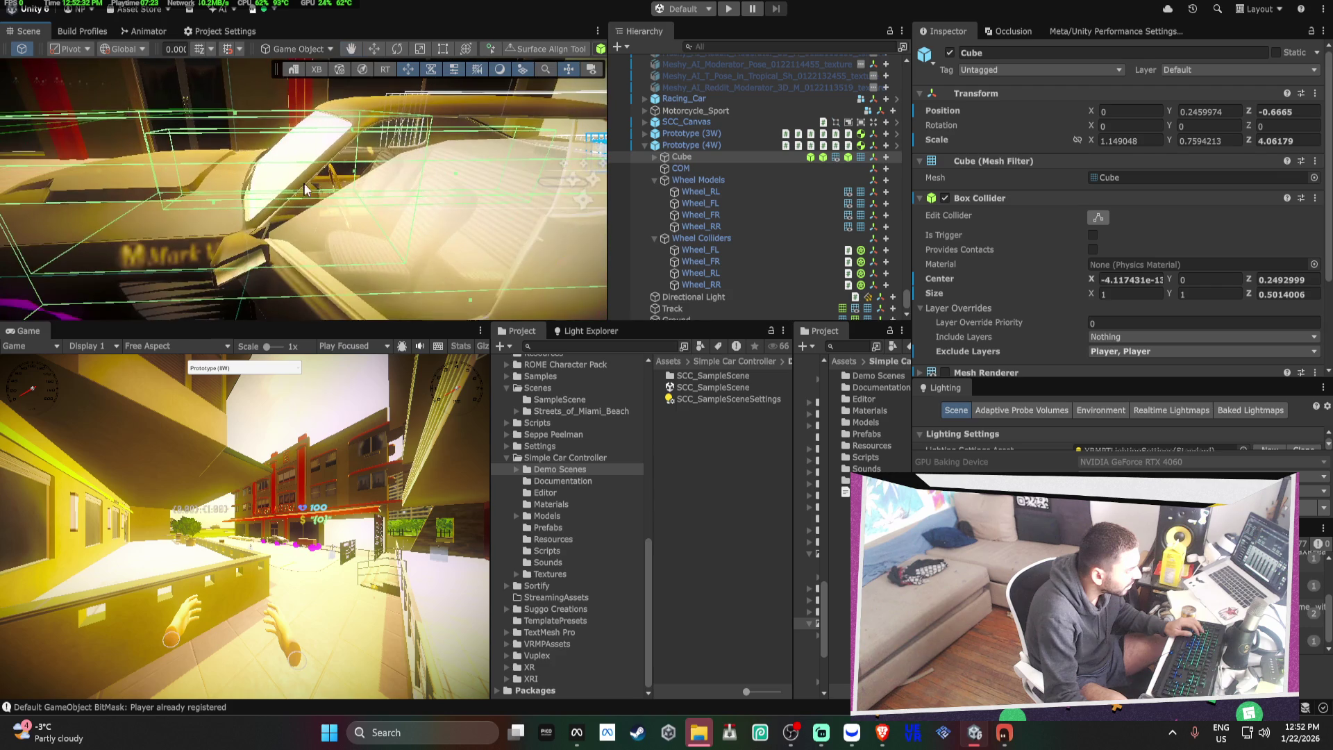
pyautogui.moveTo(365, 181)
pyautogui.mouseDown()
pyautogui.moveTo(356, 156)
pyautogui.moveTo(373, 139)
pyautogui.mouseUp()
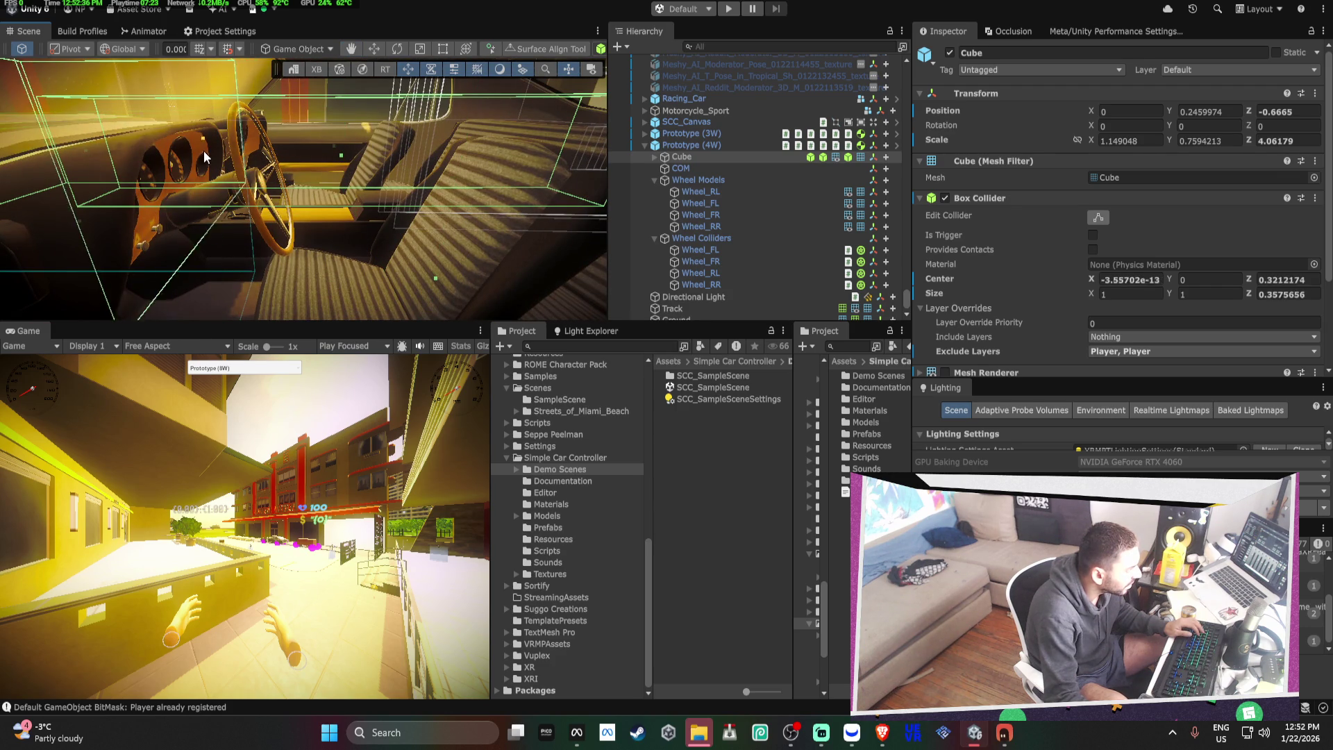
pyautogui.moveTo(237, 149)
pyautogui.mouseDown()
pyautogui.moveTo(175, 154)
pyautogui.moveTo(257, 114)
pyautogui.moveTo(257, 101)
pyautogui.moveTo(257, 161)
pyautogui.moveTo(293, 154)
pyautogui.moveTo(389, 223)
pyautogui.mouseUp()
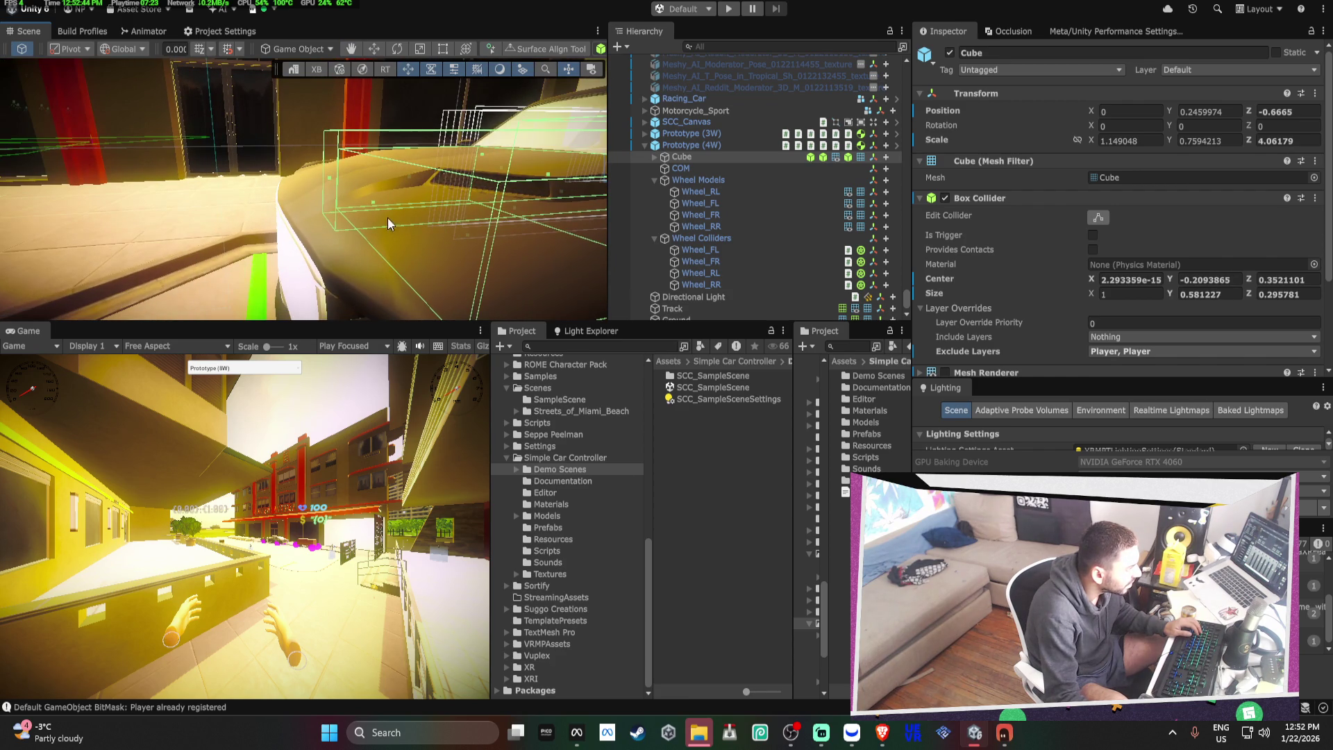
pyautogui.moveTo(273, 234); pyautogui.dragTo(417, 236)
pyautogui.rightClick(993, 198)
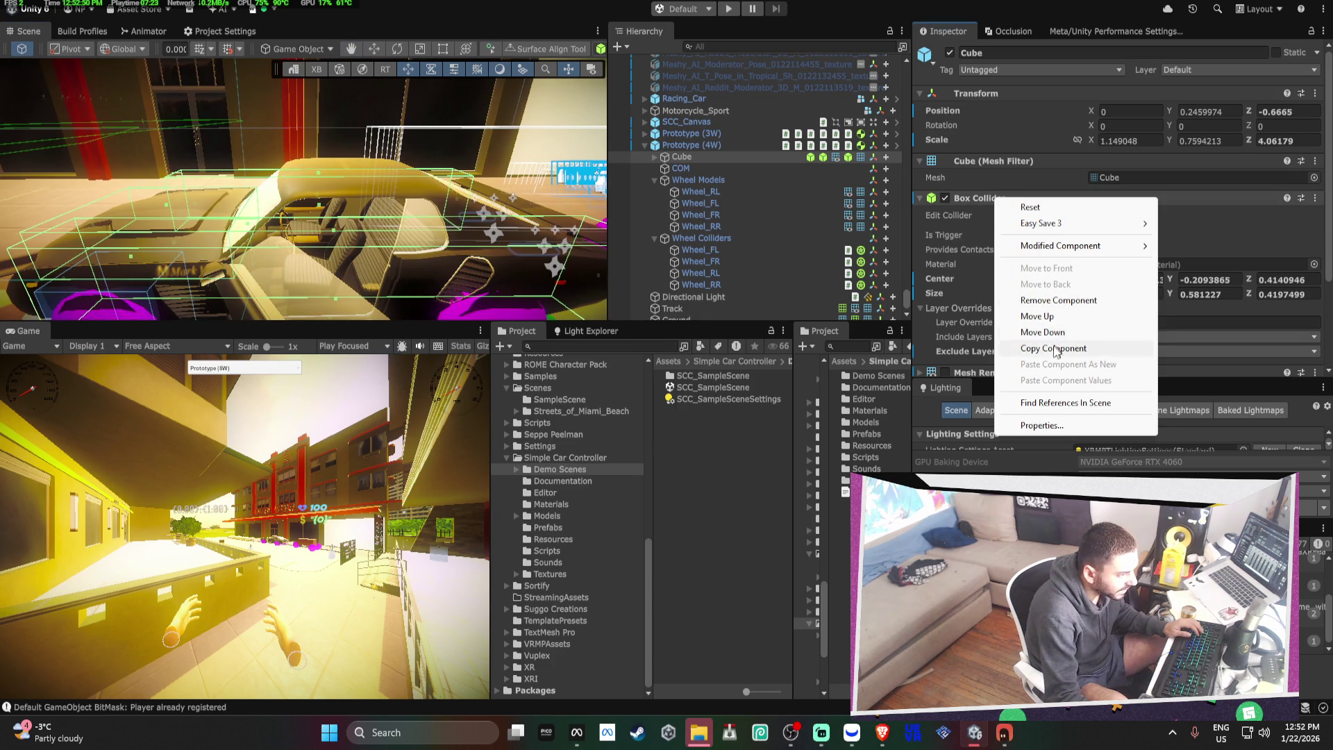
# Copy the reshaped Box Collider's values and paste them into a newly added Box Collider.
pyautogui.click(1057, 349)
pyautogui.click(1025, 196)
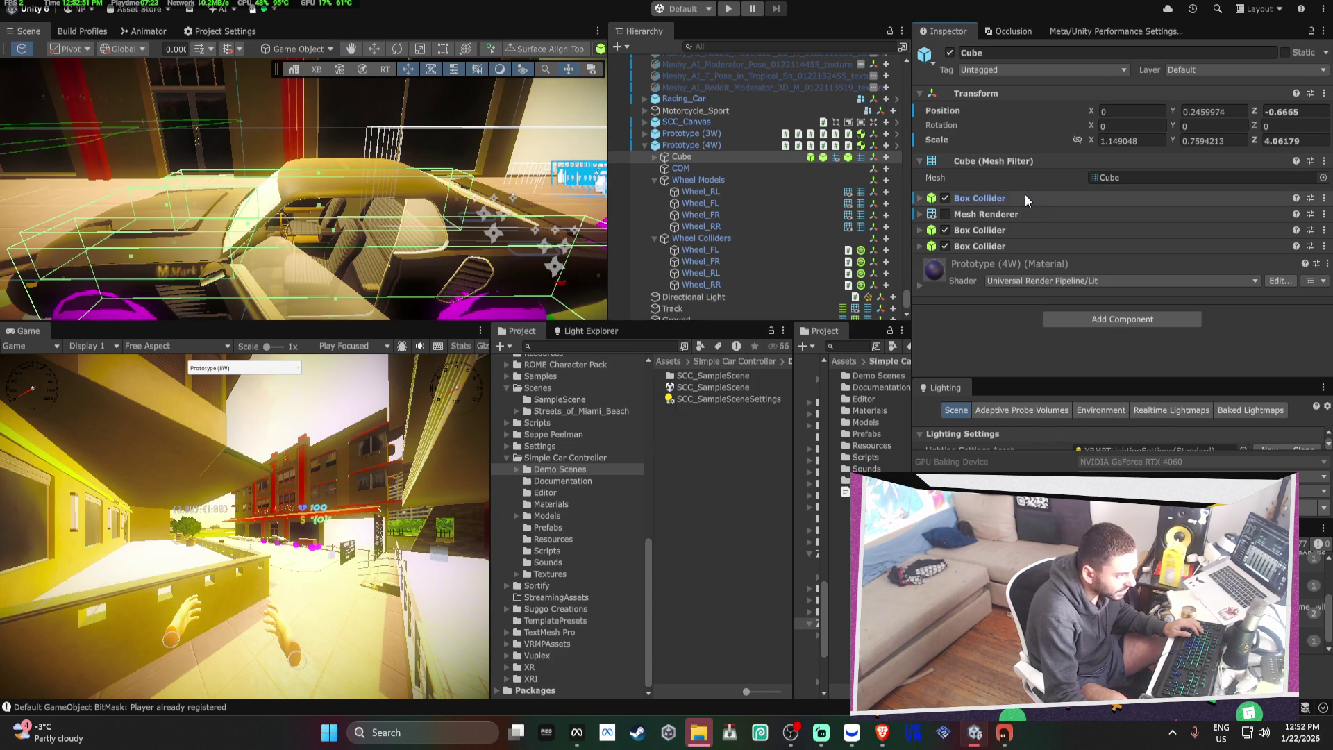
pyautogui.click(1140, 329)
pyautogui.write('BO')
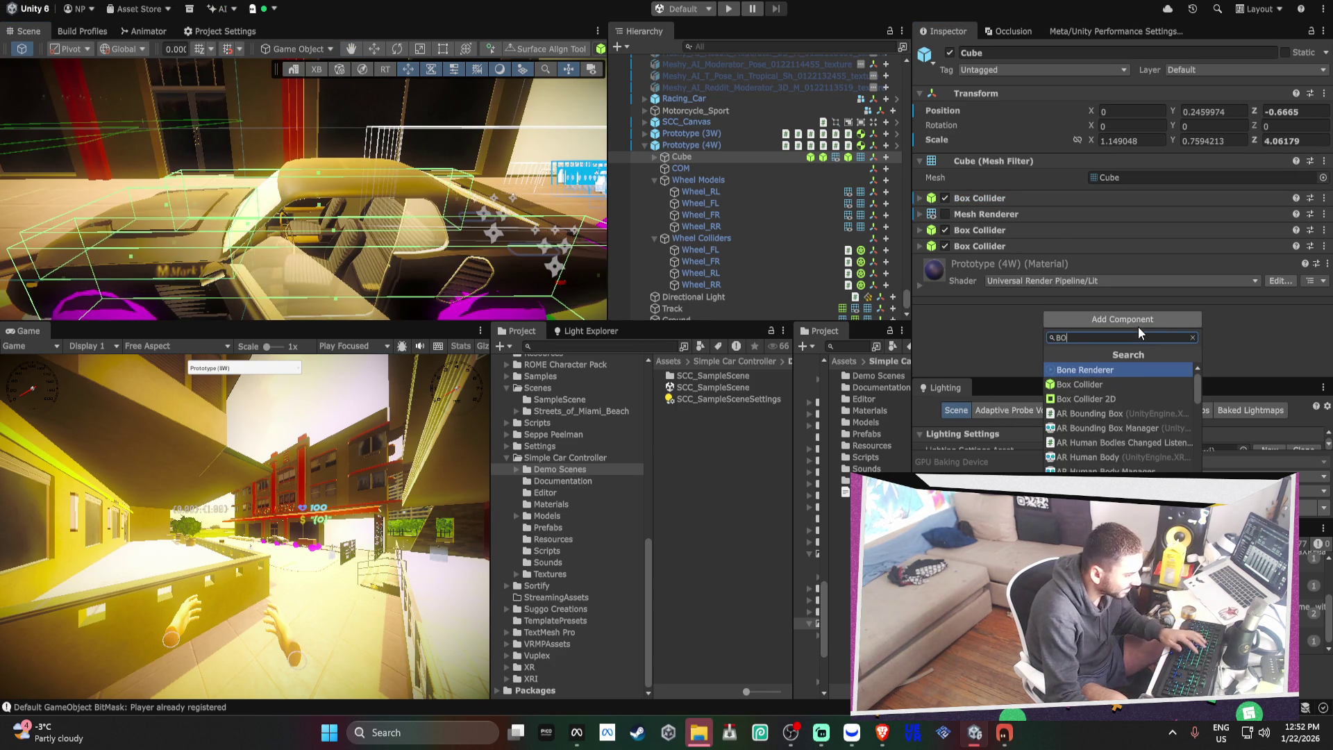
pyautogui.click(1086, 384)
pyautogui.rightClick(993, 260)
pyautogui.click(1068, 448)
# Undo the extra collider, re-enable the last one, then add another Box Collider with pasted values.
pyautogui.moveTo(127, 232); pyautogui.dragTo(177, 228)
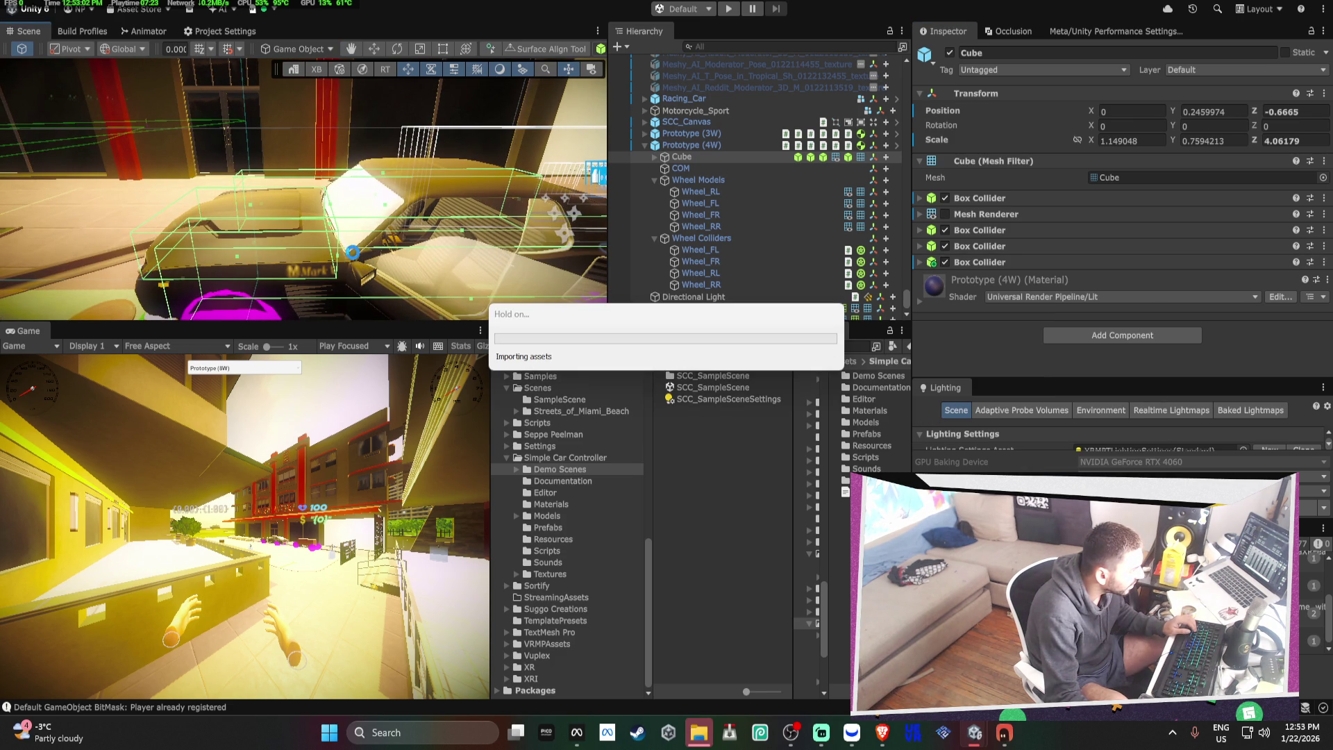
pyautogui.hotkey('ctrl', 'z')
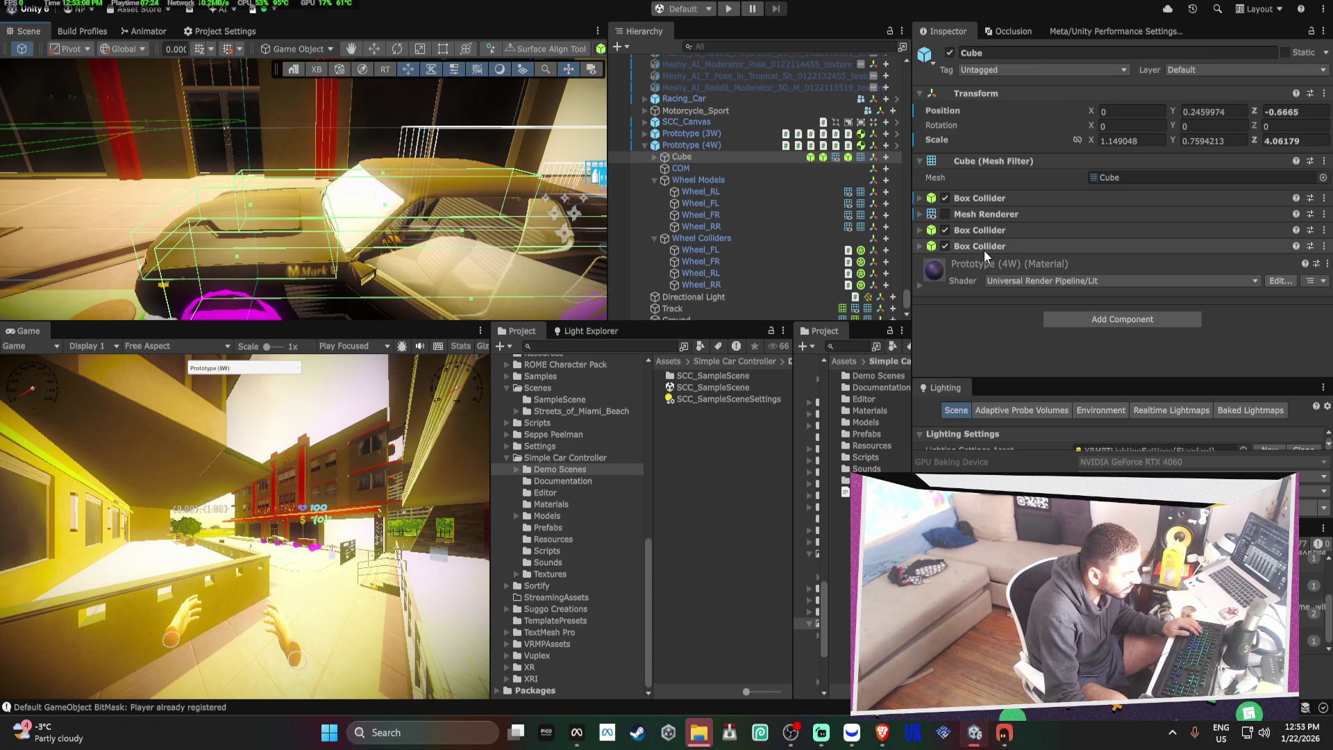
pyautogui.click(944, 248)
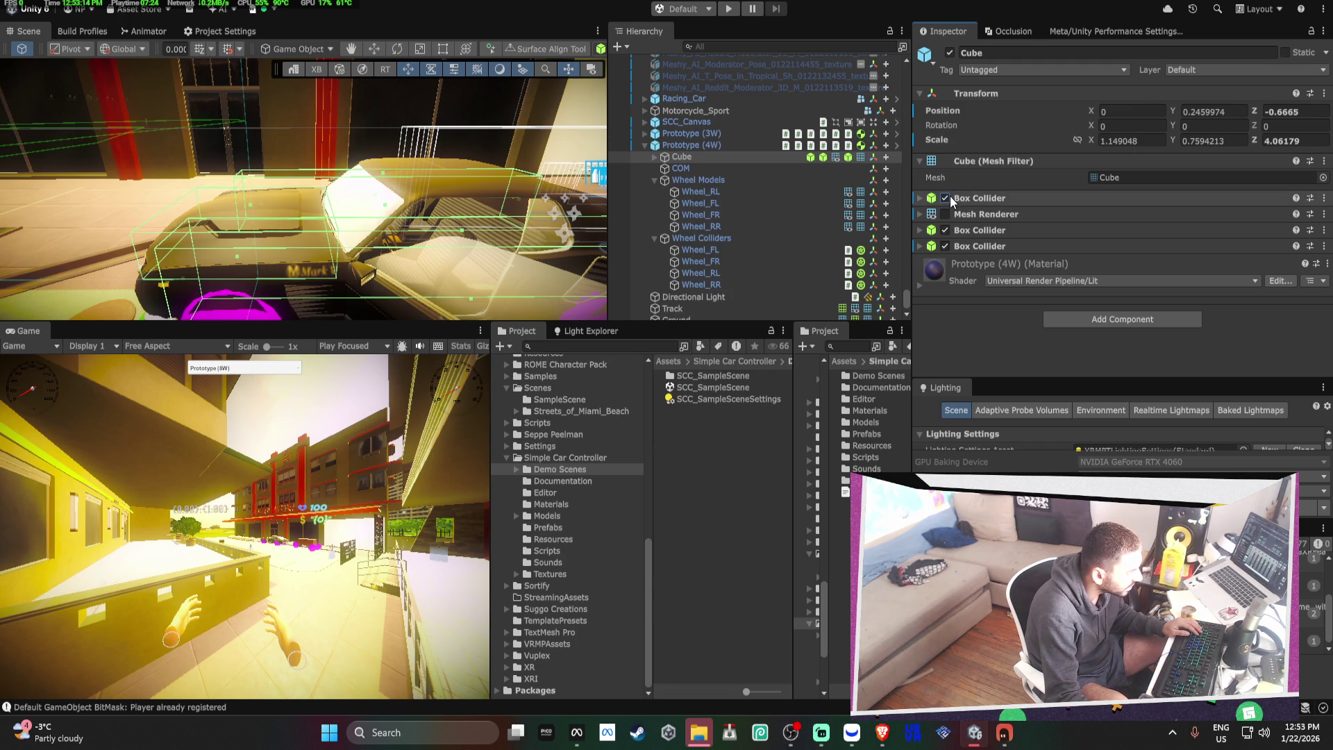
pyautogui.click(1078, 320)
pyautogui.click(1089, 384)
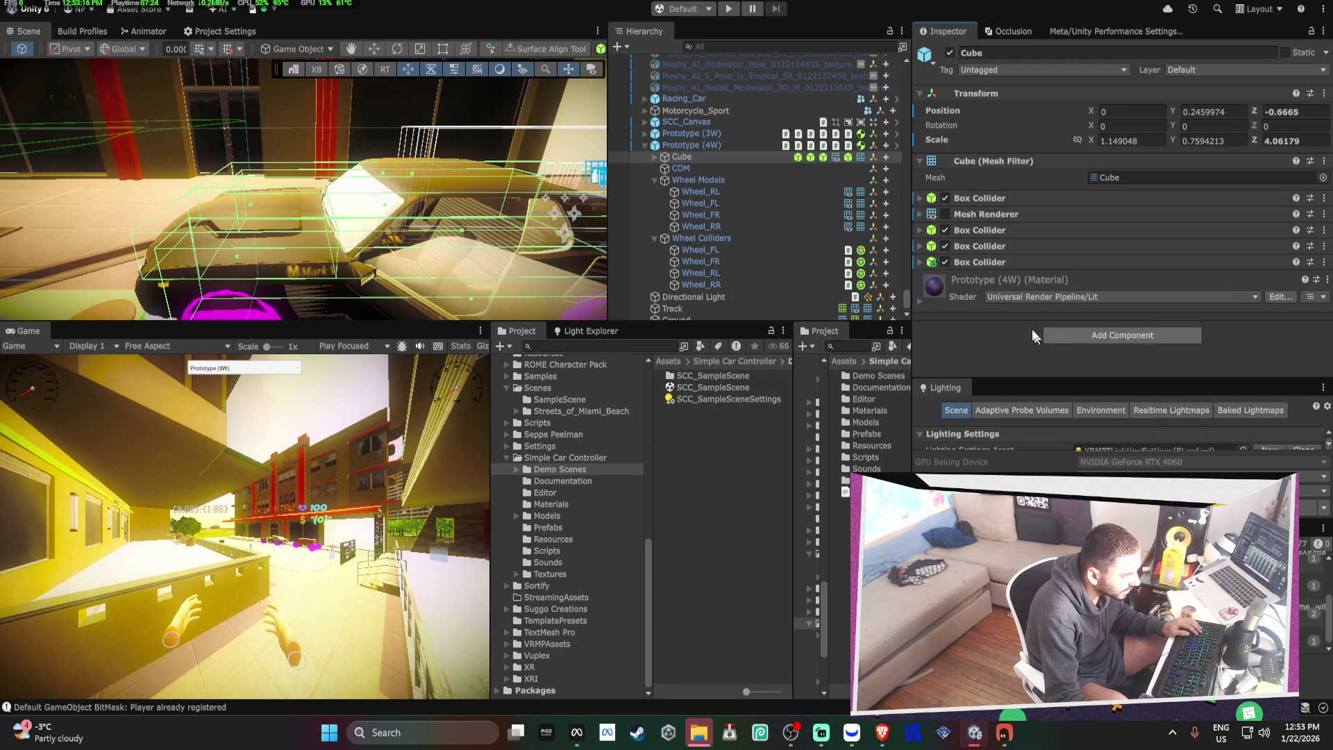
pyautogui.rightClick(984, 261)
pyautogui.click(1068, 443)
# Orbit and zoom around the car to check the four colliders enclose its cabin and body.
pyautogui.moveTo(278, 209); pyautogui.dragTo(147, 197)
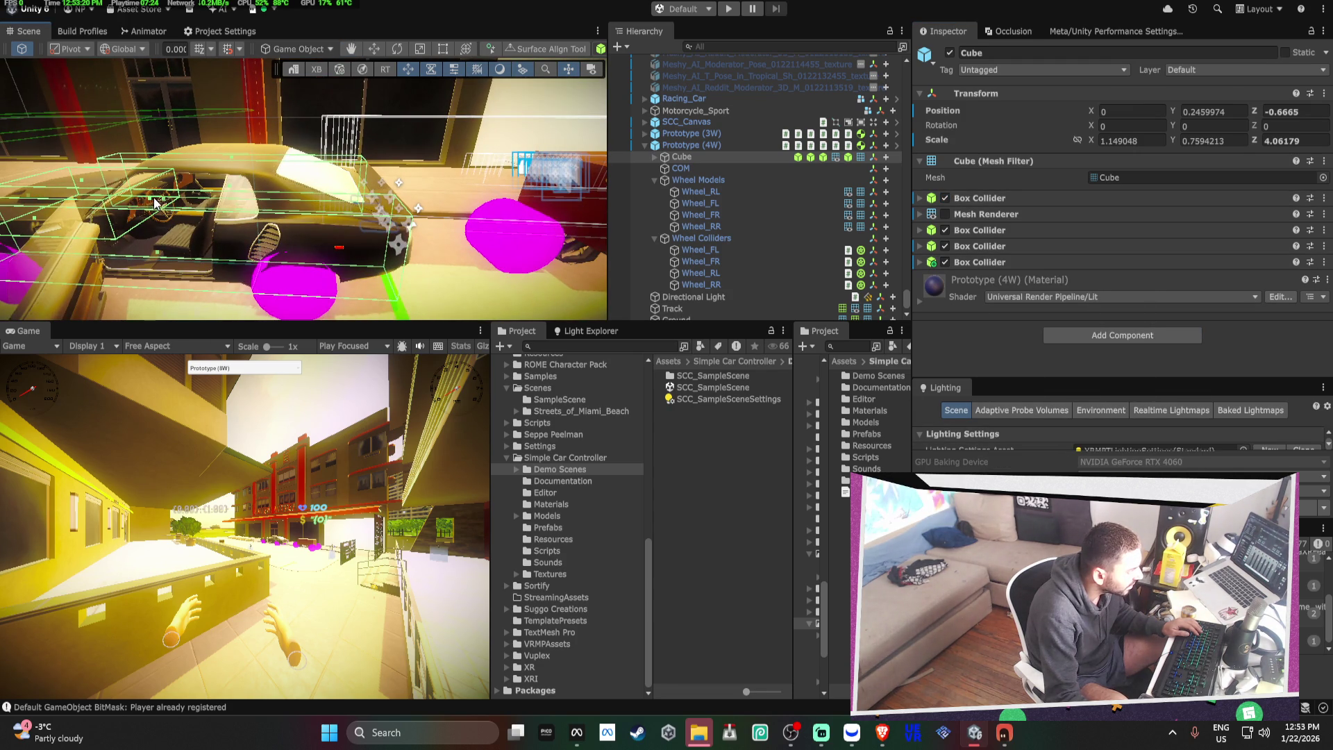
pyautogui.moveTo(381, 226); pyautogui.dragTo(186, 186)
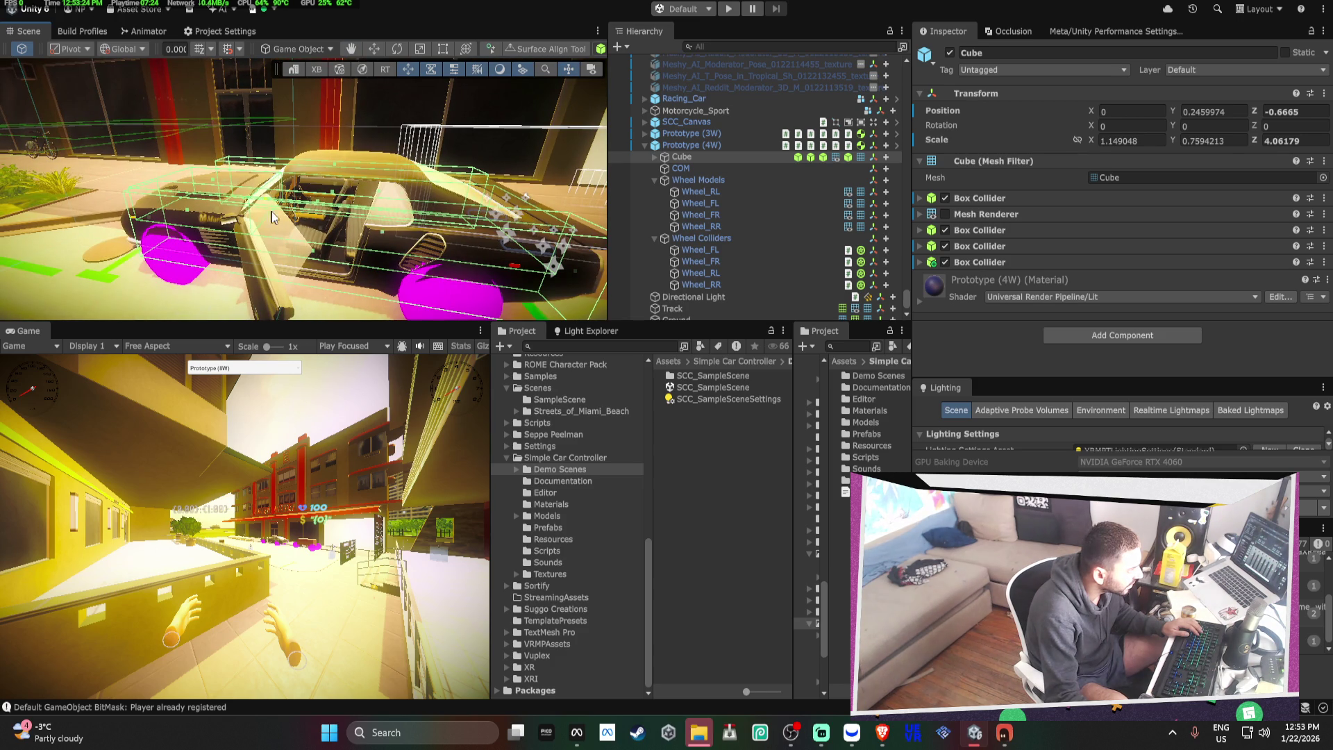
pyautogui.moveTo(366, 235)
pyautogui.mouseDown()
pyautogui.moveTo(375, 177)
pyautogui.moveTo(307, 202)
pyautogui.moveTo(307, 242)
pyautogui.moveTo(294, 232)
pyautogui.moveTo(347, 214)
pyautogui.moveTo(286, 174)
pyautogui.moveTo(453, 199)
pyautogui.moveTo(365, 158)
pyautogui.moveTo(407, 153)
pyautogui.moveTo(358, 168)
pyautogui.moveTo(409, 154)
pyautogui.moveTo(360, 144)
pyautogui.moveTo(360, 164)
pyautogui.moveTo(278, 208)
pyautogui.moveTo(22, 221)
pyautogui.moveTo(203, 217)
pyautogui.mouseUp()
pyautogui.scroll(-2, 409, 154)
pyautogui.scroll(-2, 306, 201)
pyautogui.moveTo(323, 221)
pyautogui.mouseDown()
pyautogui.moveTo(444, 244)
pyautogui.moveTo(682, 206)
pyautogui.moveTo(462, 206)
pyautogui.moveTo(345, 225)
pyautogui.mouseUp()
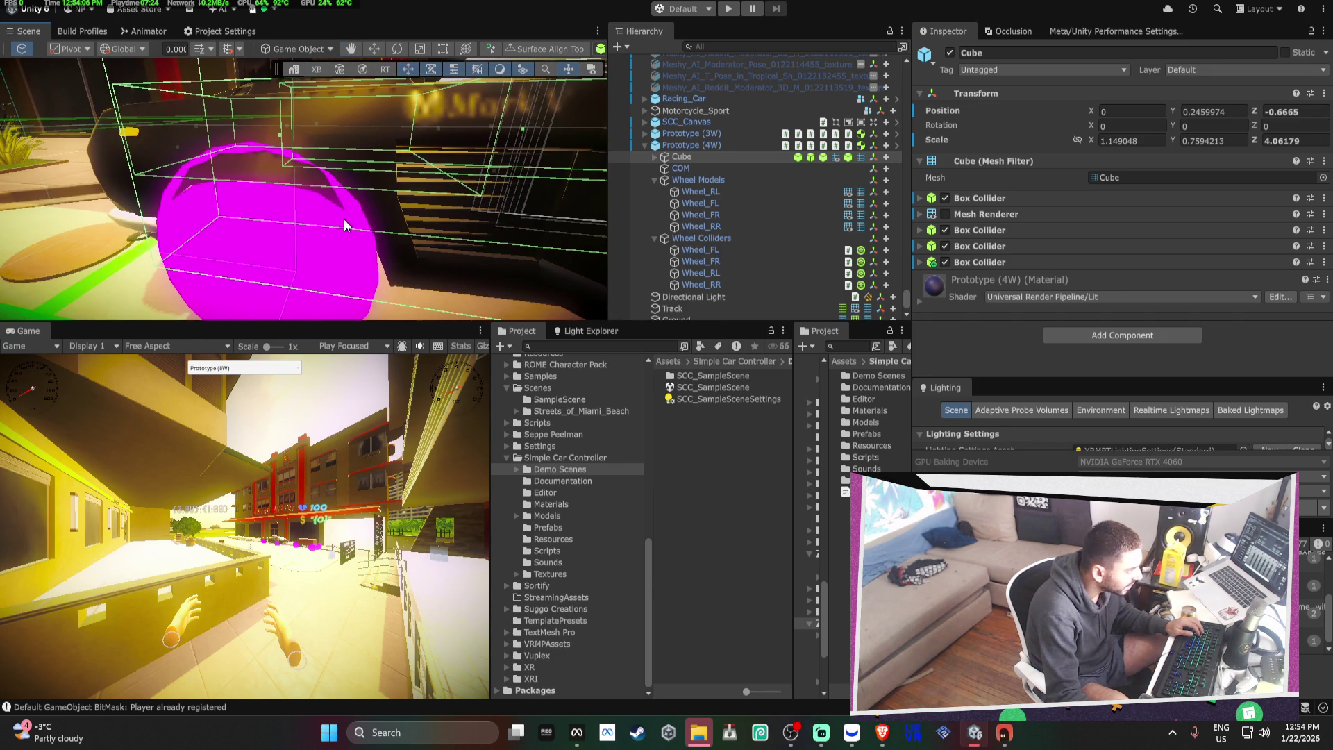
# Select Prototype (4W) and its Racing_Car model, viewing the car's interior.
pyautogui.click(707, 147)
pyautogui.moveTo(500, 208); pyautogui.dragTo(125, 215)
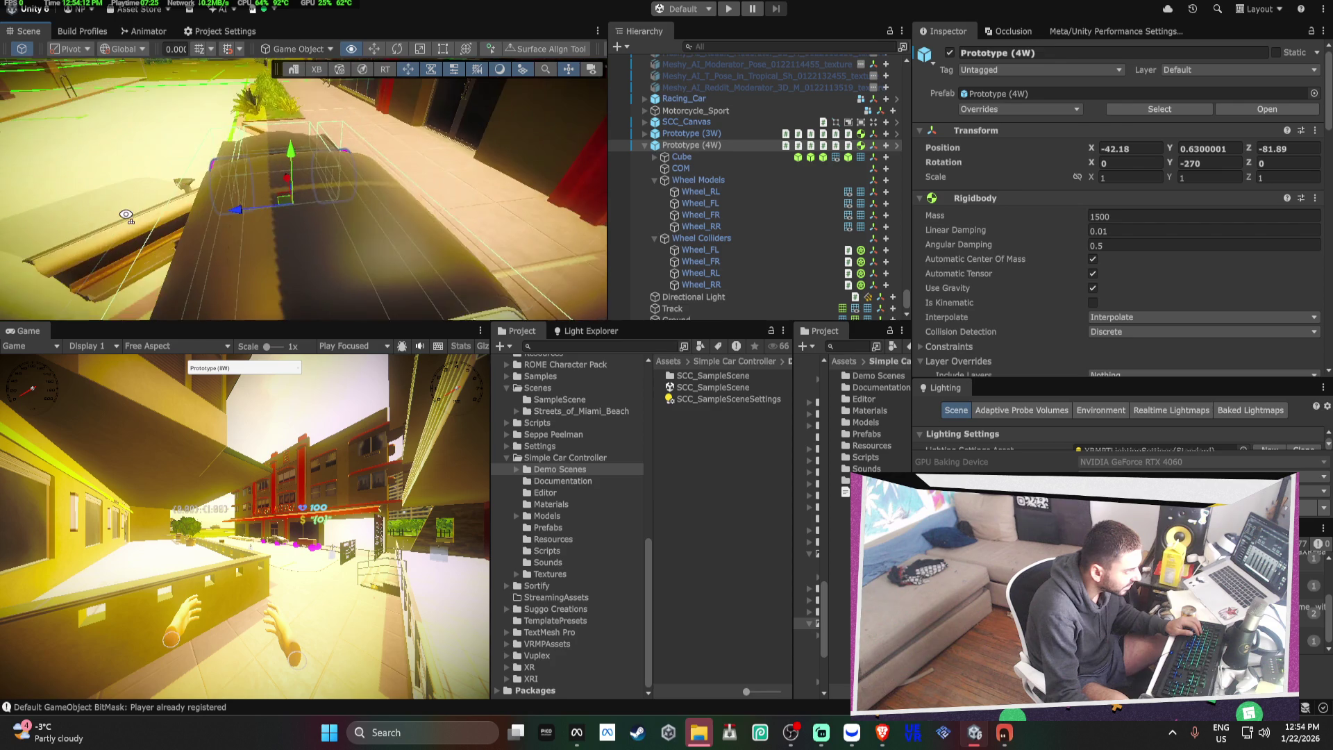
pyautogui.moveTo(393, 218)
pyautogui.mouseDown()
pyautogui.moveTo(490, 194)
pyautogui.moveTo(385, 227)
pyautogui.moveTo(326, 219)
pyautogui.moveTo(331, 206)
pyautogui.mouseUp()
pyautogui.scroll(-2, 326, 219)
pyautogui.click(321, 219)
pyautogui.click(320, 227)
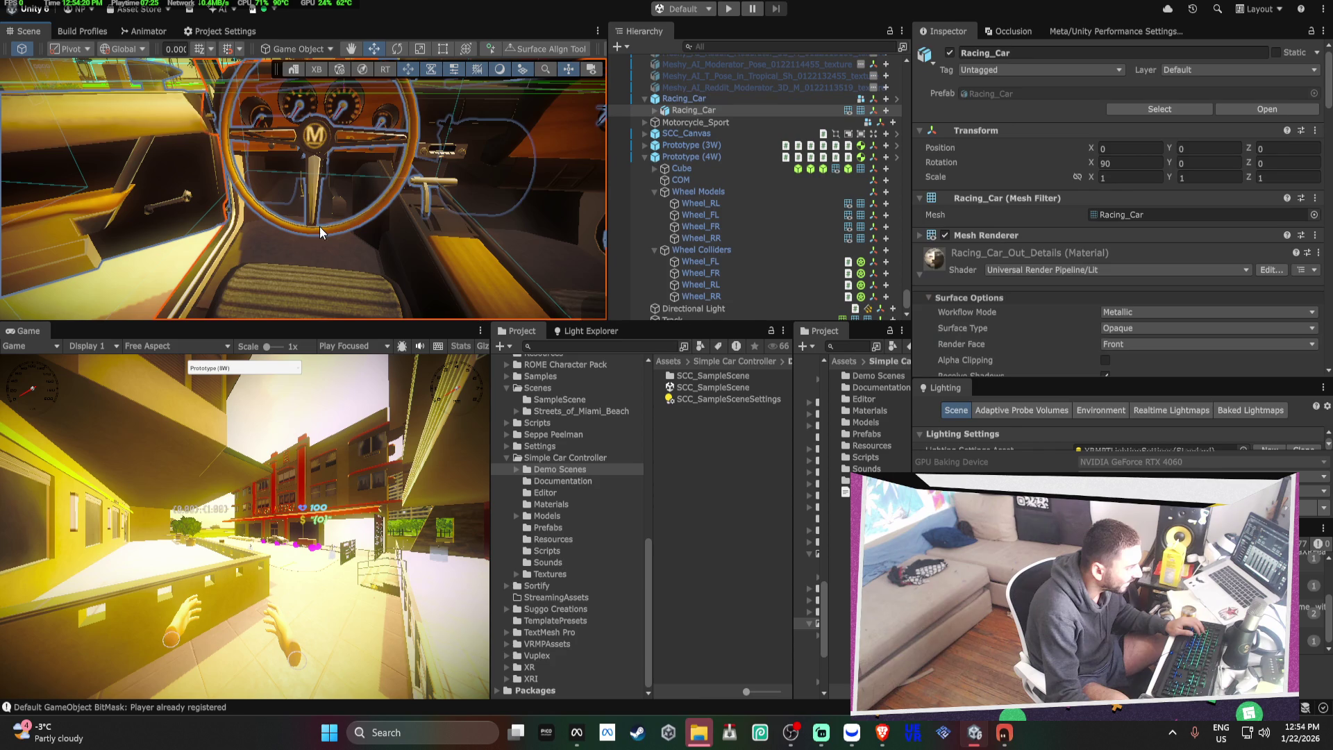
pyautogui.scroll(-10, 1050, 285)
pyautogui.scroll(-10, 1050, 285)
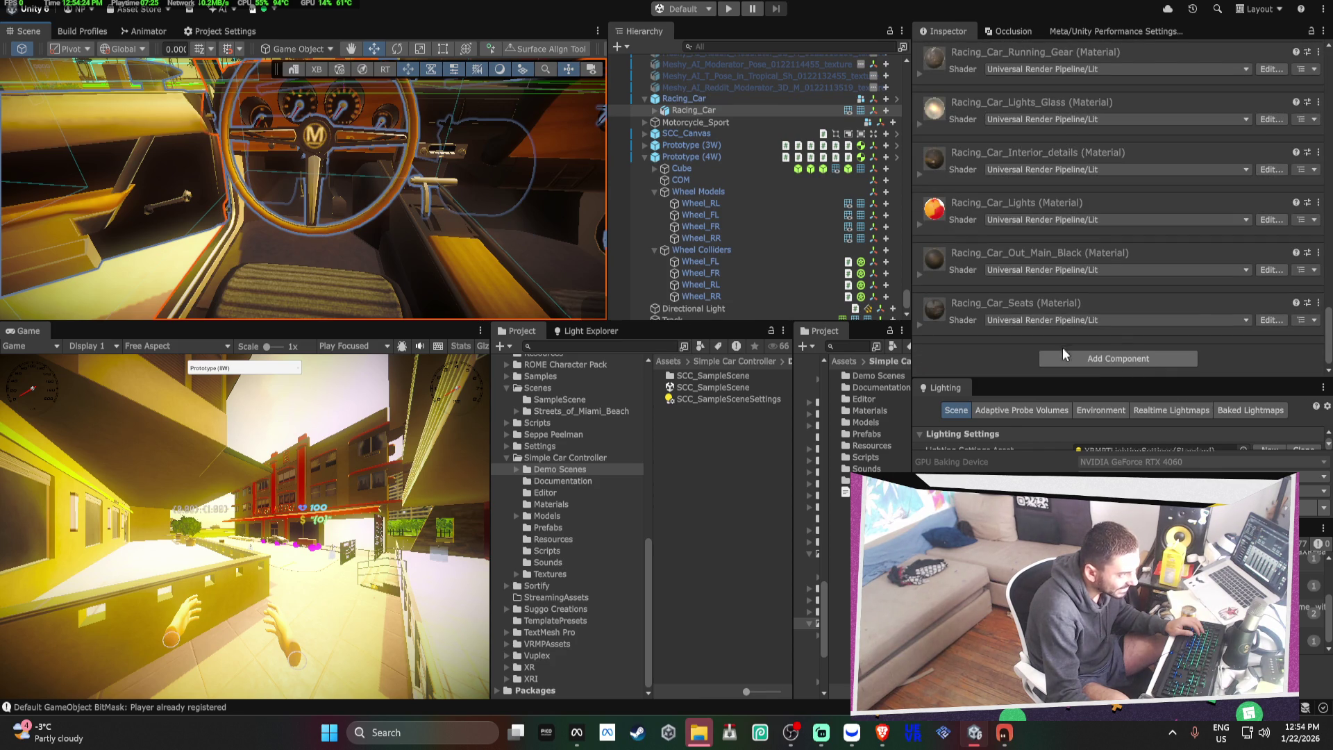
# Frame Racing_Car_Steering_Wheel, try moving it under Racing_Car, and dismiss the prefab error.
pyautogui.click(364, 215)
pyautogui.scroll(5, 364, 215)
pyautogui.click(315, 189)
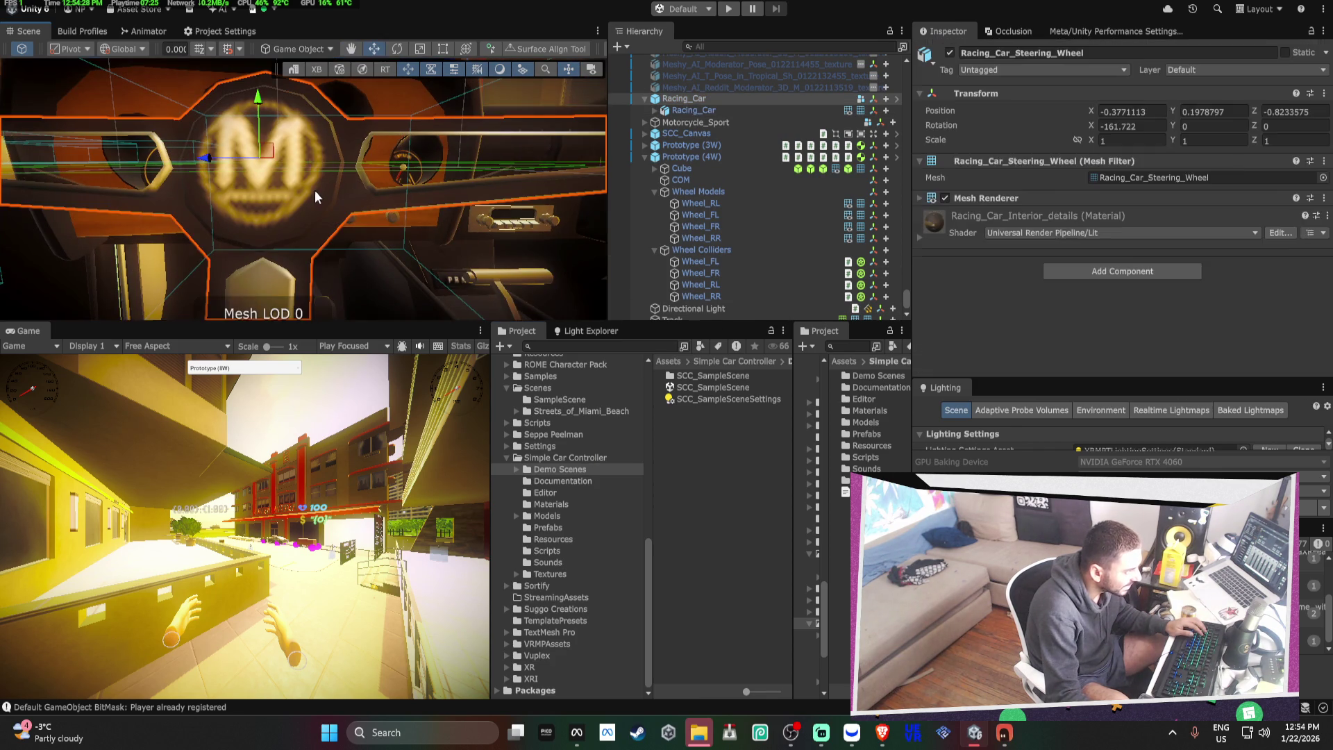
pyautogui.press('f')
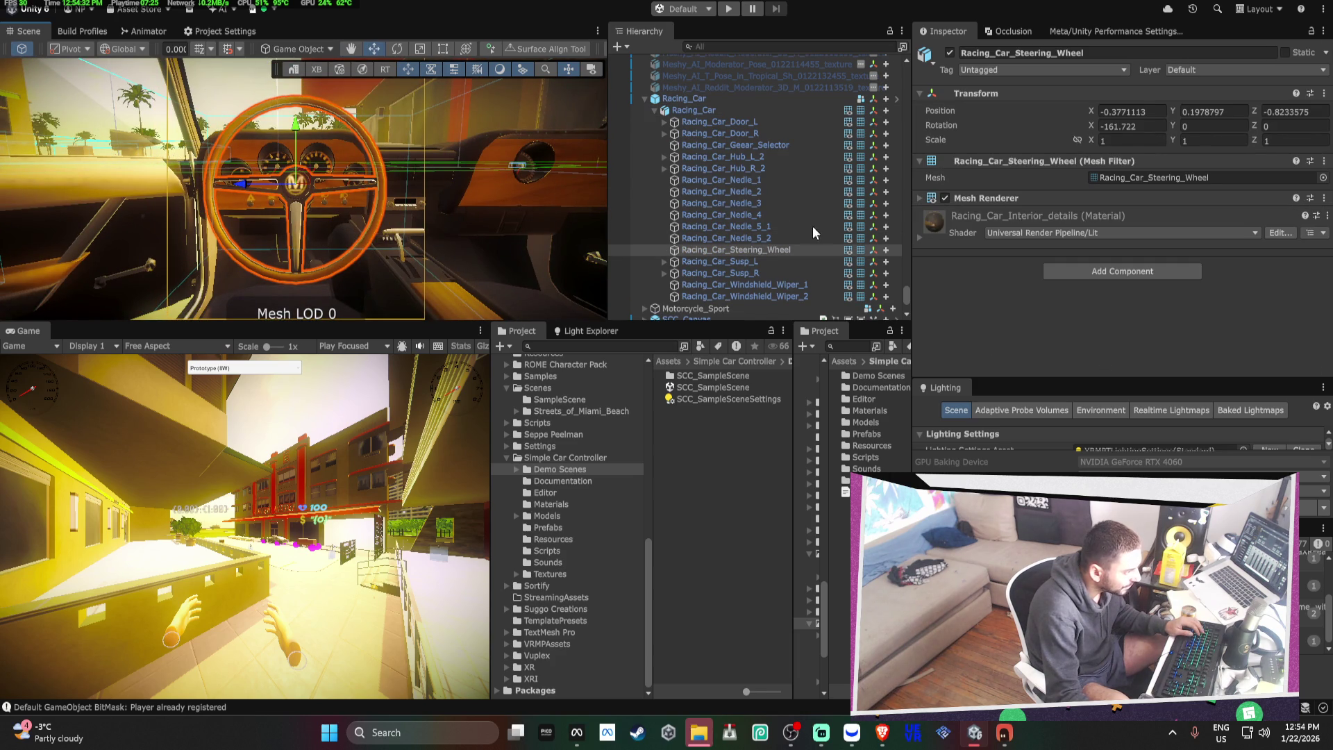
pyautogui.moveTo(745, 247); pyautogui.dragTo(743, 116)
pyautogui.click(757, 379)
# Load scene_examples from HurricaneVR/TechDemo/Scenes alongside the street scene.
pyautogui.scroll(5, 594, 438)
pyautogui.scroll(6, 603, 435)
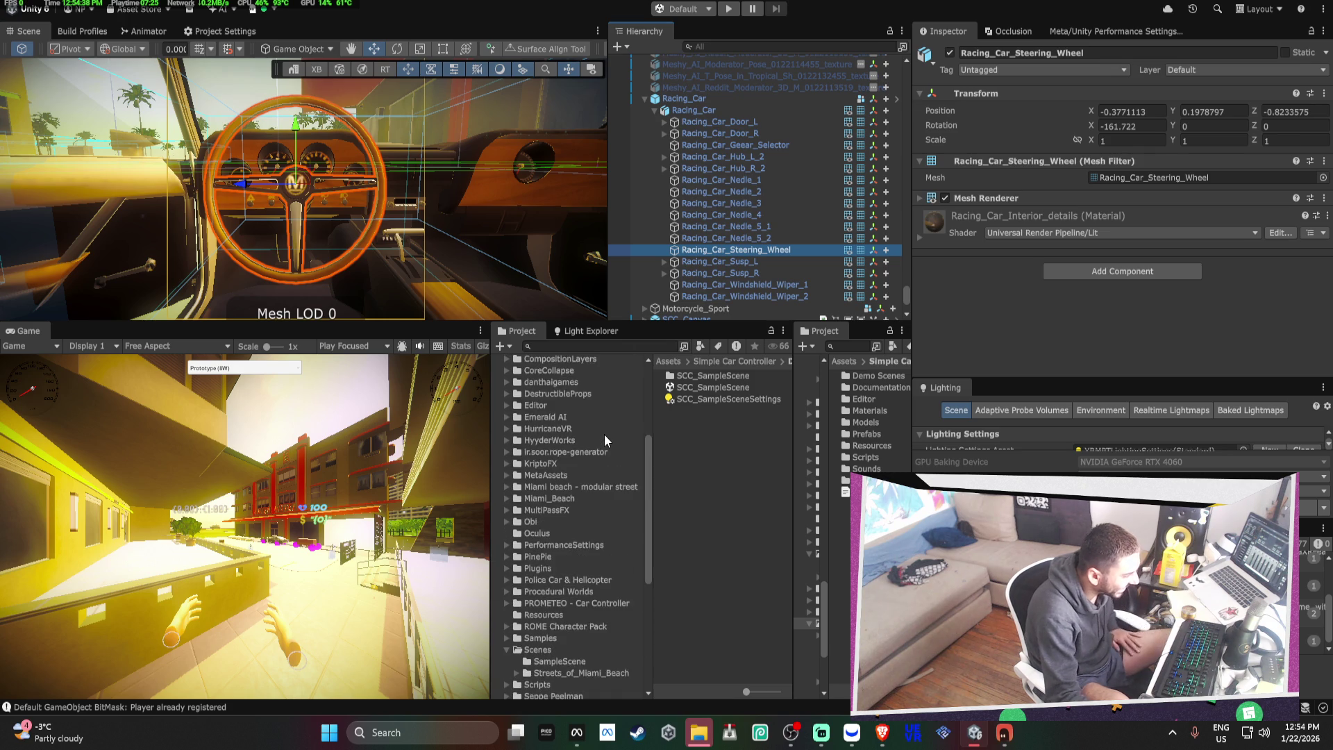
pyautogui.click(507, 472)
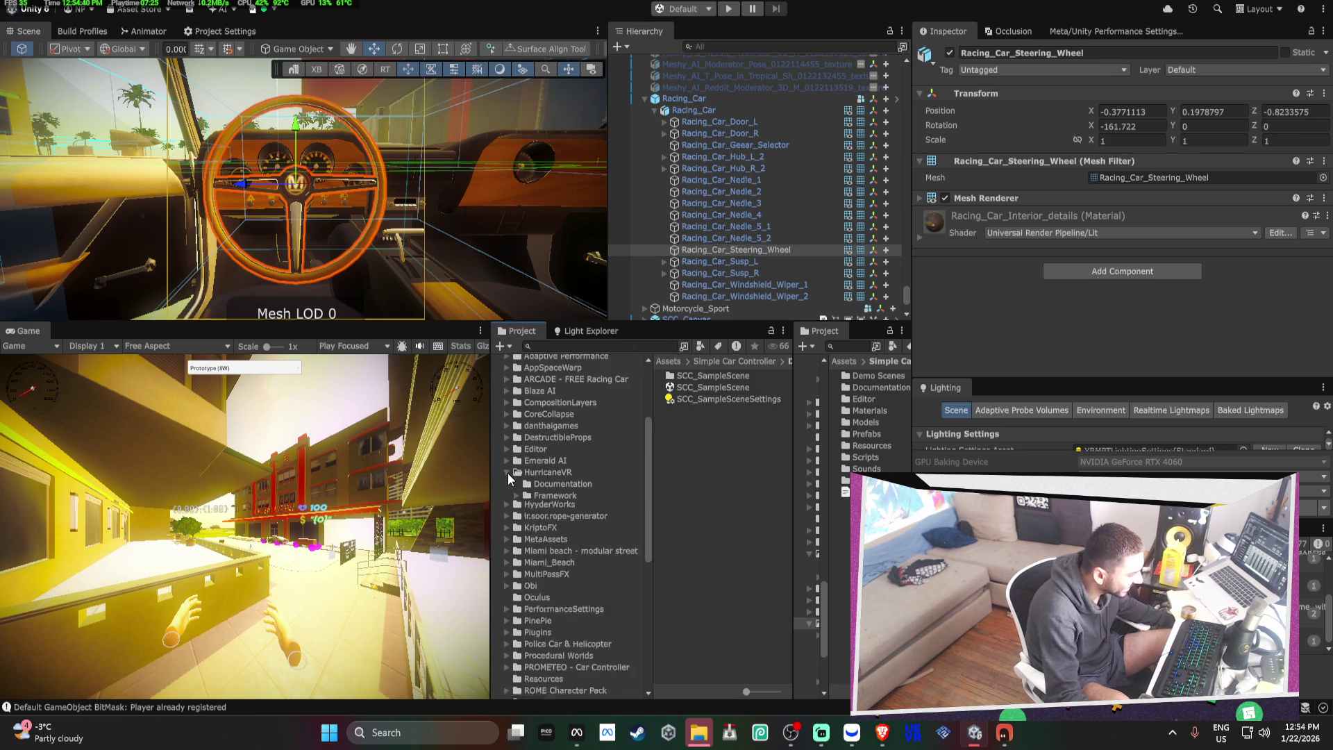
pyautogui.click(517, 507)
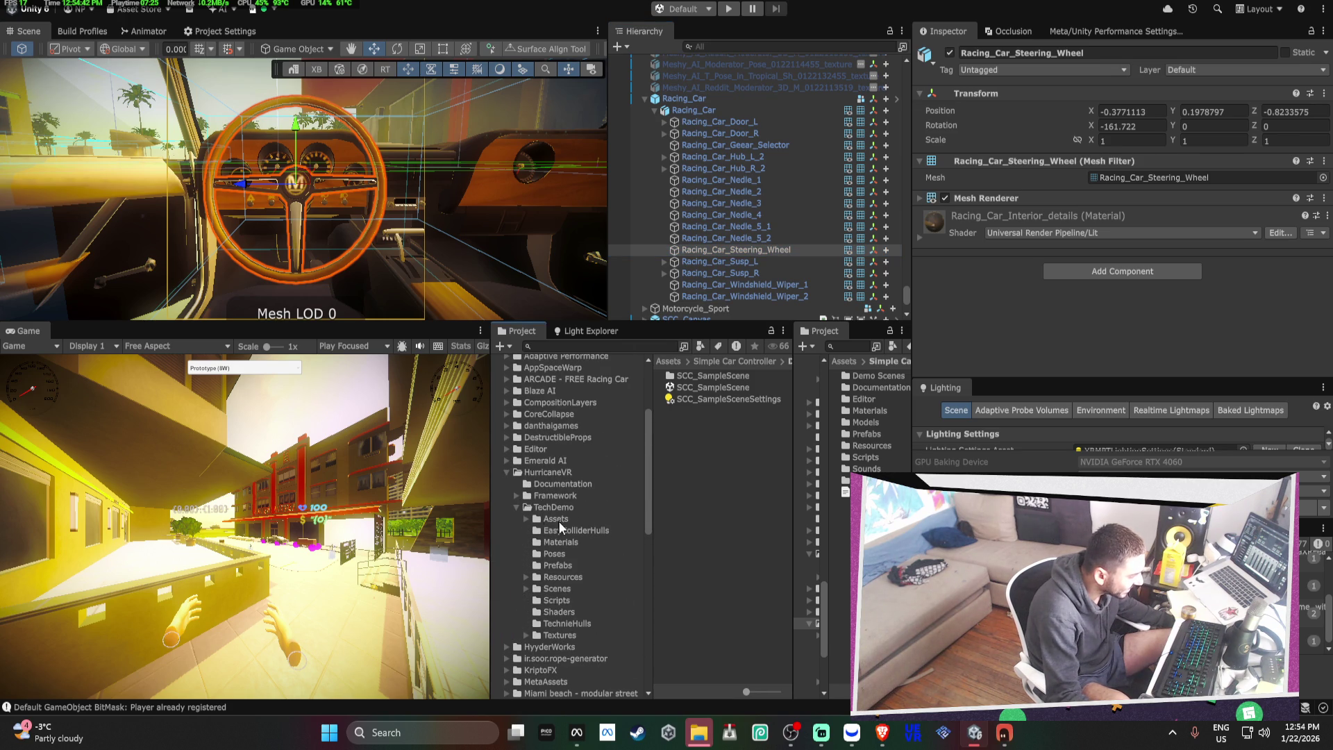
pyautogui.click(557, 589)
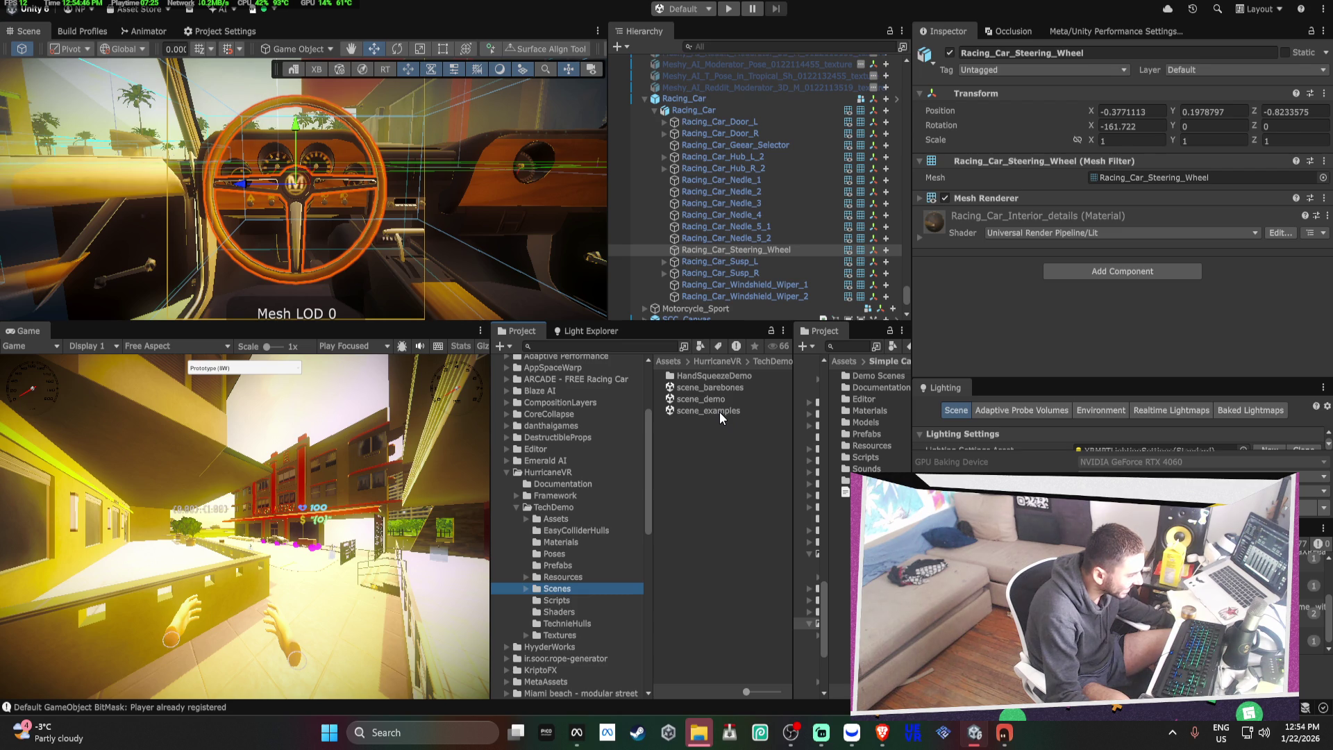
pyautogui.moveTo(720, 411); pyautogui.dragTo(785, 304)
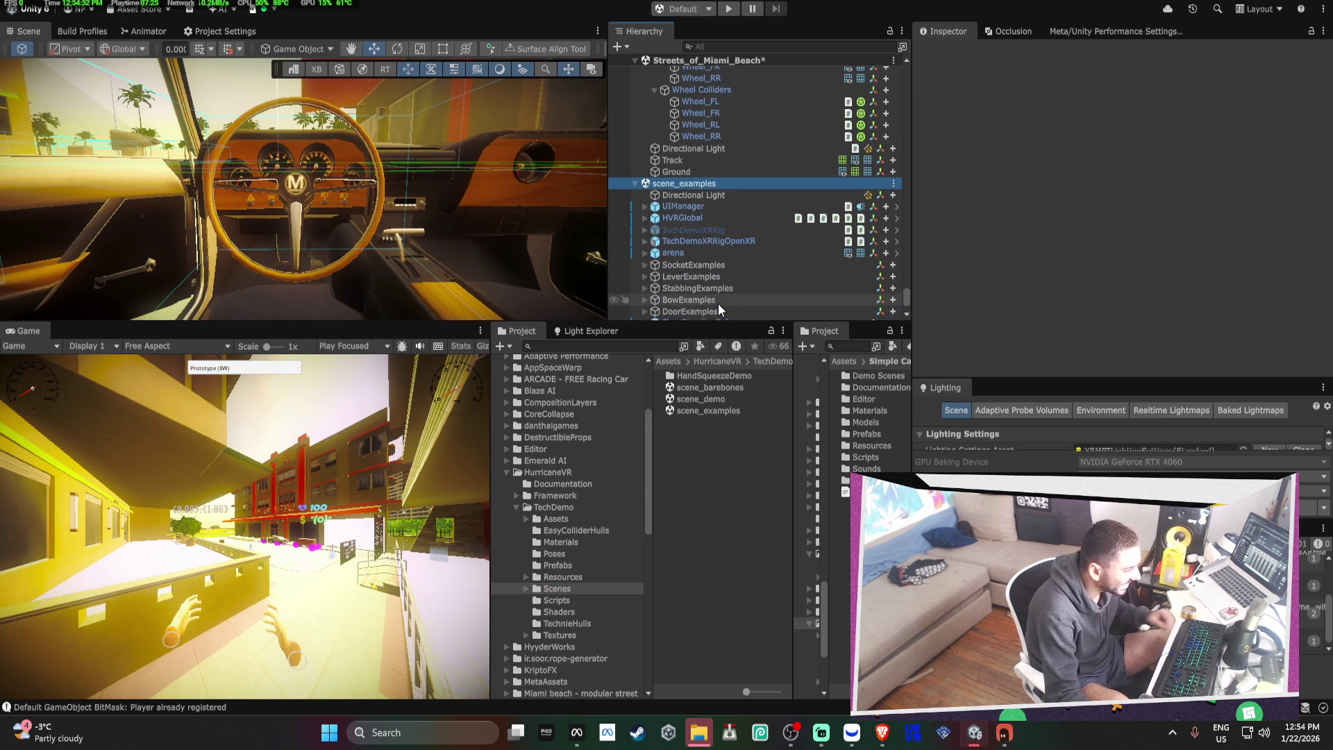
# Locate and frame heavy_door_setup inside the example scene.
pyautogui.doubleClick(681, 206)
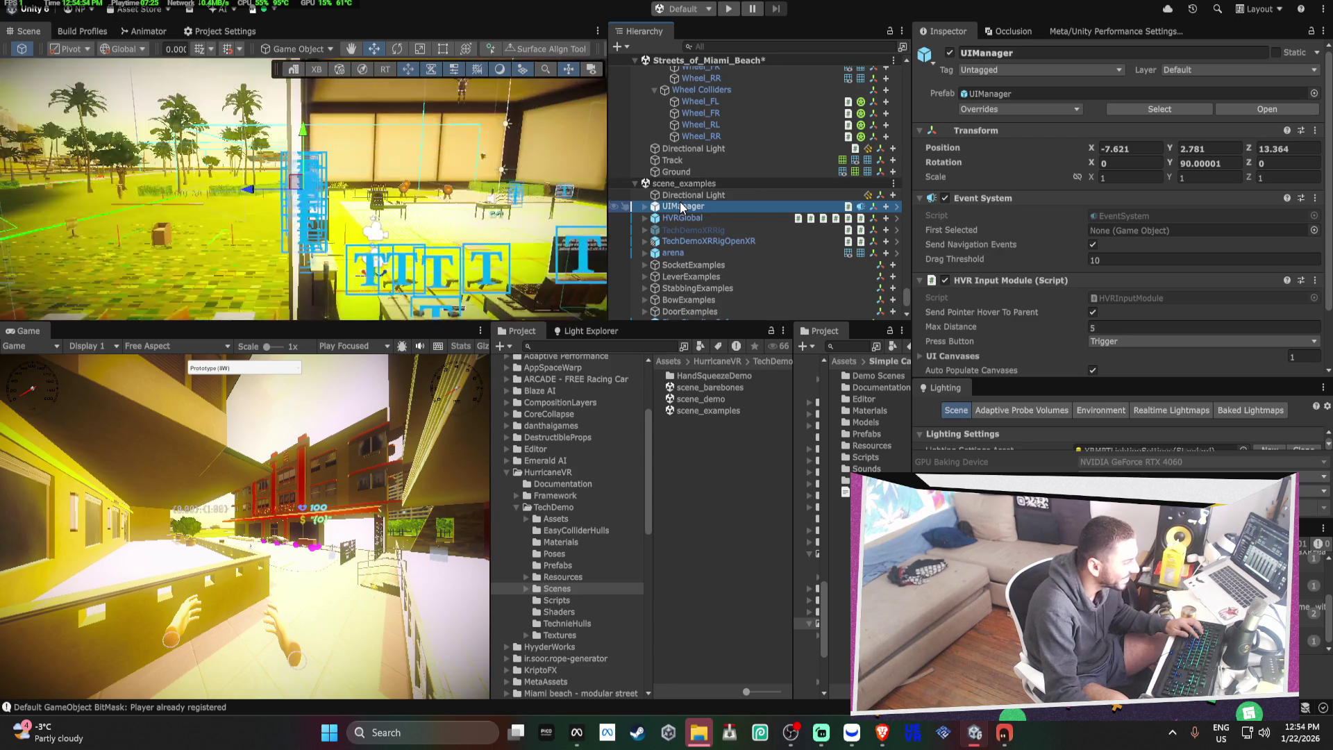
pyautogui.scroll(-5, 274, 210)
pyautogui.moveTo(275, 211)
pyautogui.mouseDown()
pyautogui.moveTo(215, 227)
pyautogui.moveTo(502, 216)
pyautogui.moveTo(449, 190)
pyautogui.moveTo(480, 199)
pyautogui.moveTo(314, 206)
pyautogui.mouseUp()
pyautogui.click(314, 207)
pyautogui.press('f')
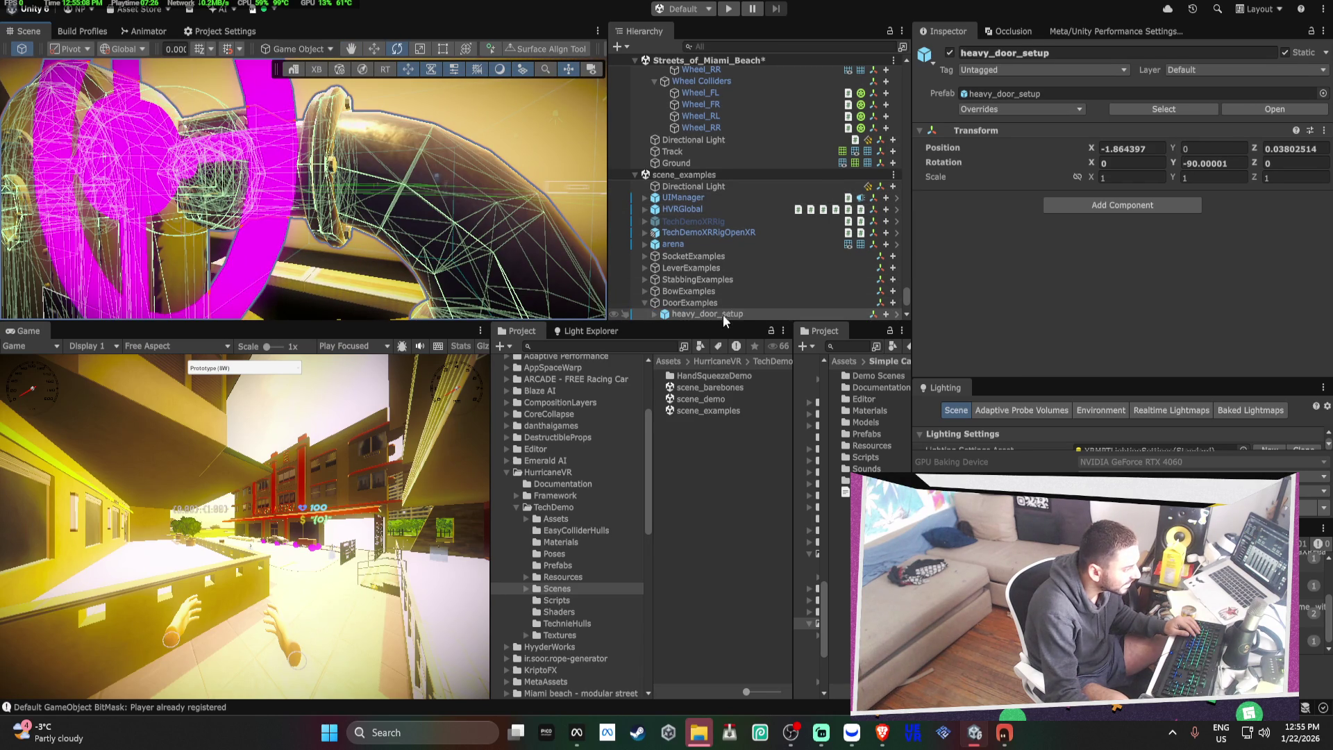
pyautogui.scroll(-2, 723, 314)
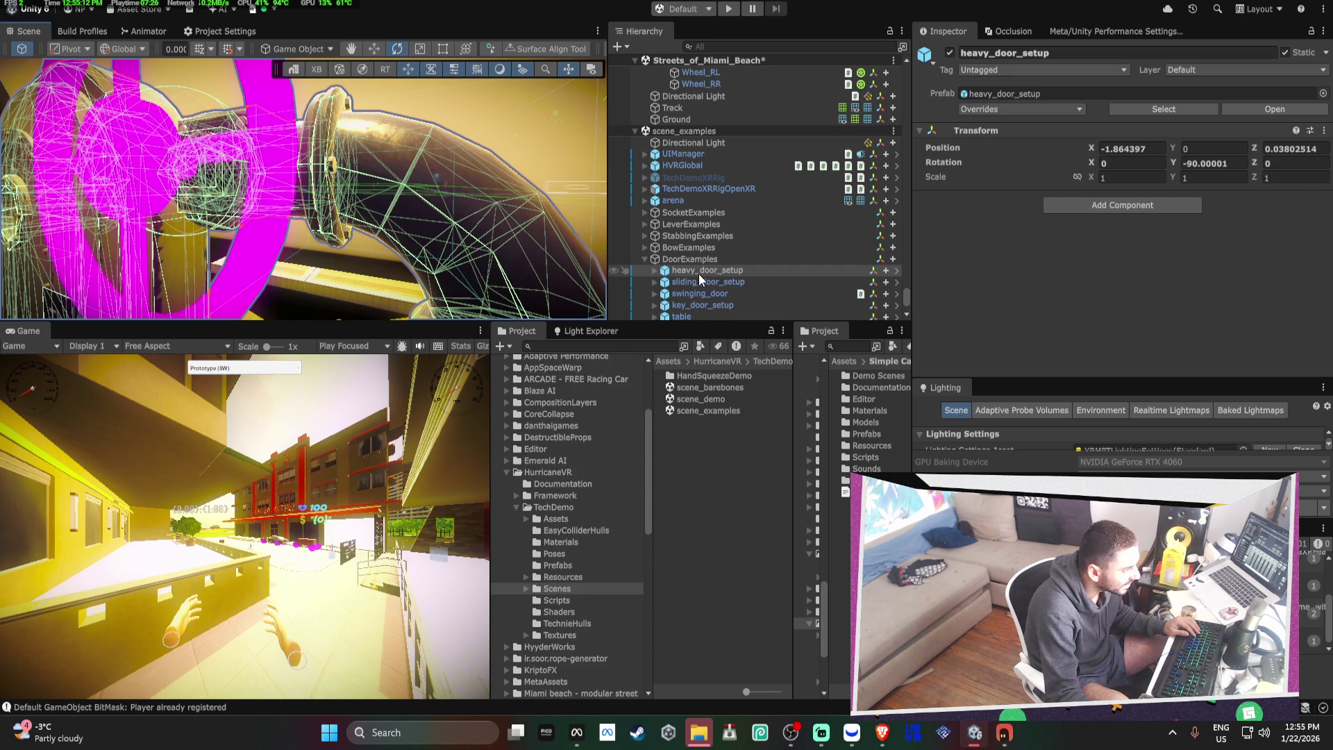
# Move heavy_door_setup into Streets_of_Miami_Beach and remove the scene_examples scene.
pyautogui.moveTo(690, 123); pyautogui.dragTo(692, 121)
pyautogui.click(681, 140)
pyautogui.rightClick(681, 141)
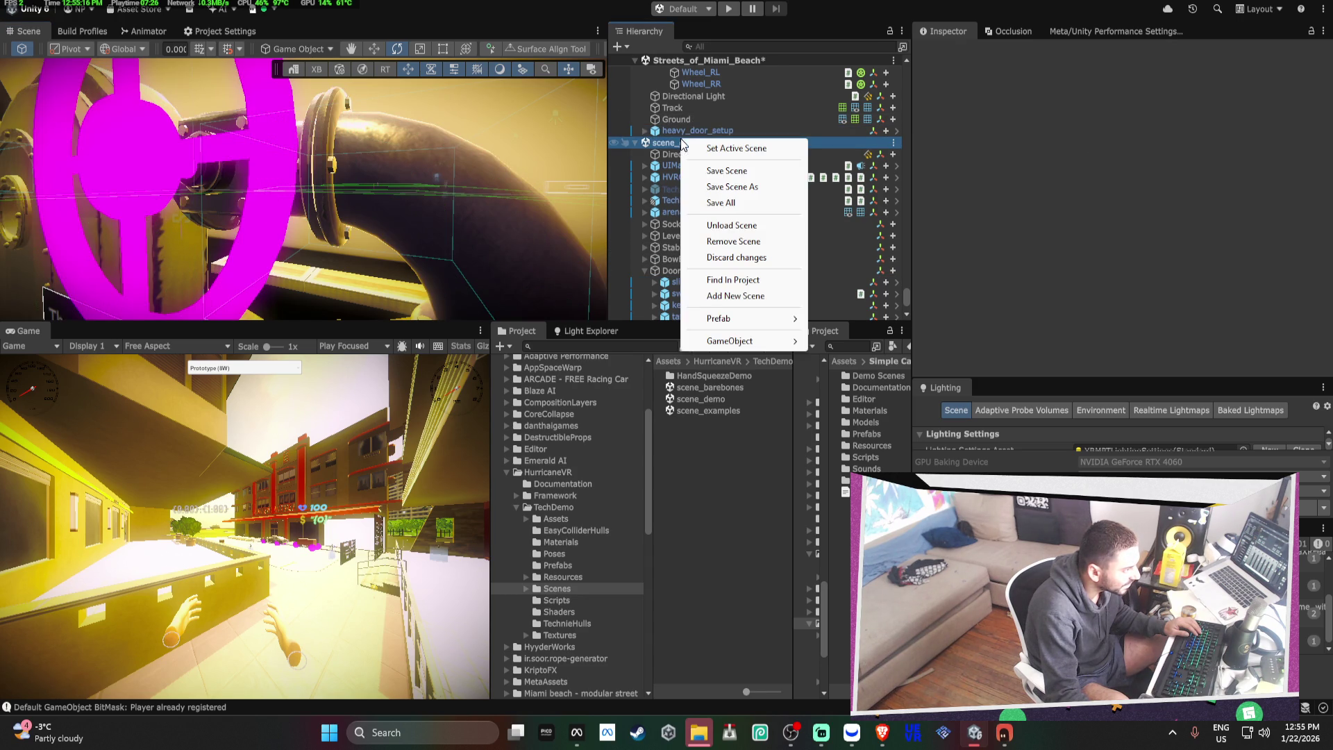
pyautogui.click(726, 243)
pyautogui.click(689, 377)
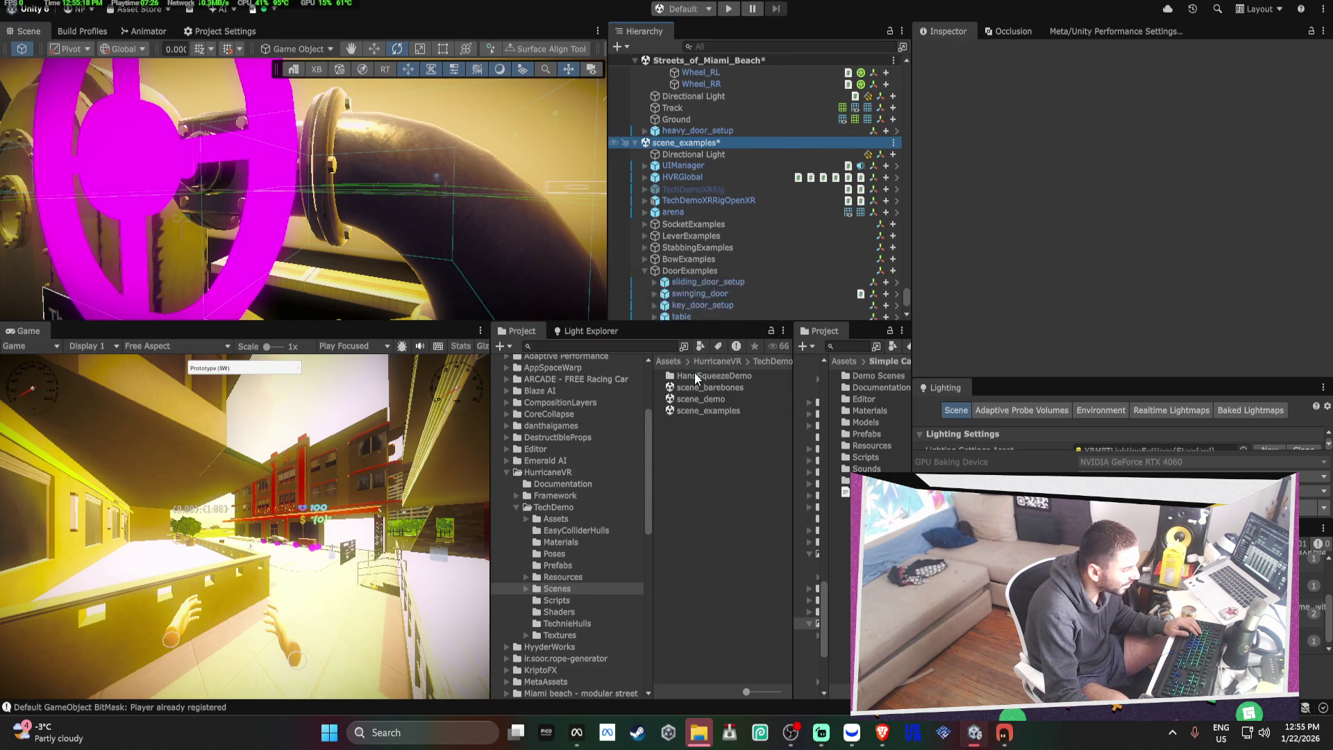
pyautogui.doubleClick(689, 289)
pyautogui.scroll(-10, 284, 243)
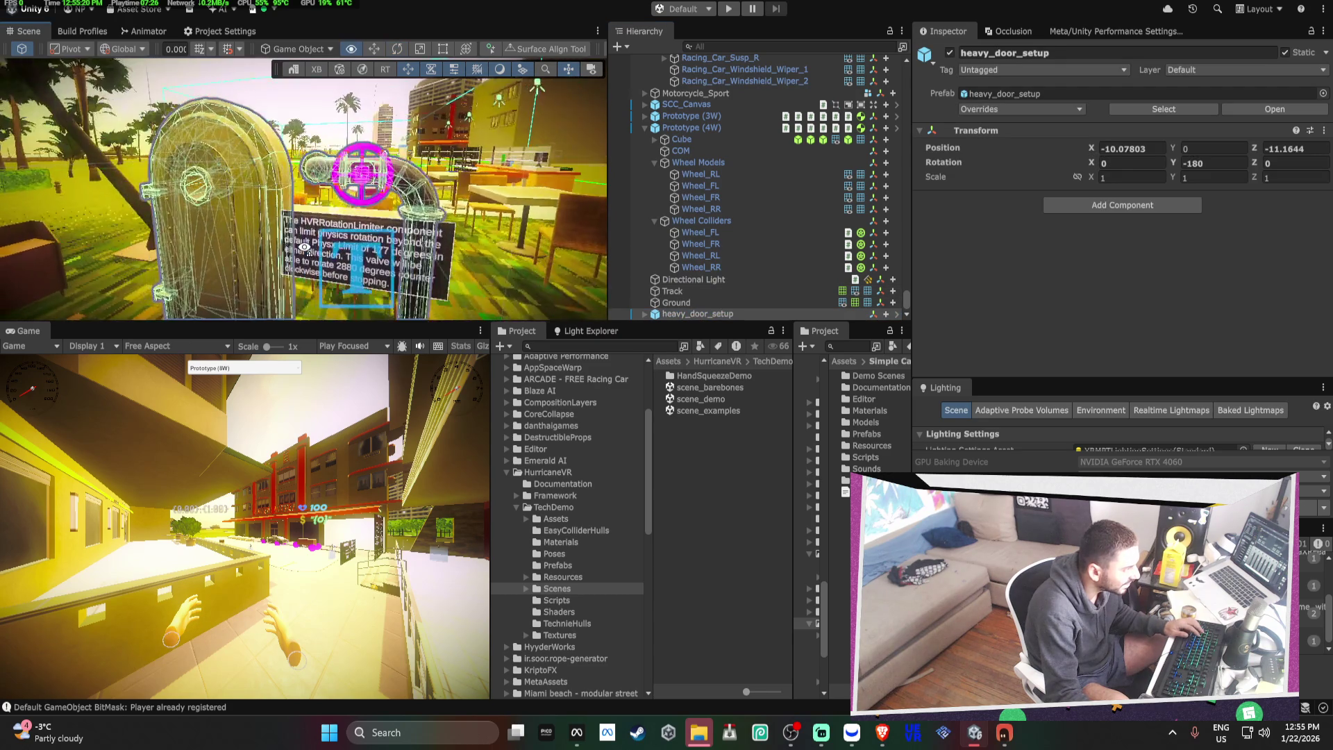
pyautogui.moveTo(782, 310)
pyautogui.mouseDown()
pyautogui.moveTo(820, 311)
pyautogui.moveTo(766, 327)
pyautogui.moveTo(554, 264)
pyautogui.mouseUp()
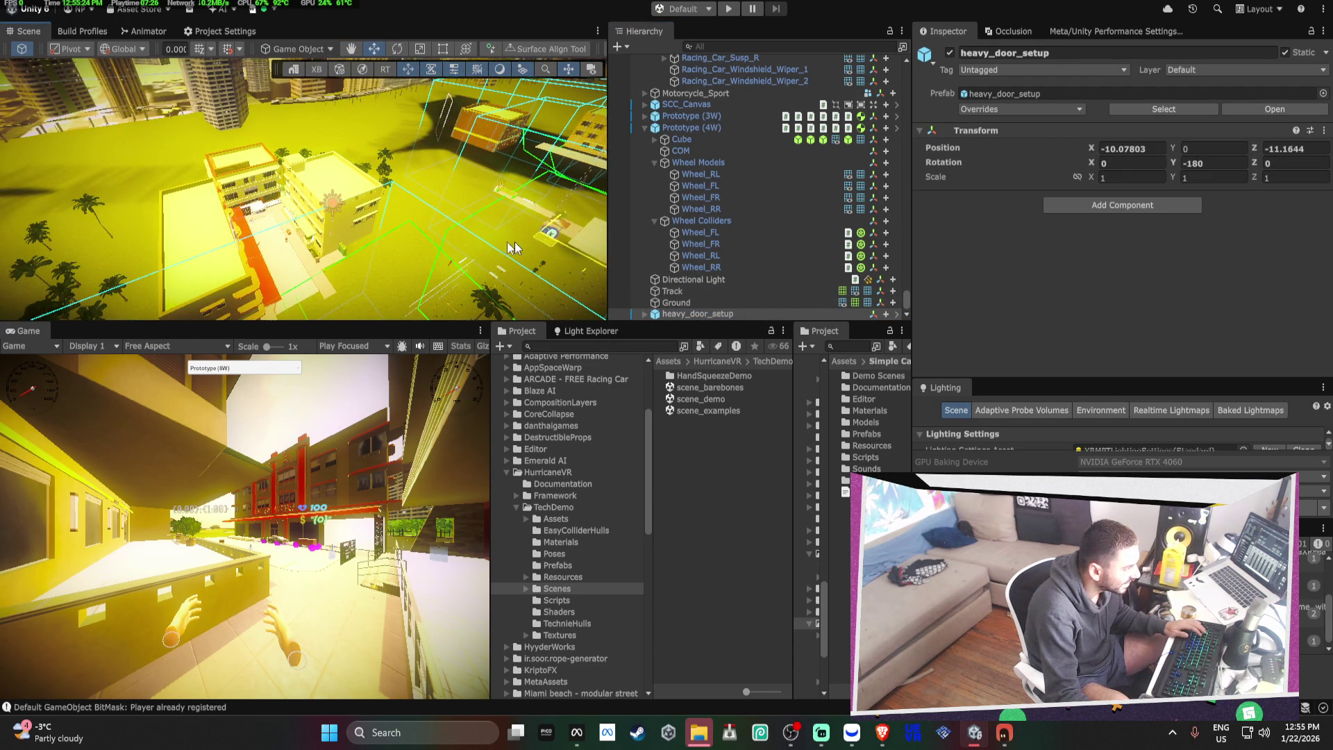
pyautogui.press('f')
pyautogui.moveTo(260, 241)
pyautogui.mouseDown()
pyautogui.moveTo(211, 169)
pyautogui.moveTo(227, 179)
pyautogui.mouseUp()
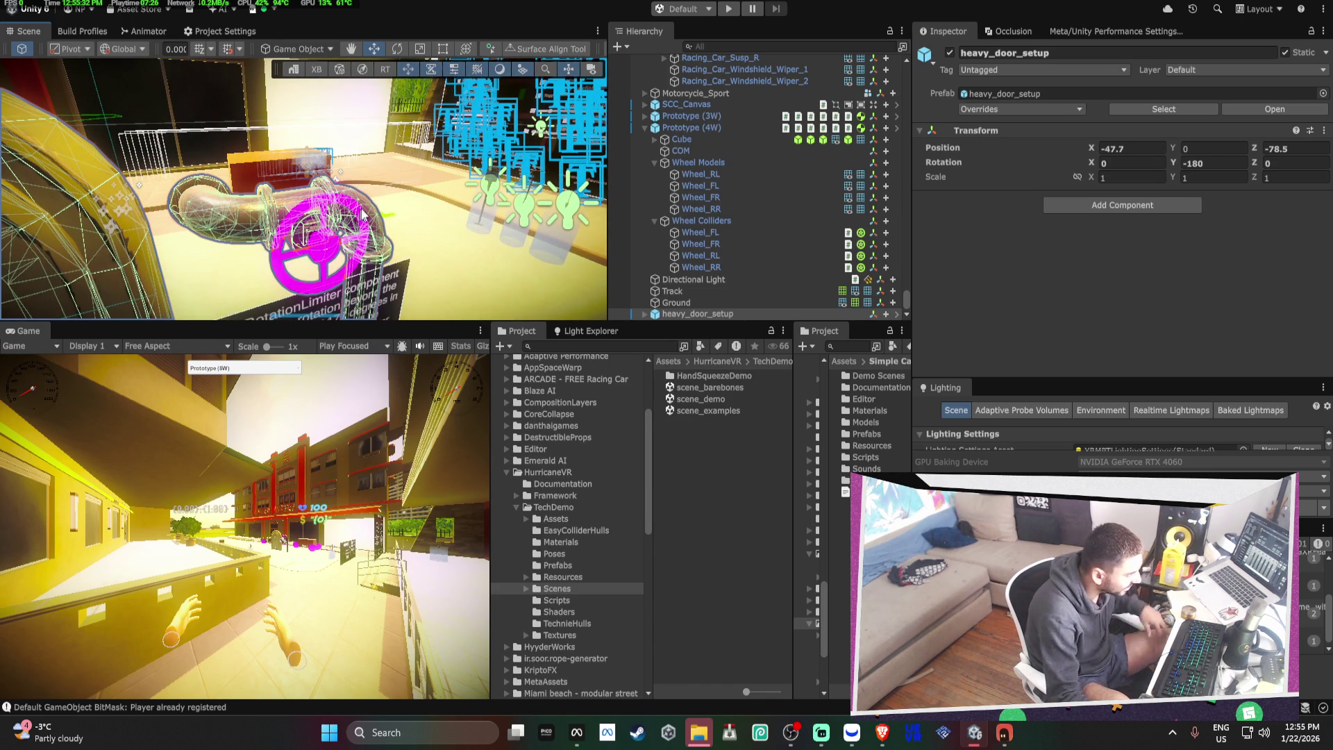
pyautogui.scroll(10, 361, 214)
pyautogui.click(426, 239)
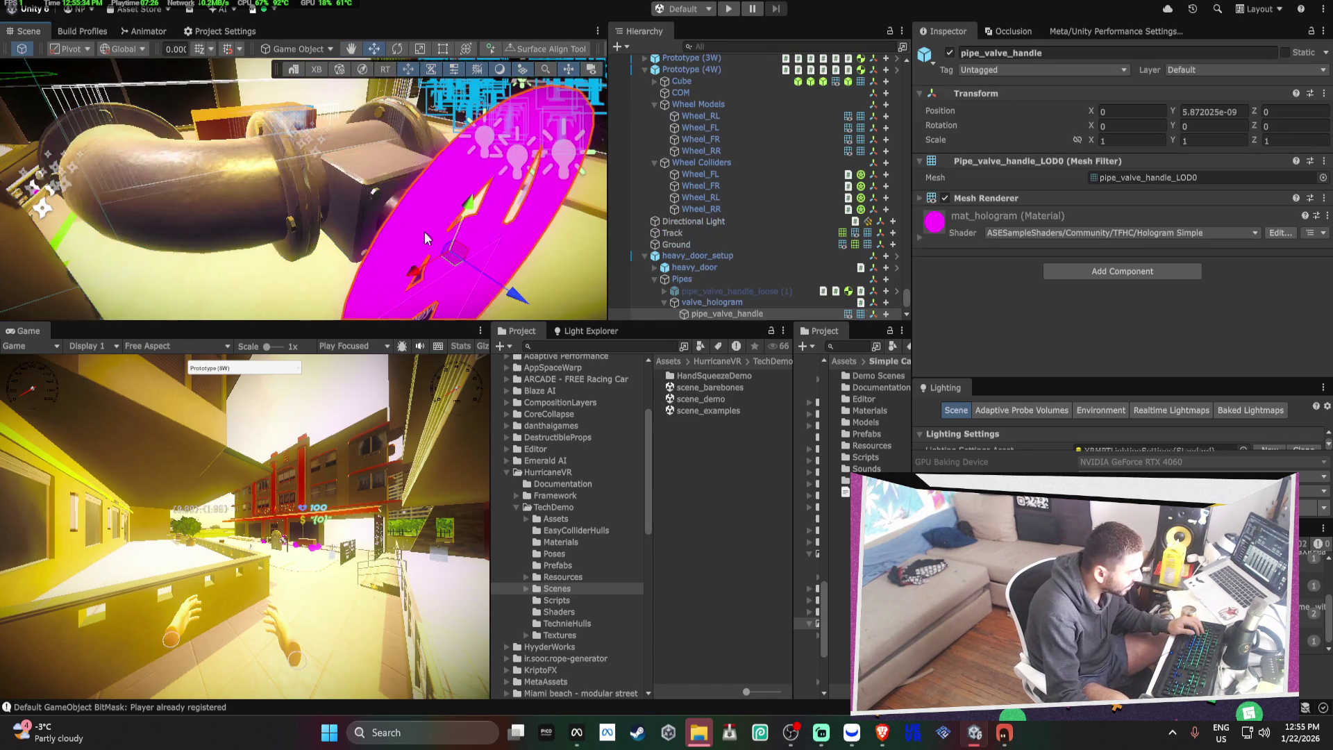
pyautogui.scroll(-2, 798, 306)
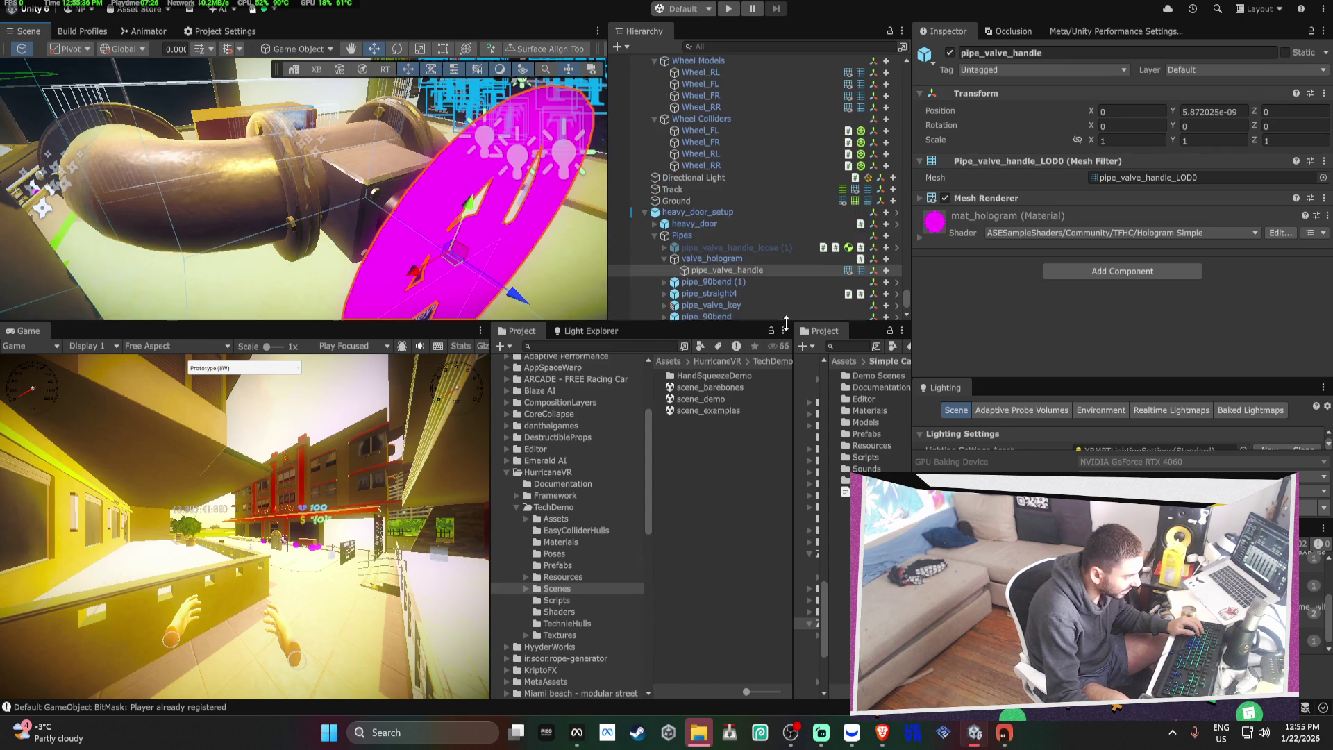
pyautogui.click(734, 262)
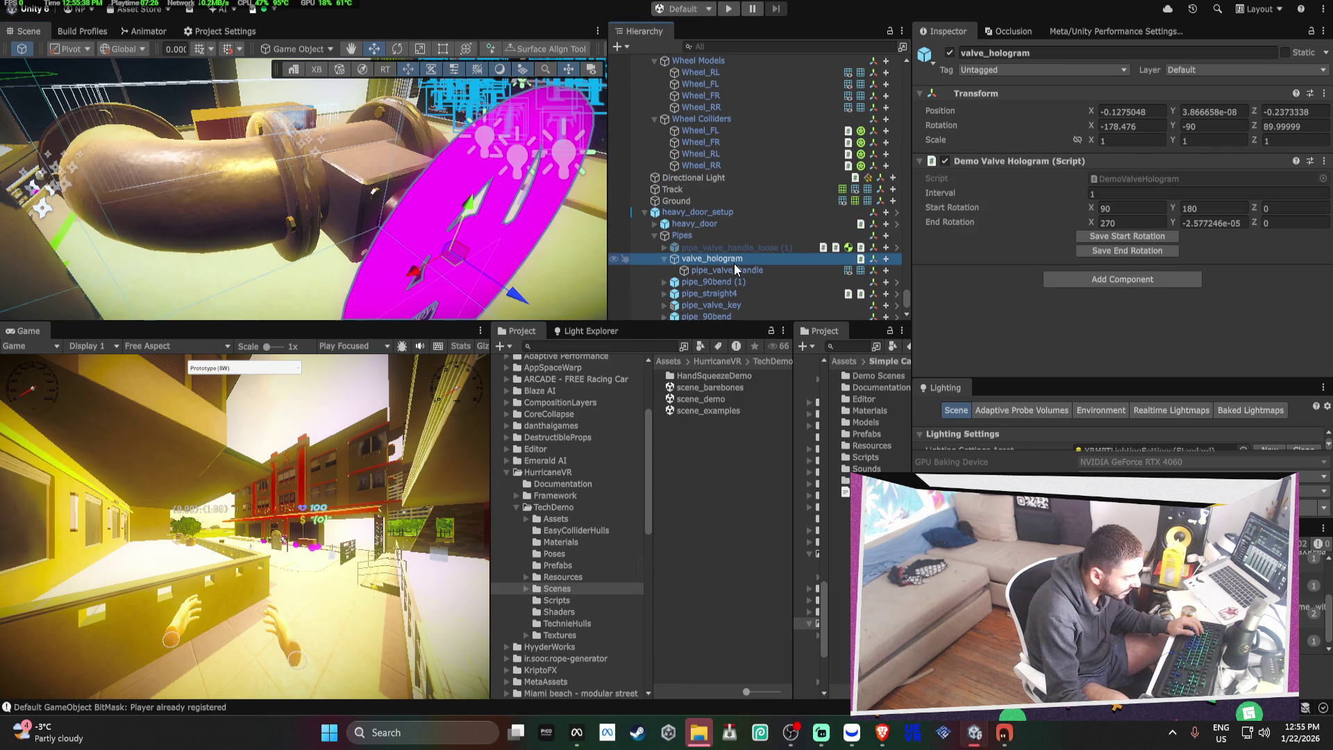
pyautogui.moveTo(389, 209); pyautogui.dragTo(325, 214)
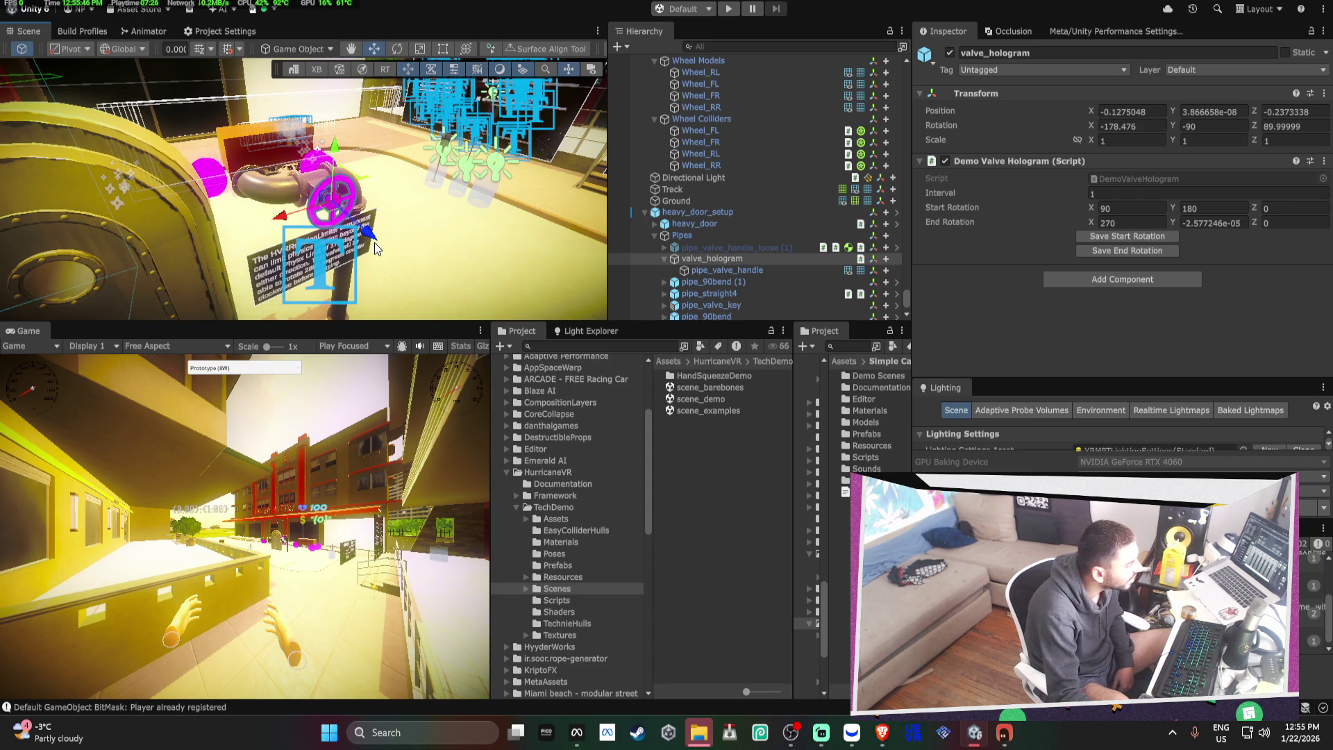
pyautogui.moveTo(373, 243); pyautogui.dragTo(582, 158)
pyautogui.moveTo(431, 194)
pyautogui.mouseDown()
pyautogui.moveTo(234, 188)
pyautogui.moveTo(327, 206)
pyautogui.moveTo(166, 307)
pyautogui.moveTo(310, 257)
pyautogui.moveTo(134, 213)
pyautogui.moveTo(460, 253)
pyautogui.moveTo(256, 278)
pyautogui.mouseUp()
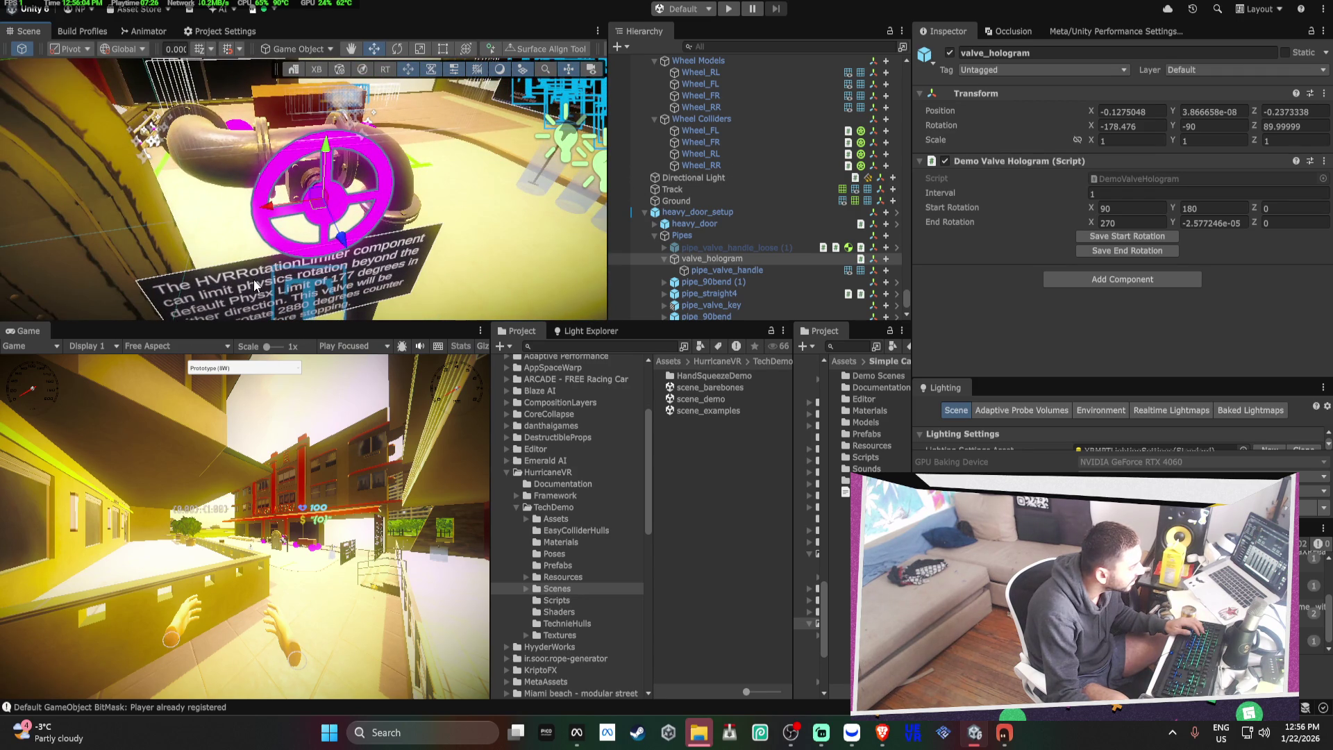
pyautogui.click(303, 297)
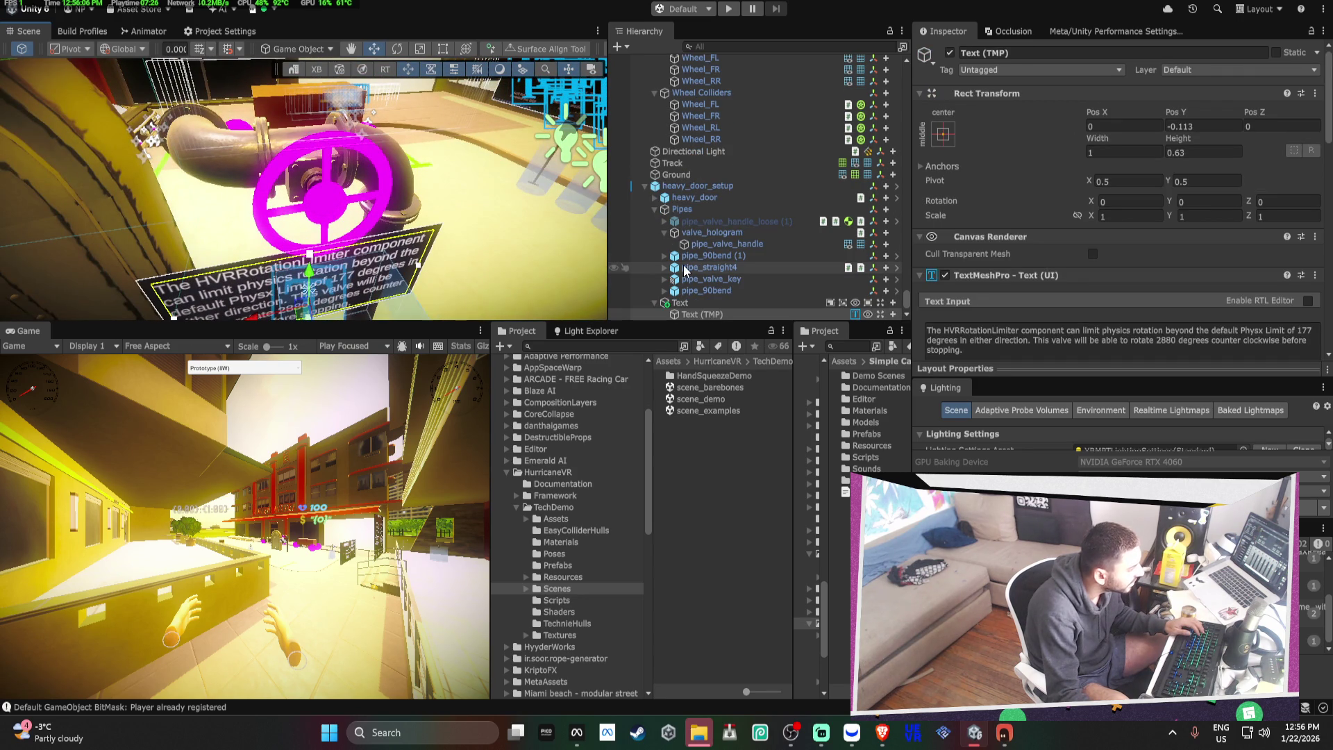
# Select heavy_door_setup, inspect the heavy_door's door script, and frame the door.
pyautogui.moveTo(486, 264); pyautogui.dragTo(262, 154)
pyautogui.click(263, 161)
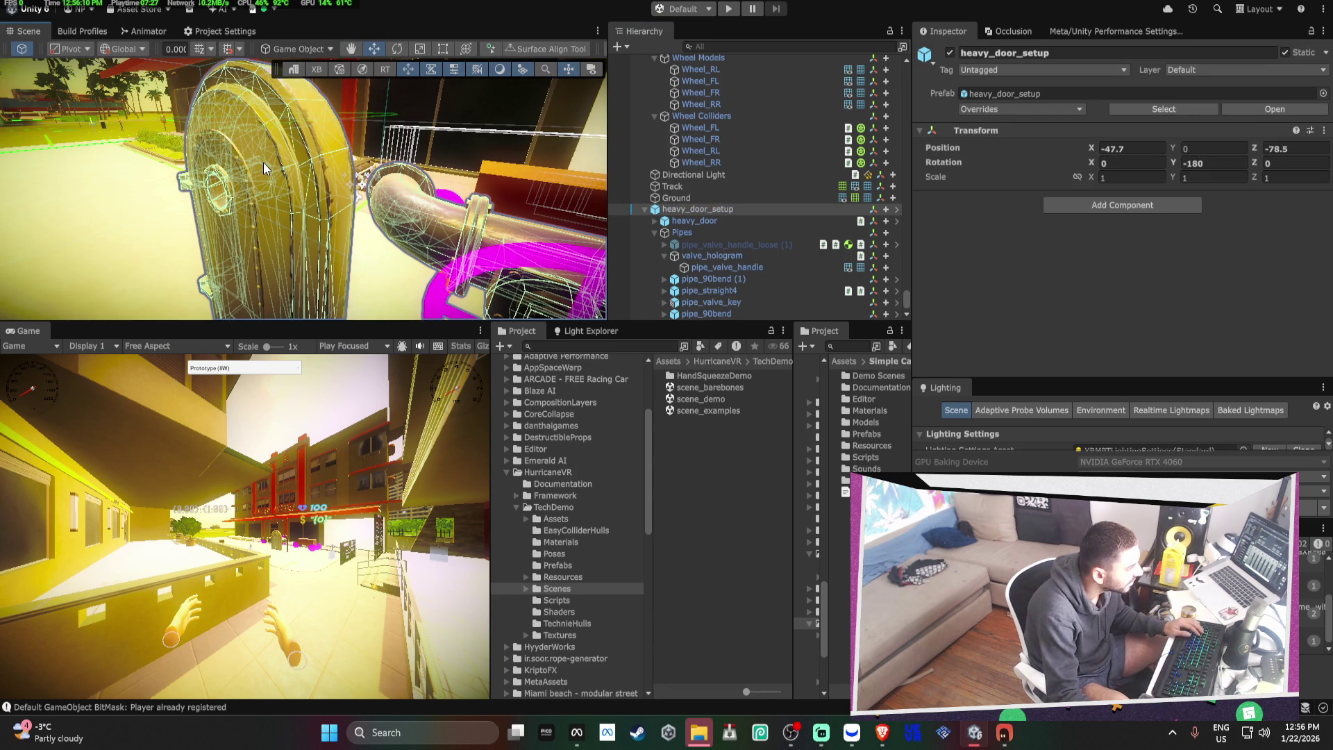
pyautogui.click(699, 219)
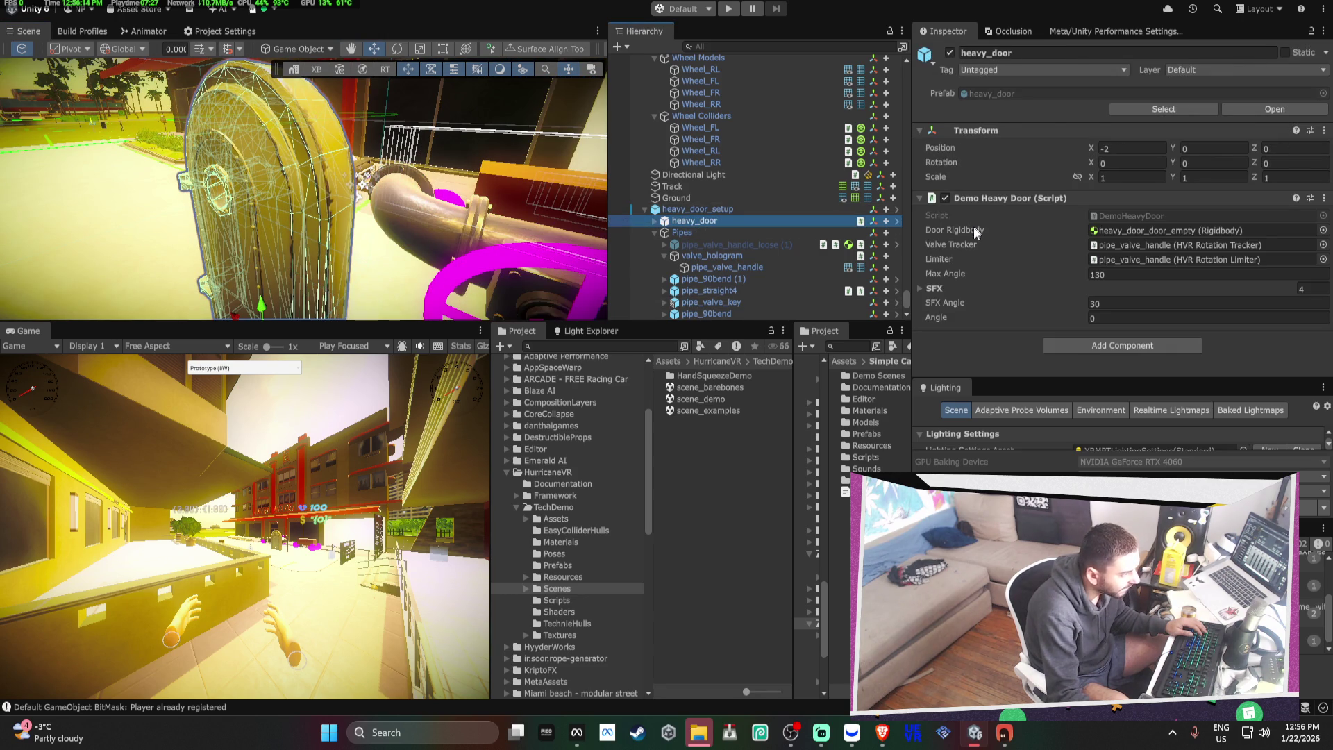
pyautogui.moveTo(361, 209); pyautogui.dragTo(423, 213)
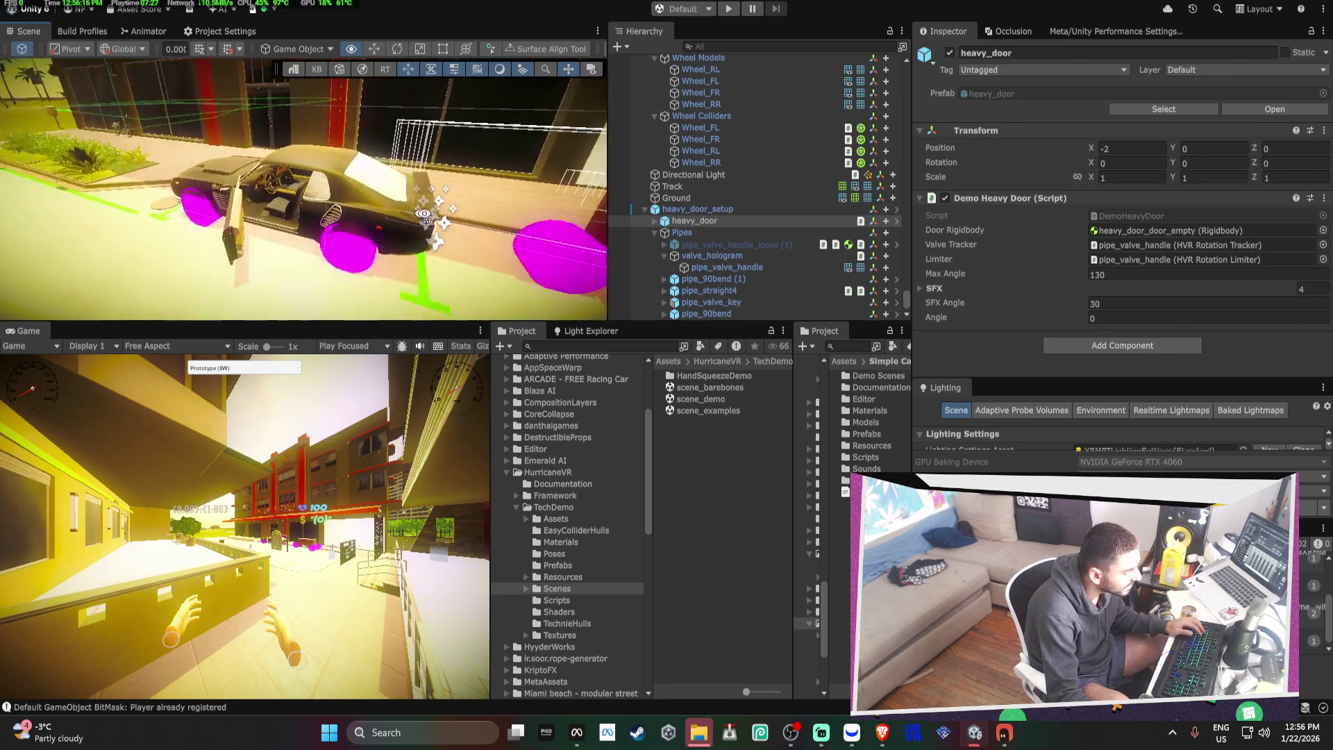
pyautogui.press('f')
# Frame pipe_valve_handle_loose (1), then bring up the Bezi assistant window.
pyautogui.click(356, 206)
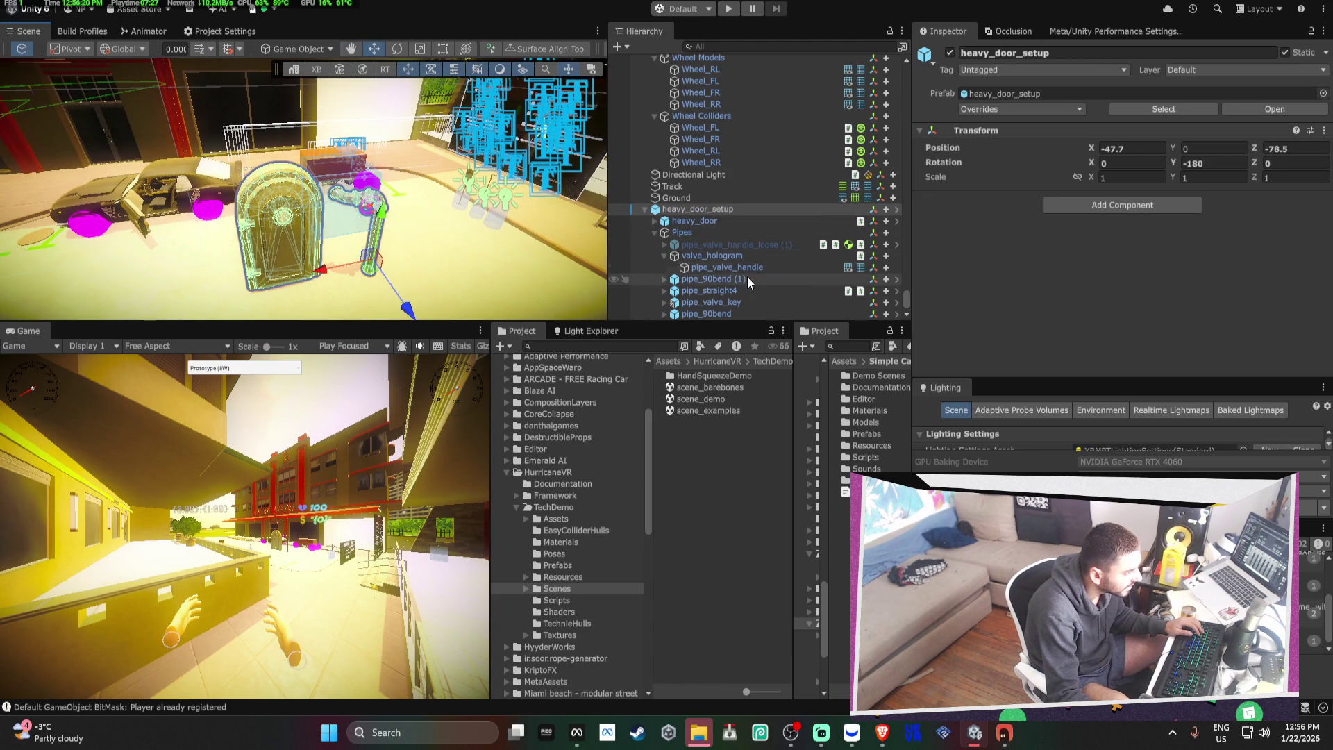
pyautogui.click(710, 245)
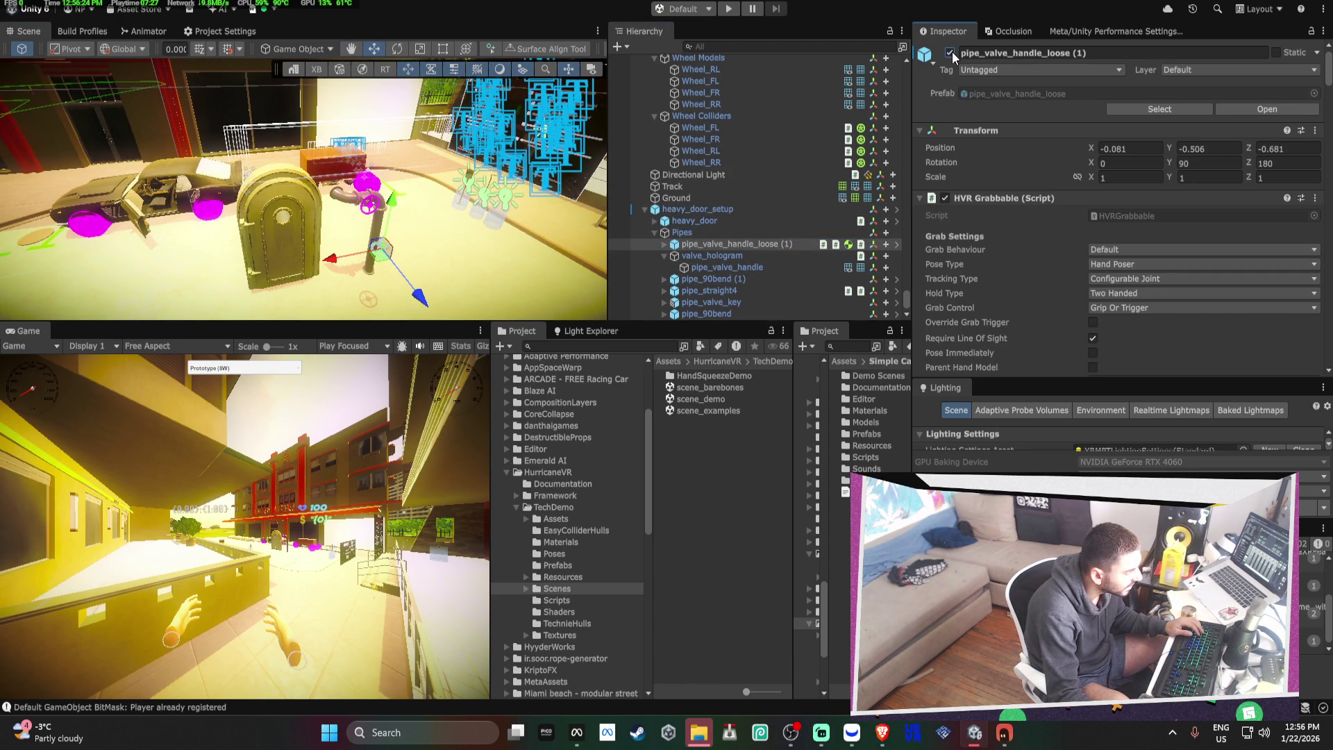
pyautogui.press('f')
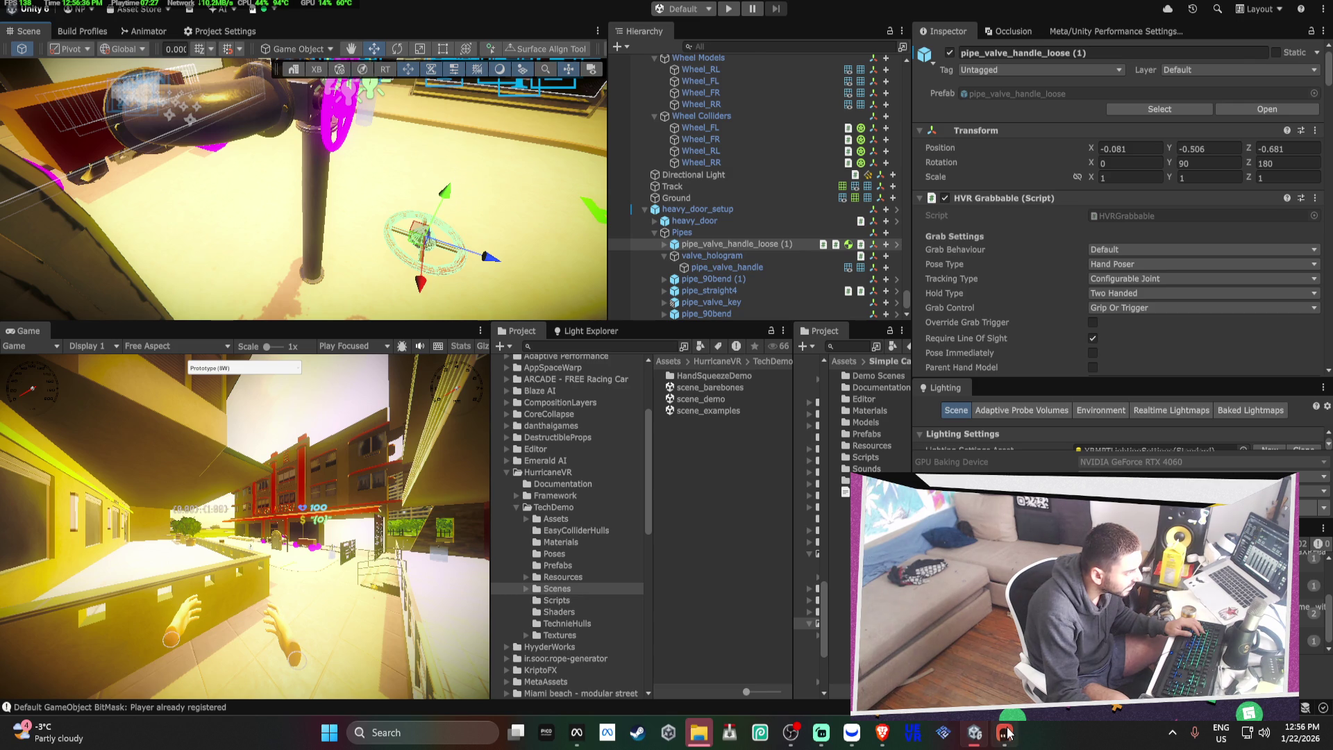
pyautogui.click(1007, 733)
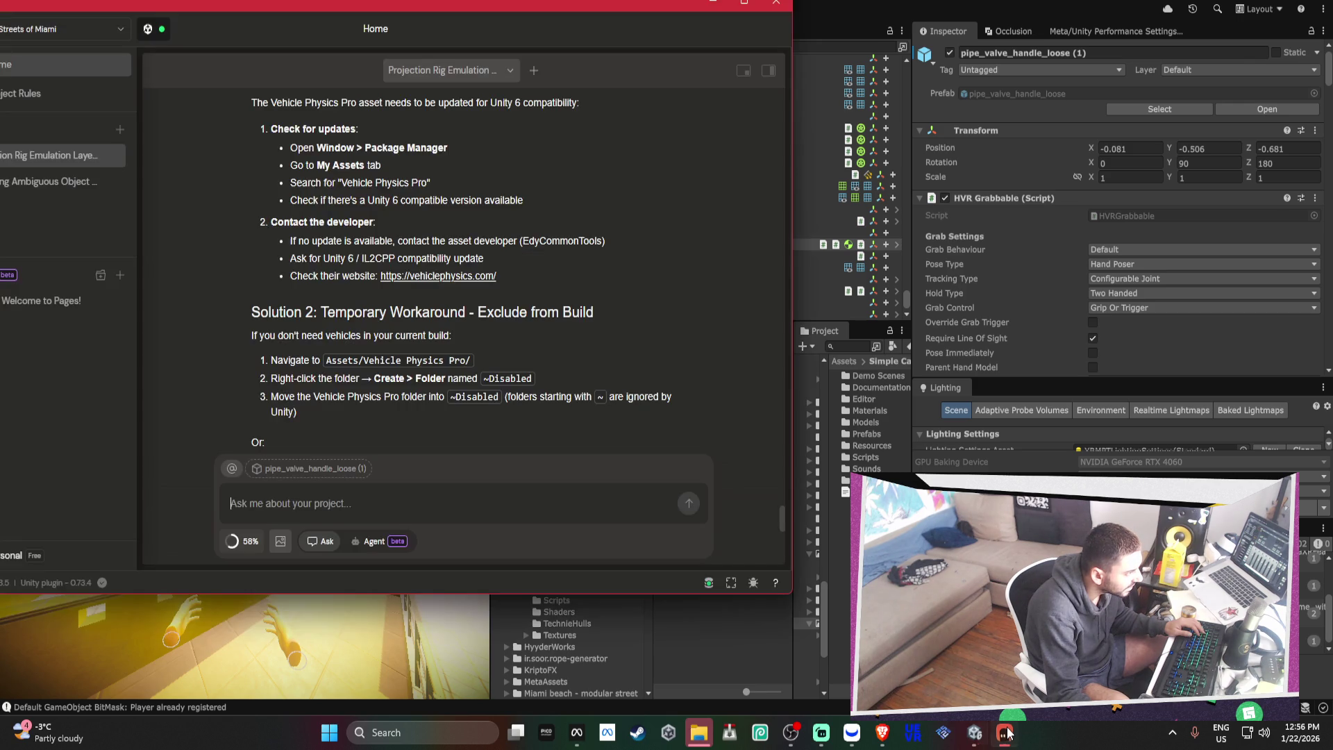
# Create a New Thread in Bezi, move its window aside, and return to Unity's Hierarchy.
pyautogui.moveTo(531, 28); pyautogui.dragTo(755, 13)
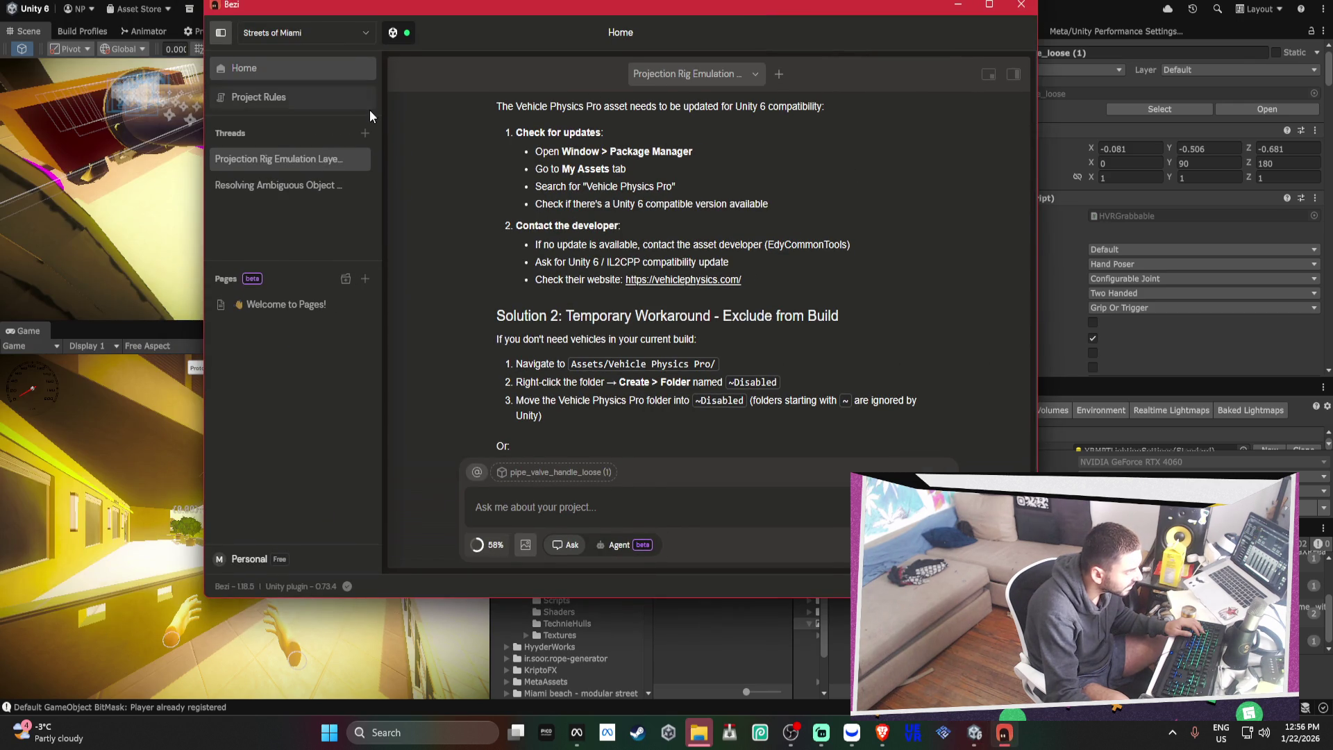
pyautogui.click(366, 134)
pyautogui.moveTo(661, 11); pyautogui.dragTo(732, 331)
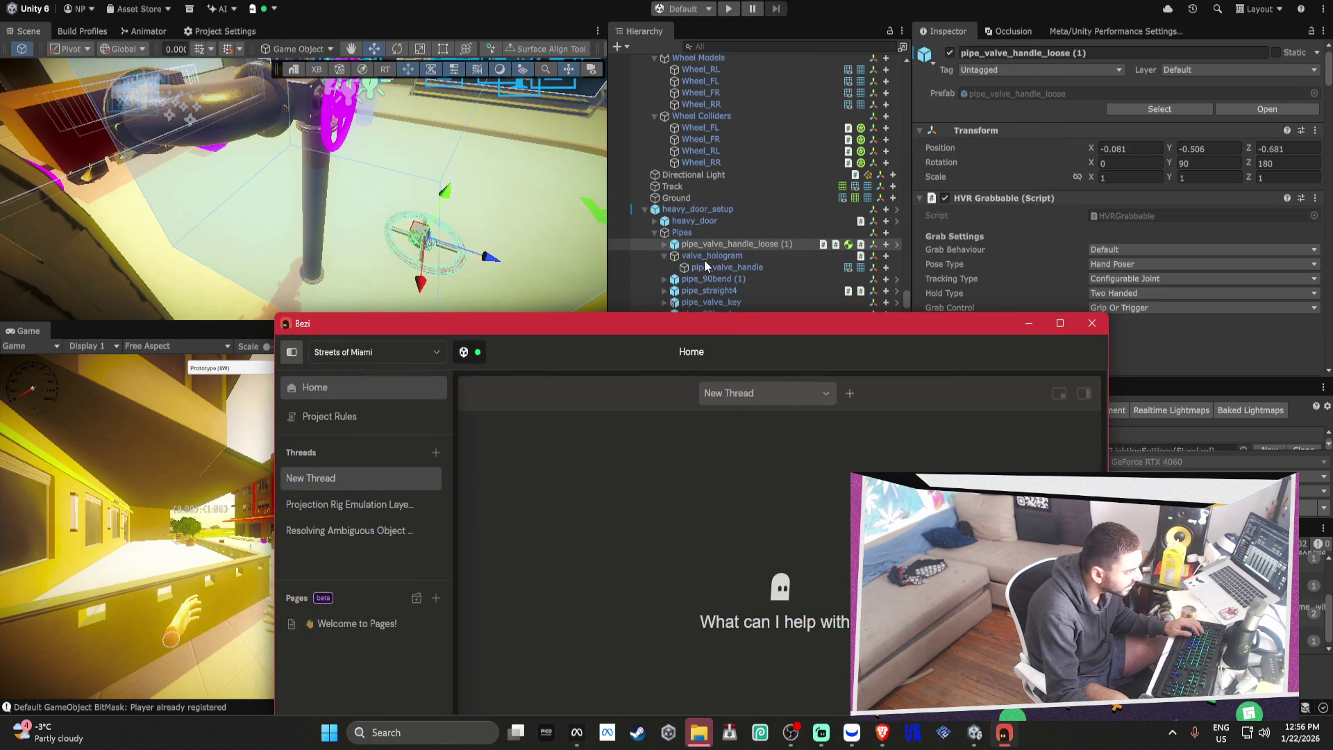
pyautogui.keyDown('ctrl'); pyautogui.click(715, 235); pyautogui.keyUp('ctrl')
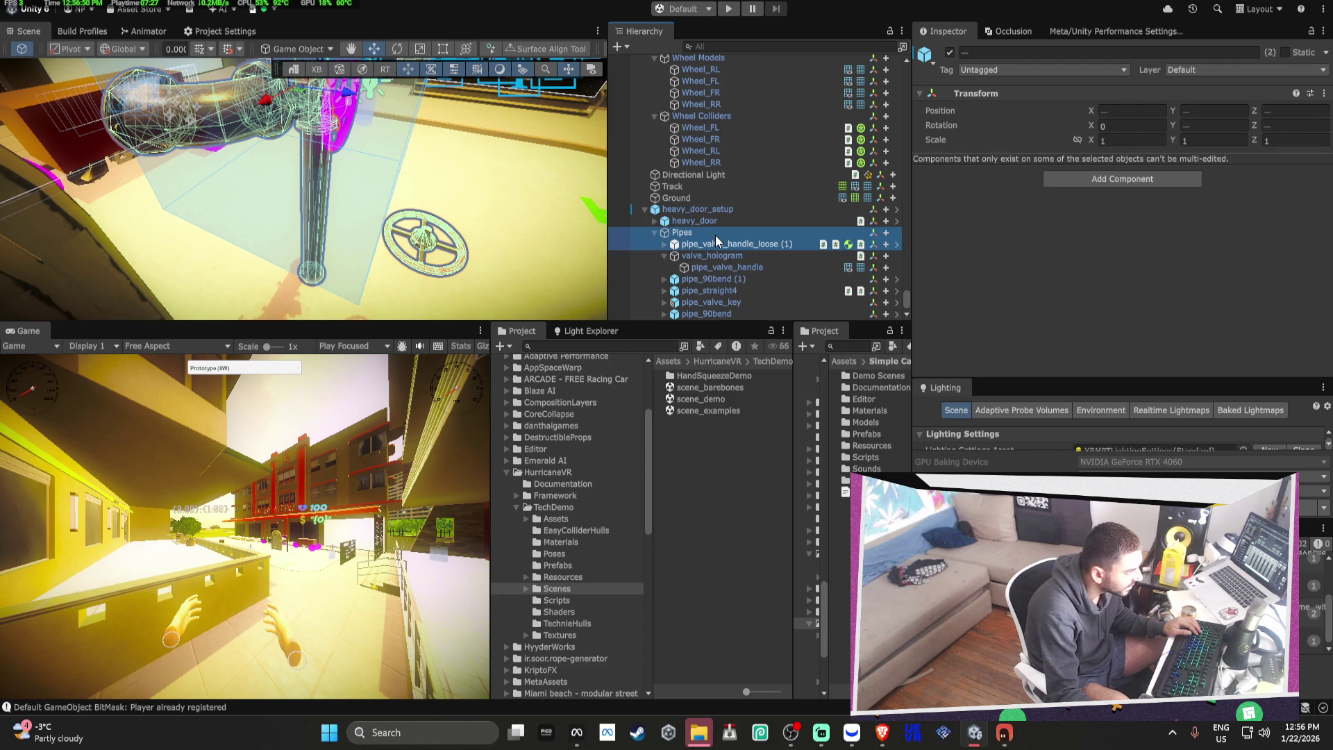
pyautogui.click(716, 235)
pyautogui.click(722, 200)
pyautogui.click(723, 208)
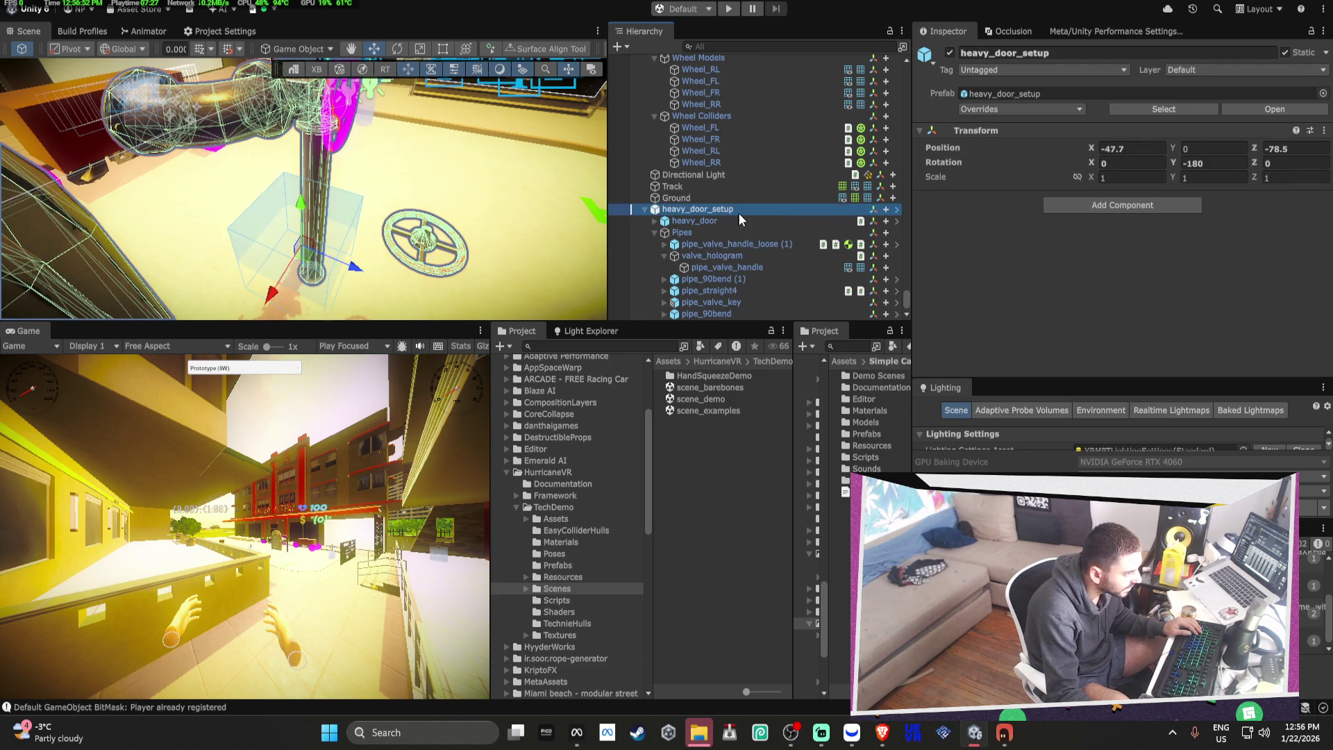
pyautogui.click(728, 243)
pyautogui.click(727, 256)
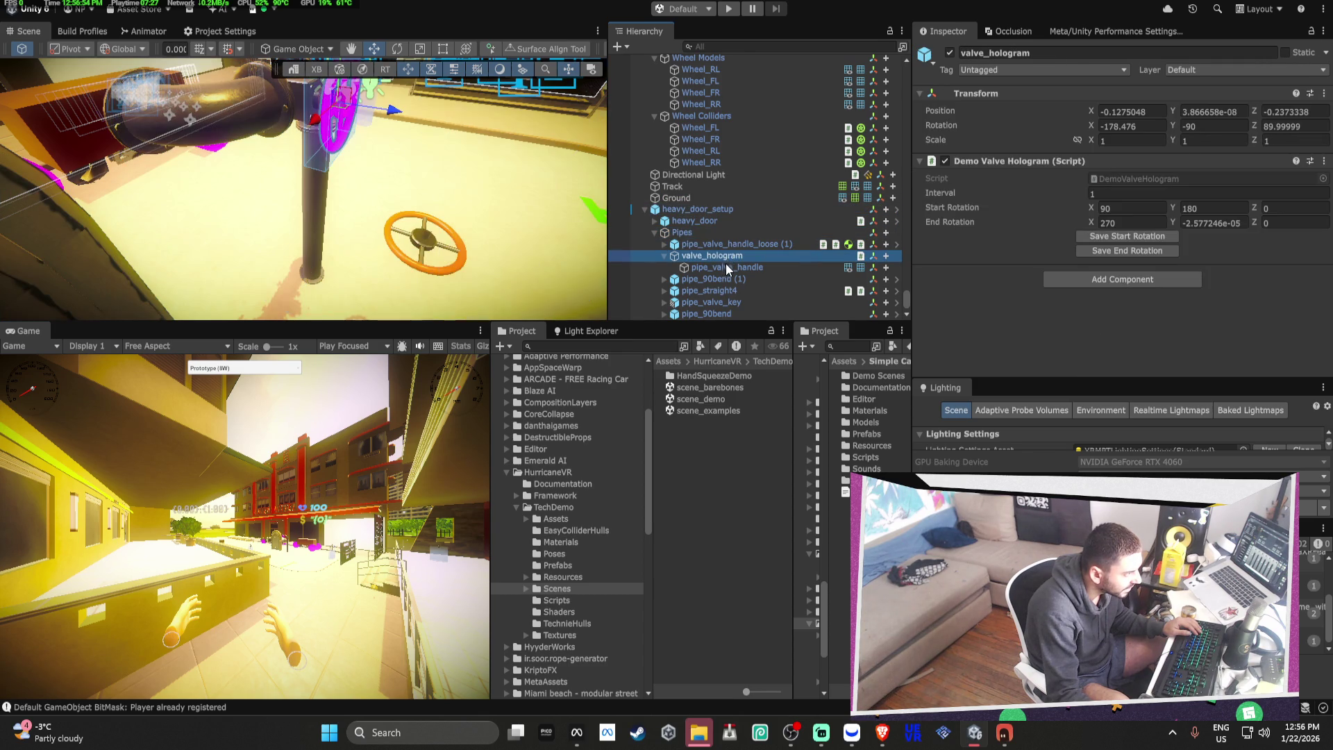
pyautogui.click(727, 267)
pyautogui.press('Down')
pyautogui.press('Down')
pyautogui.press('Down')
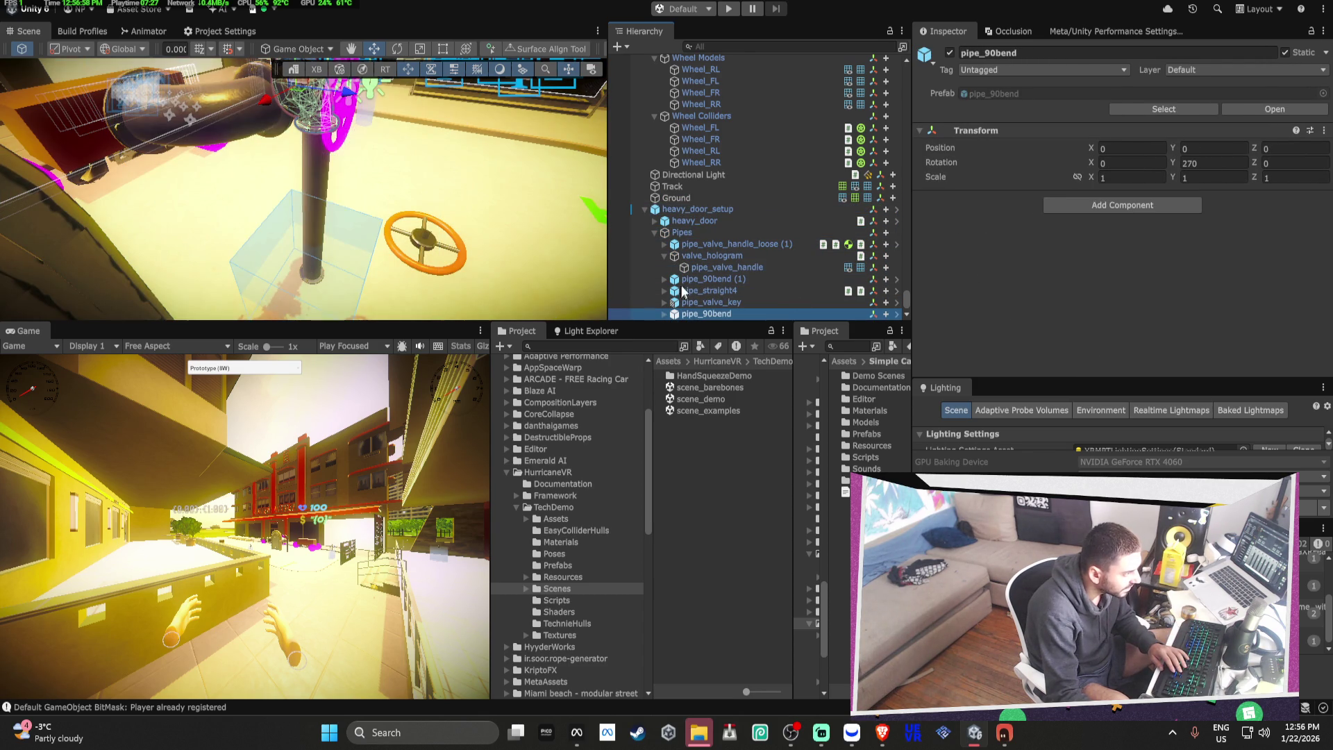
pyautogui.click(702, 264)
pyautogui.click(711, 280)
pyautogui.press('Right')
pyautogui.press('Down')
pyautogui.press('Up')
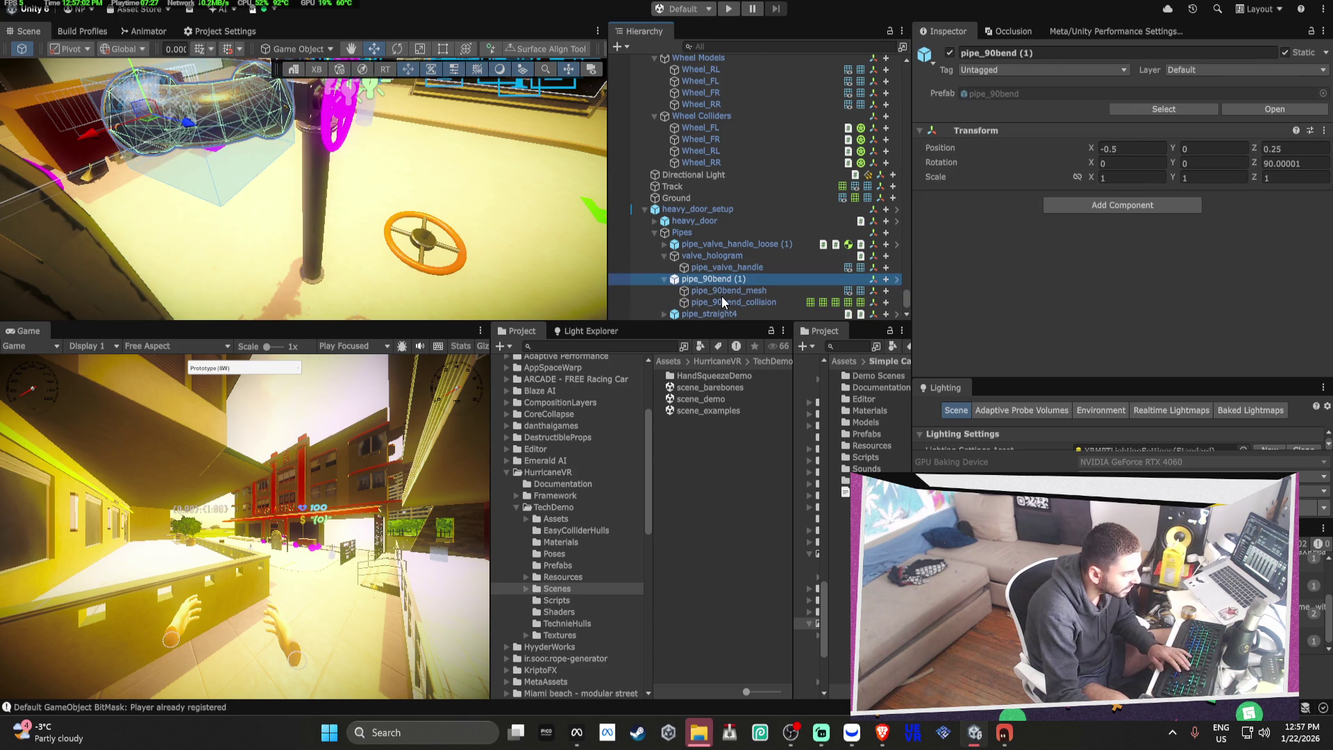
pyautogui.press('Left')
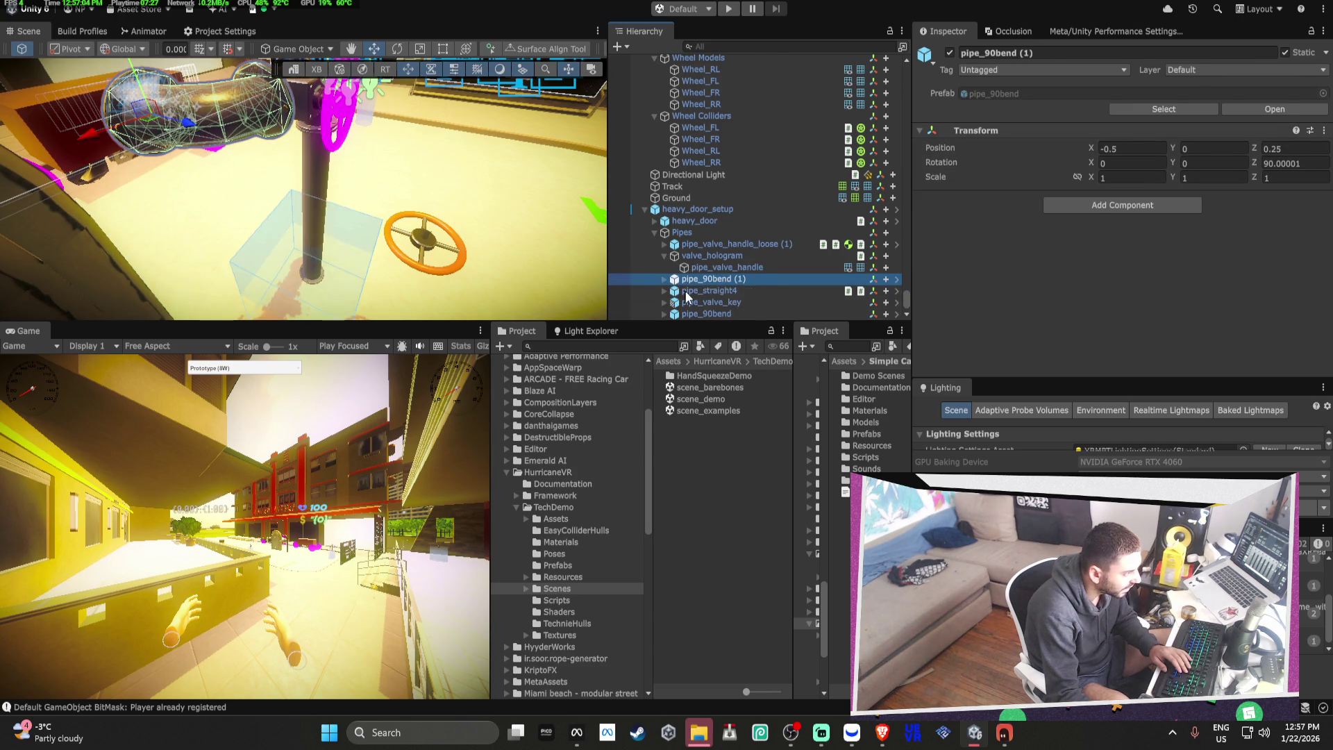
pyautogui.press('Down')
pyautogui.scroll(-3, 1011, 294)
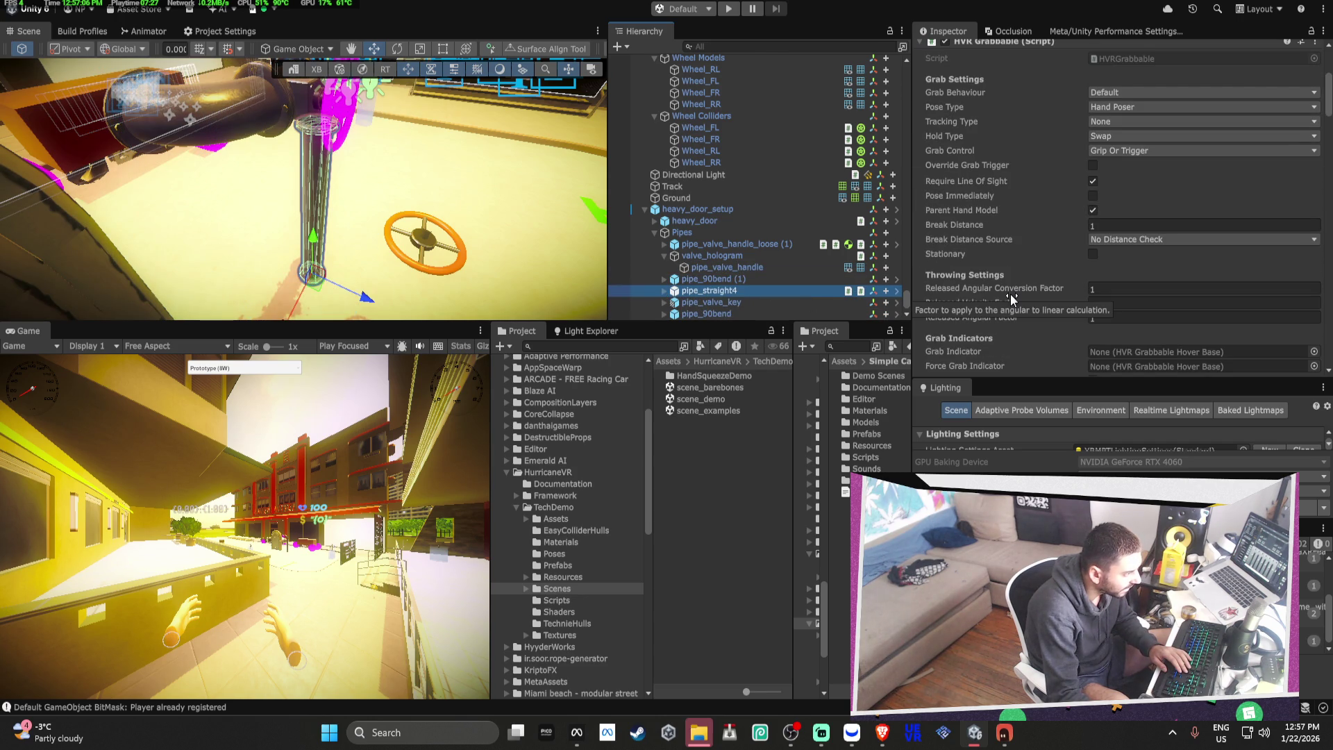
pyautogui.scroll(-5, 1010, 294)
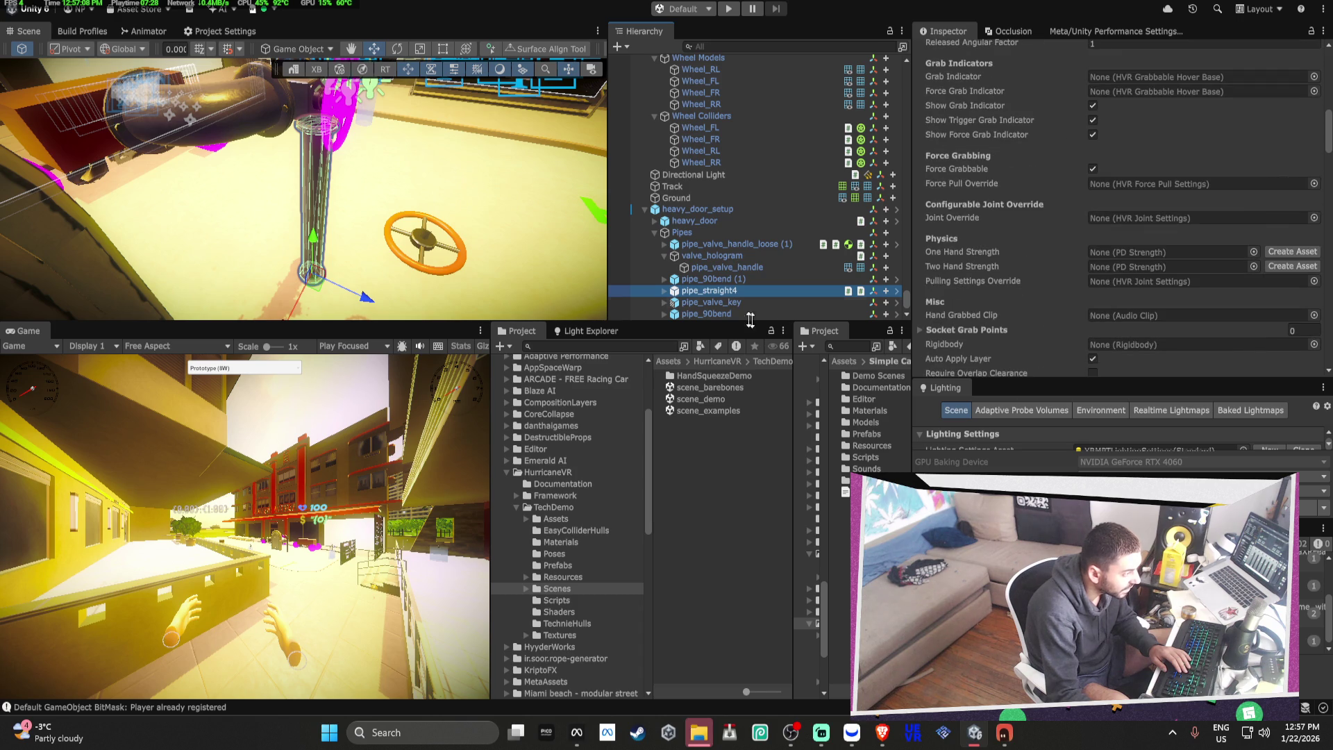
pyautogui.click(701, 303)
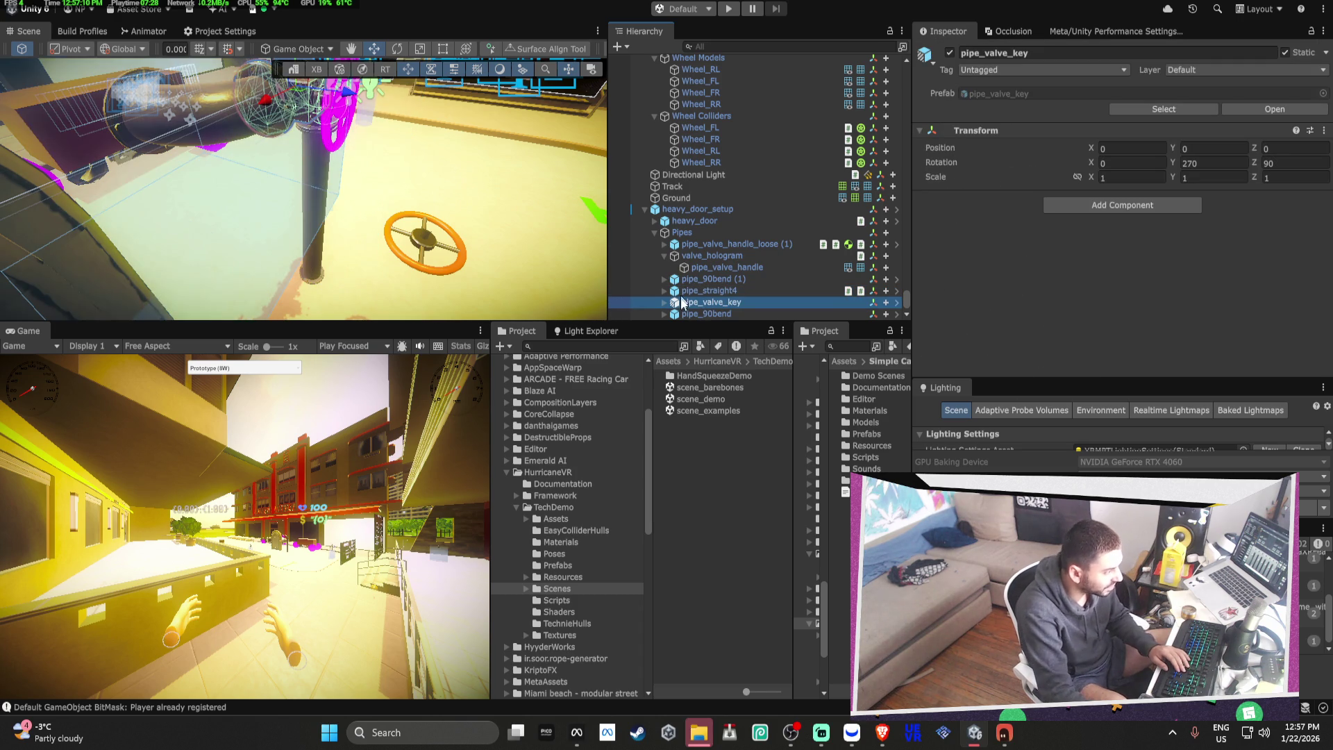
pyautogui.click(698, 315)
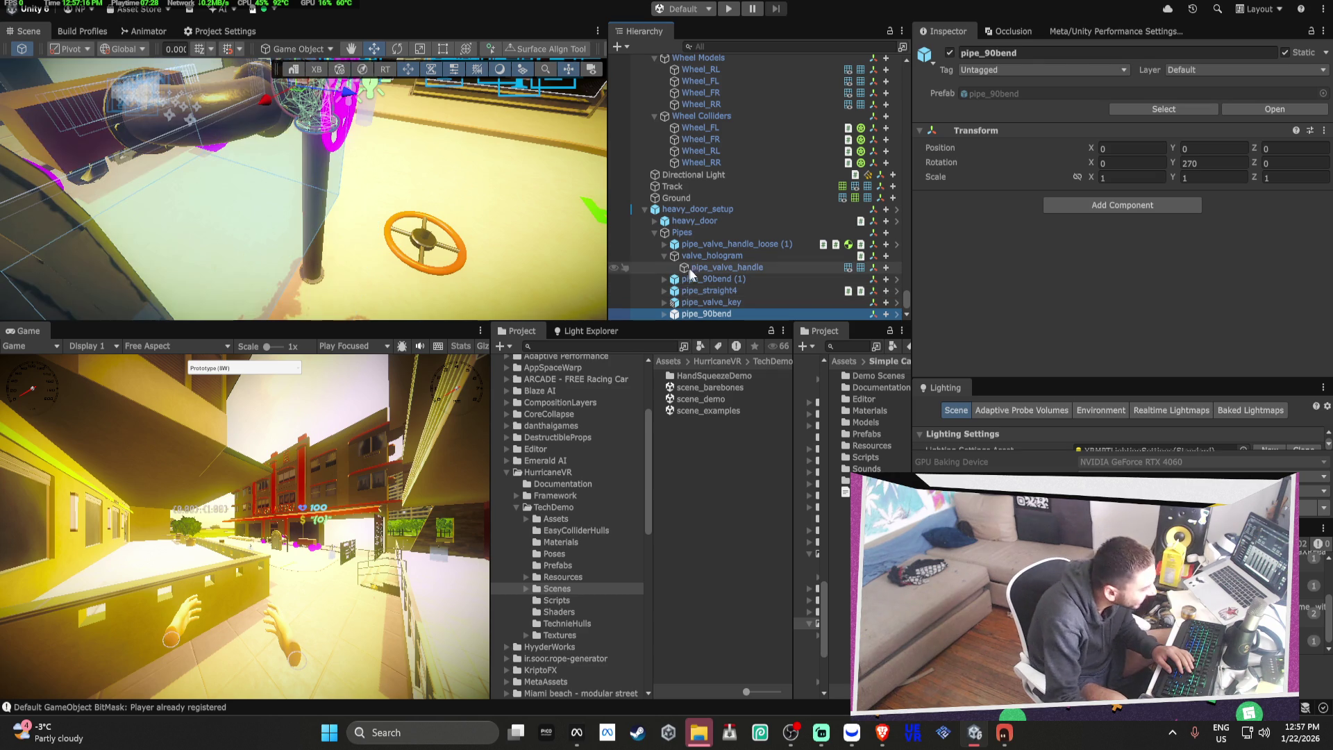
pyautogui.click(764, 289)
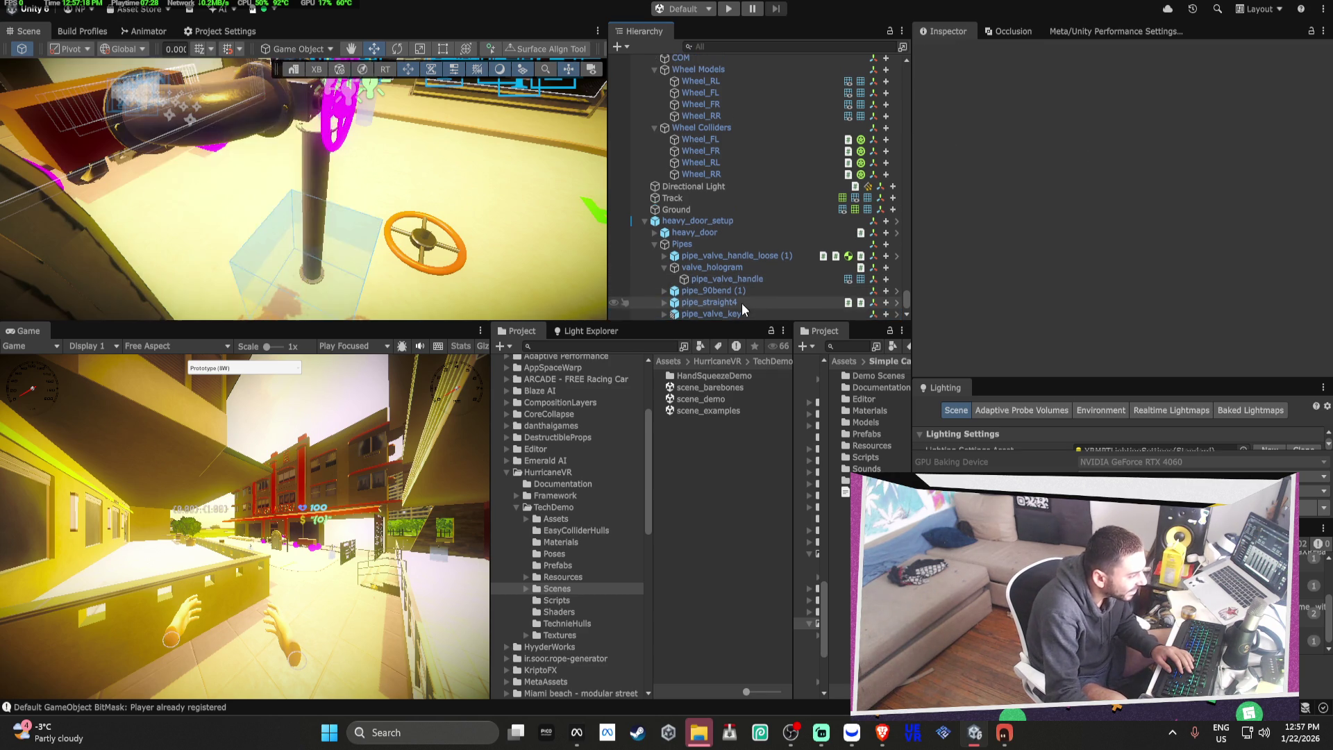
pyautogui.scroll(1, 736, 311)
pyautogui.click(736, 311)
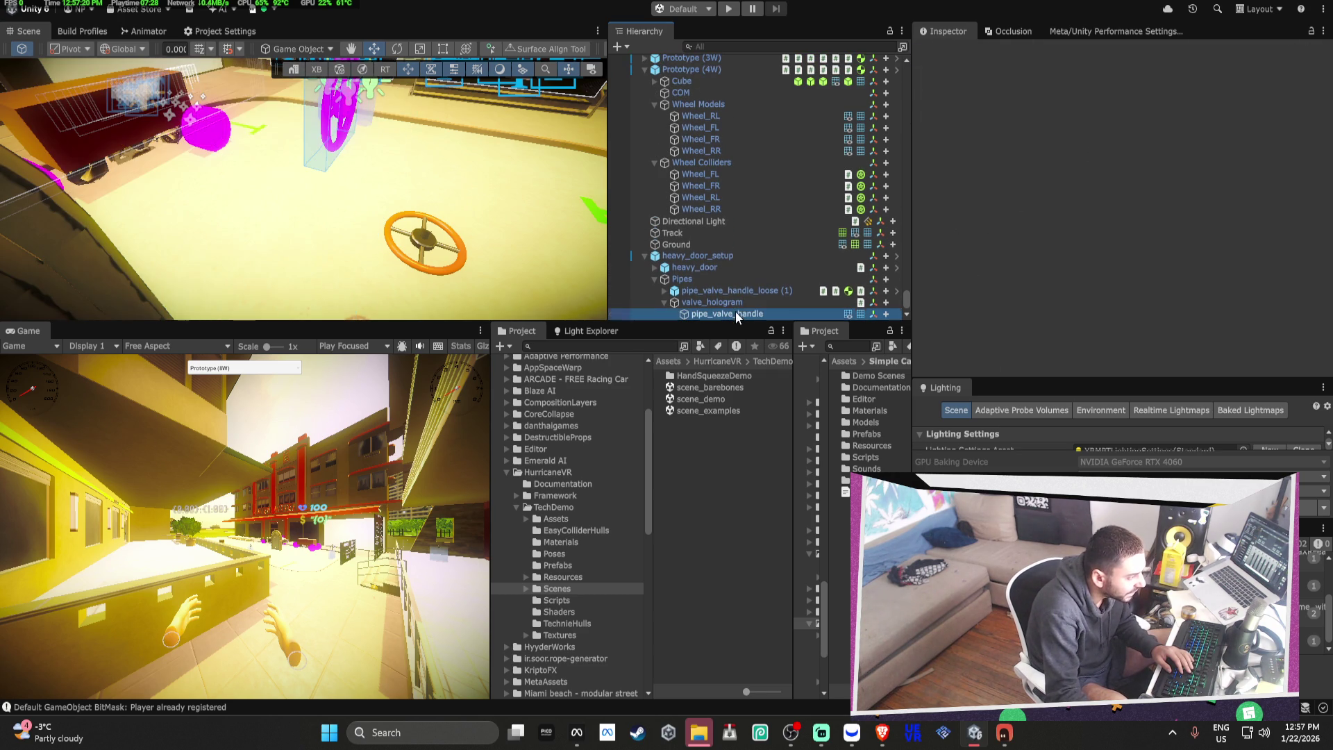
pyautogui.click(739, 301)
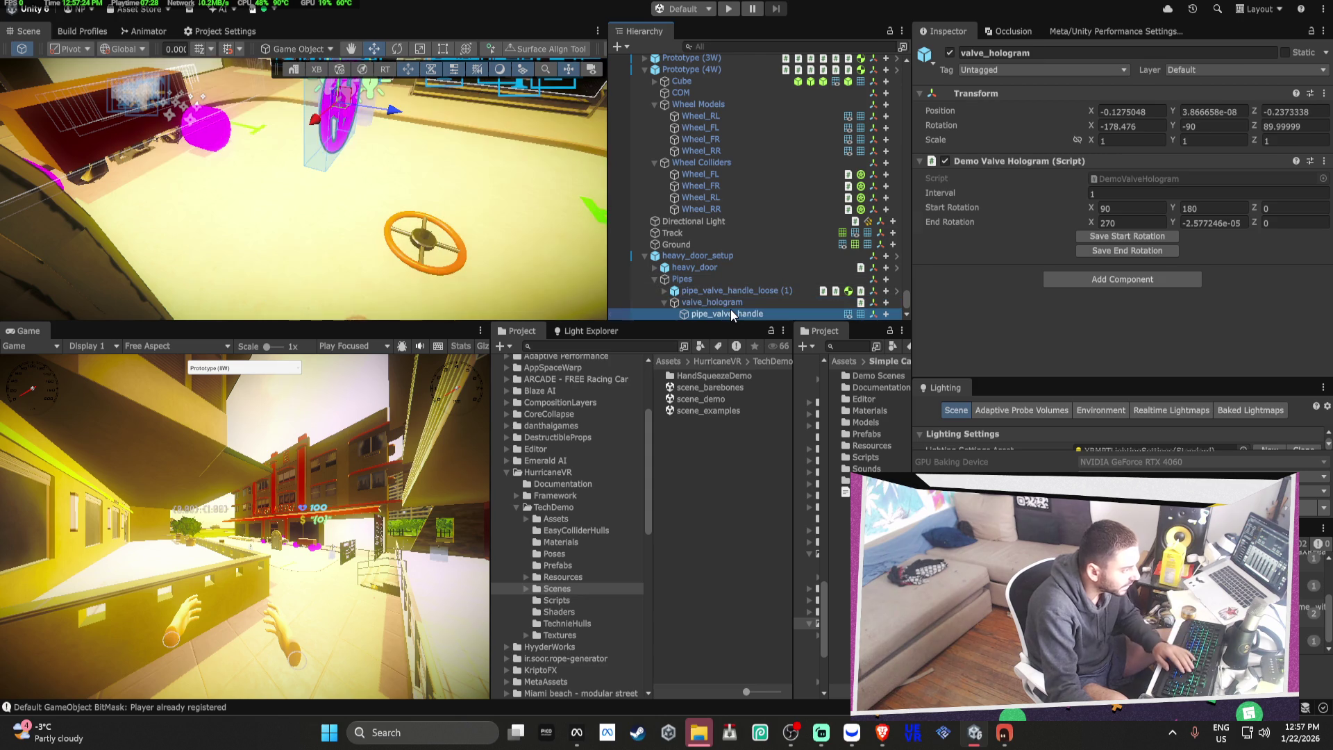
pyautogui.click(730, 311)
pyautogui.press('Delete')
pyautogui.click(737, 310)
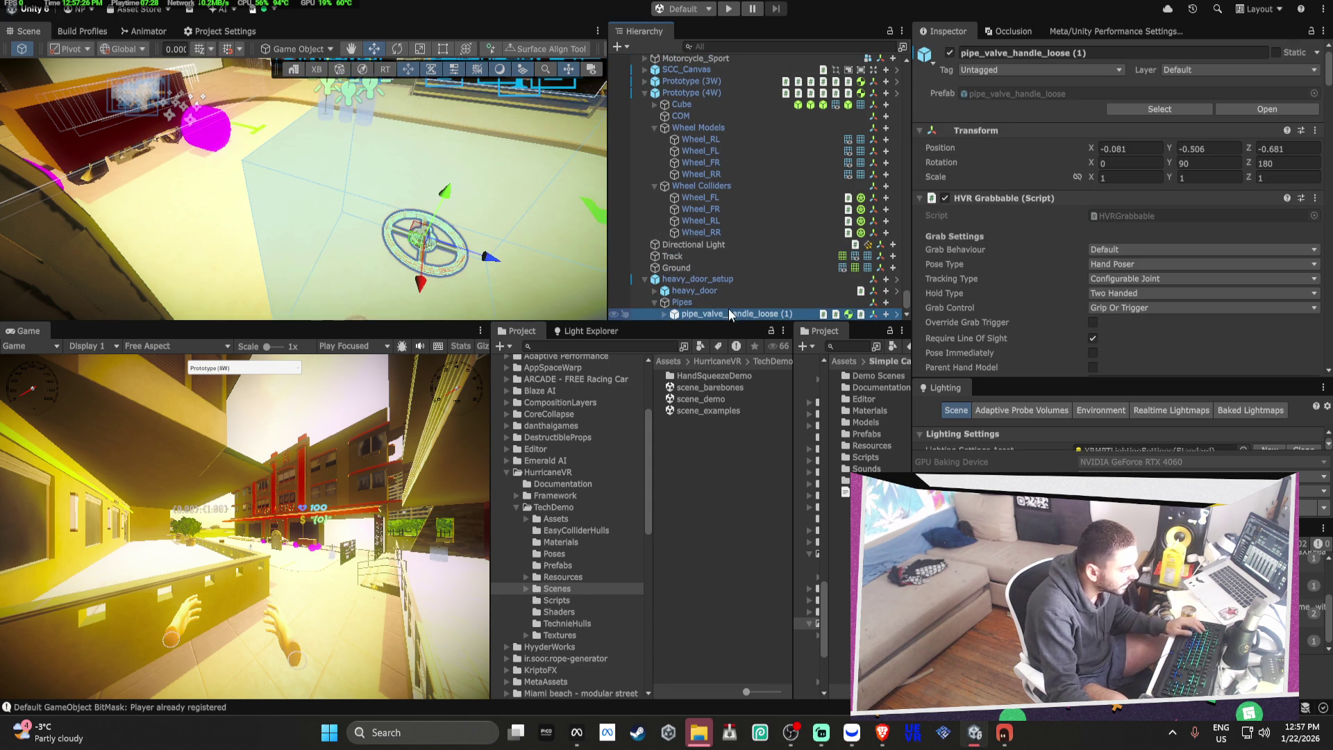
pyautogui.scroll(-5, 1024, 264)
pyautogui.scroll(-15, 1024, 264)
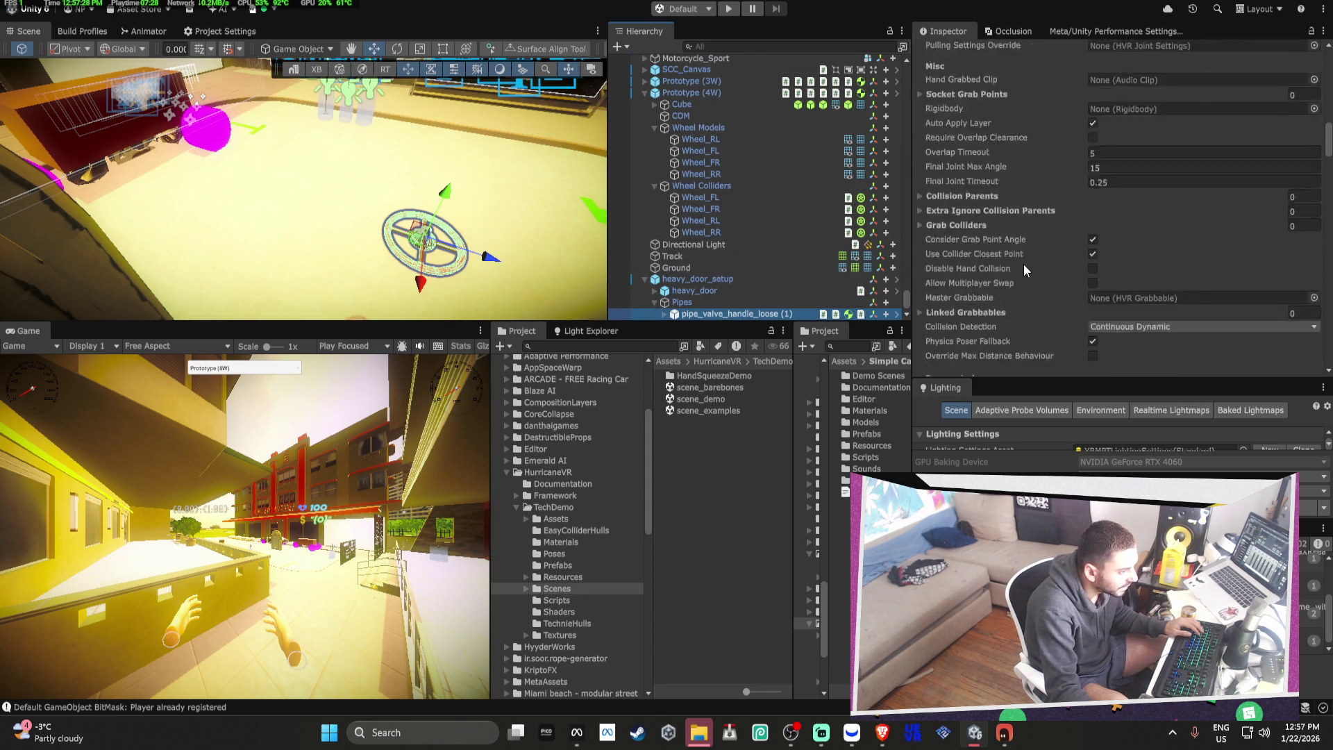
pyautogui.scroll(-6, 1024, 265)
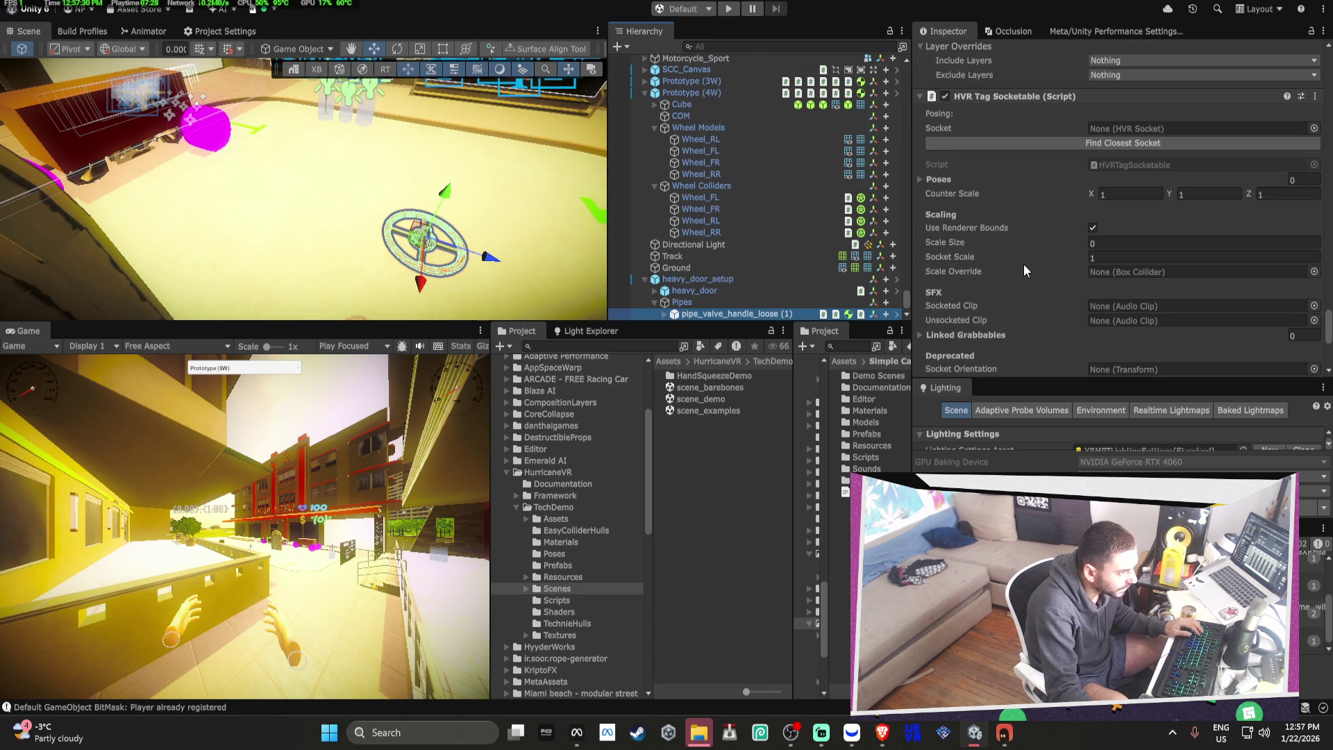
pyautogui.scroll(-5, 1024, 264)
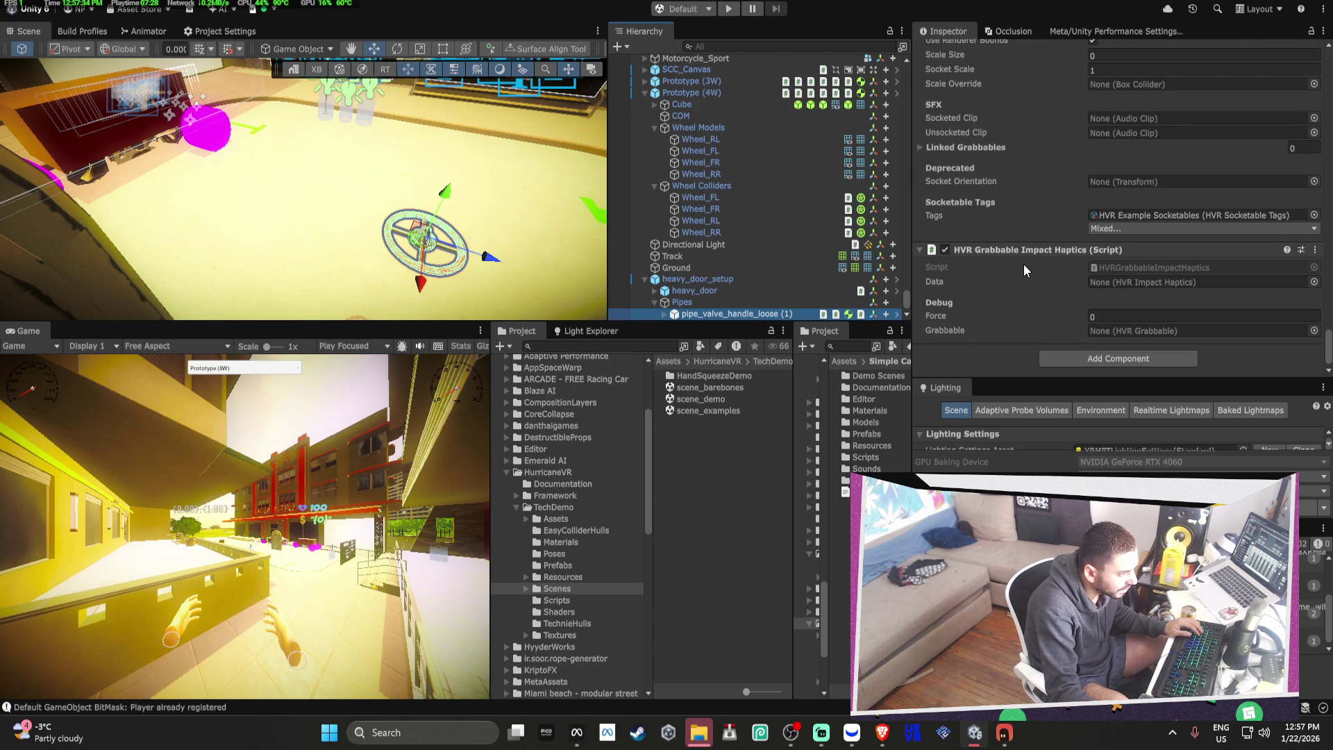
pyautogui.click(310, 205)
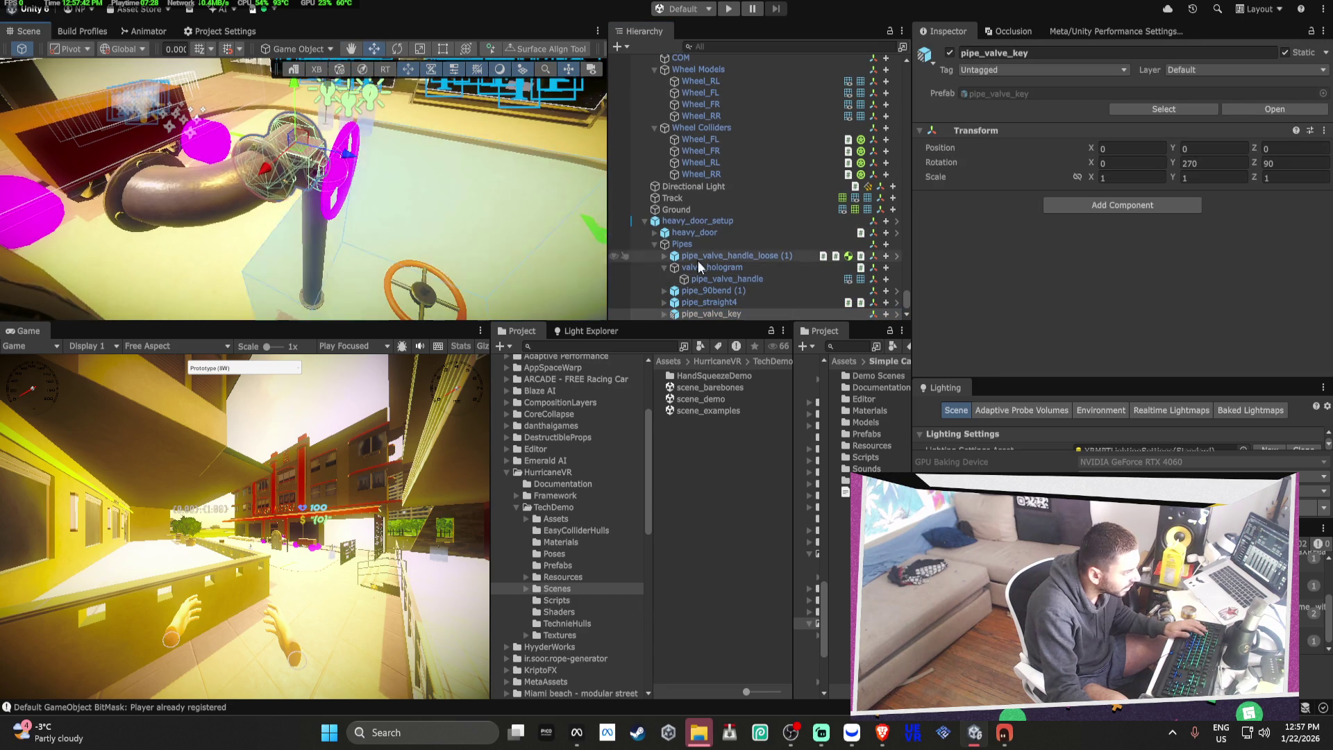
# Inspect the parts of pipe_valve_key, including ValveSocket, then reselect heavy_door_setup.
pyautogui.click(664, 314)
pyautogui.click(739, 296)
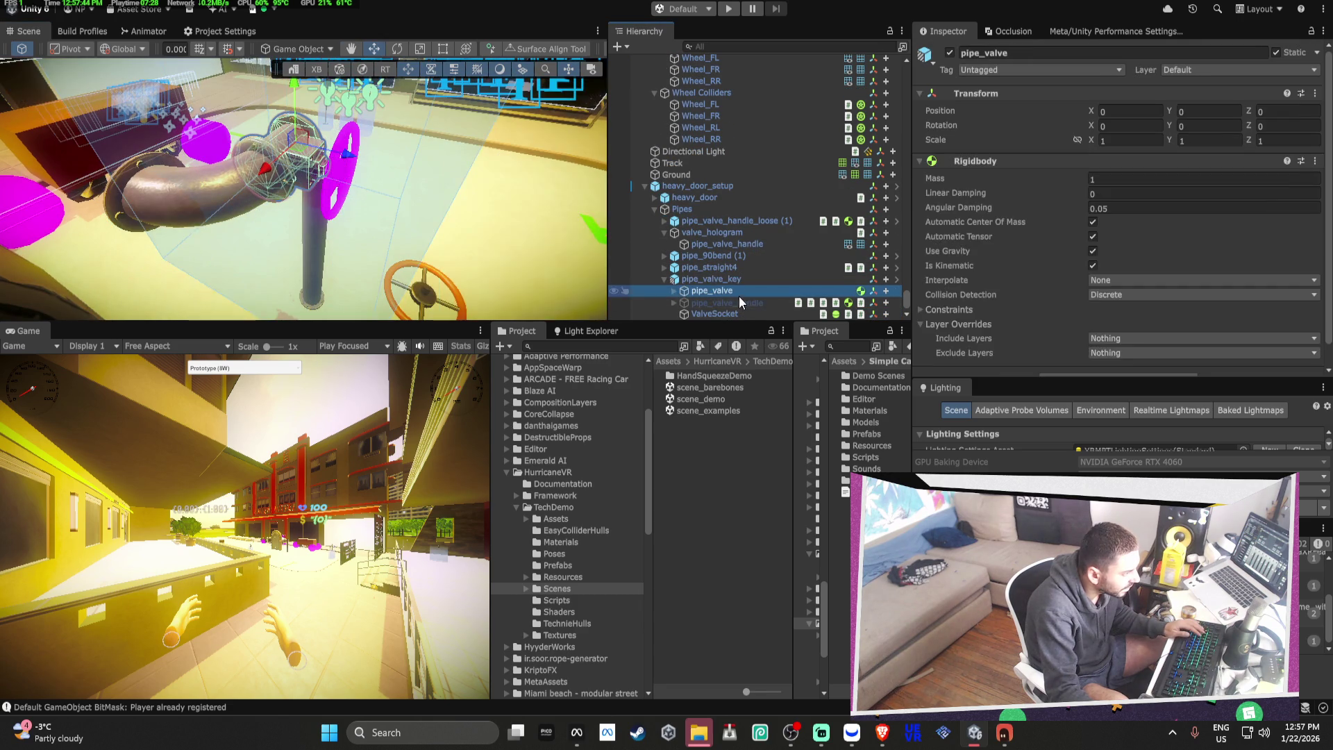
pyautogui.click(736, 303)
pyautogui.click(735, 312)
pyautogui.click(223, 189)
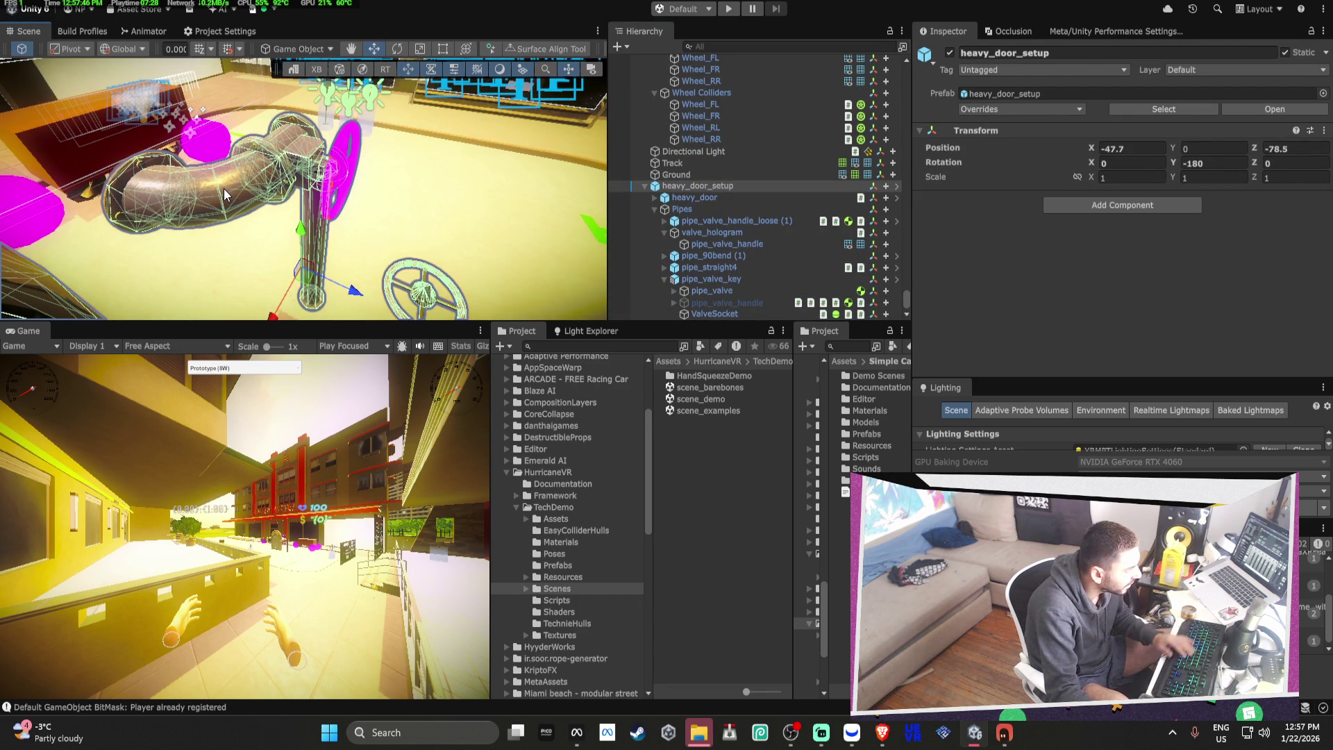
# Delete pipe_straight4 and pipe_90bend (1), then bring the Bezi window to the top right.
pyautogui.click(731, 267)
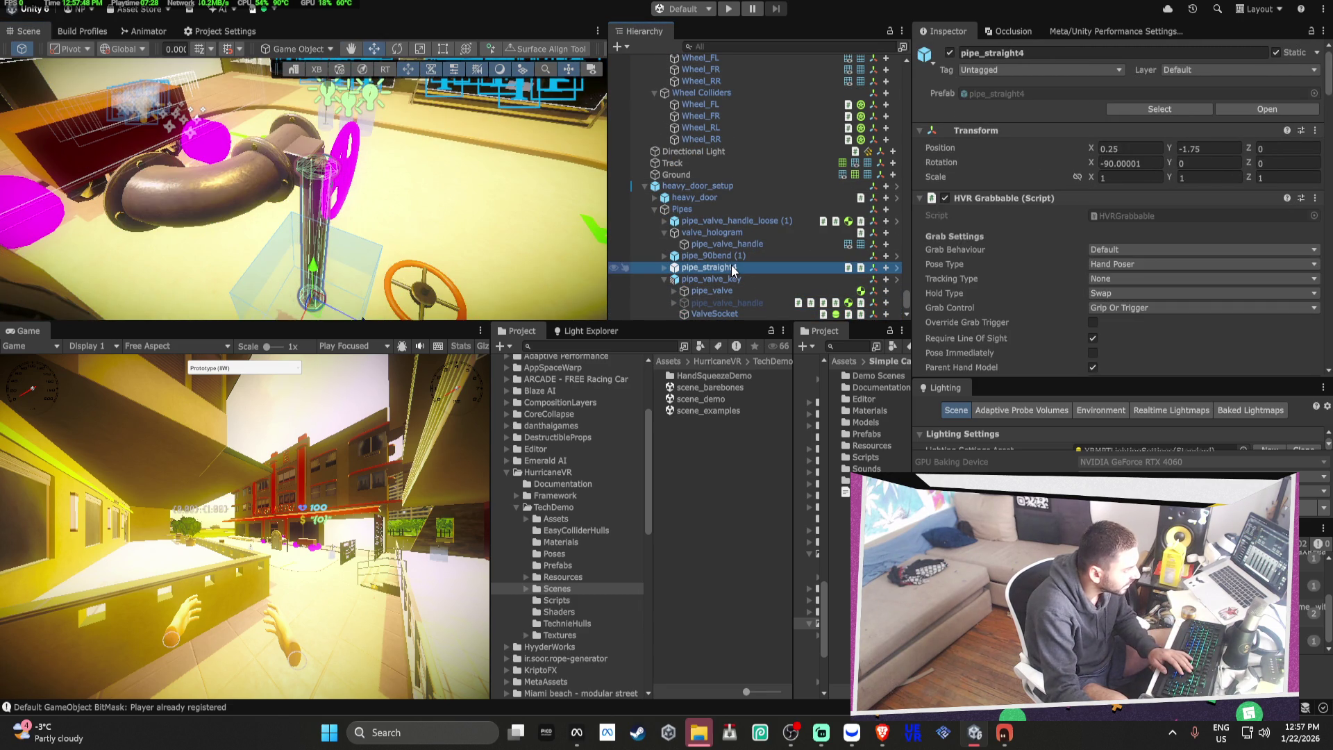
pyautogui.press('Delete')
pyautogui.click(731, 264)
pyautogui.press('Delete')
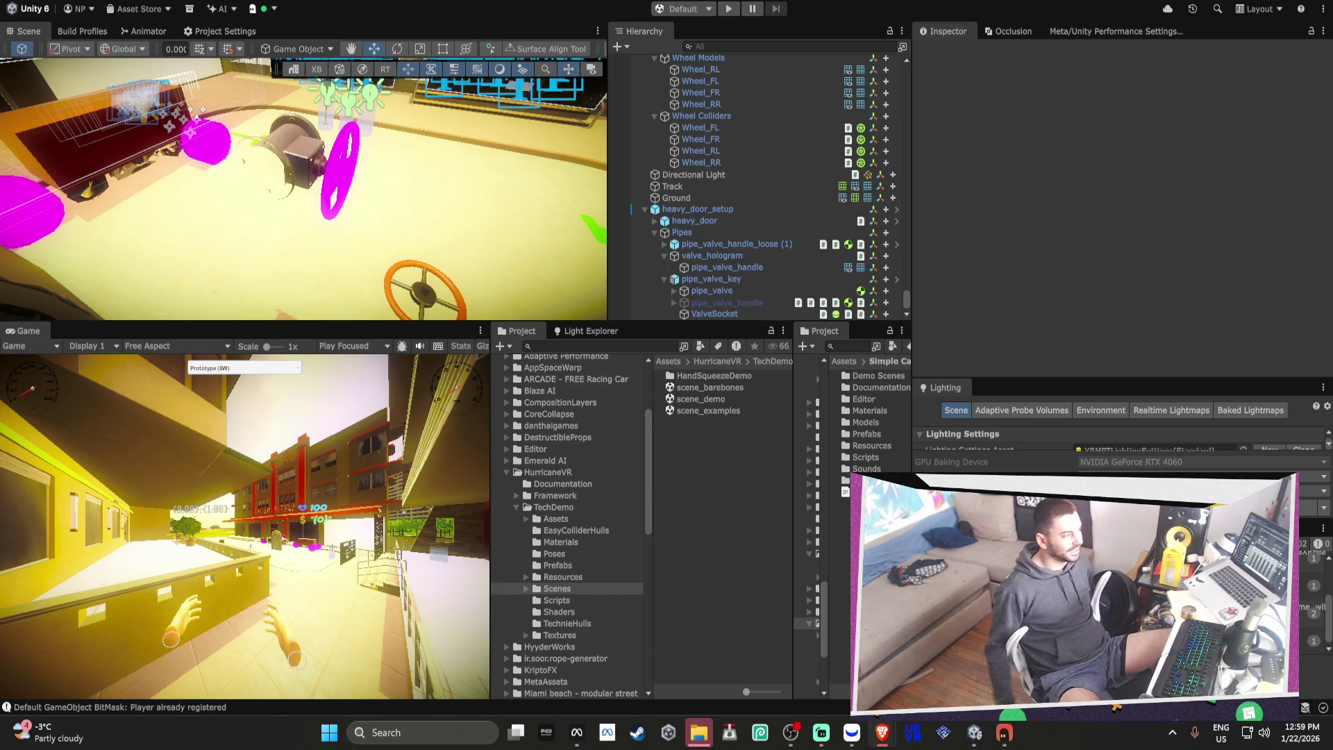
pyautogui.hotkey('alt', 'Tab')
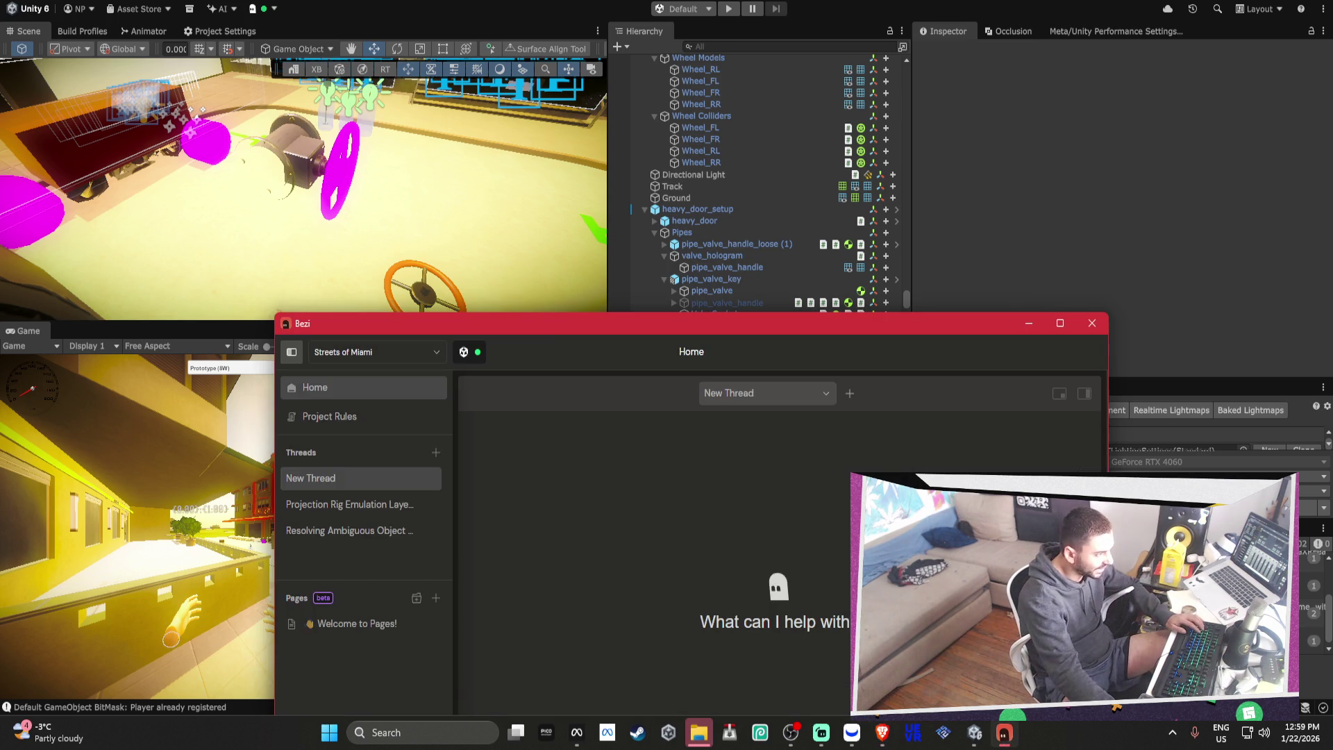
pyautogui.moveTo(560, 322); pyautogui.dragTo(789, 79)
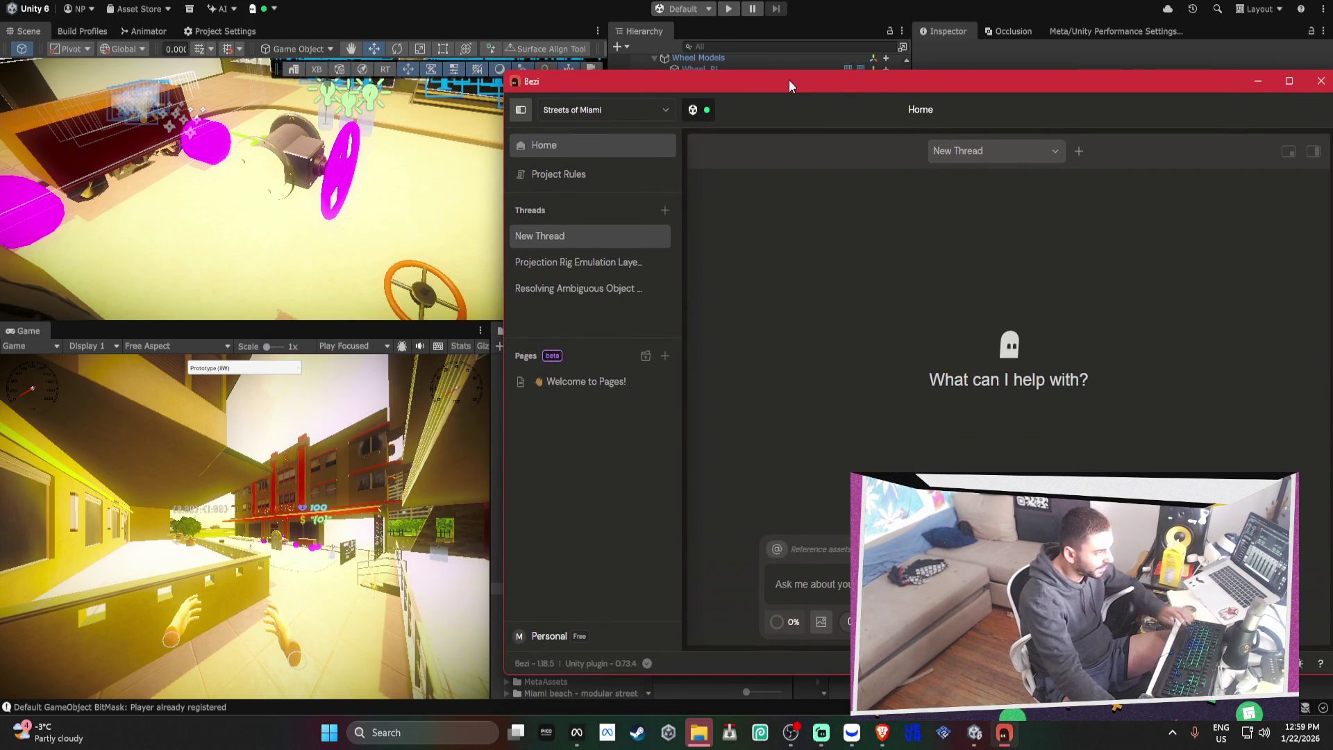
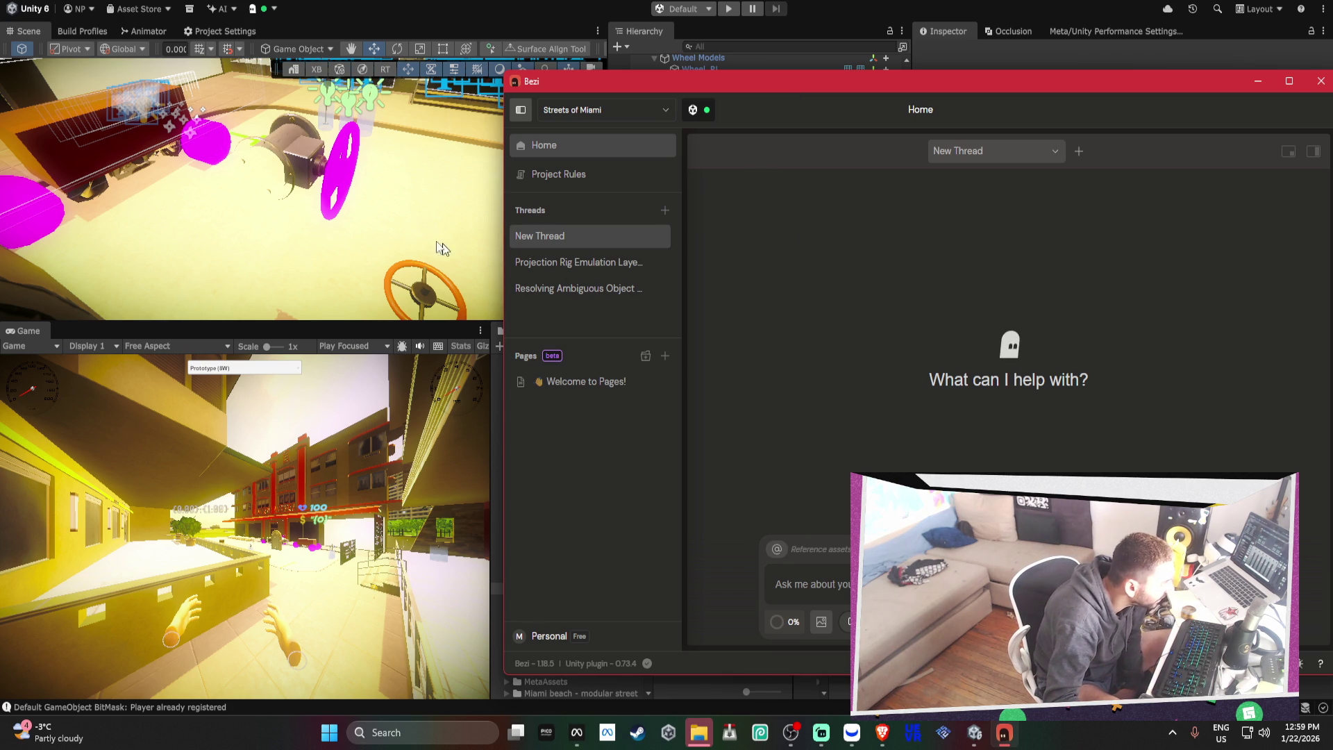
# Bring the Unity editor showing the heavy_door_setup prefab back in front of Bezi.
pyautogui.click(420, 291)
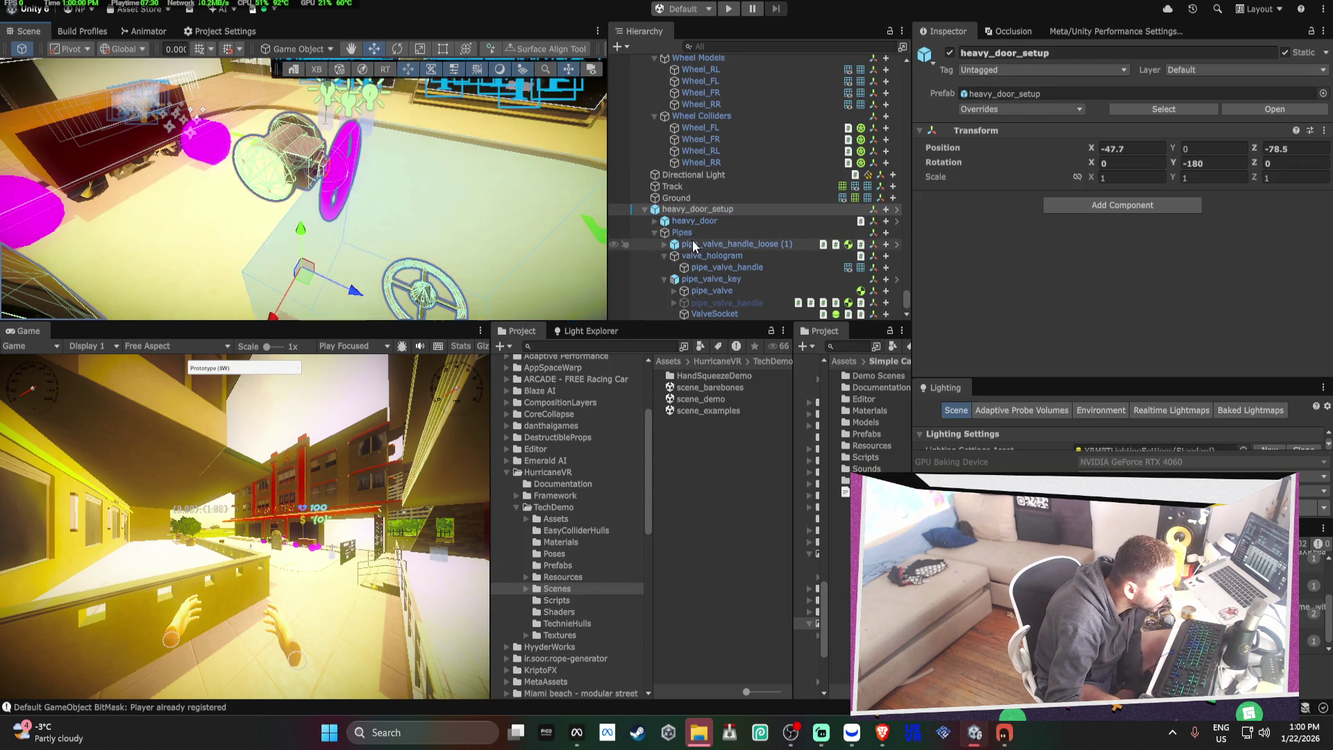
# Inspect pipe_valve_key, valve_hologram and its pipe_valve_handle child, and pipe_valve's Rigidbody.
pyautogui.click(722, 279)
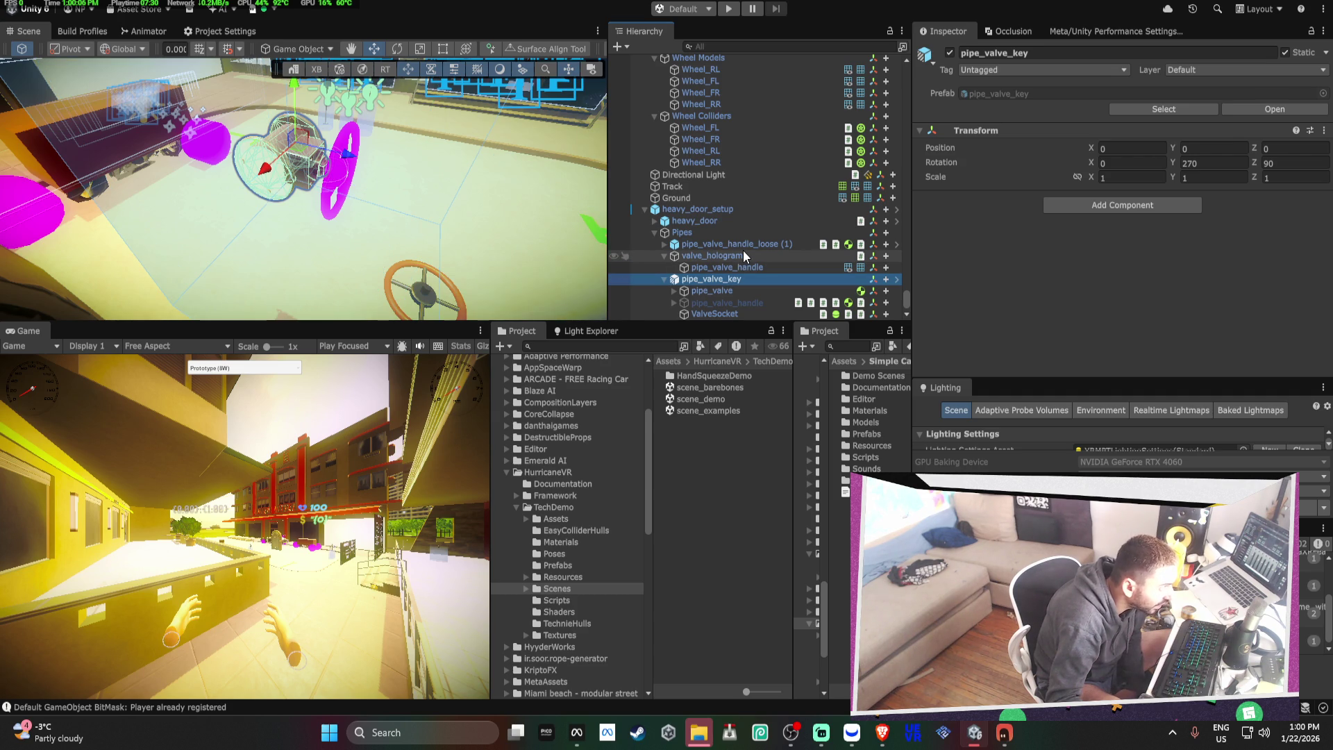
pyautogui.click(744, 254)
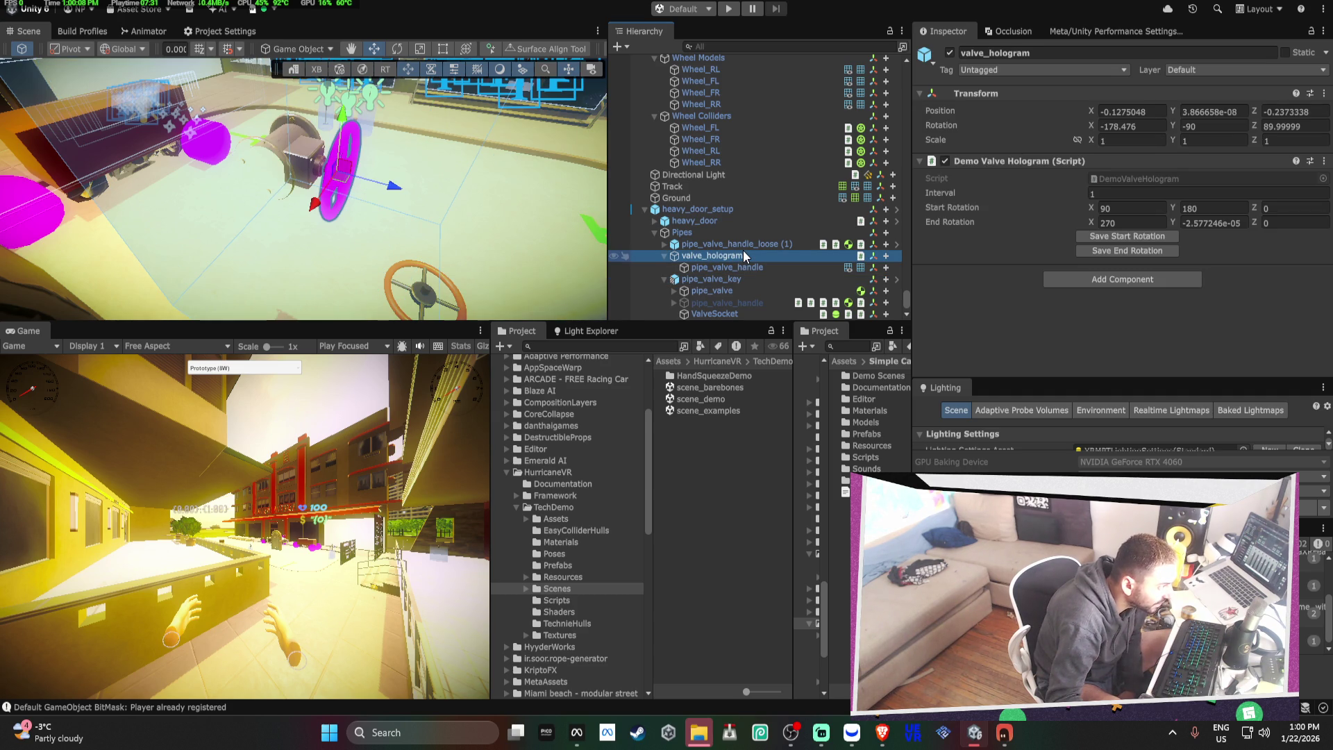
pyautogui.click(744, 269)
pyautogui.click(746, 255)
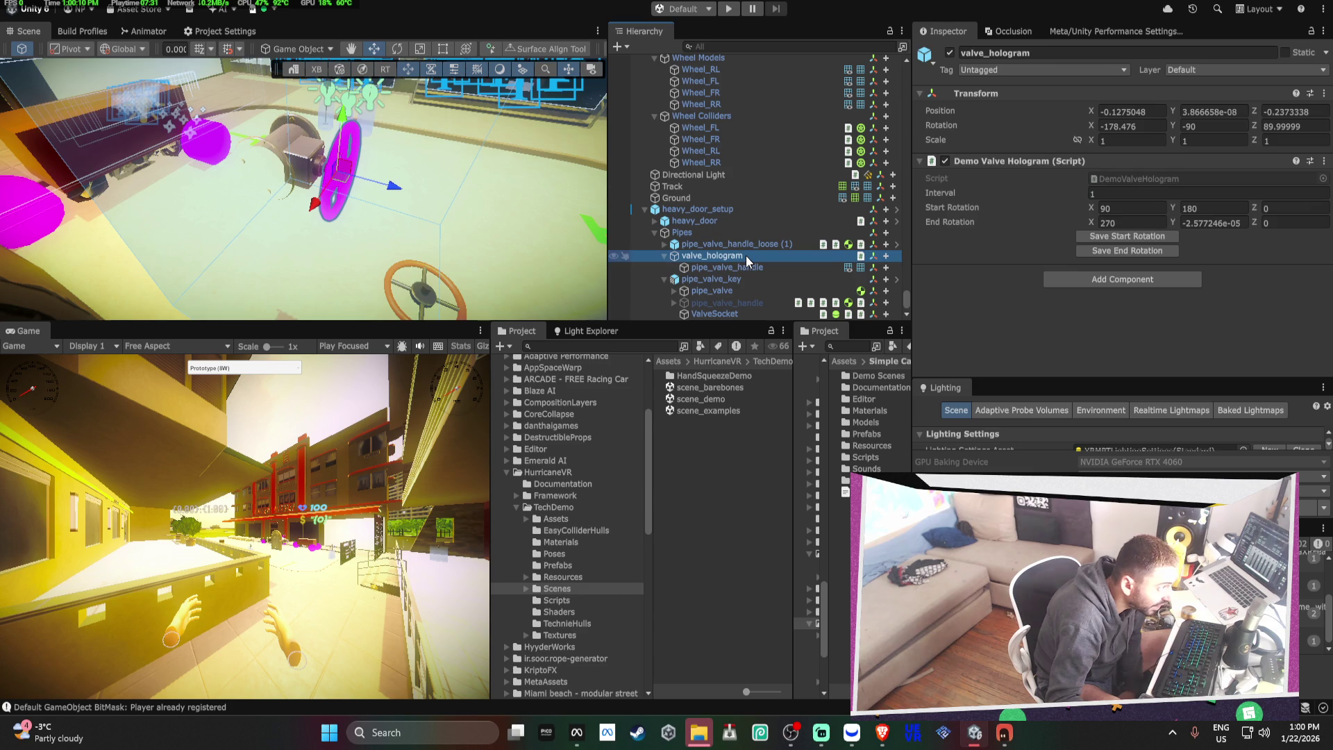
pyautogui.click(747, 280)
pyautogui.click(748, 290)
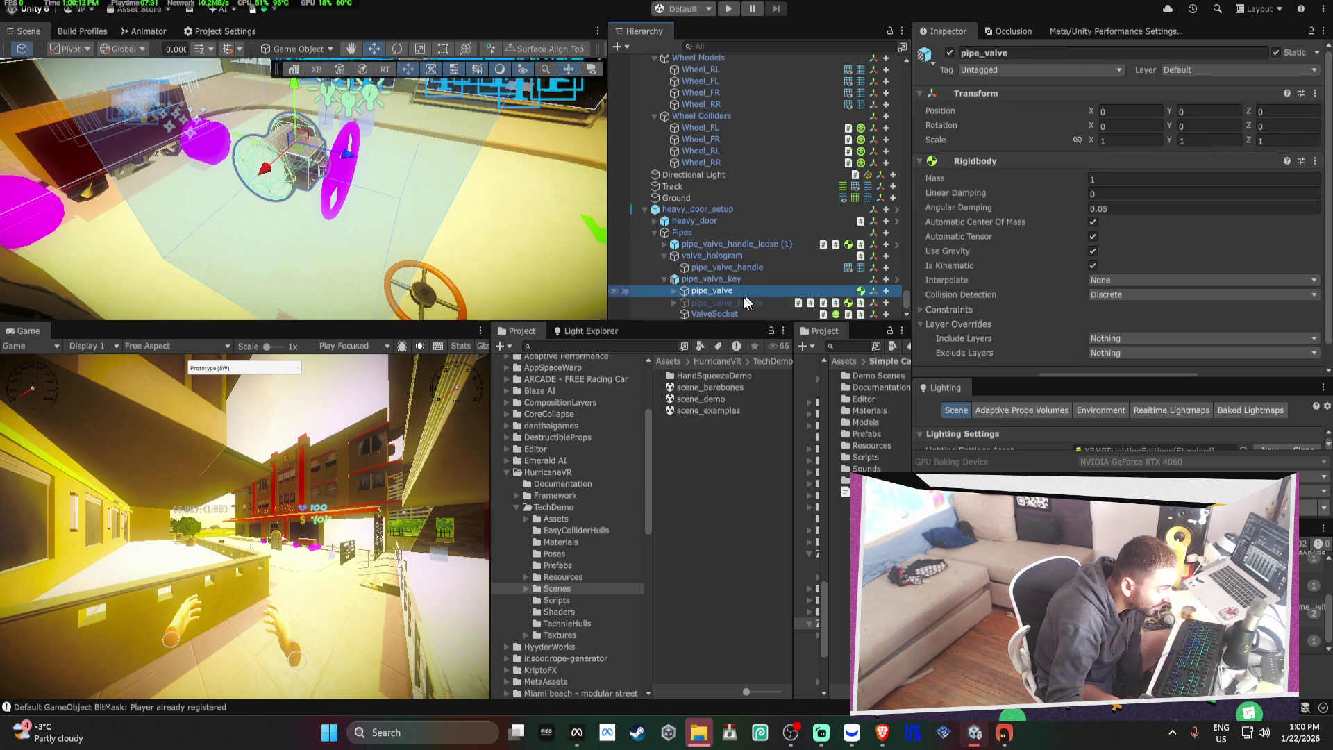
# Expand pipe_valve and pipe_valve_handle, and check the handle's collision object and HVR Grabbable settings.
pyautogui.click(673, 303)
pyautogui.click(673, 291)
pyautogui.scroll(-1, 728, 276)
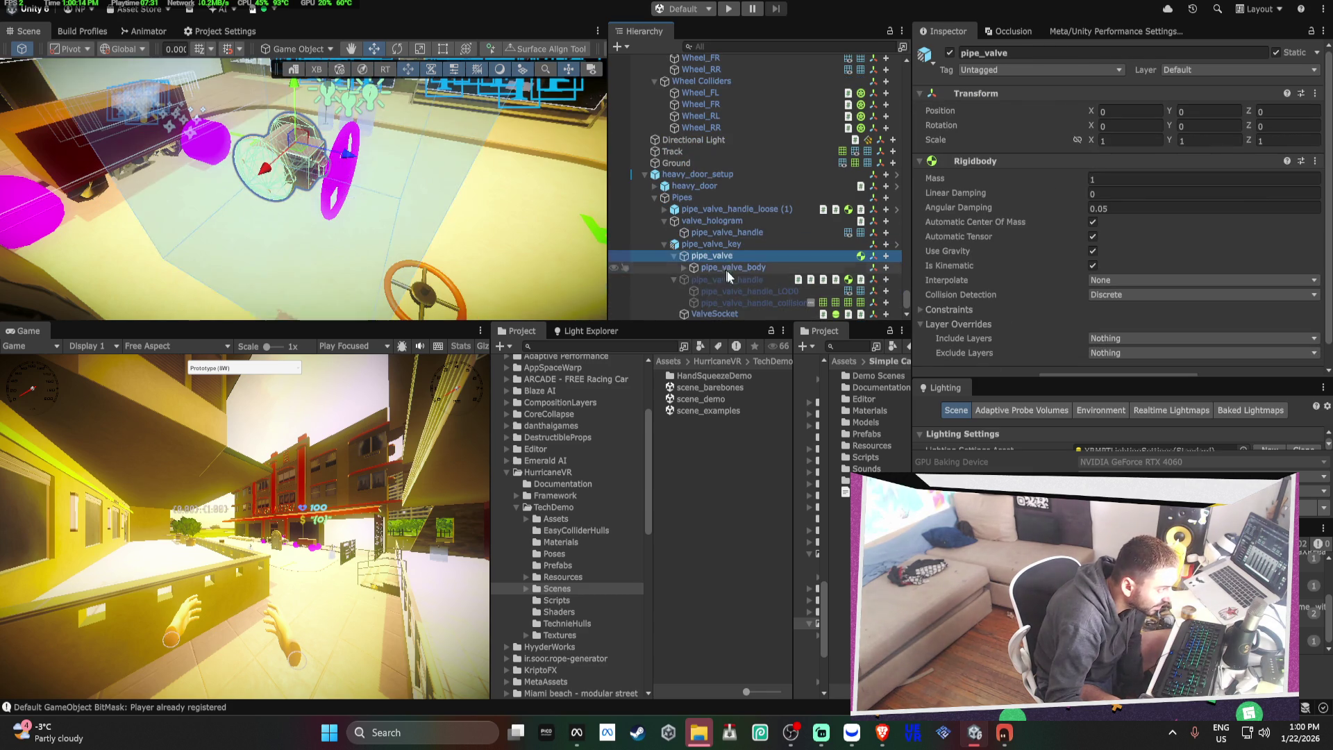
pyautogui.click(736, 303)
pyautogui.click(735, 282)
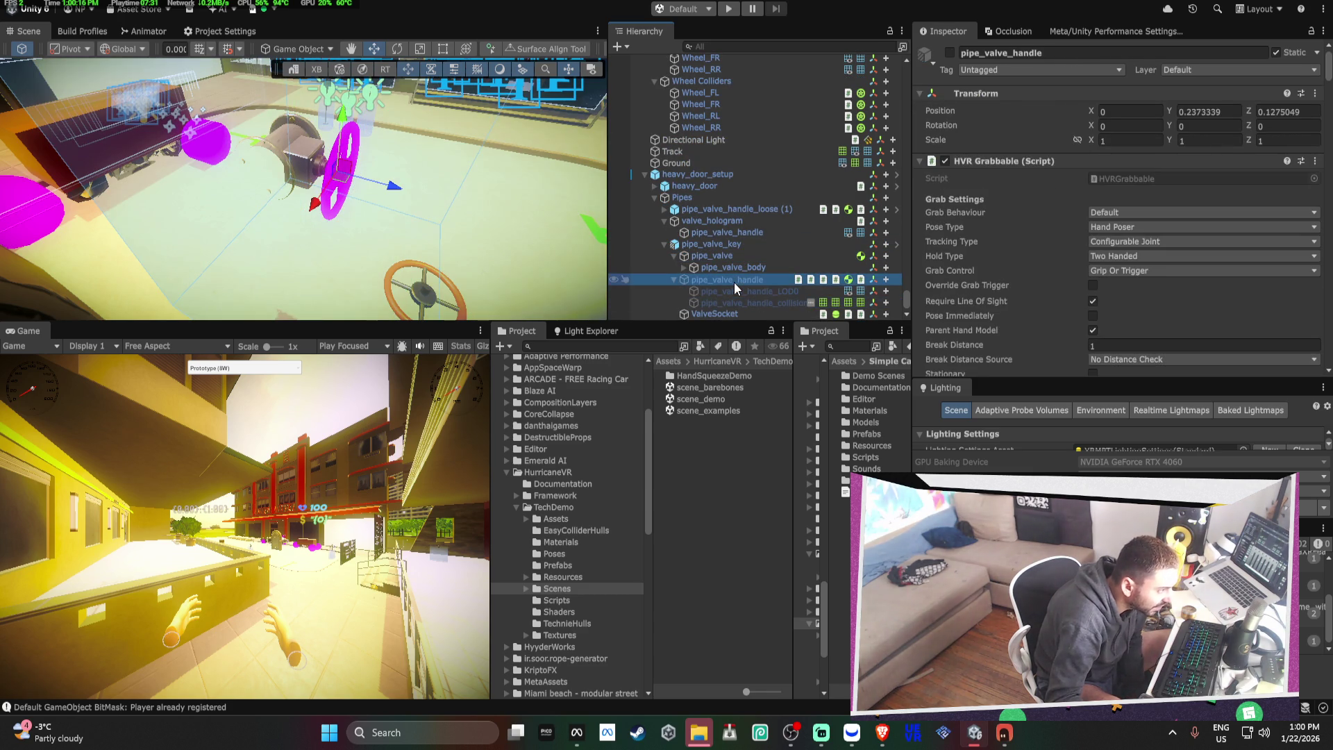
# Review ValveSocket's Demo Valve Lock on pipe_valve_handle and its Grabbed event destroying valve_hologram.
pyautogui.click(759, 314)
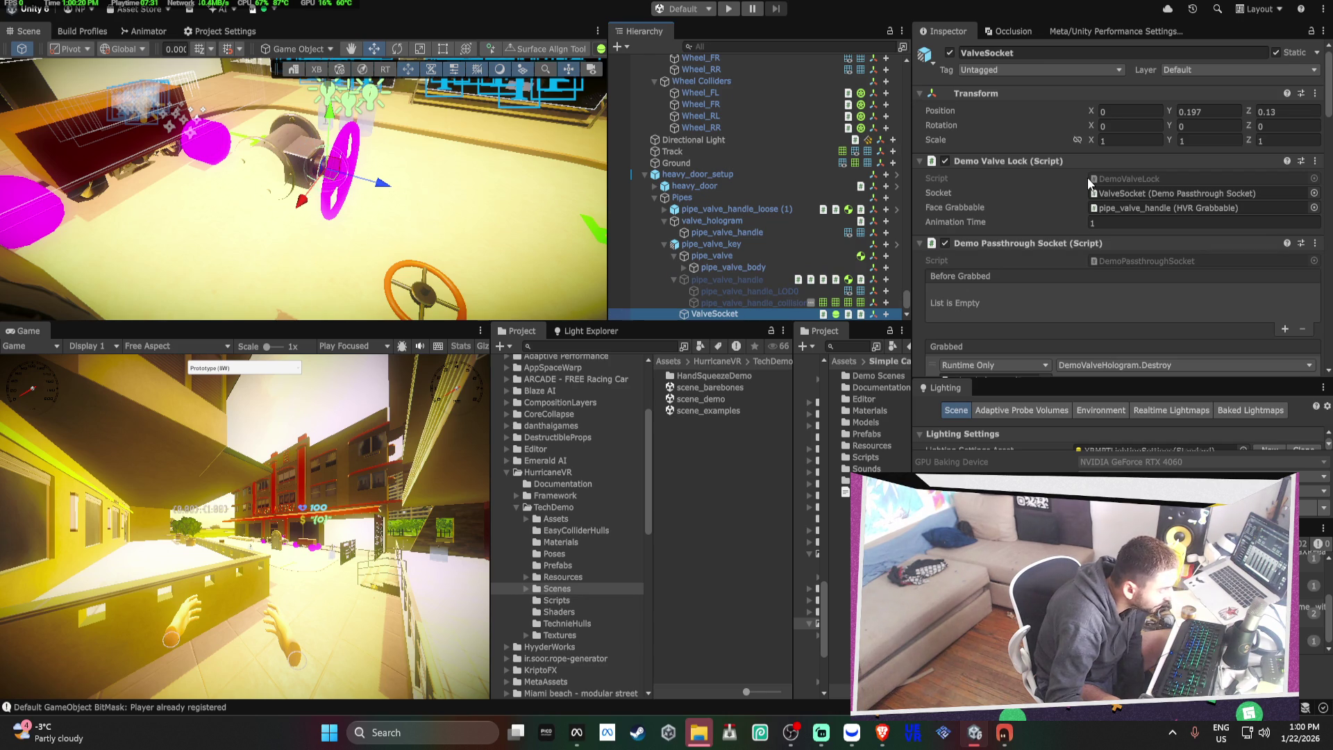
pyautogui.scroll(-3, 1097, 207)
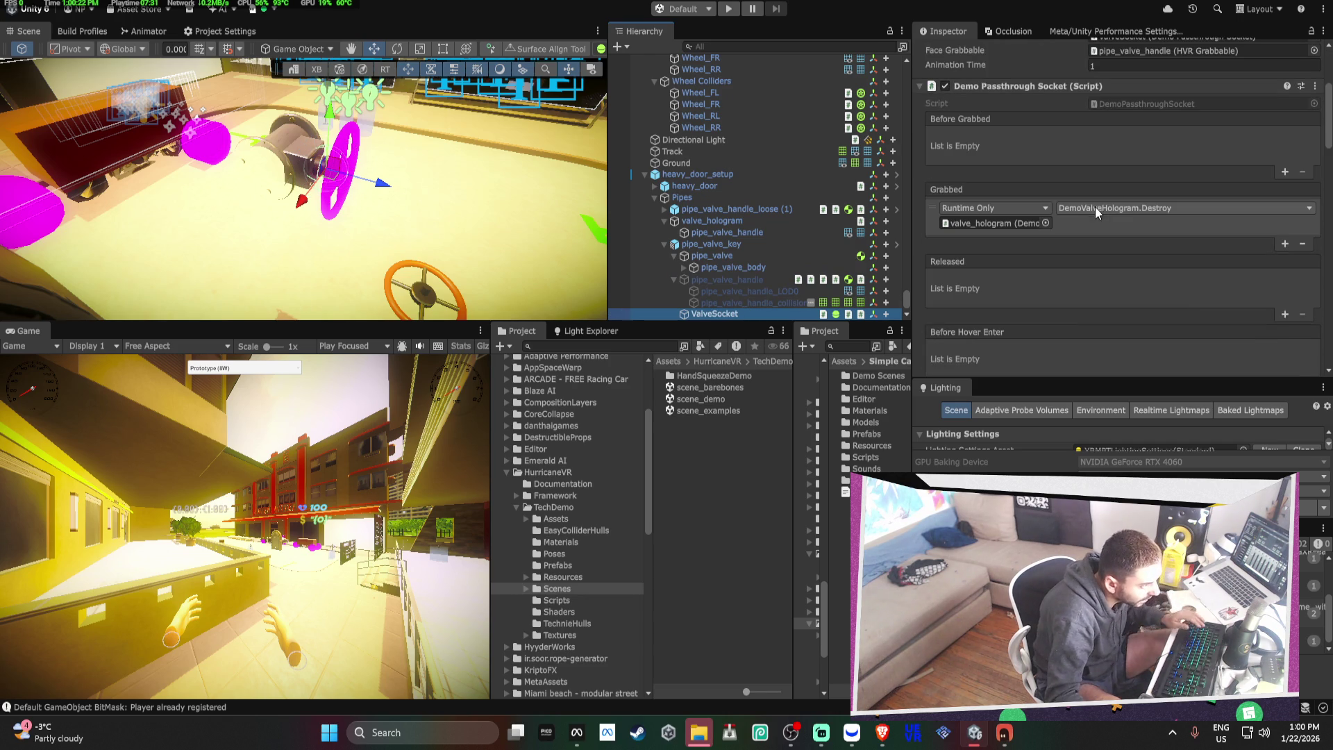
pyautogui.scroll(-5, 1174, 294)
pyautogui.scroll(8, 1180, 277)
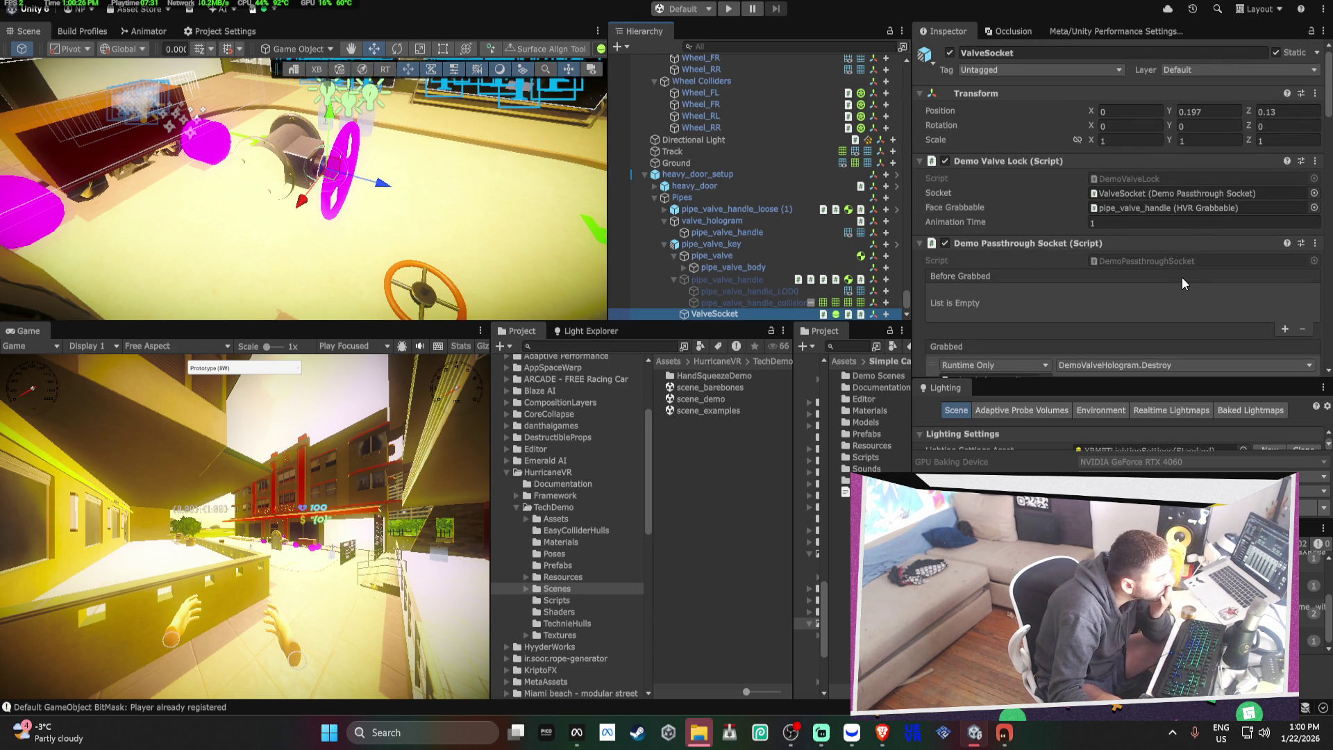
pyautogui.scroll(4, 664, 236)
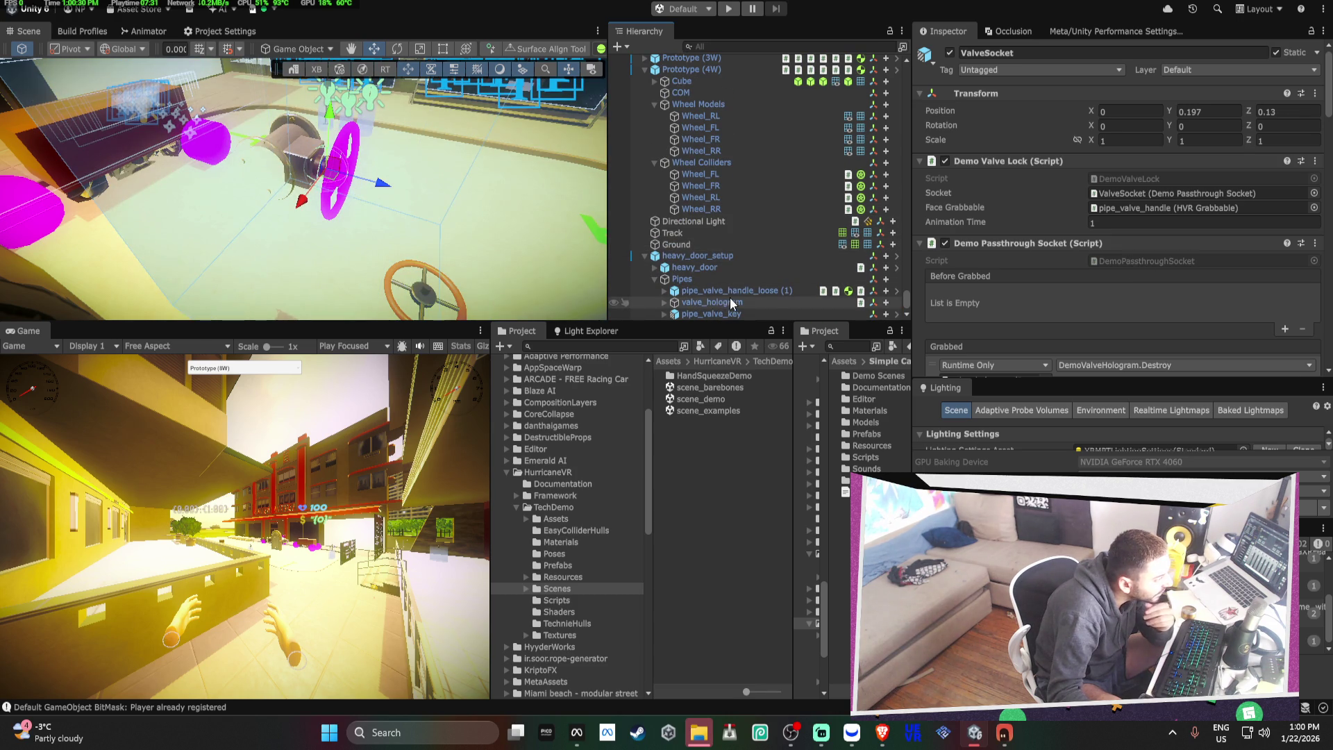
# Expand pipe_valve_key, valve_hologram and pipe_valve_handle_loose (1), then select the range down to ValveSocket.
pyautogui.click(740, 292)
pyautogui.click(668, 315)
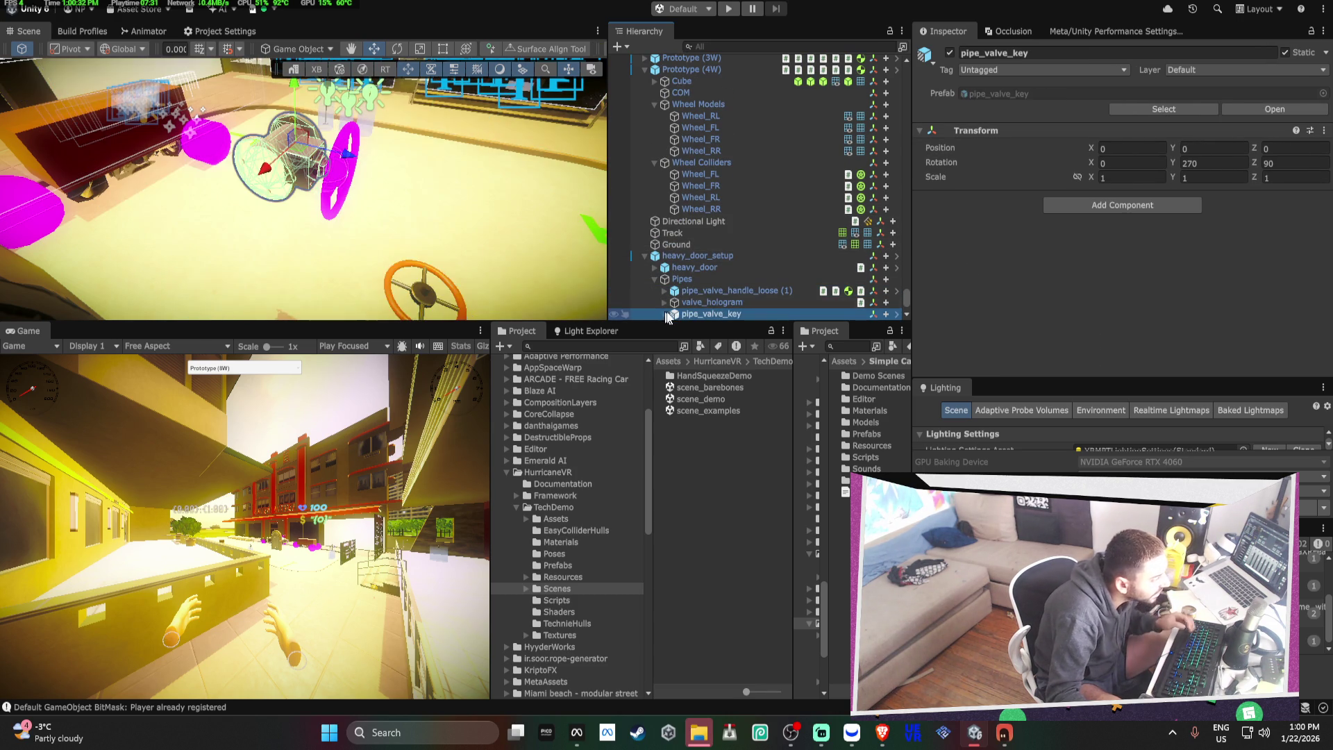
pyautogui.click(664, 314)
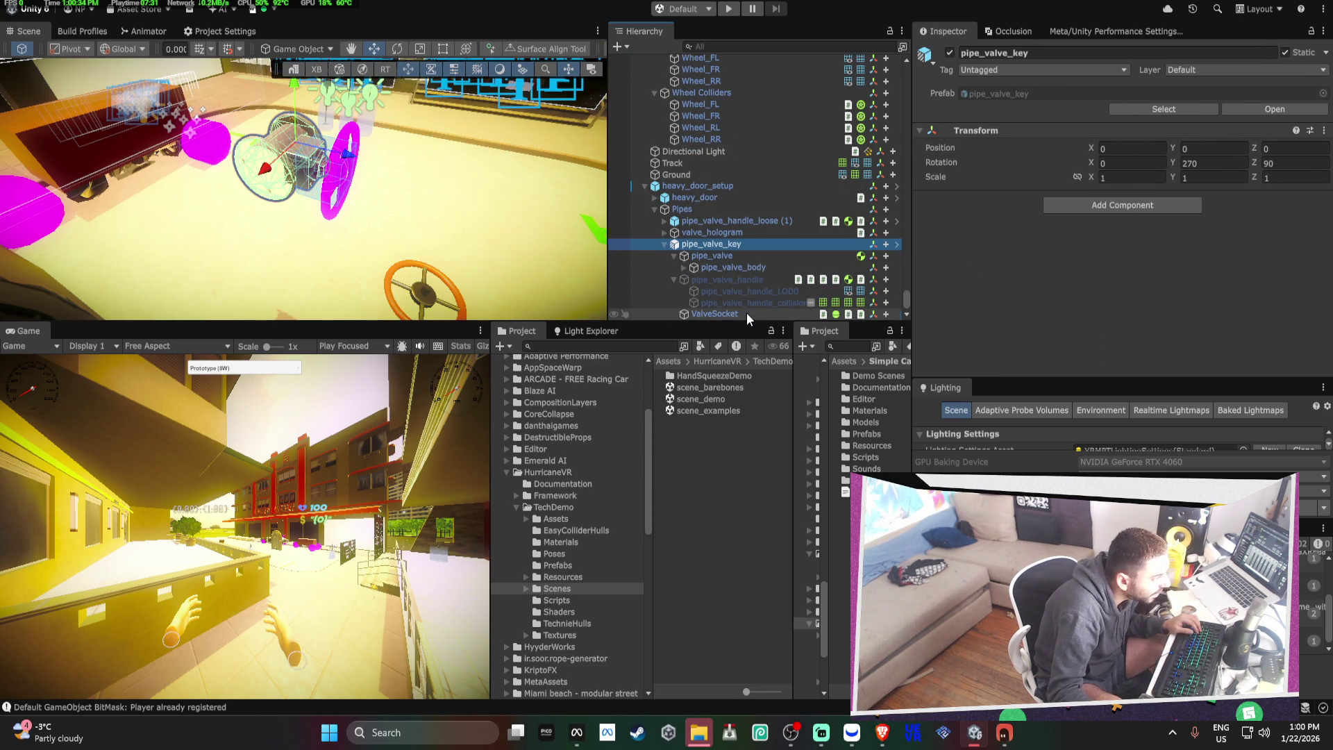
pyautogui.click(668, 233)
pyautogui.click(664, 233)
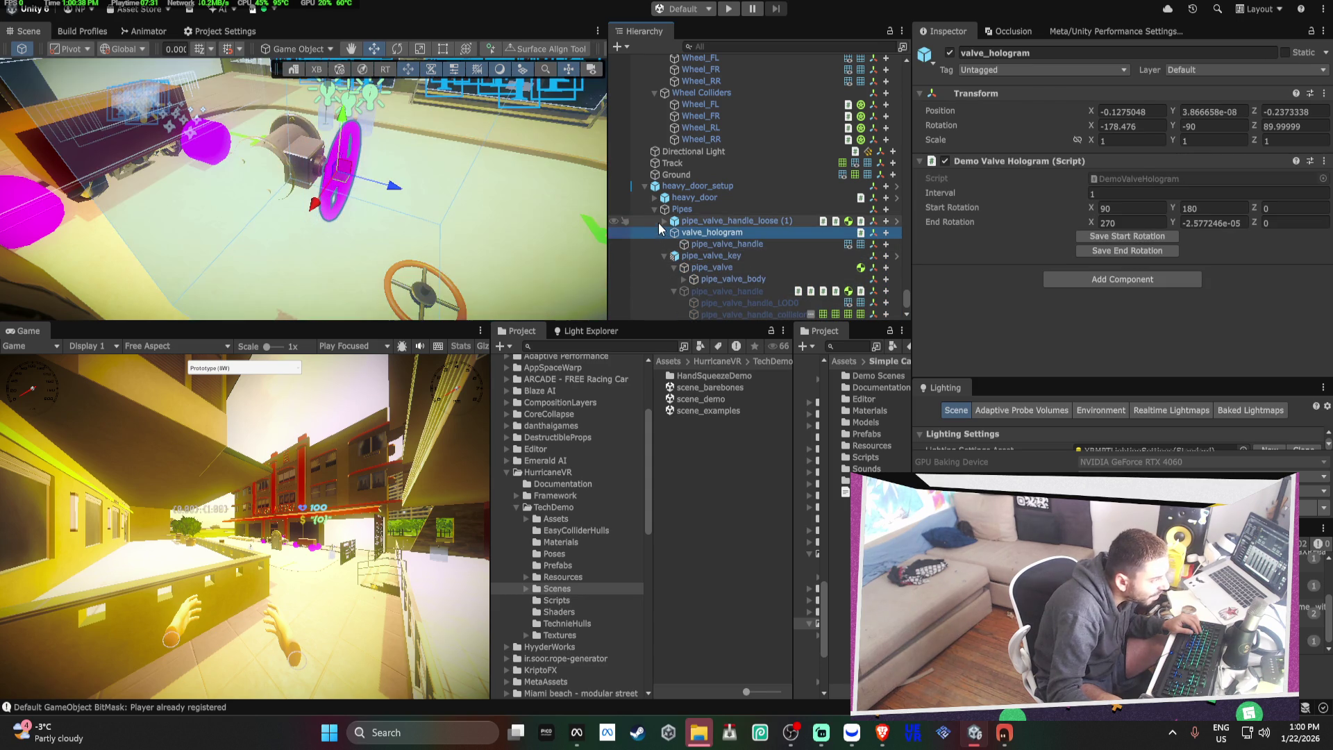
pyautogui.click(661, 221)
pyautogui.scroll(-2, 757, 306)
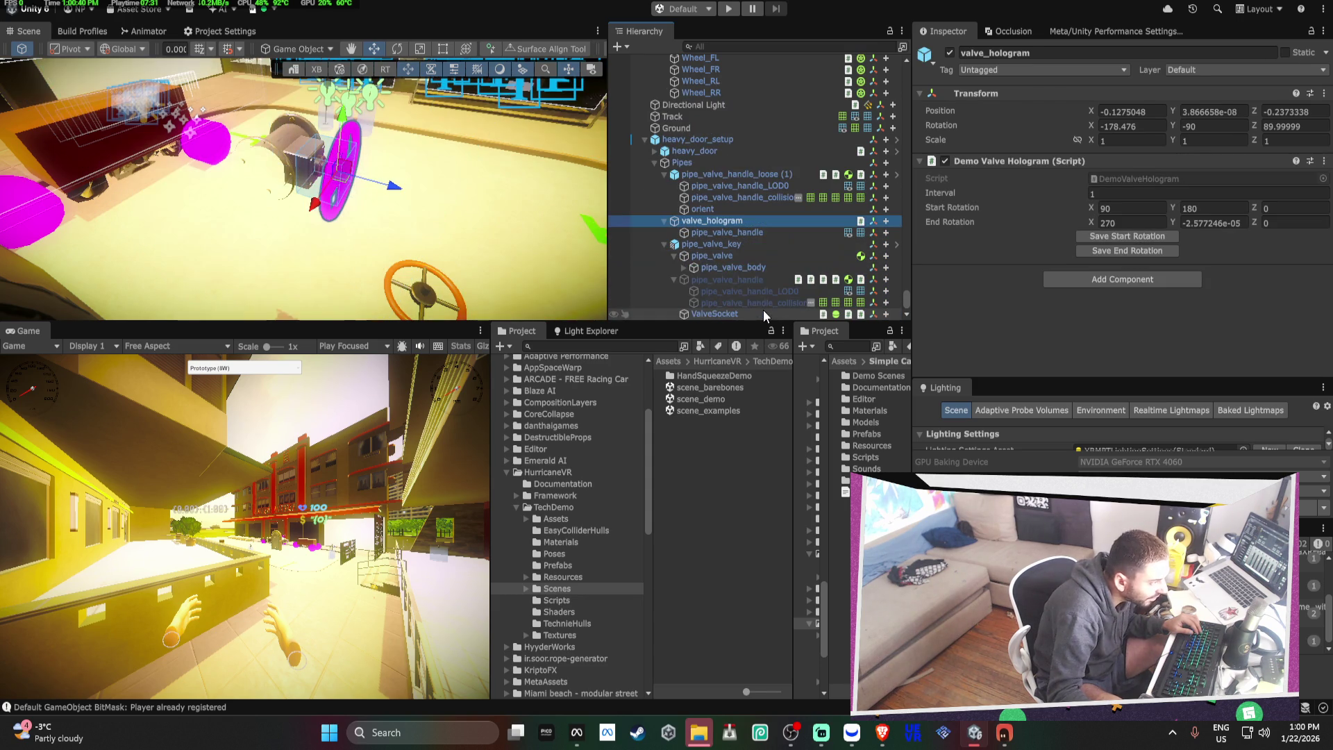
pyautogui.click(764, 310)
pyautogui.keyDown('shift'); pyautogui.click(720, 179); pyautogui.keyUp('shift')
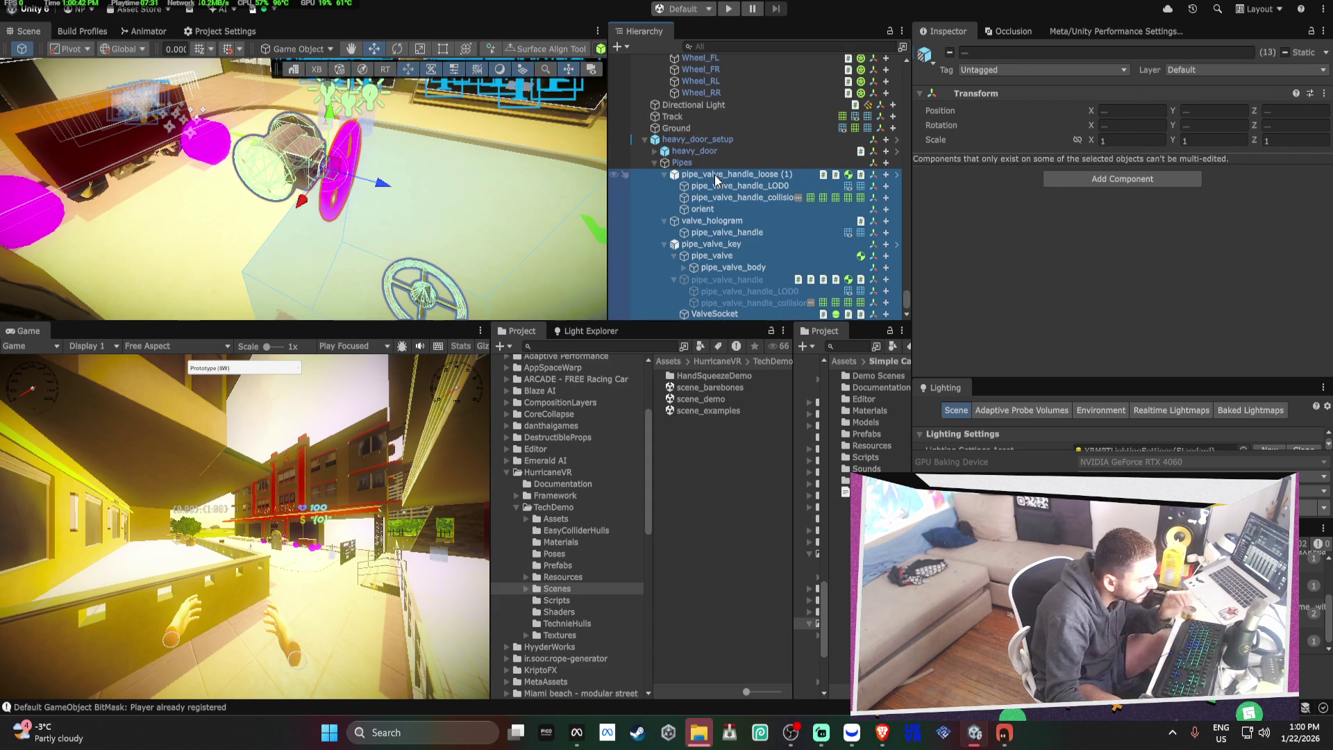
# Check the Pipes transform, expand heavy_door and review its Demo Heavy Door script and door Rigidbody.
pyautogui.click(673, 167)
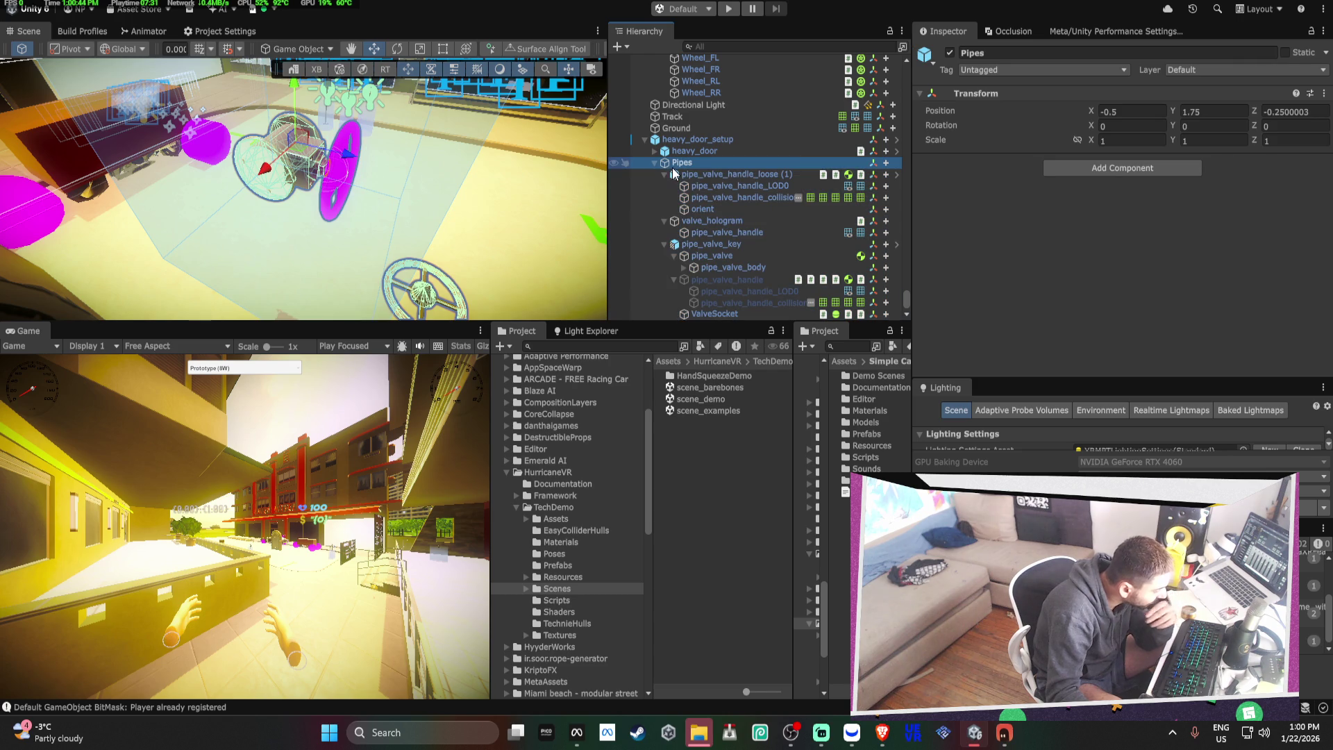
pyautogui.click(654, 151)
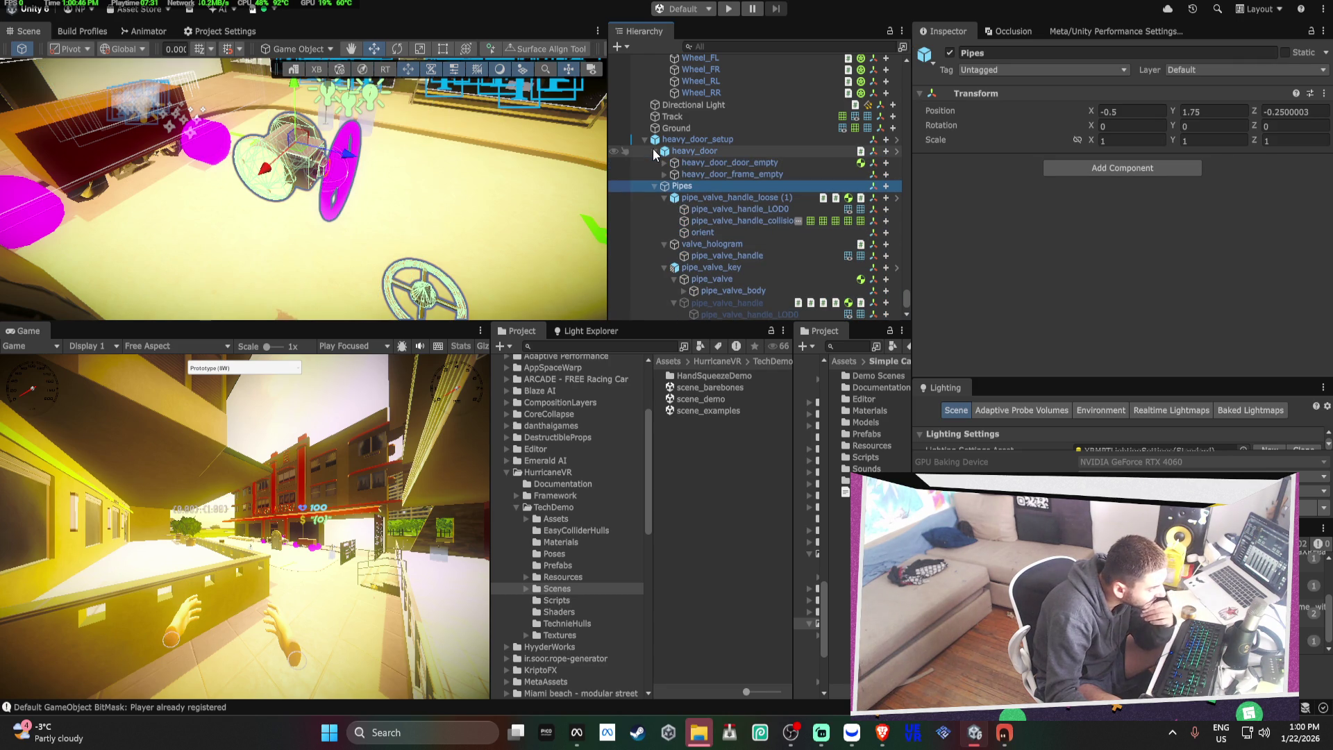
pyautogui.click(680, 152)
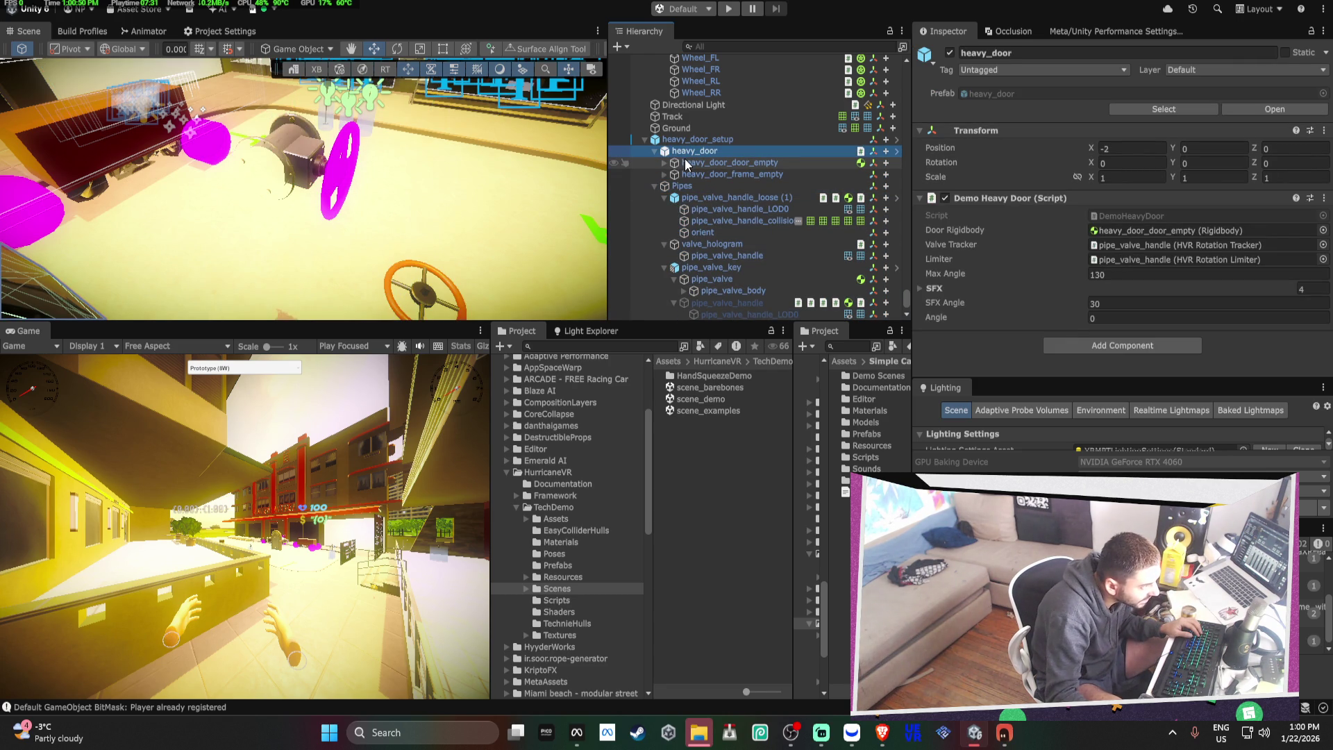
pyautogui.click(699, 140)
pyautogui.click(706, 151)
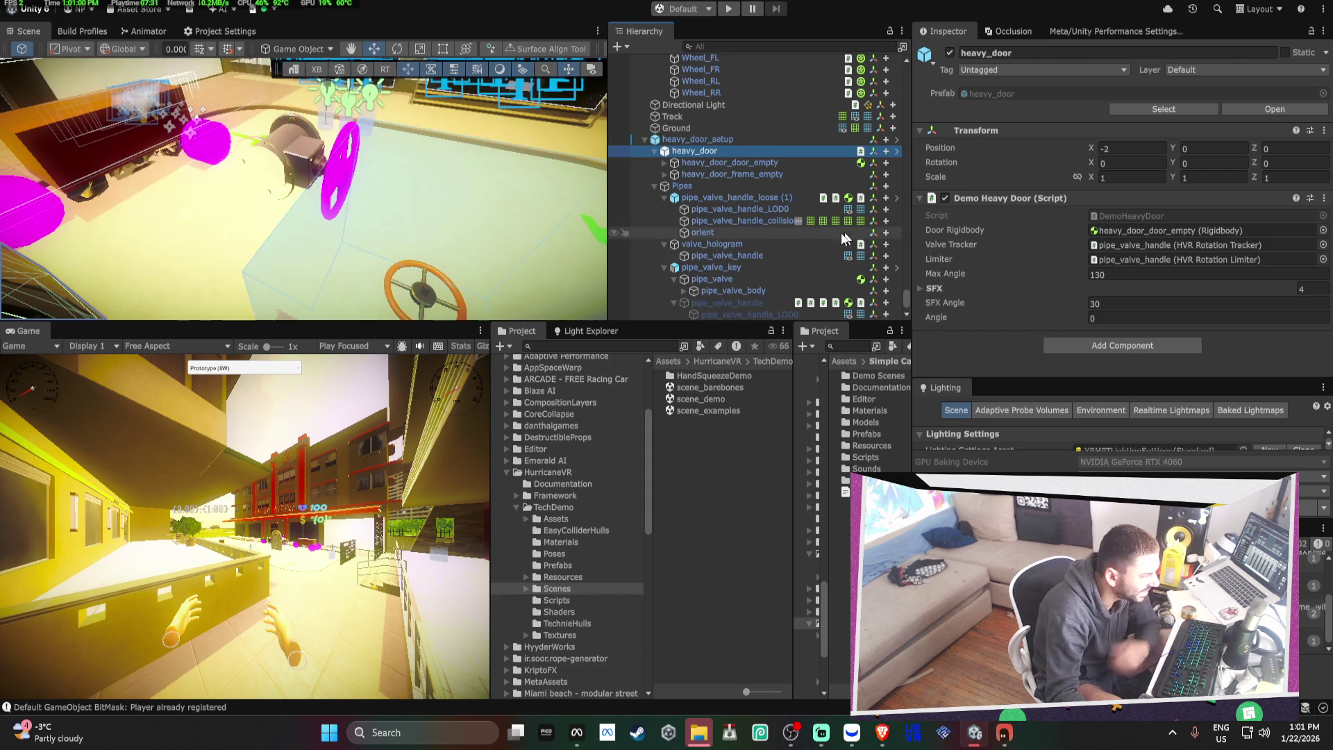
pyautogui.click(732, 165)
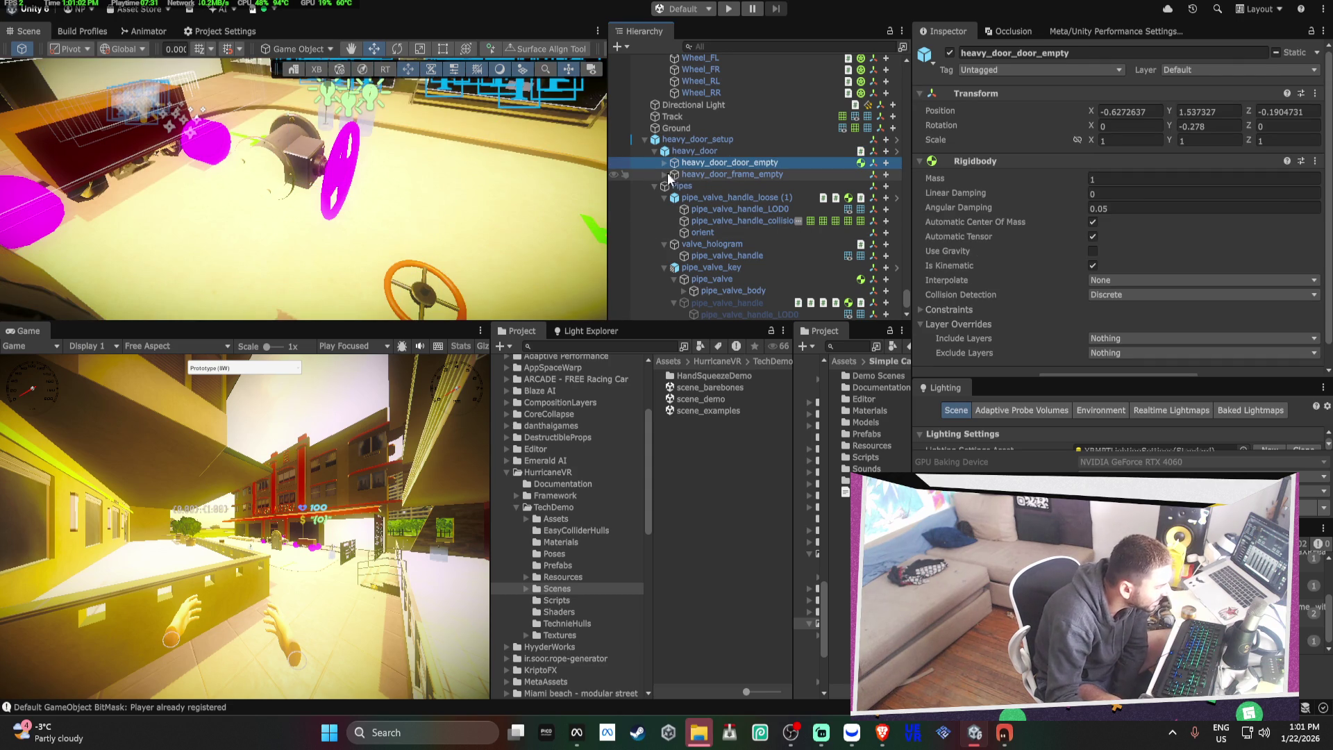
# Expand the heavy door's door, frame and collider parts; inspect the door mesh and teleportblocker collider.
pyautogui.click(666, 173)
pyautogui.click(664, 163)
pyautogui.click(708, 186)
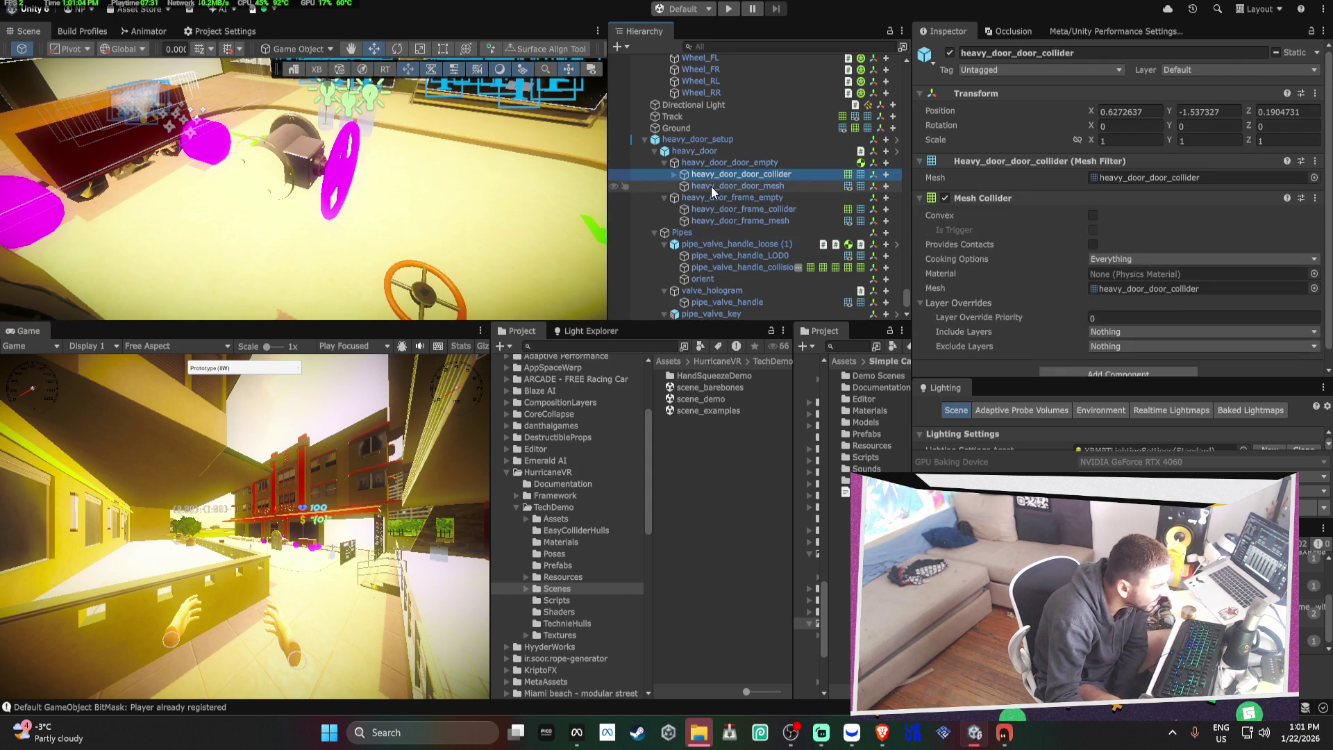
pyautogui.click(673, 175)
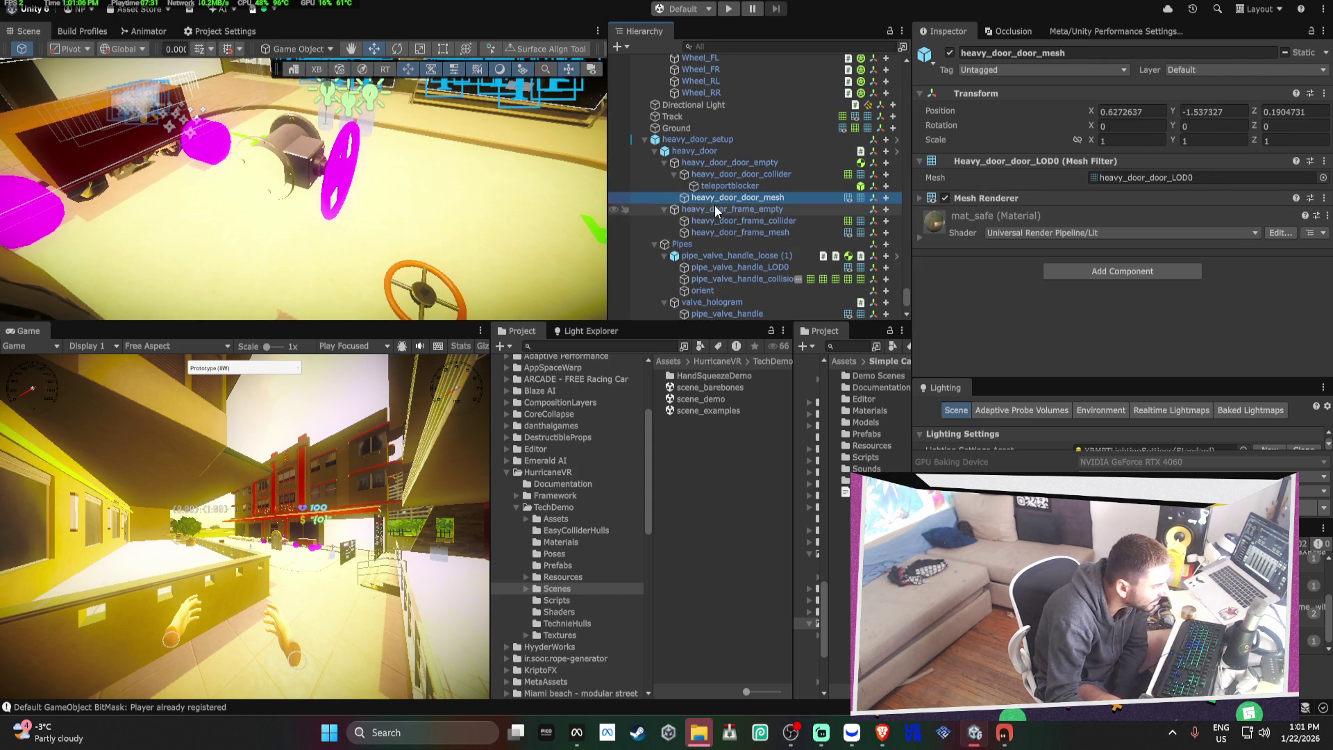
pyautogui.click(719, 183)
pyautogui.click(719, 174)
pyautogui.click(719, 162)
pyautogui.click(716, 150)
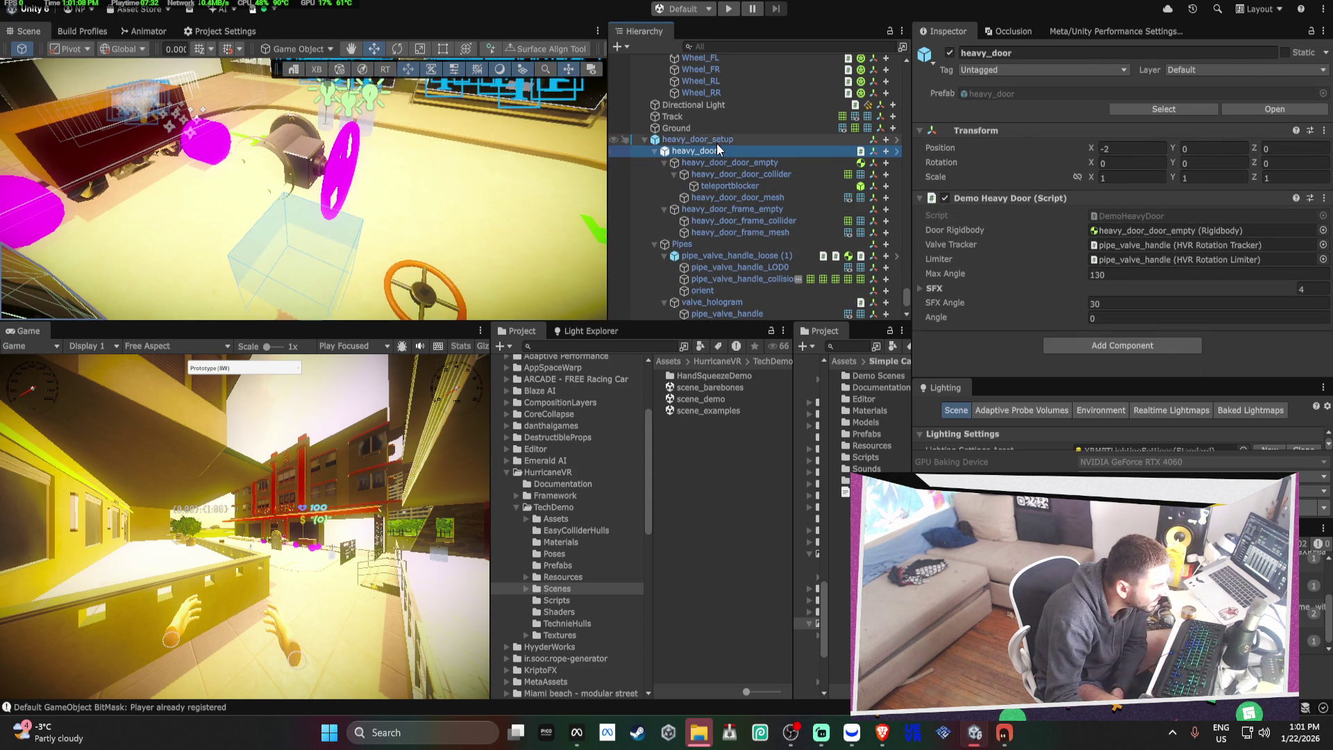
pyautogui.scroll(-2, 790, 222)
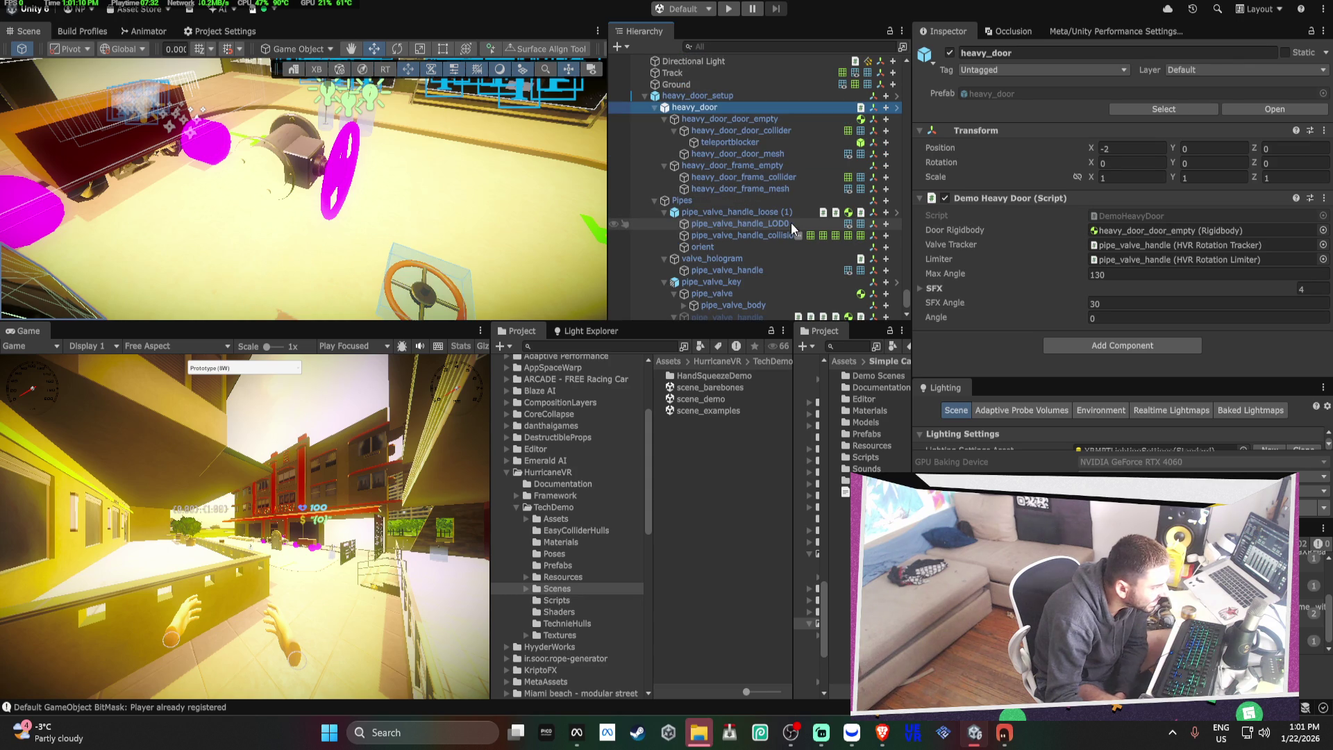
# Check the loose valve handle's LOD0 mesh, colliders and orient rotation, then heavy_door_setup's transform.
pyautogui.click(775, 201)
pyautogui.click(778, 212)
pyautogui.click(778, 223)
pyautogui.click(776, 236)
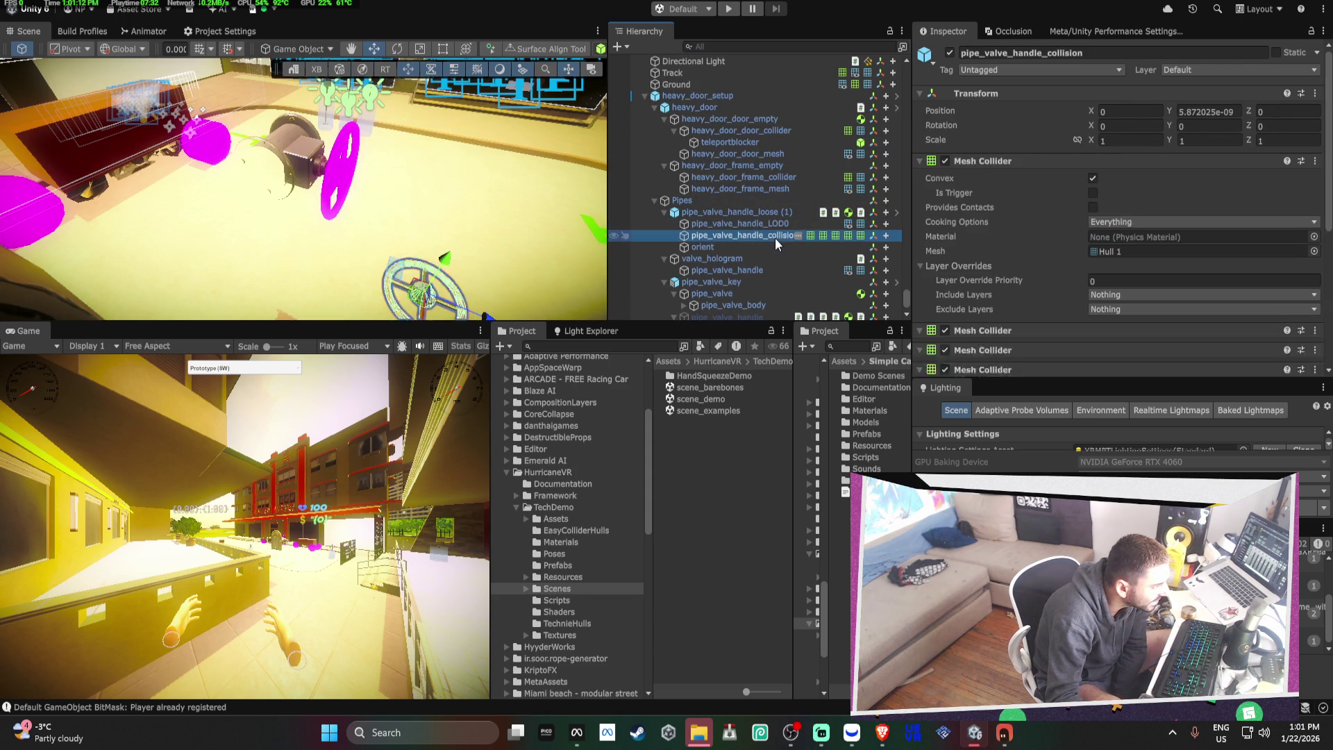
pyautogui.click(774, 245)
pyautogui.click(766, 212)
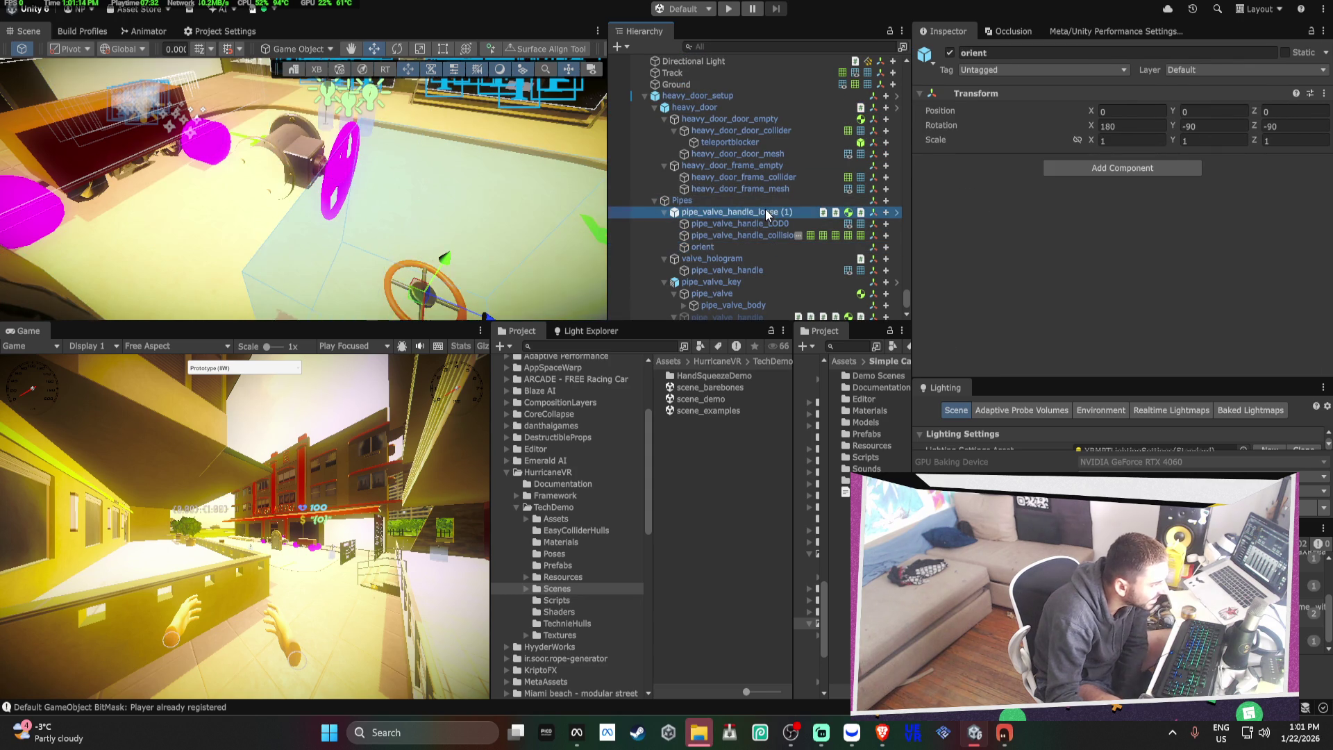
pyautogui.click(698, 97)
pyautogui.scroll(-1, 698, 96)
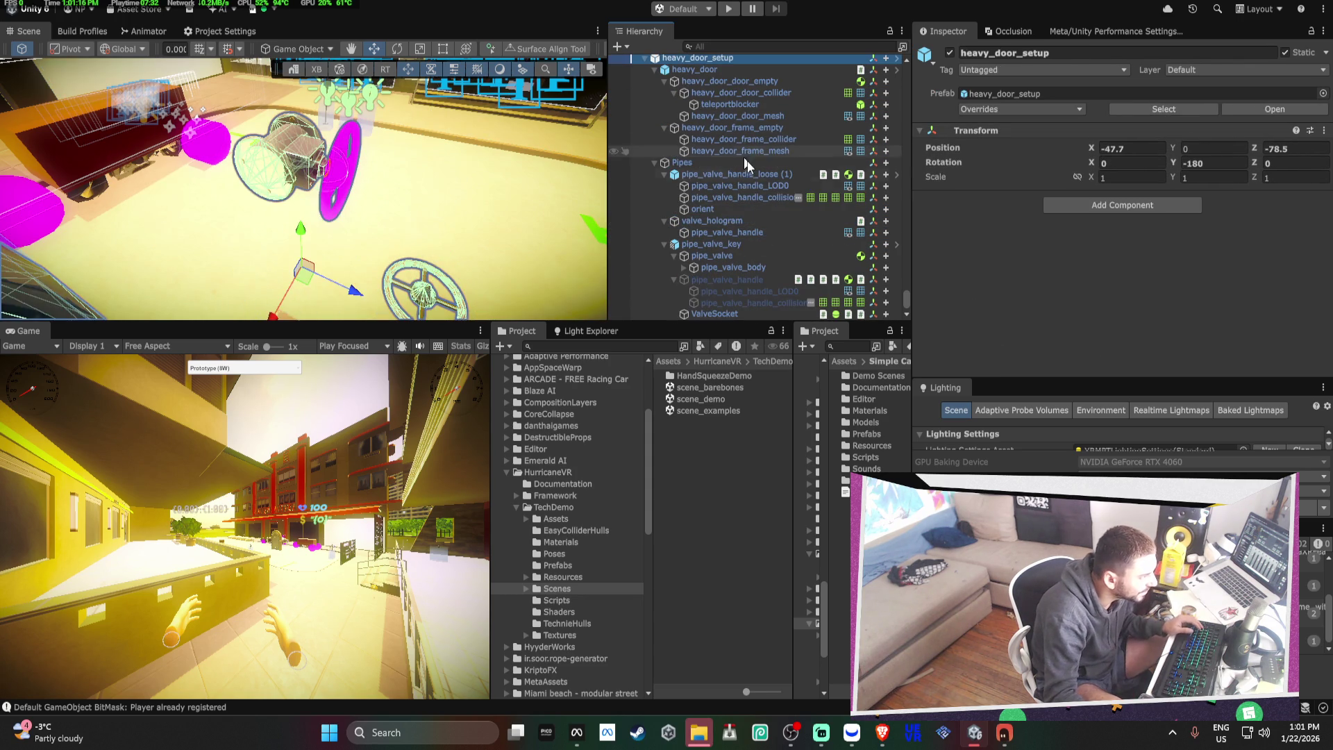
pyautogui.scroll(1, 769, 156)
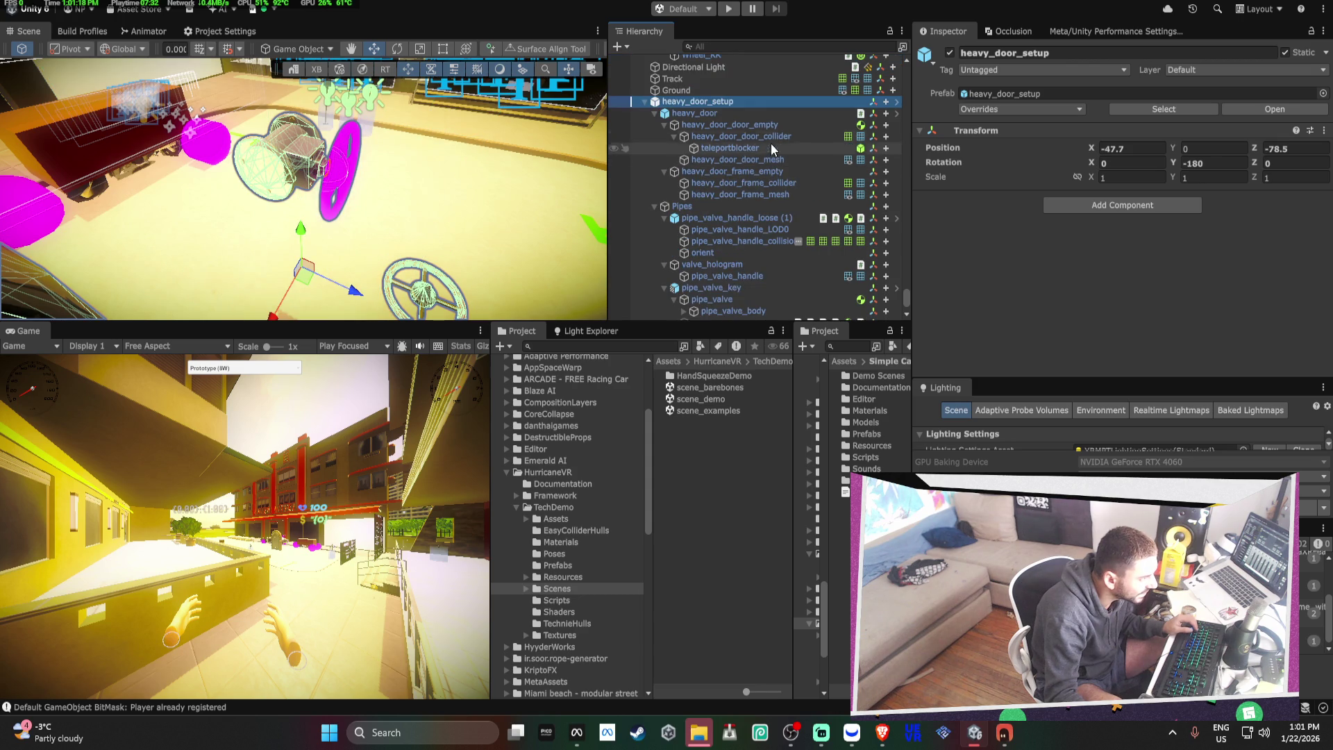
# Try out several valve selections, then select pipe_valve_handle and make it active.
pyautogui.keyDown('ctrl'); pyautogui.click(752, 112); pyautogui.keyUp('ctrl')
pyautogui.keyDown('ctrl'); pyautogui.click(731, 218); pyautogui.keyUp('ctrl')
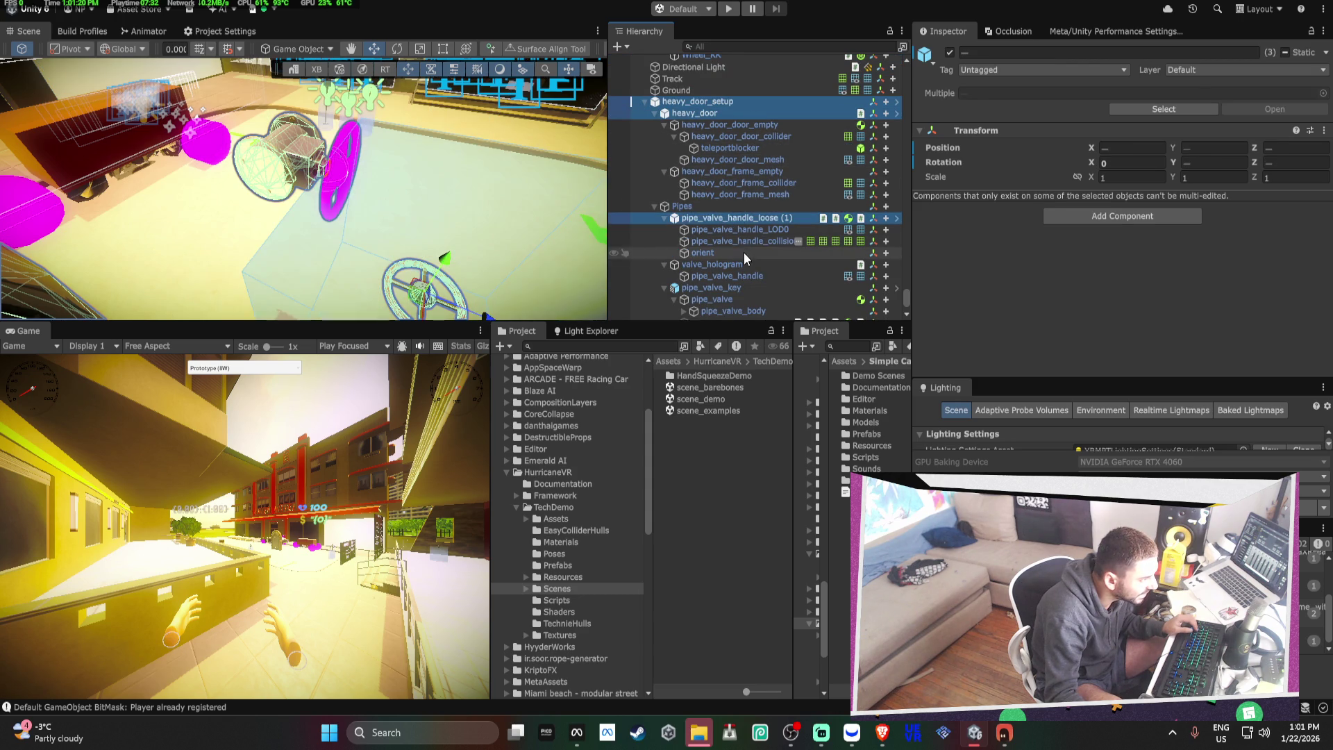
pyautogui.keyDown('ctrl'); pyautogui.click(742, 276); pyautogui.keyUp('ctrl')
pyautogui.keyDown('ctrl'); pyautogui.click(737, 265); pyautogui.keyUp('ctrl')
pyautogui.keyDown('ctrl'); pyautogui.click(733, 277); pyautogui.keyUp('ctrl')
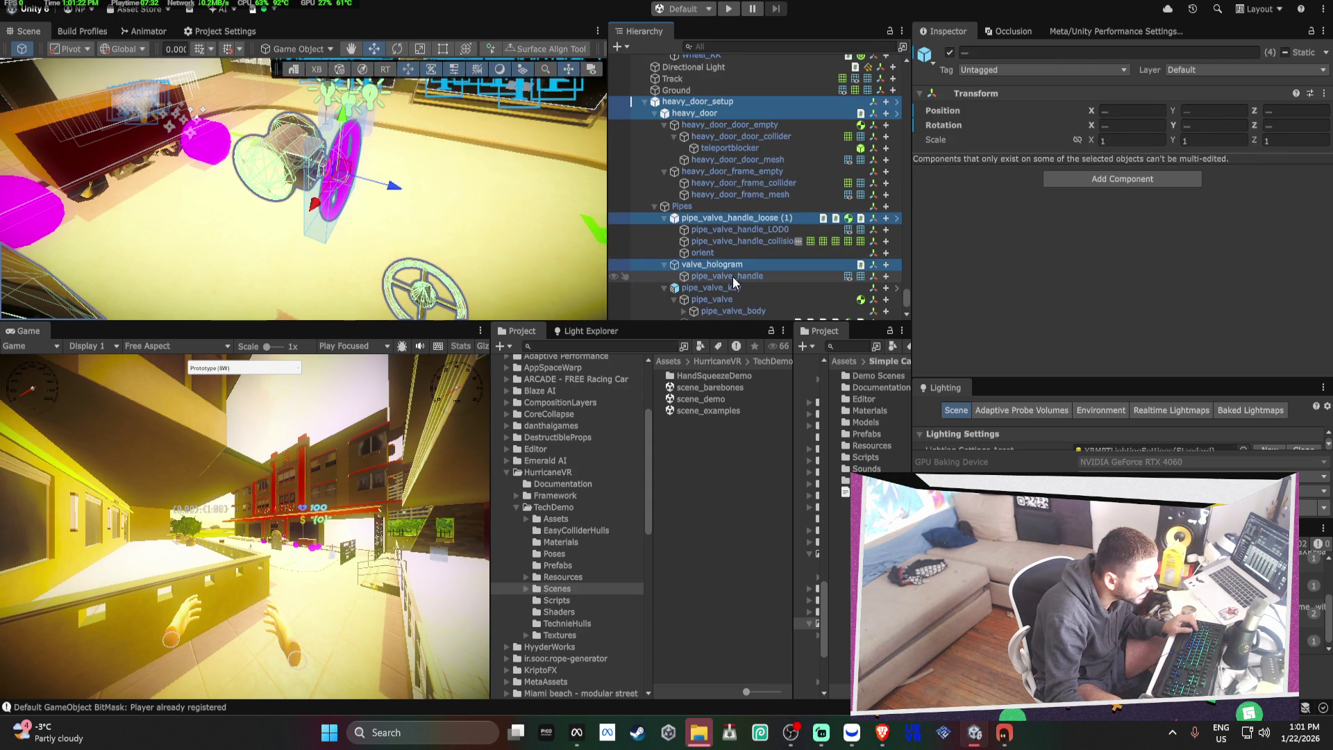
pyautogui.scroll(-1, 732, 276)
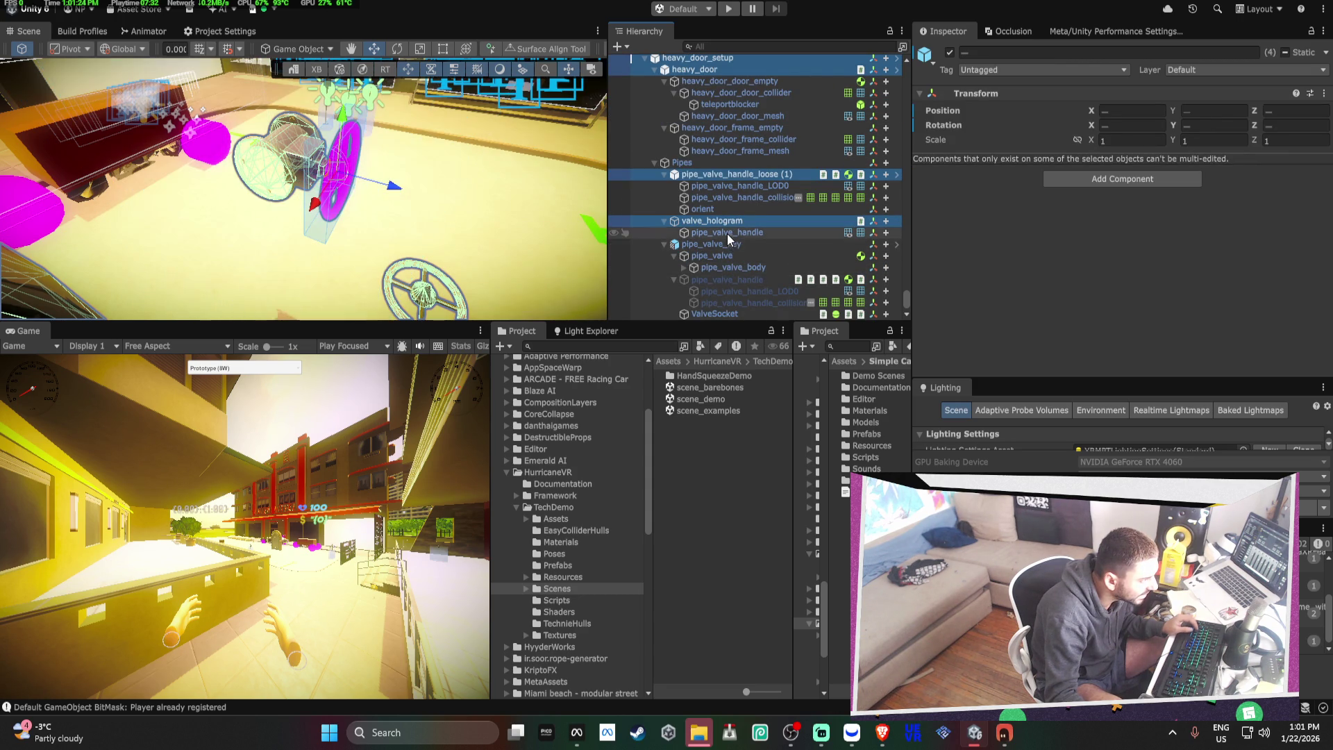
pyautogui.click(747, 281)
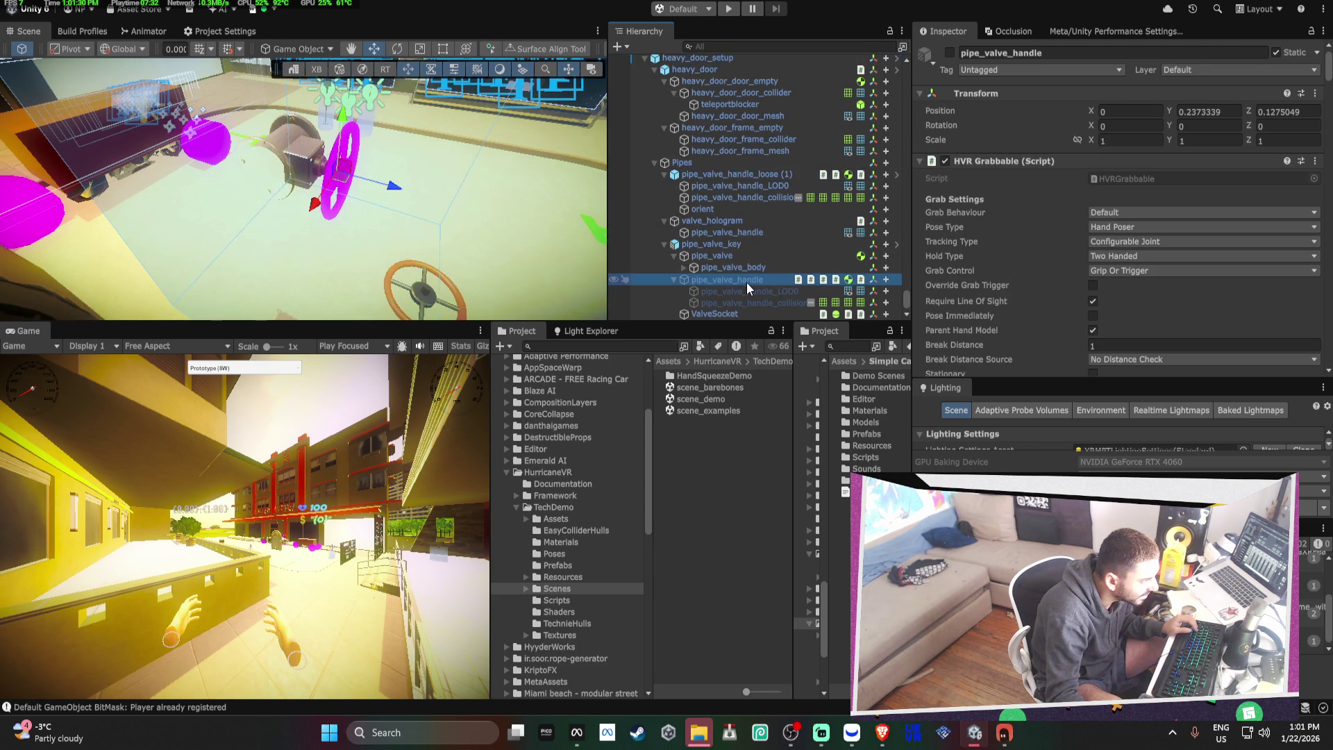
pyautogui.click(949, 53)
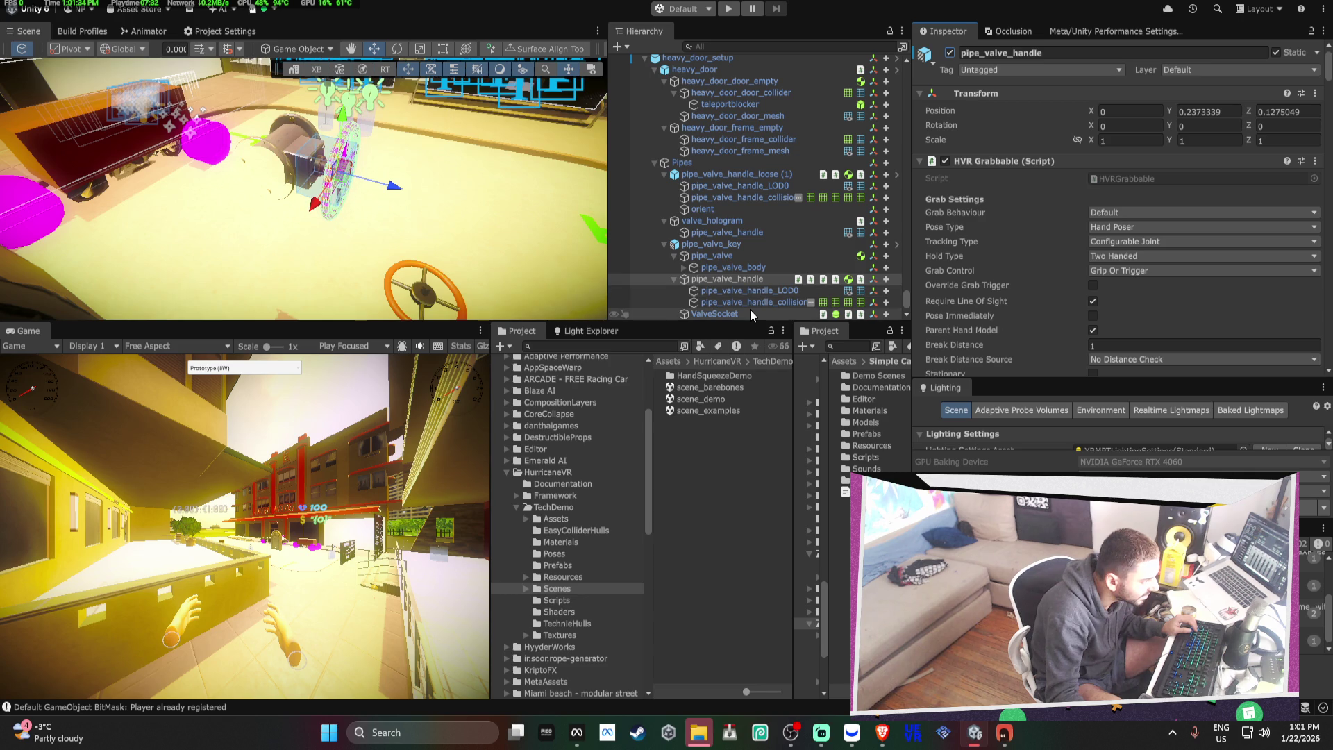
# Select the valve rows down to ValveSocket, plus pipe_valve_handle_loose (1), orient and heavy_door.
pyautogui.keyDown('shift'); pyautogui.click(750, 309); pyautogui.keyUp('shift')
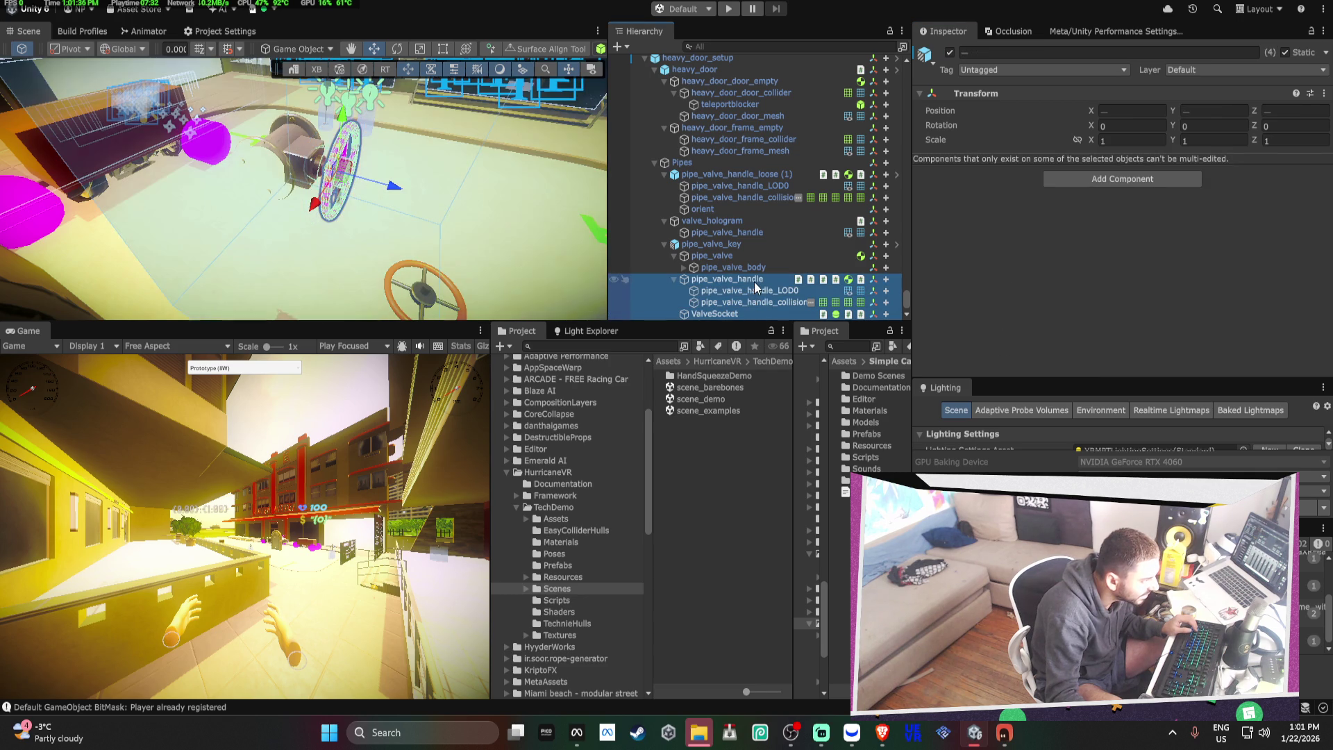
pyautogui.scroll(2, 754, 282)
pyautogui.keyDown('ctrl'); pyautogui.click(752, 267); pyautogui.keyUp('ctrl')
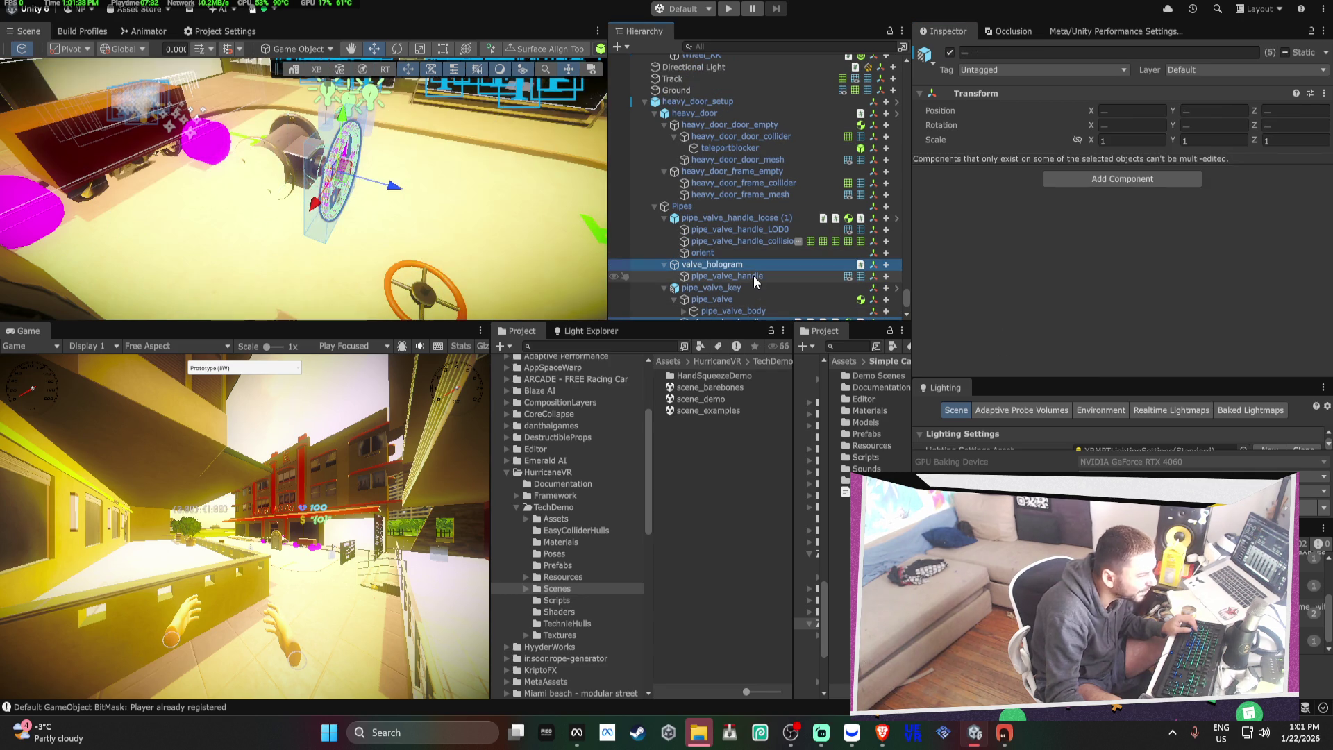
pyautogui.keyDown('ctrl'); pyautogui.click(748, 268); pyautogui.keyUp('ctrl')
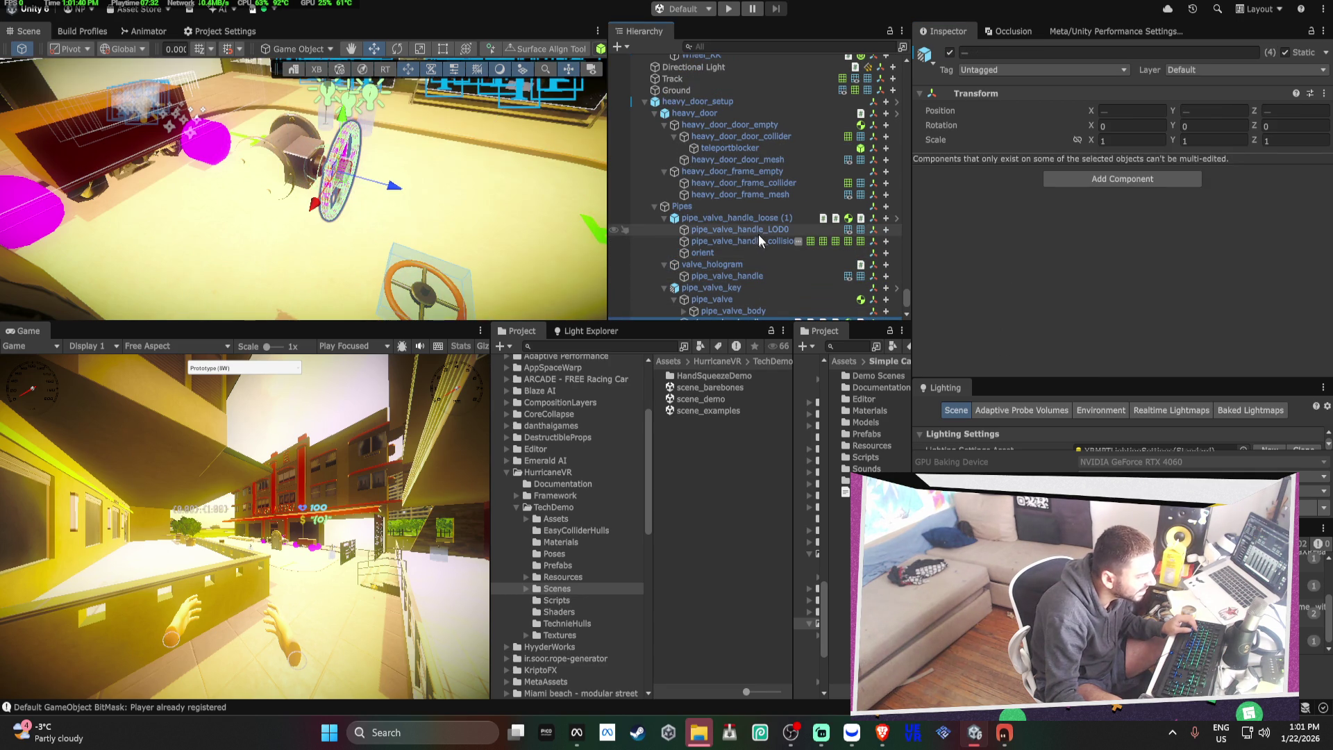
pyautogui.click(743, 219)
pyautogui.hotkey('ctrl', 'z')
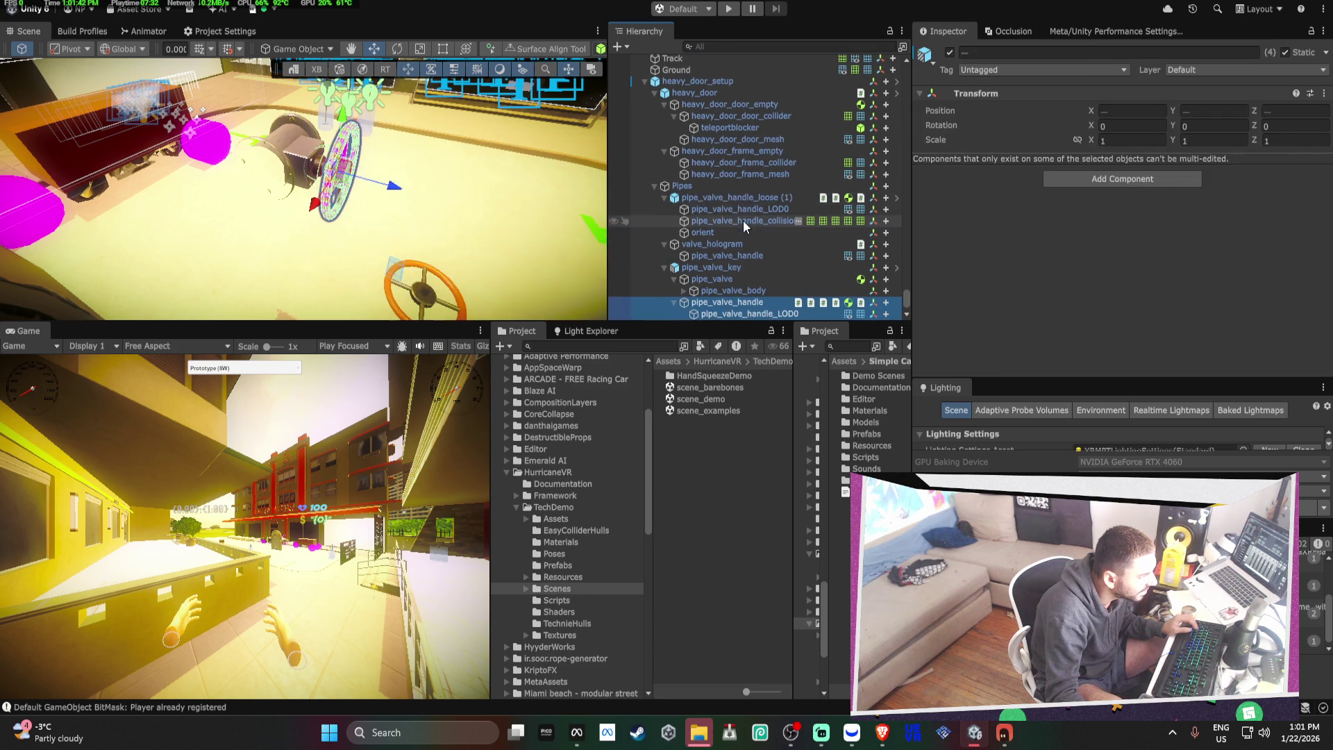
pyautogui.keyDown('shift'); pyautogui.click(743, 220); pyautogui.keyUp('shift')
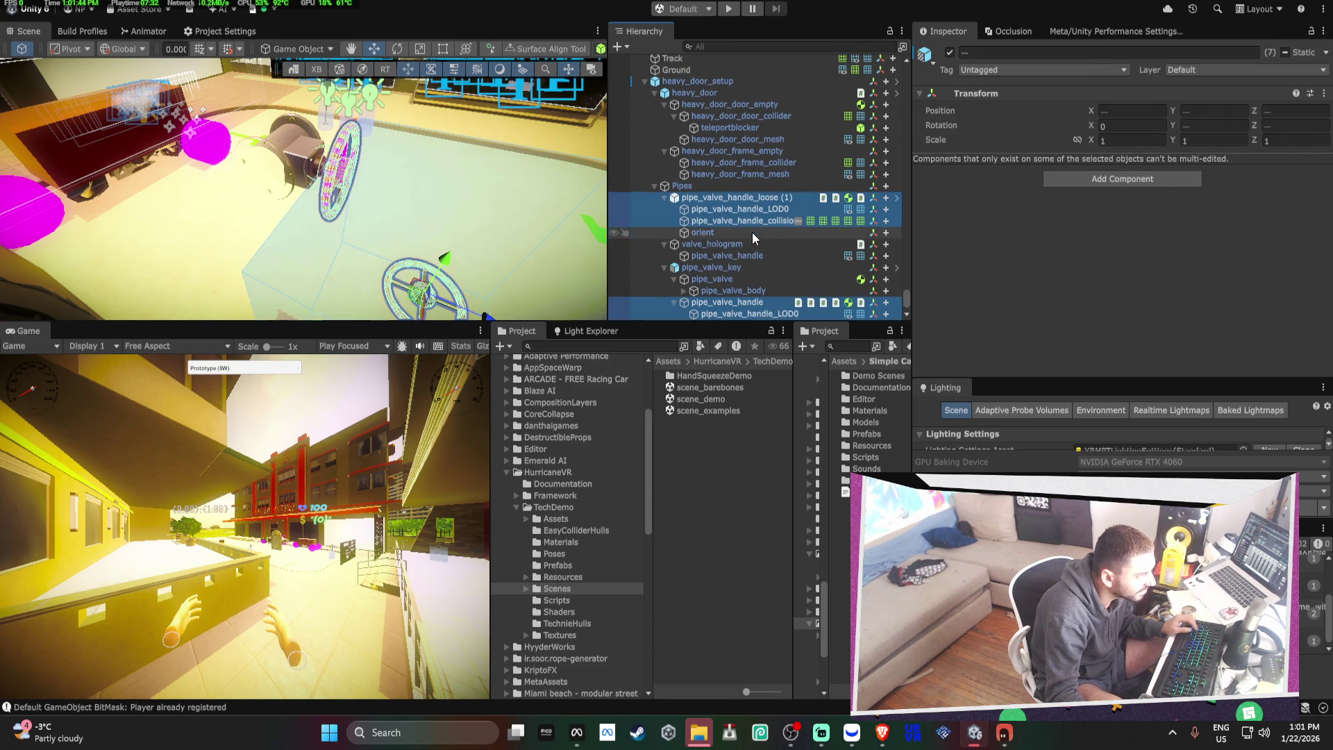
pyautogui.keyDown('ctrl'); pyautogui.click(752, 232); pyautogui.keyUp('ctrl')
pyautogui.scroll(2, 755, 244)
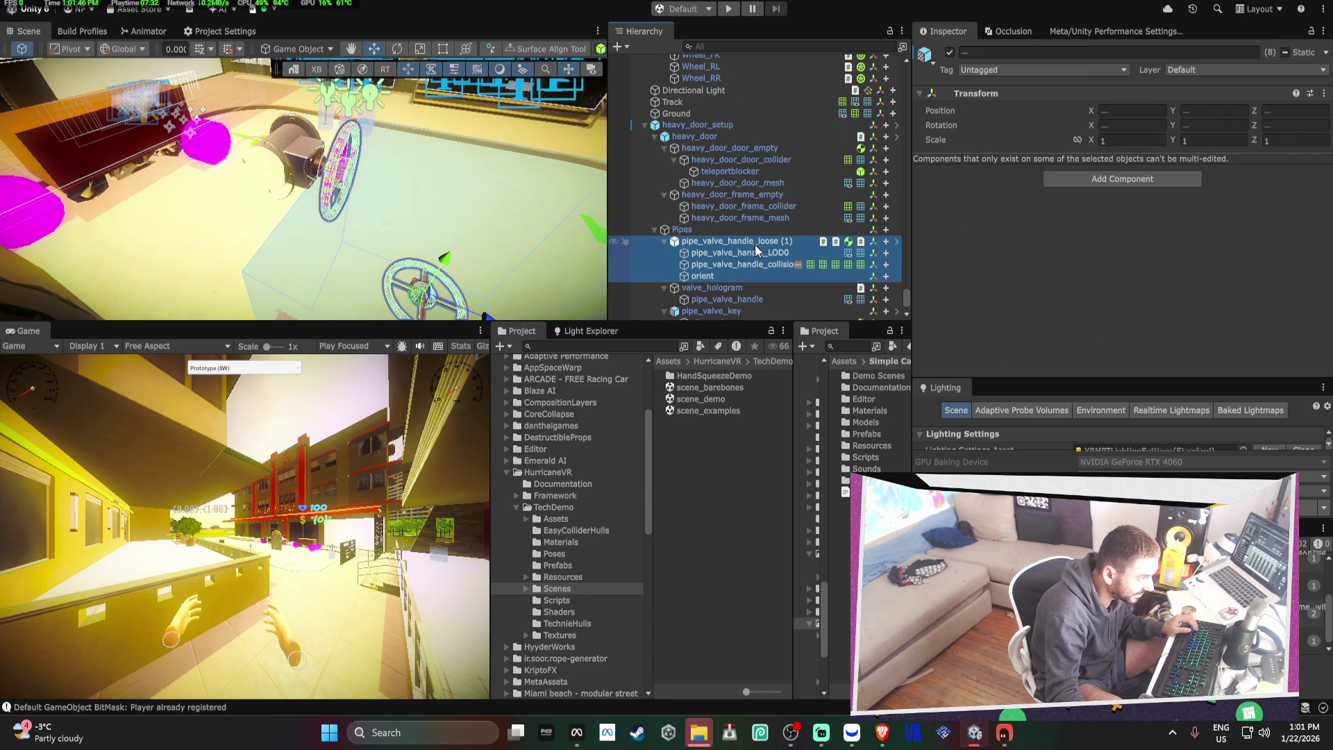
pyautogui.scroll(2, 756, 245)
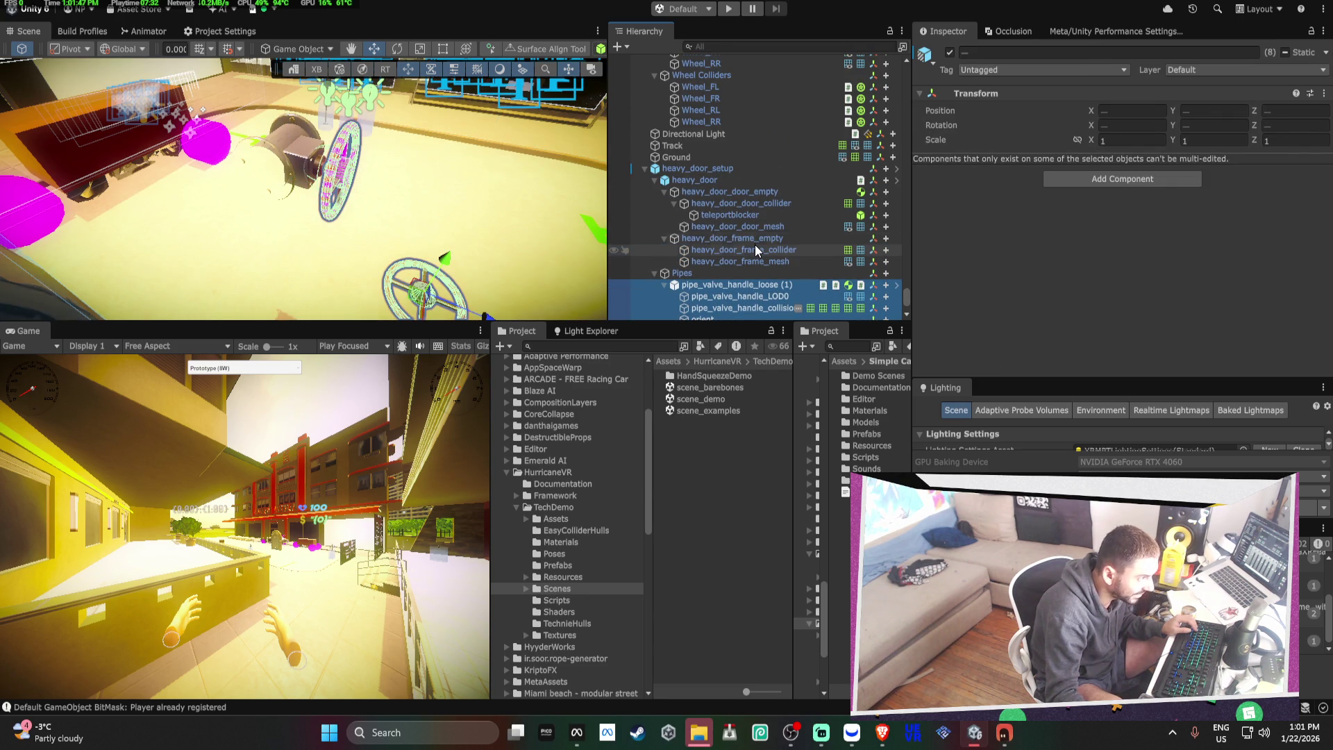
pyautogui.keyDown('ctrl'); pyautogui.click(727, 182); pyautogui.keyUp('ctrl')
pyautogui.scroll(2, 727, 185)
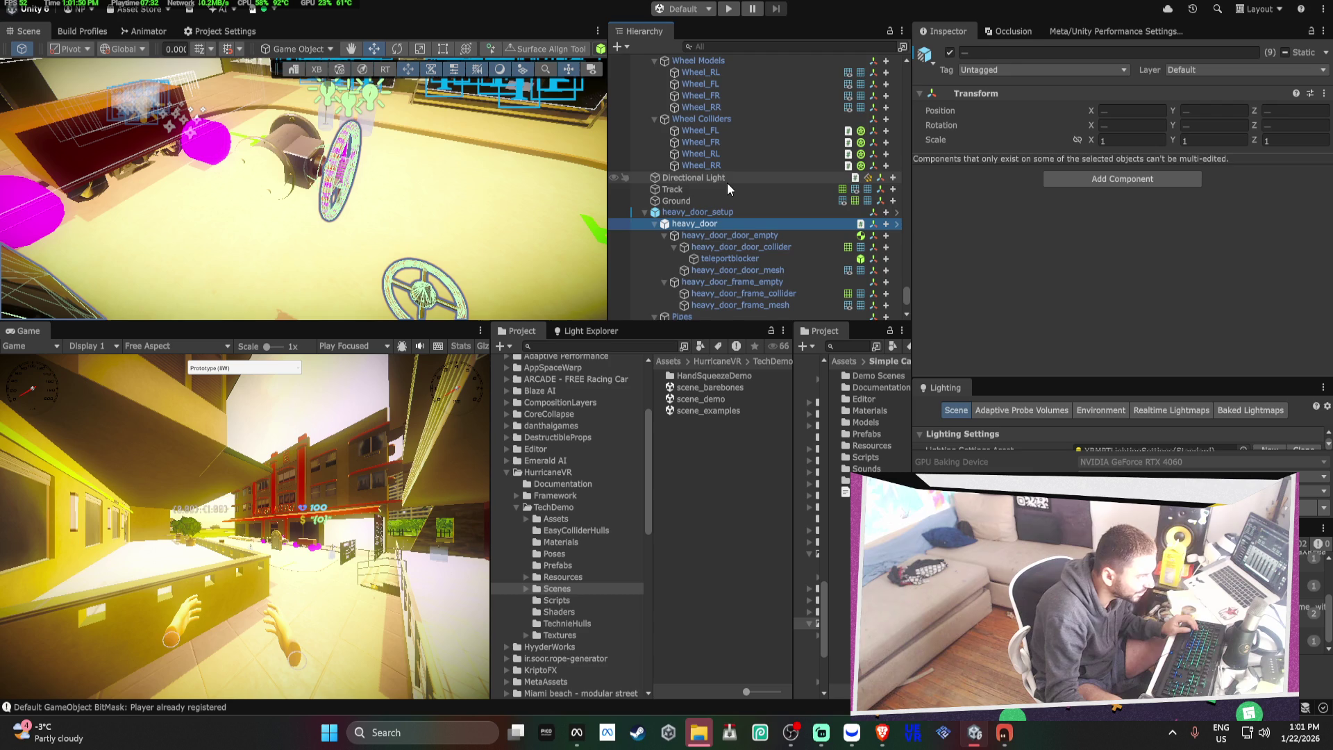
pyautogui.scroll(4, 729, 186)
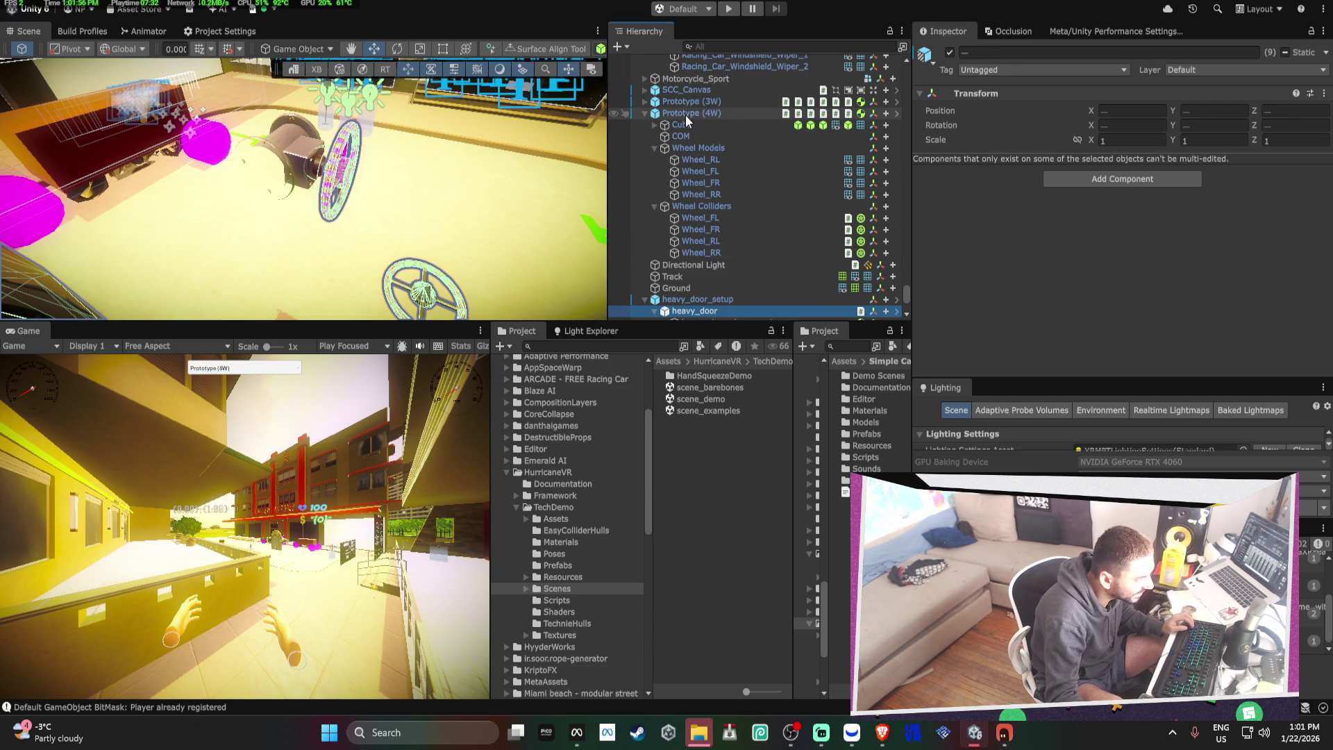
# Add Prototype (4W), its four wheel colliders and the Wheel Colliders group to the selection.
pyautogui.keyDown('ctrl'); pyautogui.click(685, 114); pyautogui.keyUp('ctrl')
pyautogui.keyDown('ctrl'); pyautogui.click(725, 219); pyautogui.keyUp('ctrl')
pyautogui.keyDown('ctrl'); pyautogui.click(718, 230); pyautogui.keyUp('ctrl')
pyautogui.keyDown('ctrl'); pyautogui.click(714, 241); pyautogui.keyUp('ctrl')
pyautogui.keyDown('ctrl'); pyautogui.click(711, 250); pyautogui.keyUp('ctrl')
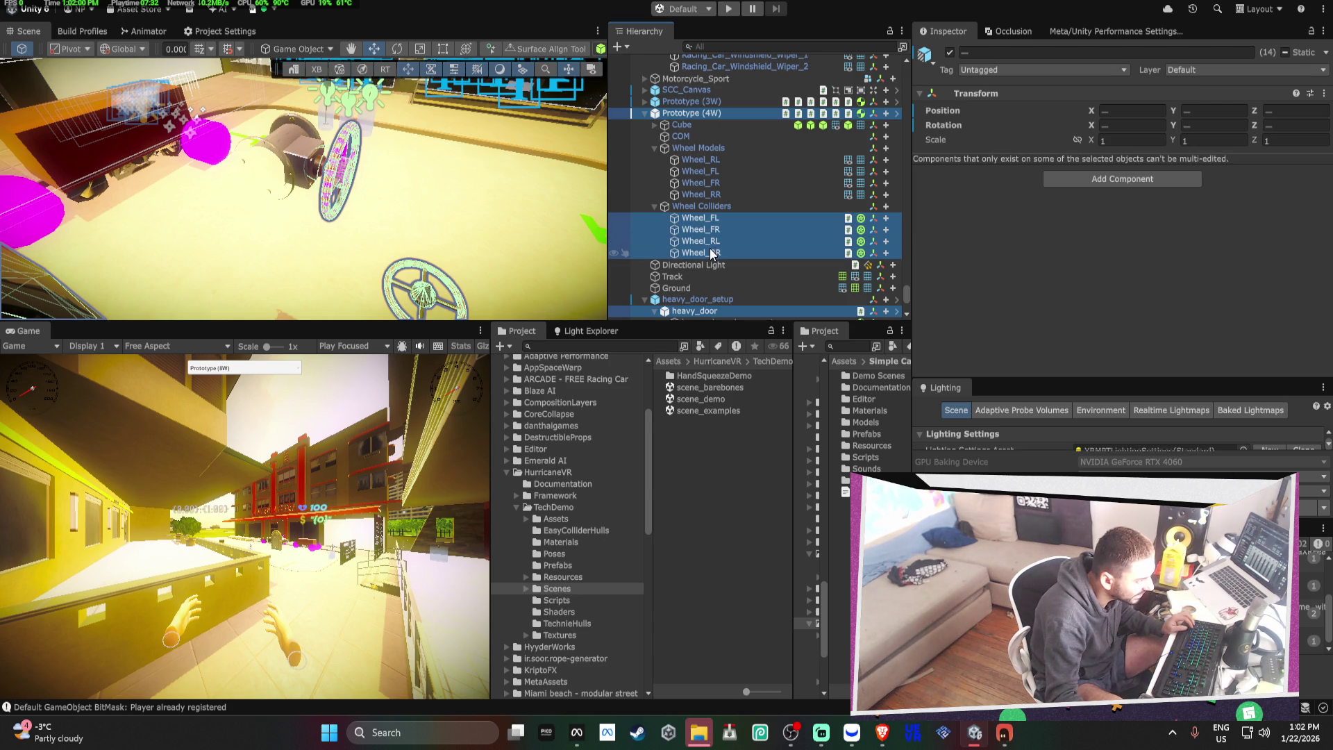
pyautogui.scroll(-6, 710, 252)
pyautogui.keyDown('ctrl'); pyautogui.click(699, 119); pyautogui.keyUp('ctrl')
pyautogui.scroll(3, 698, 115)
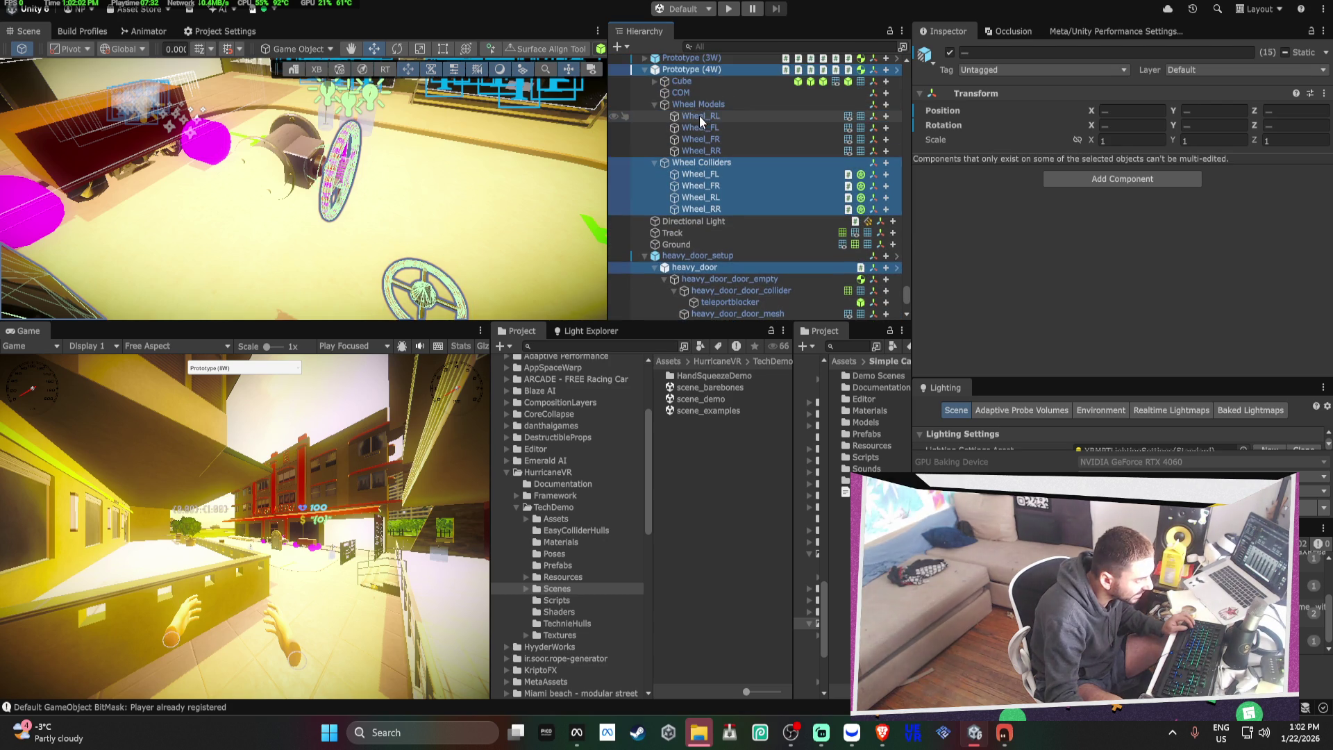
# Add the Wheel Models group, its four wheel models and COM to the selection.
pyautogui.keyDown('ctrl'); pyautogui.click(711, 106); pyautogui.keyUp('ctrl')
pyautogui.keyDown('ctrl'); pyautogui.click(719, 115); pyautogui.keyUp('ctrl')
pyautogui.keyDown('ctrl'); pyautogui.click(724, 126); pyautogui.keyUp('ctrl')
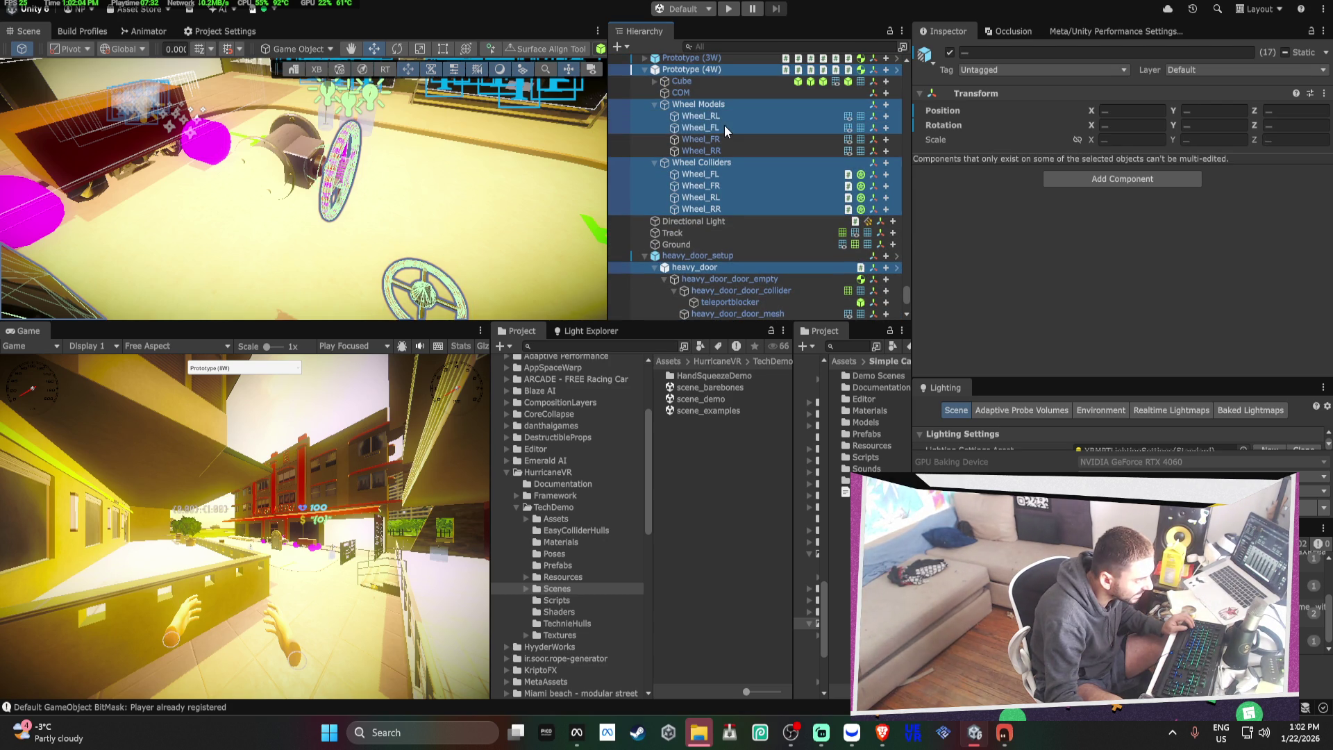
pyautogui.keyDown('ctrl'); pyautogui.click(728, 137); pyautogui.keyUp('ctrl')
pyautogui.keyDown('ctrl'); pyautogui.click(734, 149); pyautogui.keyUp('ctrl')
pyautogui.keyDown('ctrl'); pyautogui.click(699, 94); pyautogui.keyUp('ctrl')
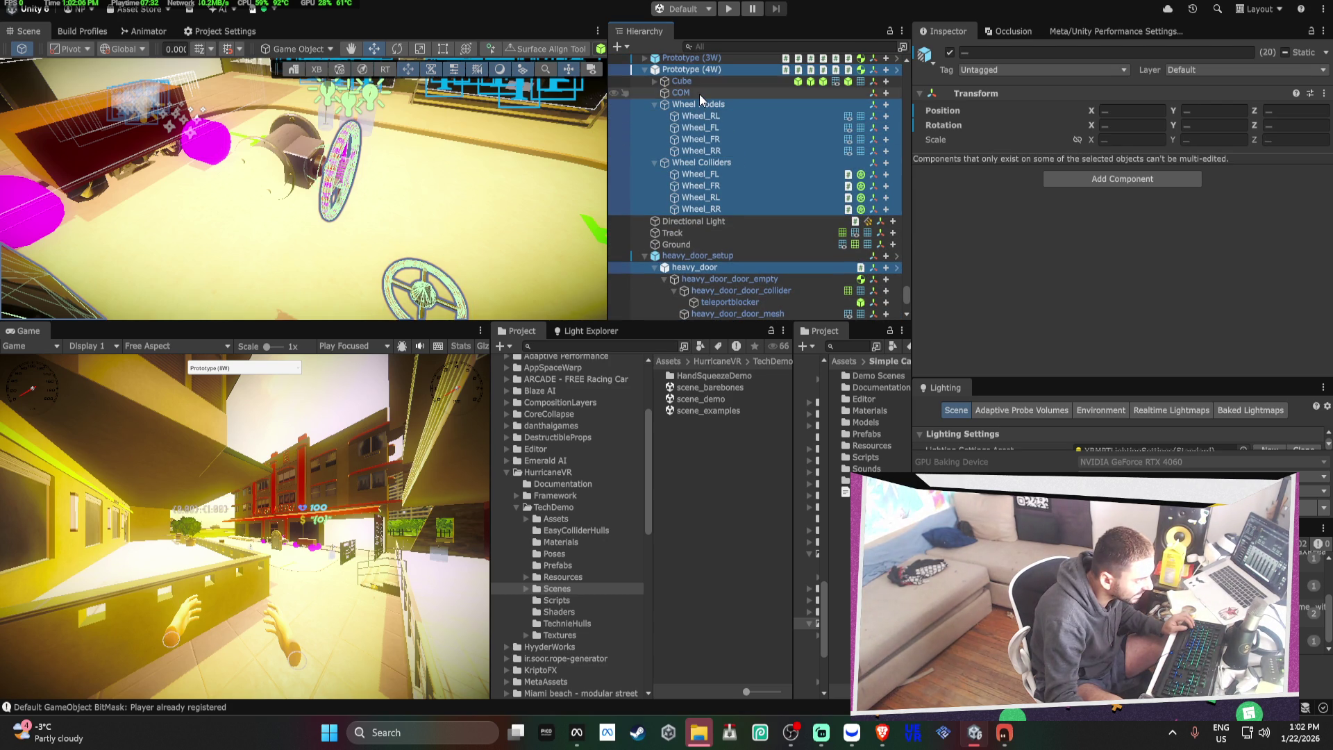
pyautogui.keyDown('ctrl'); pyautogui.click(699, 94); pyautogui.keyUp('ctrl')
pyautogui.scroll(2, 699, 94)
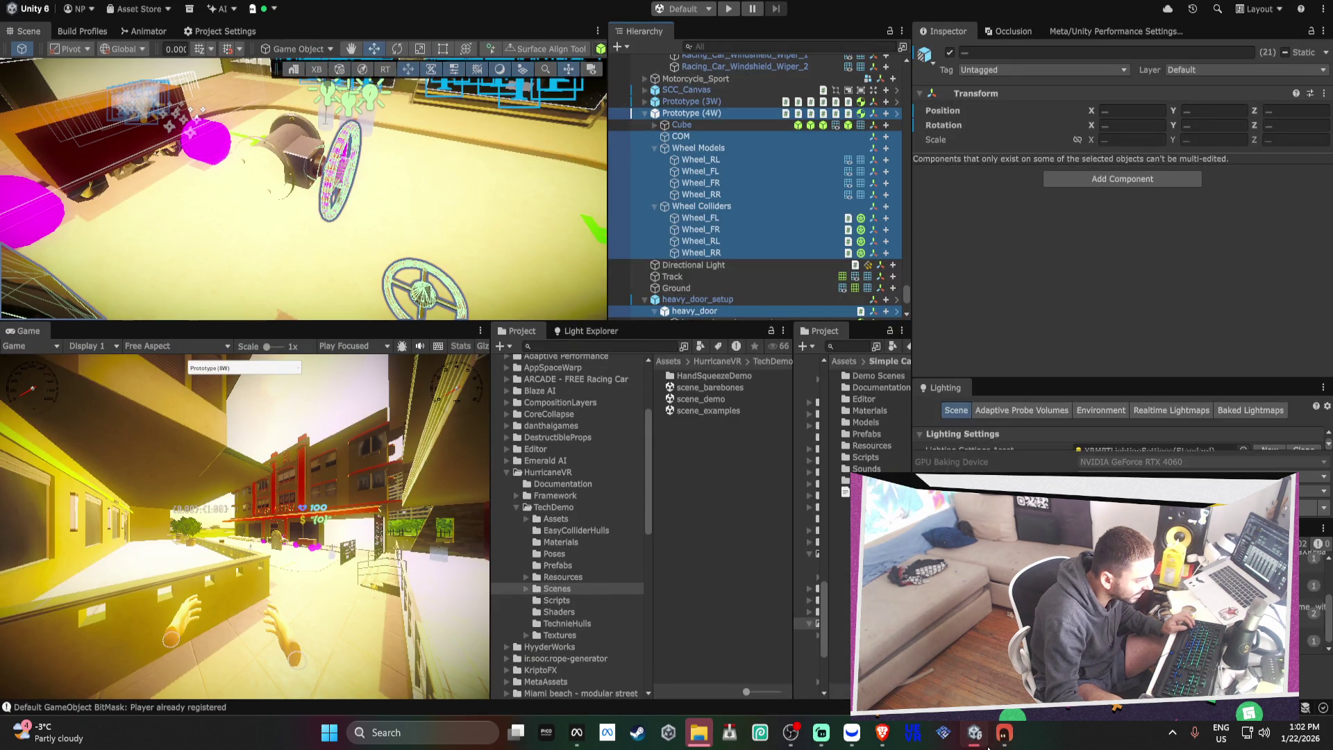
pyautogui.click(1002, 740)
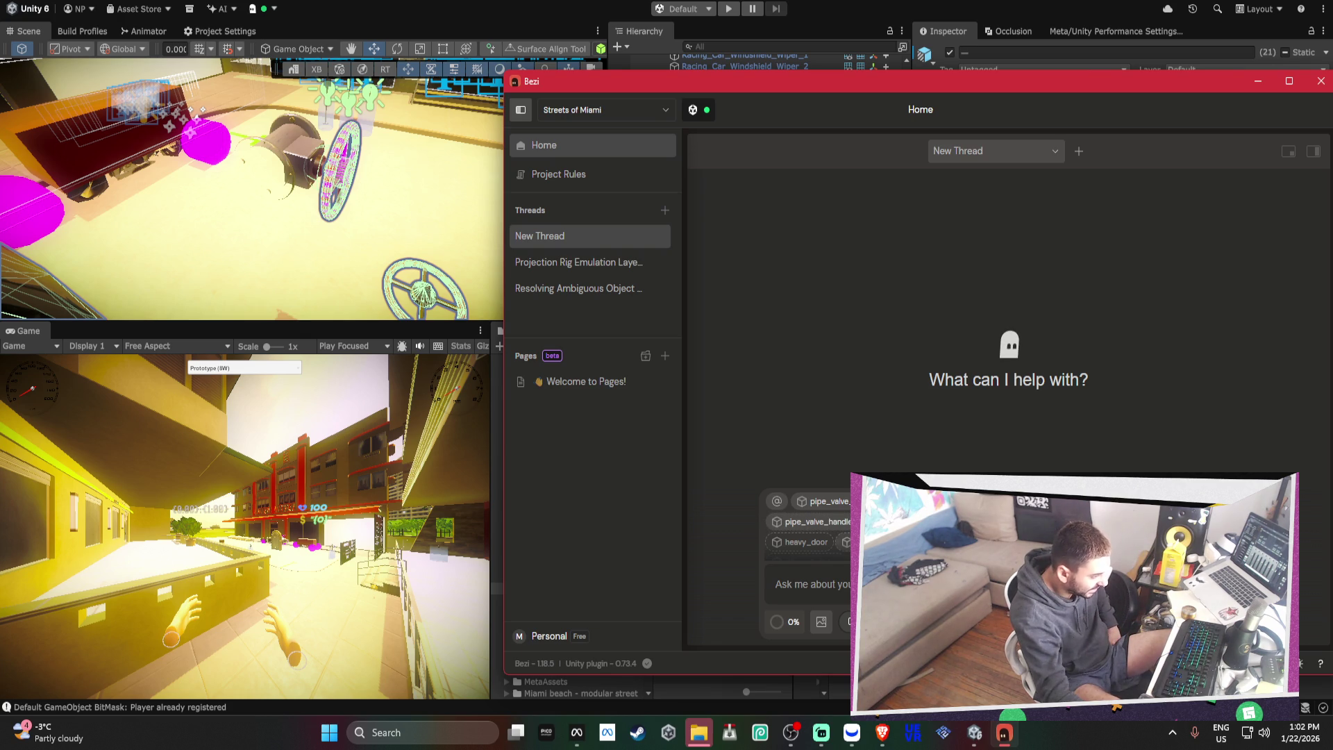
pyautogui.scroll(-1, 827, 547)
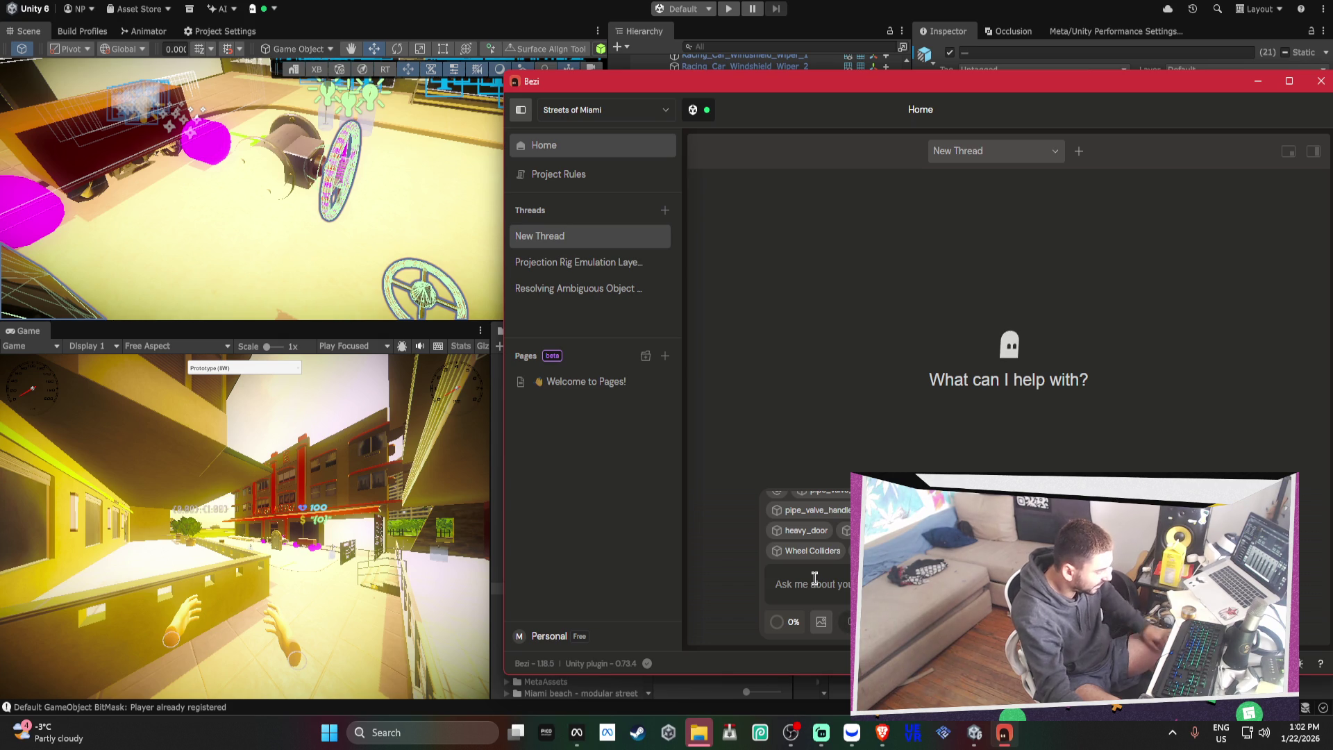
pyautogui.click(898, 2)
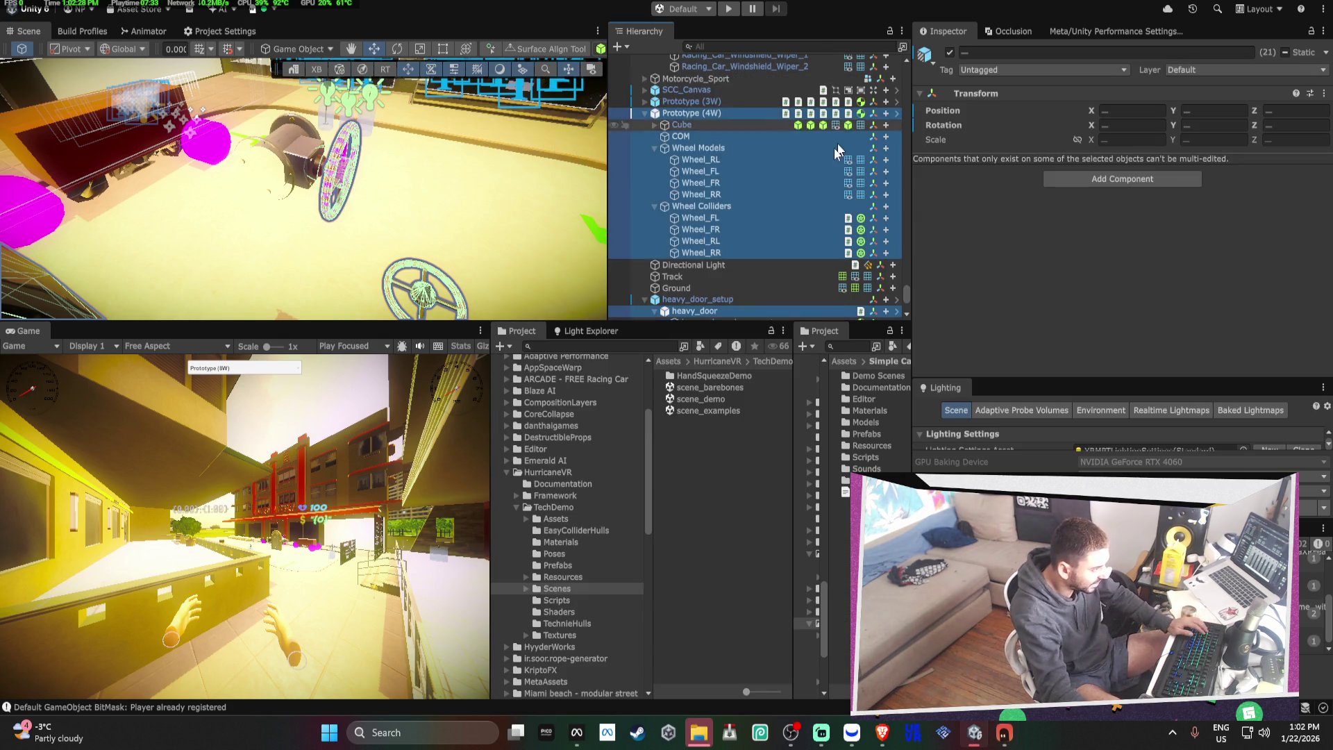
# Select both the parent and child Racing_Car objects and frame the car in the Scene view.
pyautogui.scroll(4, 819, 178)
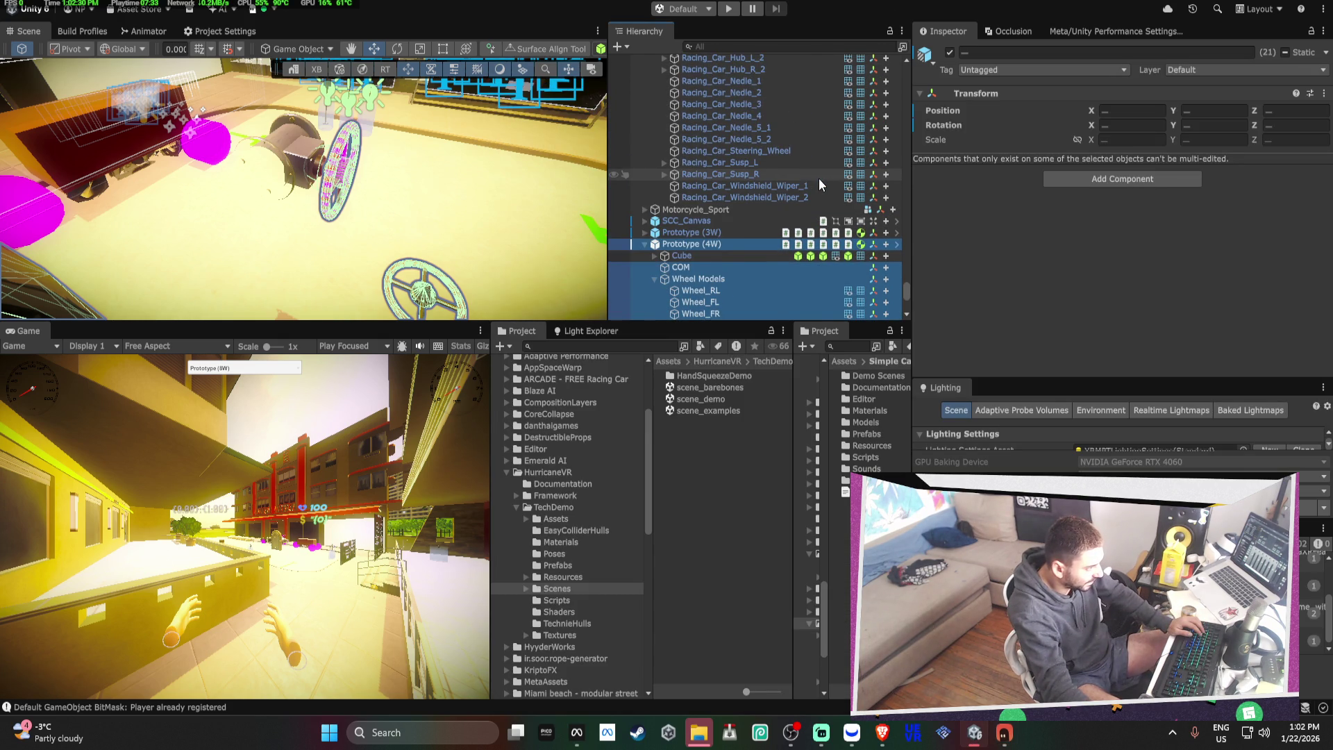
pyautogui.scroll(3, 819, 178)
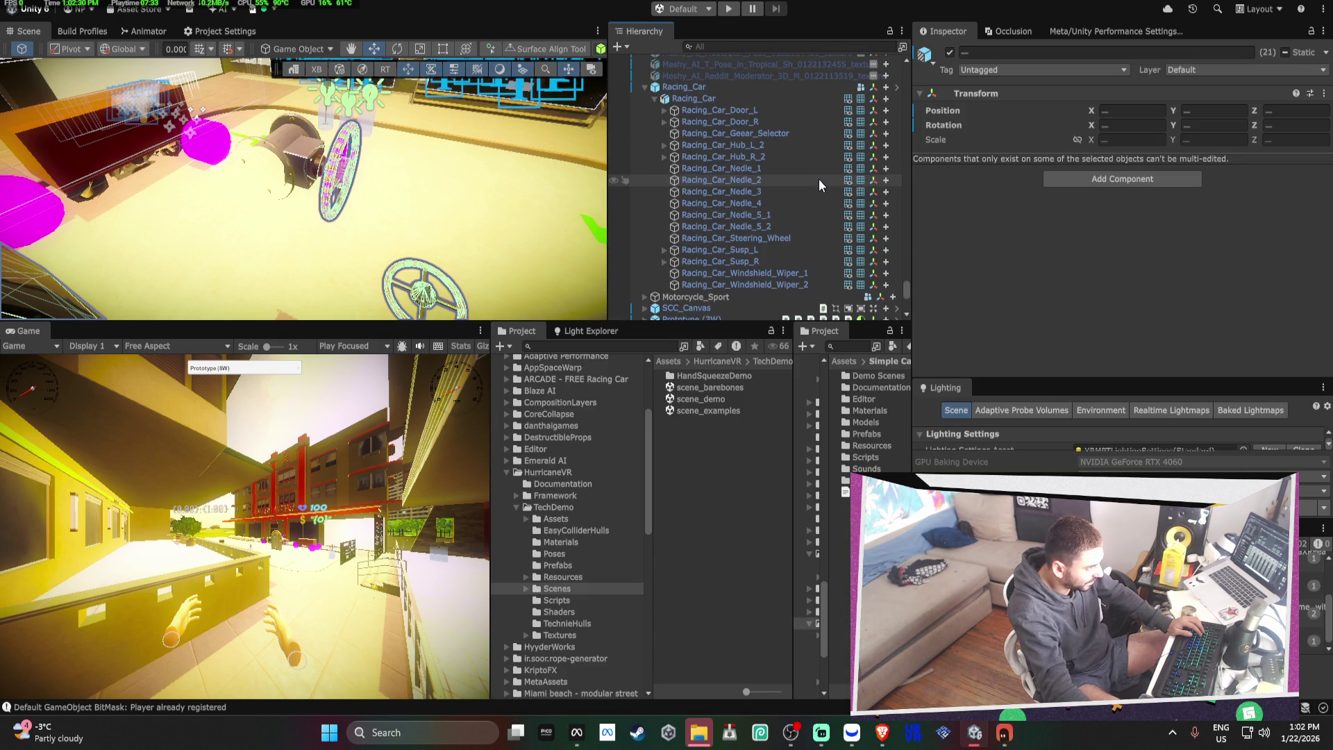
pyautogui.keyDown('ctrl'); pyautogui.click(701, 90); pyautogui.keyUp('ctrl')
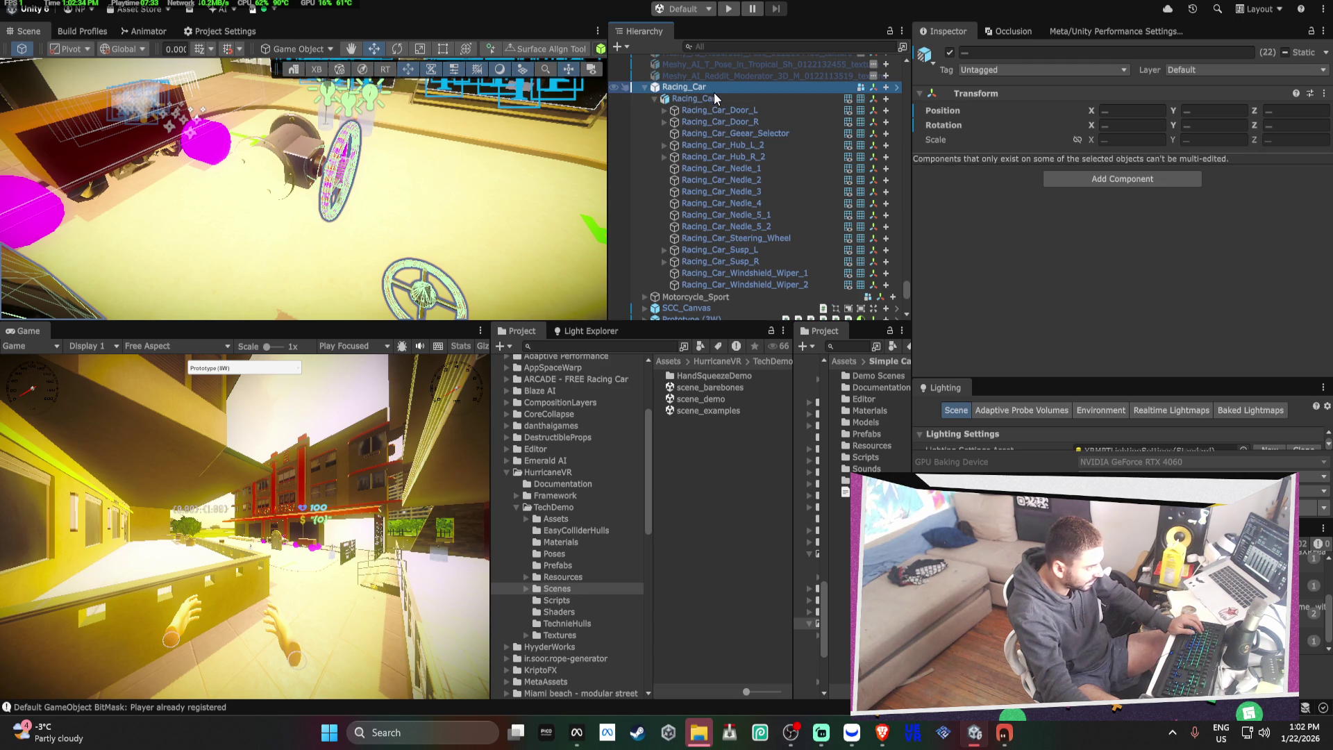
pyautogui.keyDown('ctrl'); pyautogui.click(714, 96); pyautogui.keyUp('ctrl')
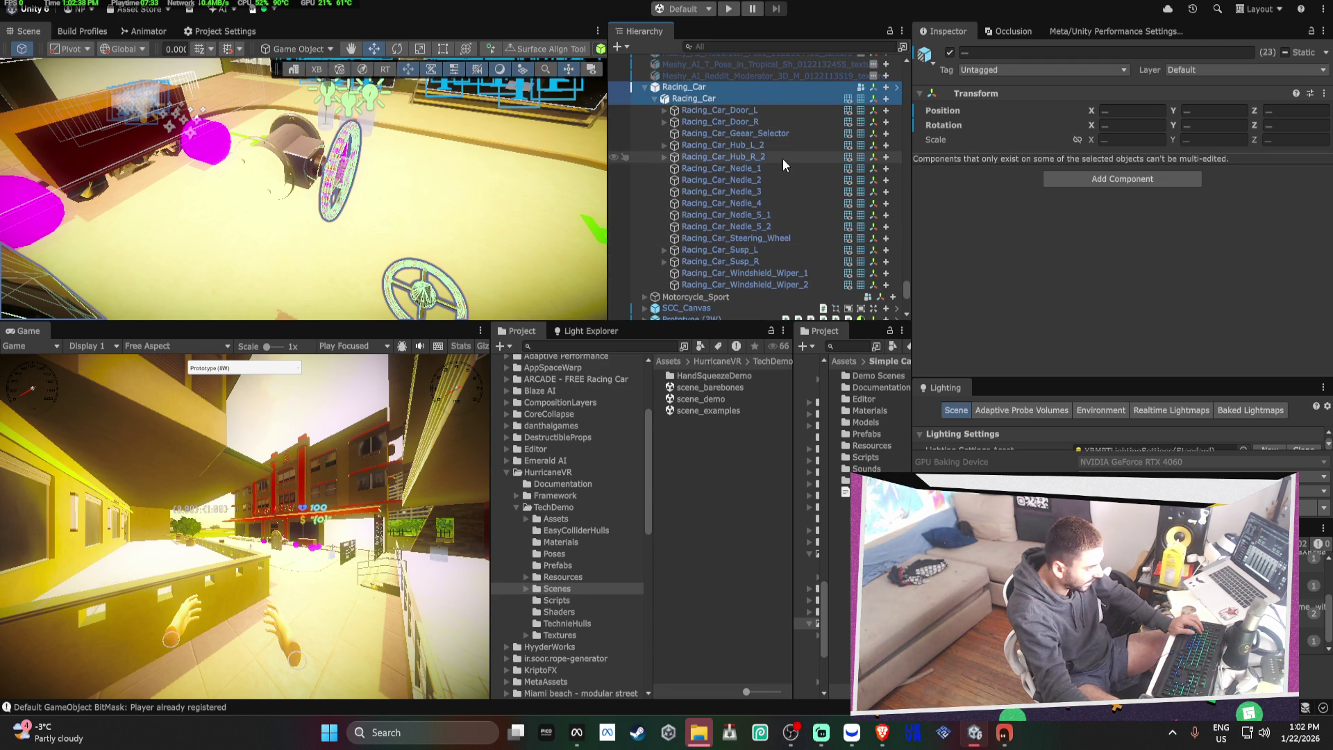
pyautogui.moveTo(327, 160); pyautogui.dragTo(269, 141)
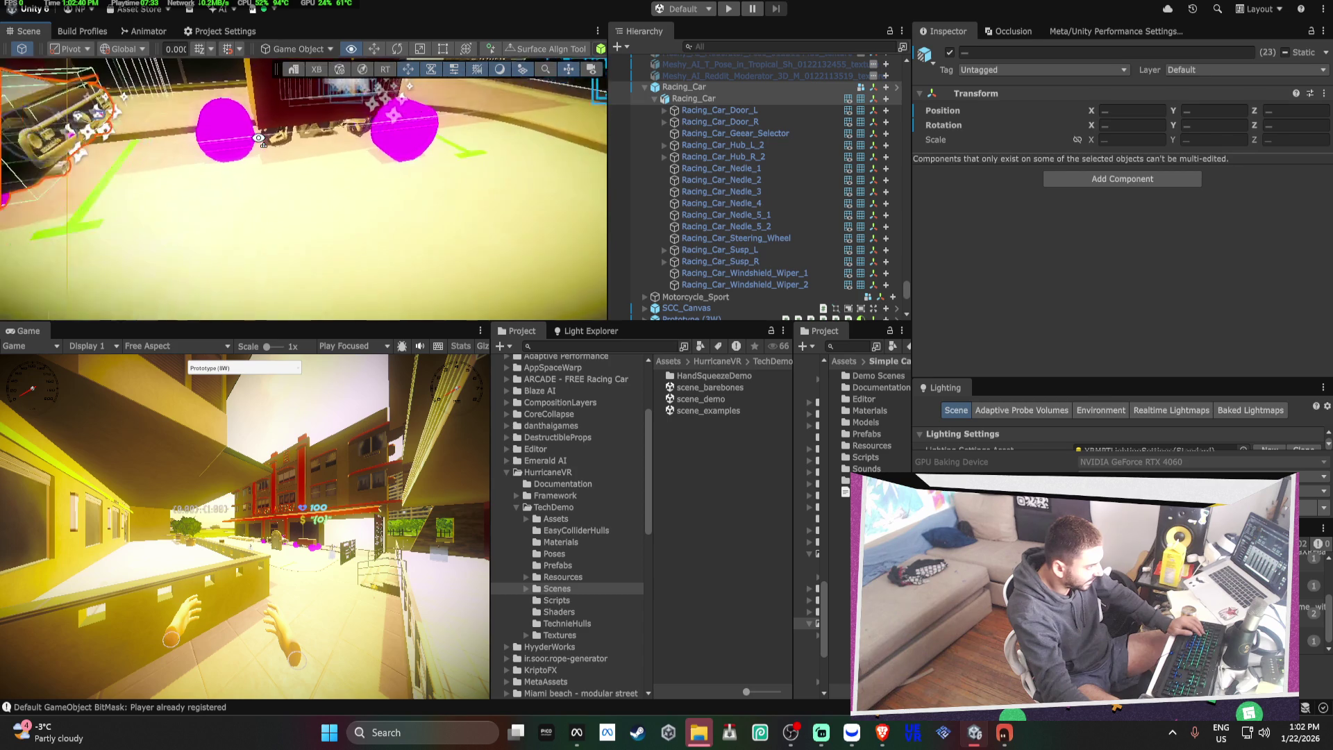
pyautogui.press('f')
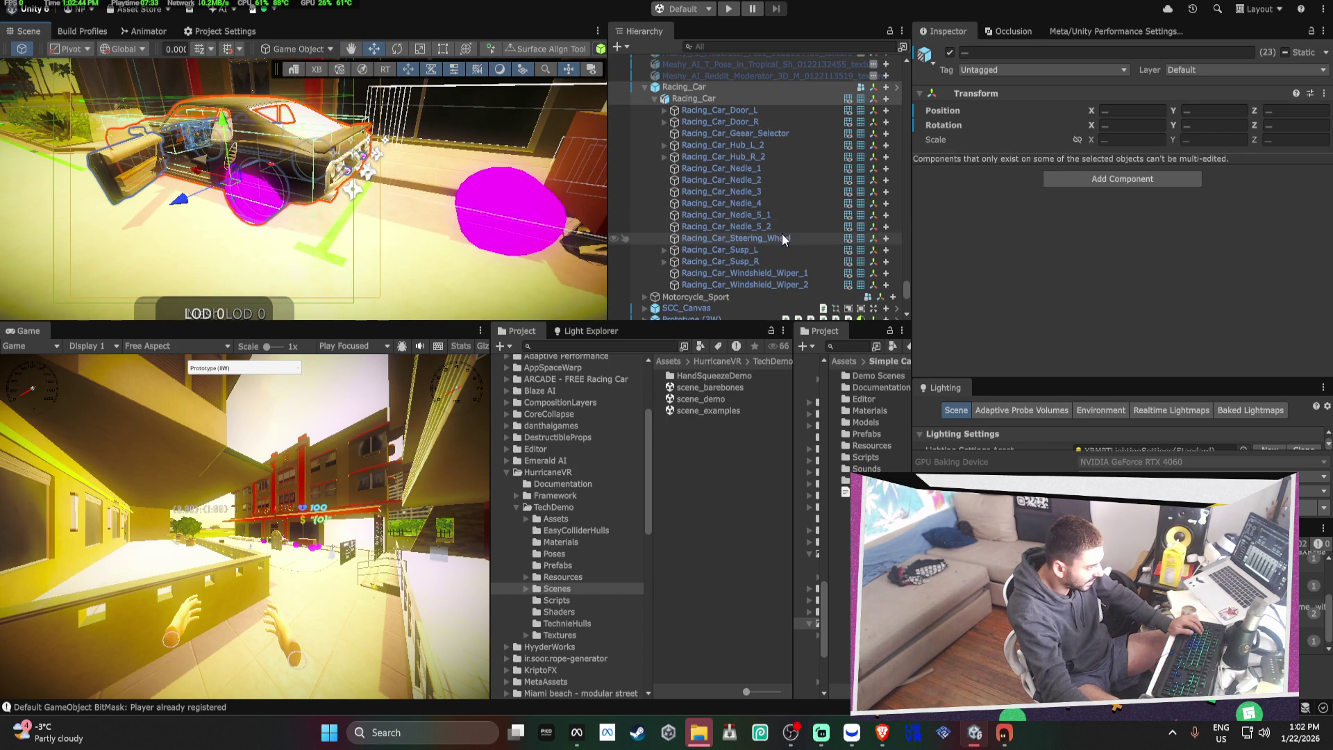
pyautogui.moveTo(320, 208); pyautogui.dragTo(292, 229)
# Inspect Prototype (4W)'s Rigidbody, Racing_Car's LOD Group and the Racing_Car_3 wheel, framing each.
pyautogui.click(327, 203)
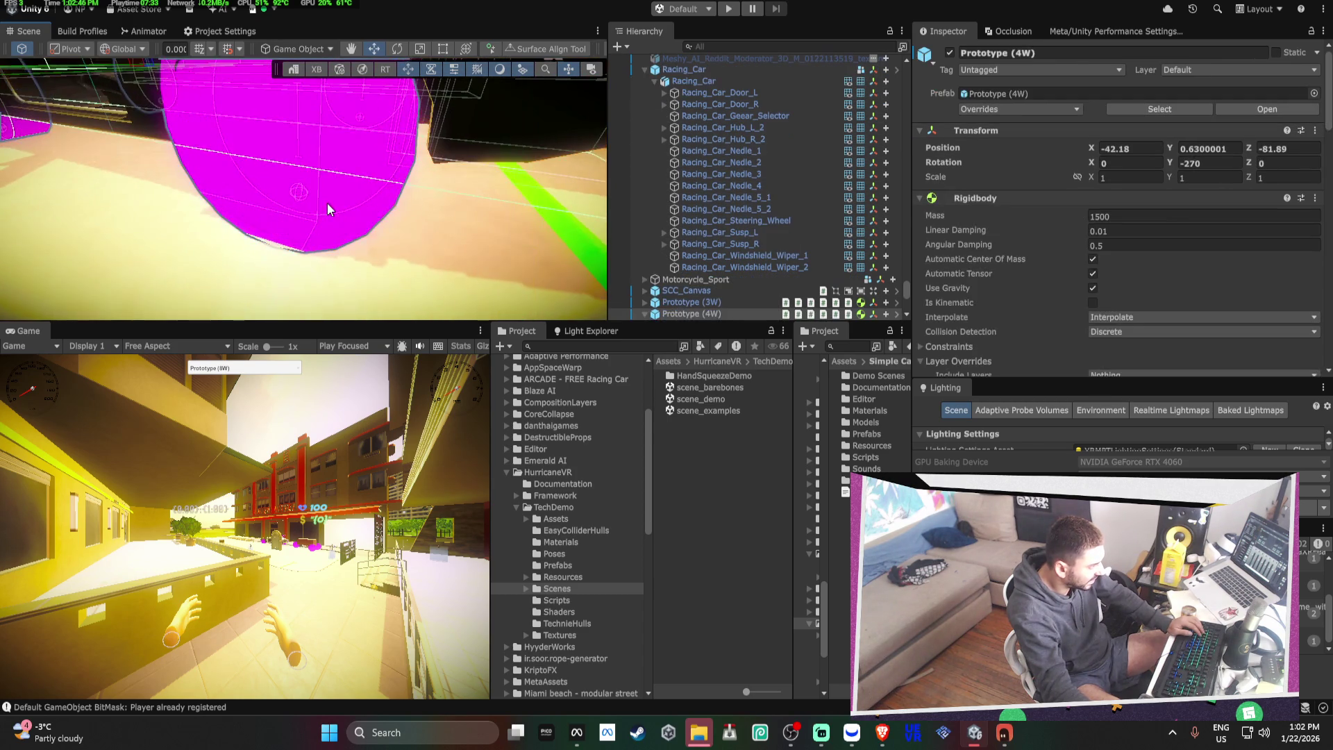
pyautogui.press('f')
pyautogui.moveTo(166, 189)
pyautogui.mouseDown()
pyautogui.moveTo(250, 239)
pyautogui.moveTo(236, 198)
pyautogui.mouseUp()
pyautogui.click(210, 183)
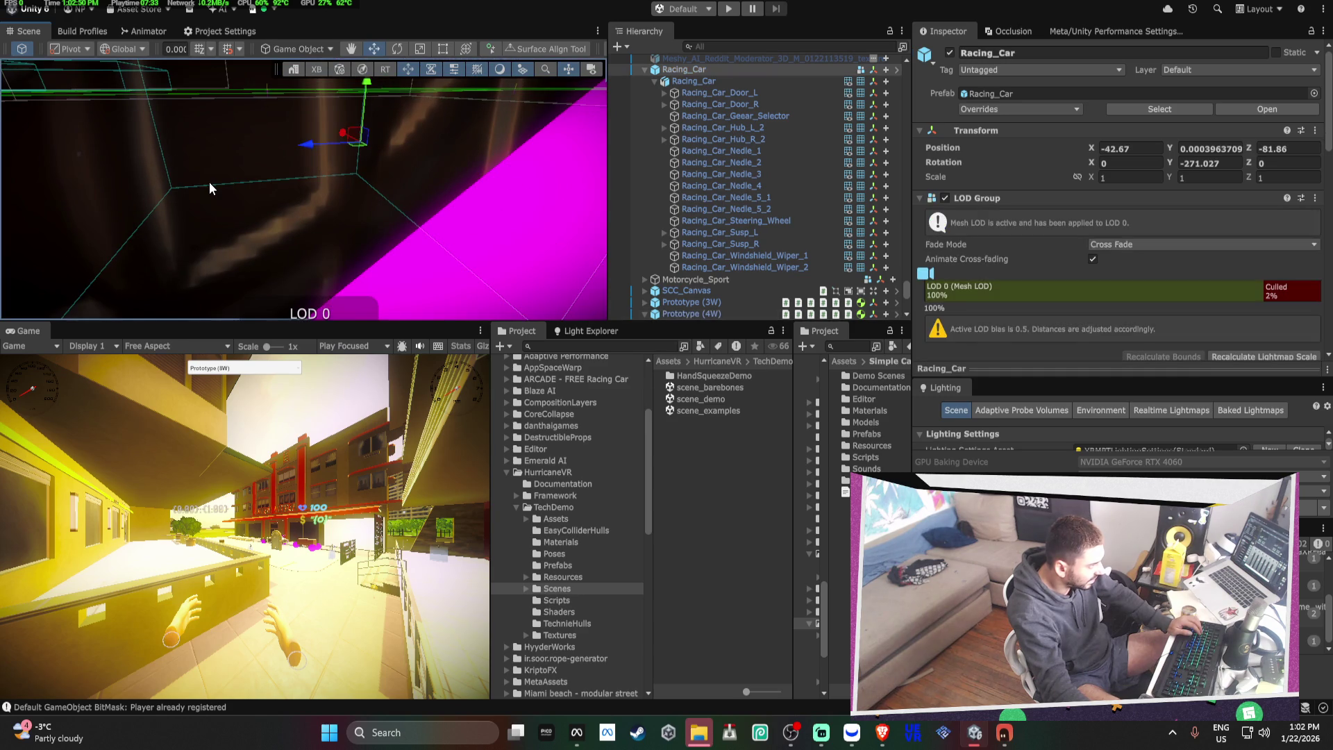
pyautogui.click(209, 183)
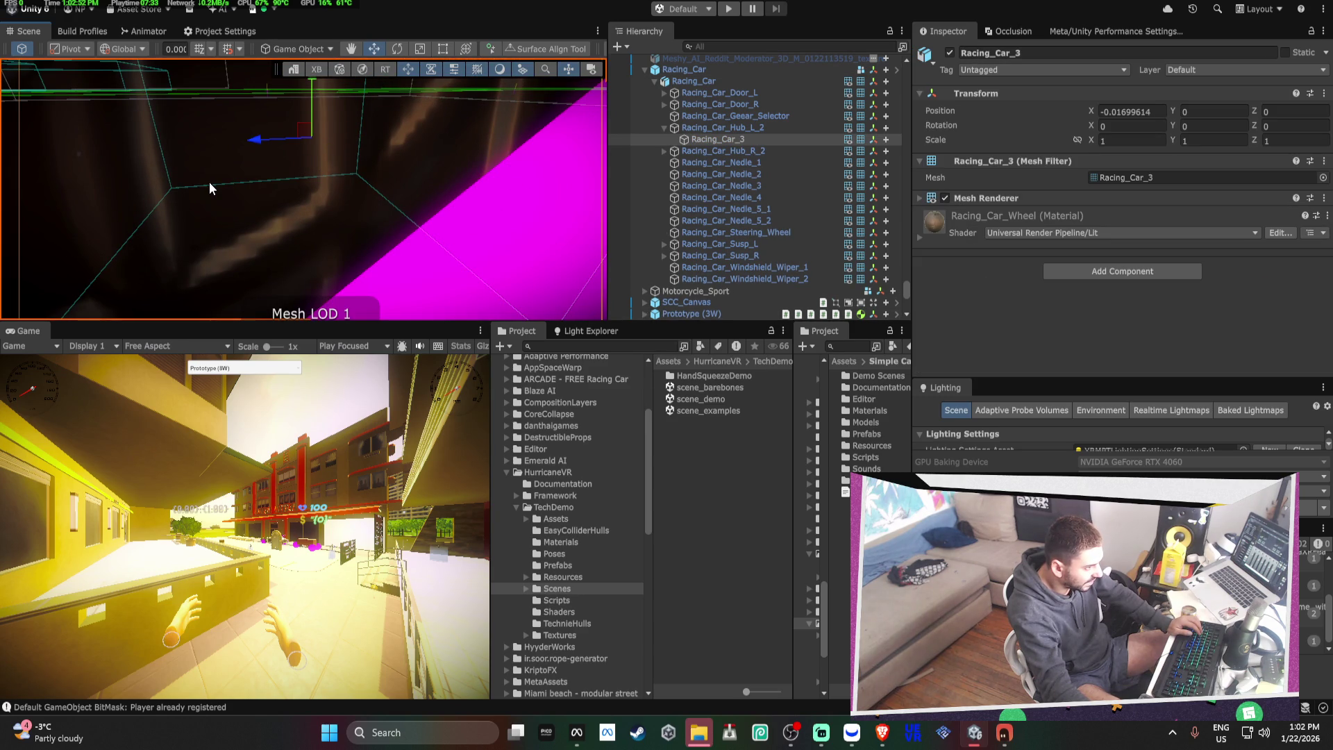
pyautogui.press('f')
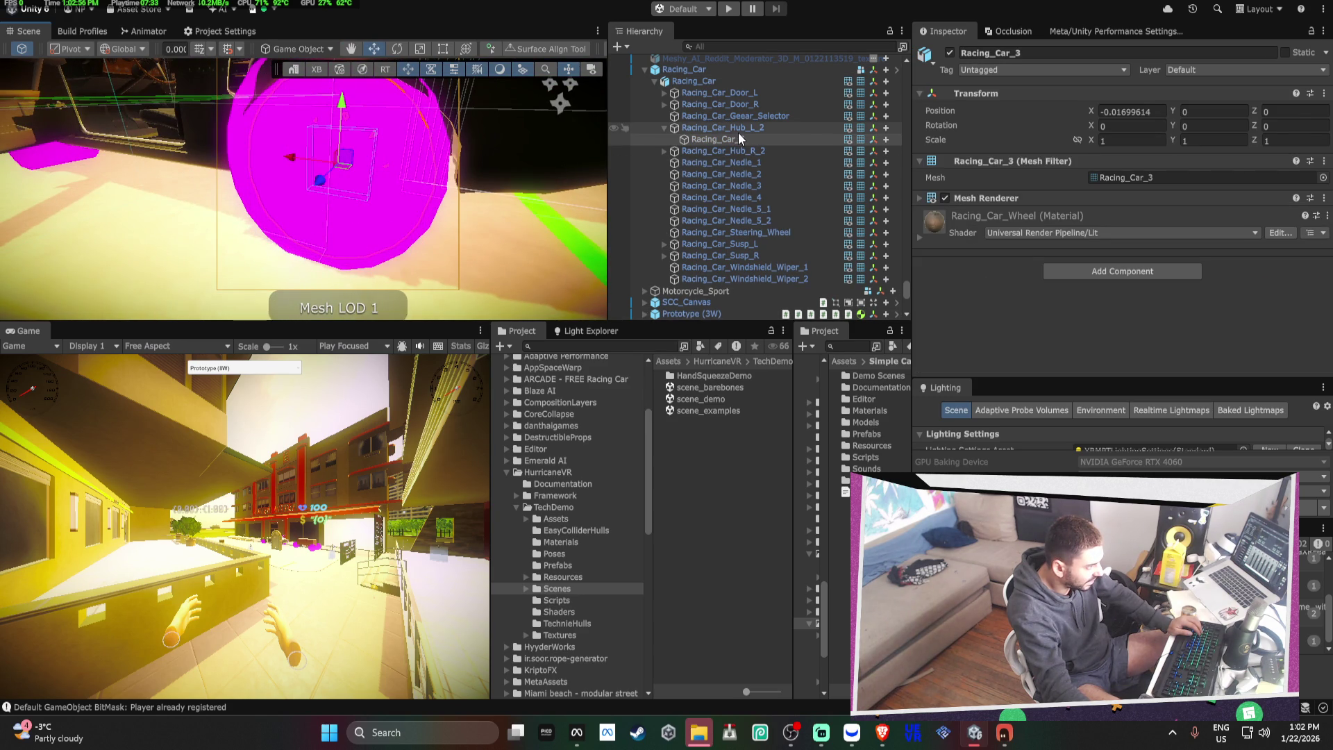
# Expand Racing_Car_Hub_R_2, Susp_R and Susp_L, frame Racing_Car_Hub_1_1_2, and undo the last change.
pyautogui.click(664, 151)
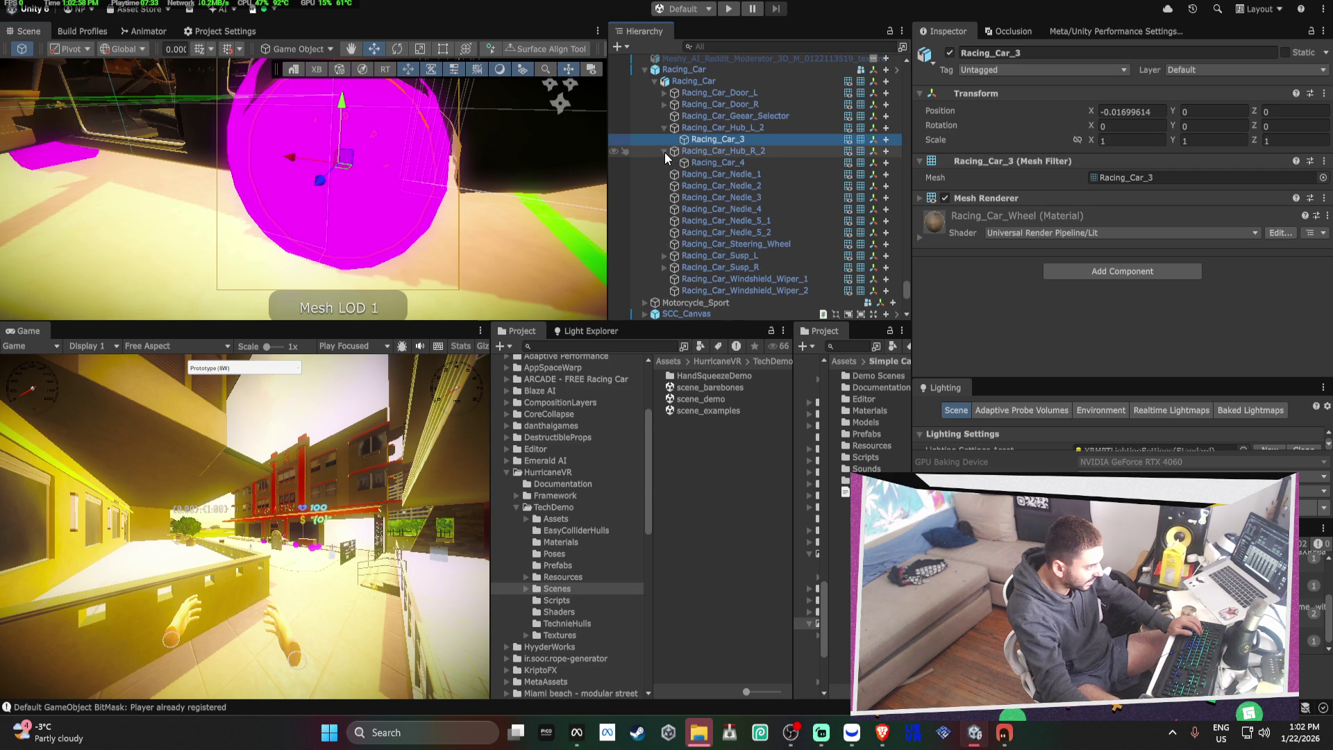
pyautogui.click(664, 267)
pyautogui.click(663, 256)
pyautogui.doubleClick(714, 268)
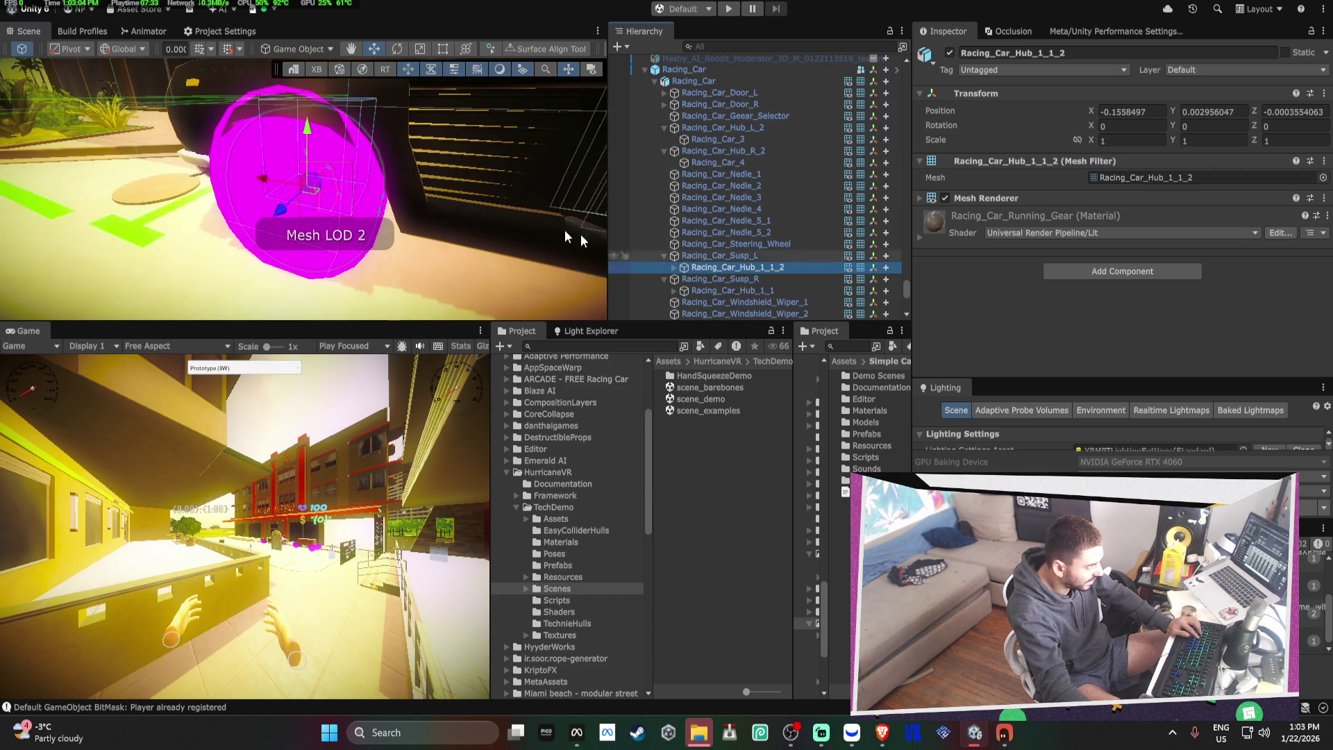
pyautogui.scroll(2, 167, 221)
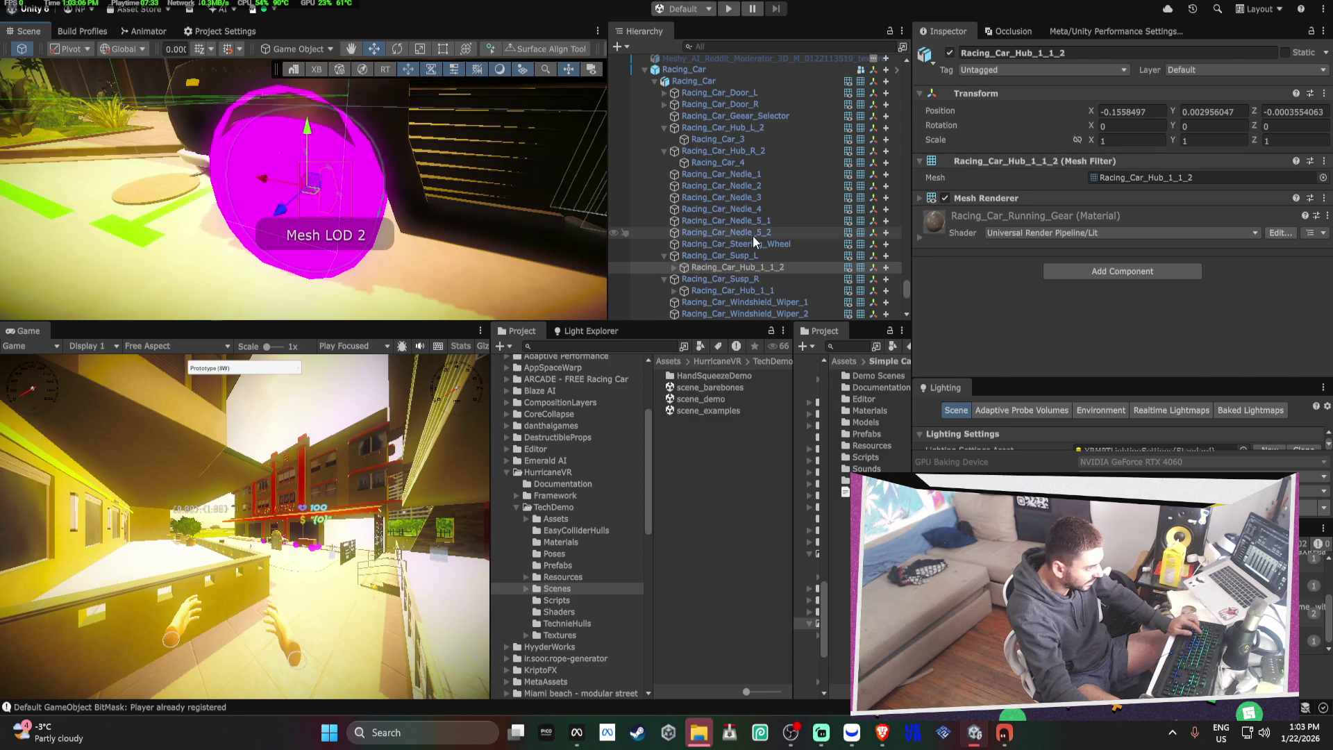
pyautogui.hotkey('ctrl', 'z')
pyautogui.hotkey('ctrl', 'z')
pyautogui.scroll(-5, 806, 261)
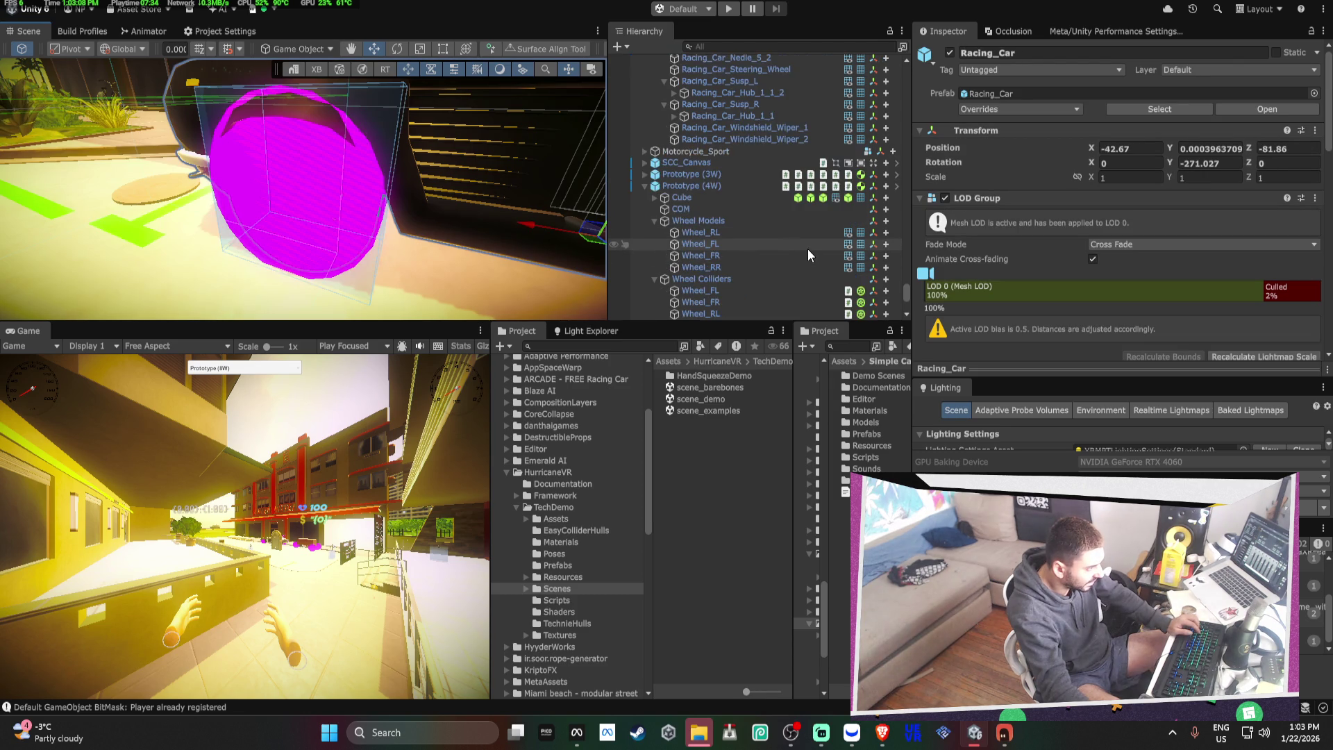
pyautogui.scroll(-5, 807, 249)
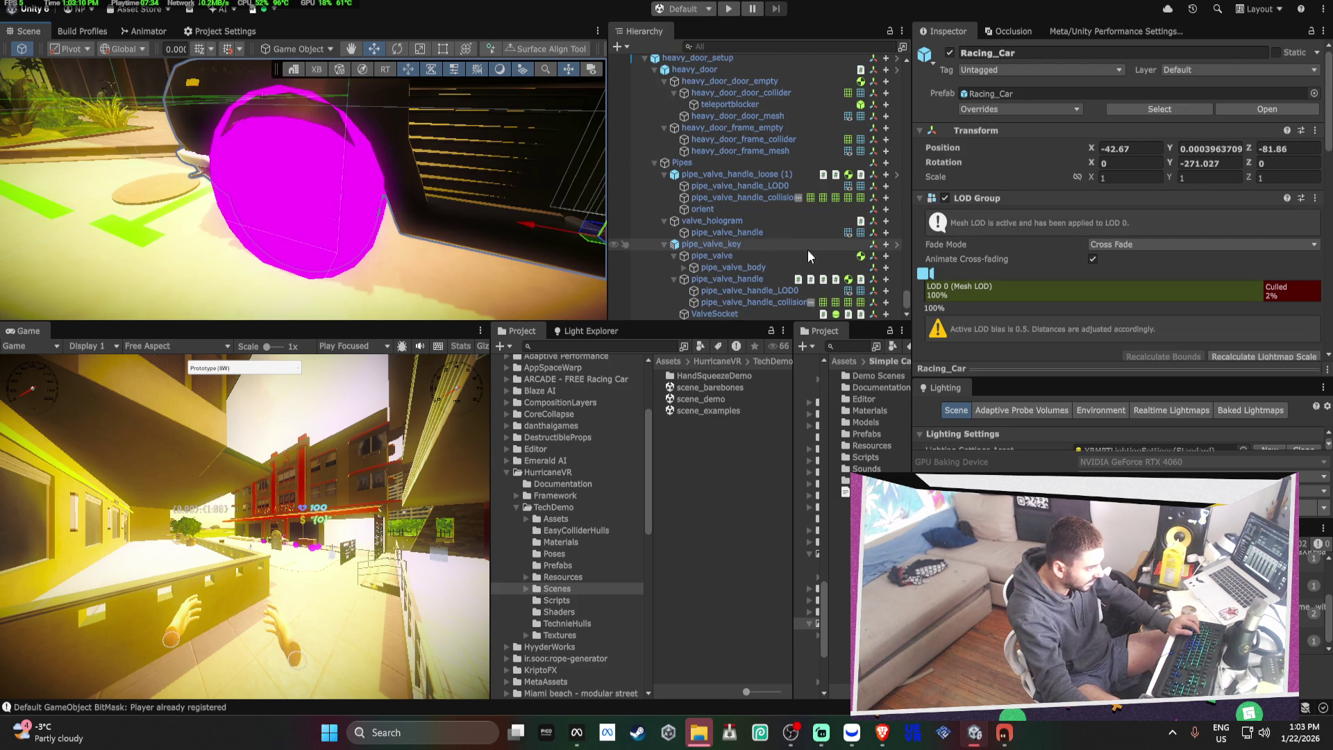
# Undo twice more to revert Racing_Car_Hub_1_1_2's position.
pyautogui.hotkey('ctrl', 'z')
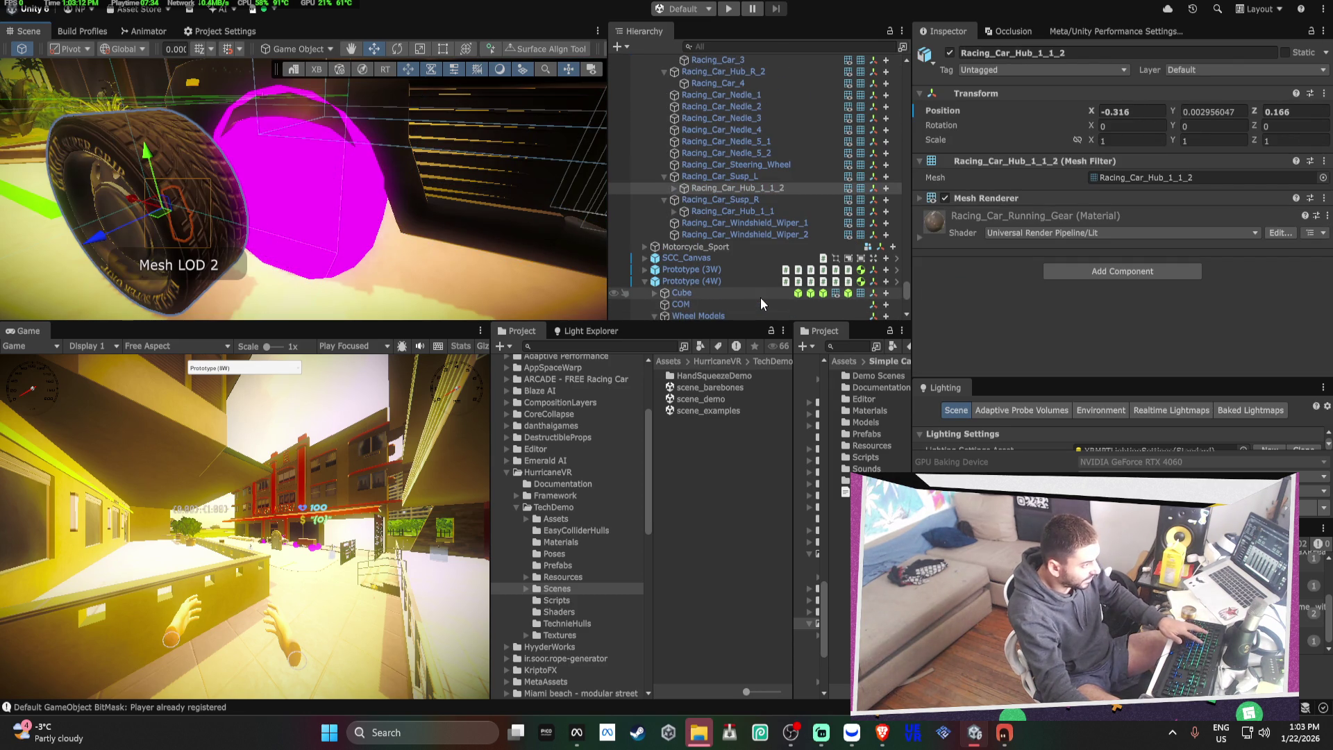
pyautogui.hotkey('ctrl', 'z')
pyautogui.scroll(-5, 798, 310)
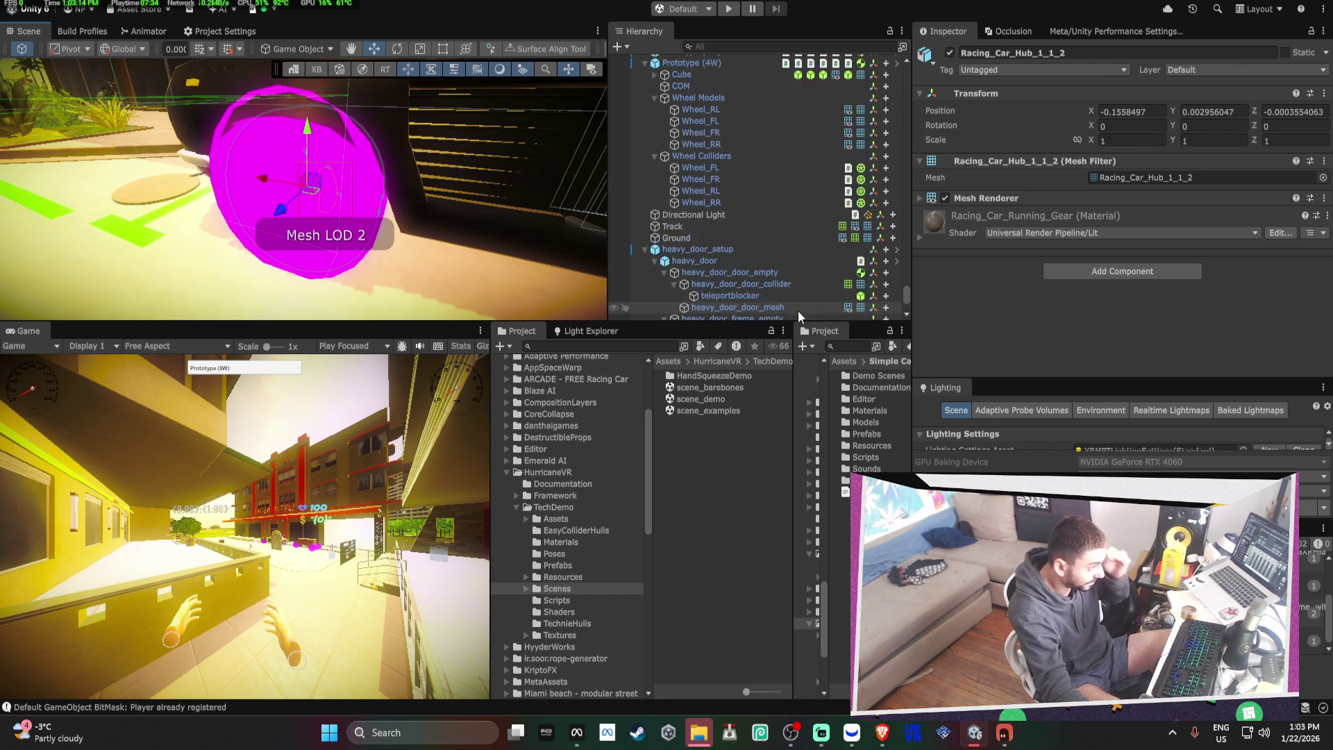
# Select ValveSocket, pipe_valve_handle, pipe_valve_key, valve_hologram, the loose handle parts and heavy_door.
pyautogui.moveTo(797, 310); pyautogui.dragTo(763, 281)
pyautogui.keyDown('ctrl'); pyautogui.click(762, 280); pyautogui.keyUp('ctrl')
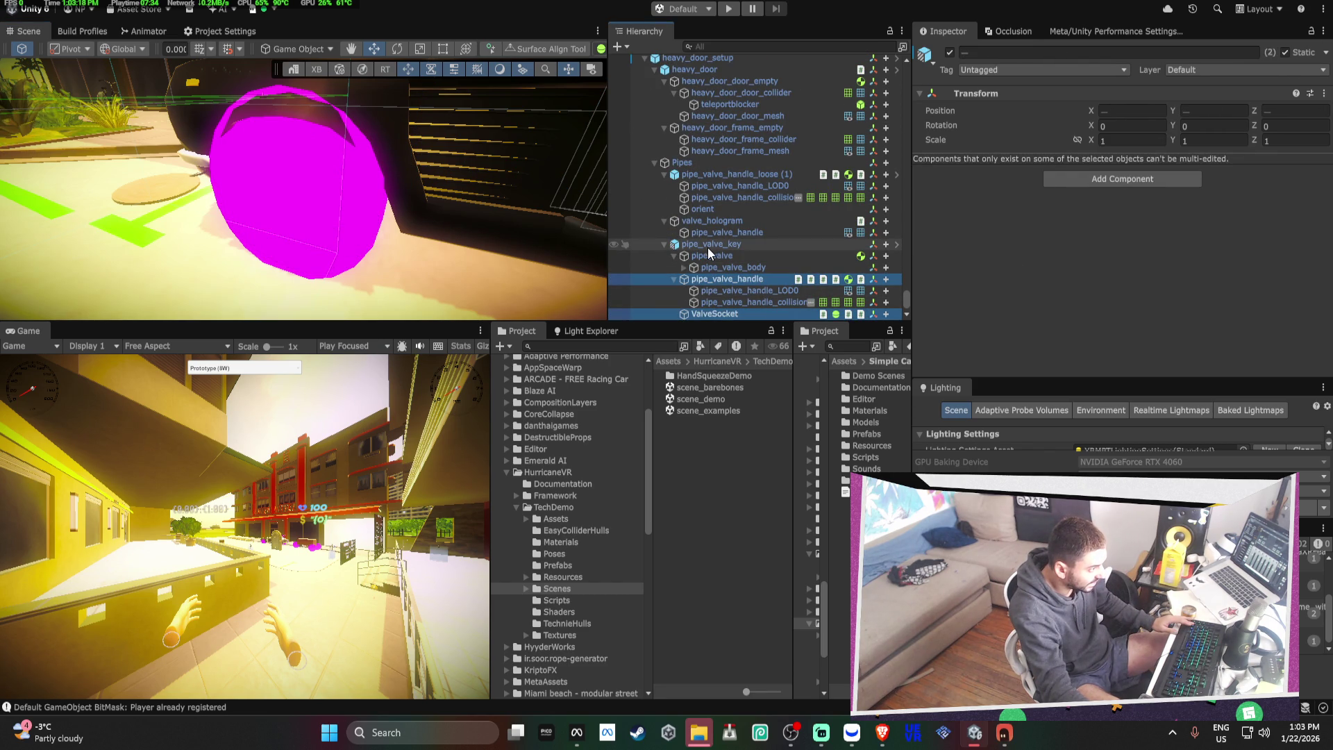
pyautogui.keyDown('ctrl'); pyautogui.click(706, 246); pyautogui.keyUp('ctrl')
pyautogui.keyDown('ctrl'); pyautogui.click(746, 220); pyautogui.keyUp('ctrl')
pyautogui.keyDown('ctrl'); pyautogui.click(749, 175); pyautogui.keyUp('ctrl')
pyautogui.scroll(3, 748, 177)
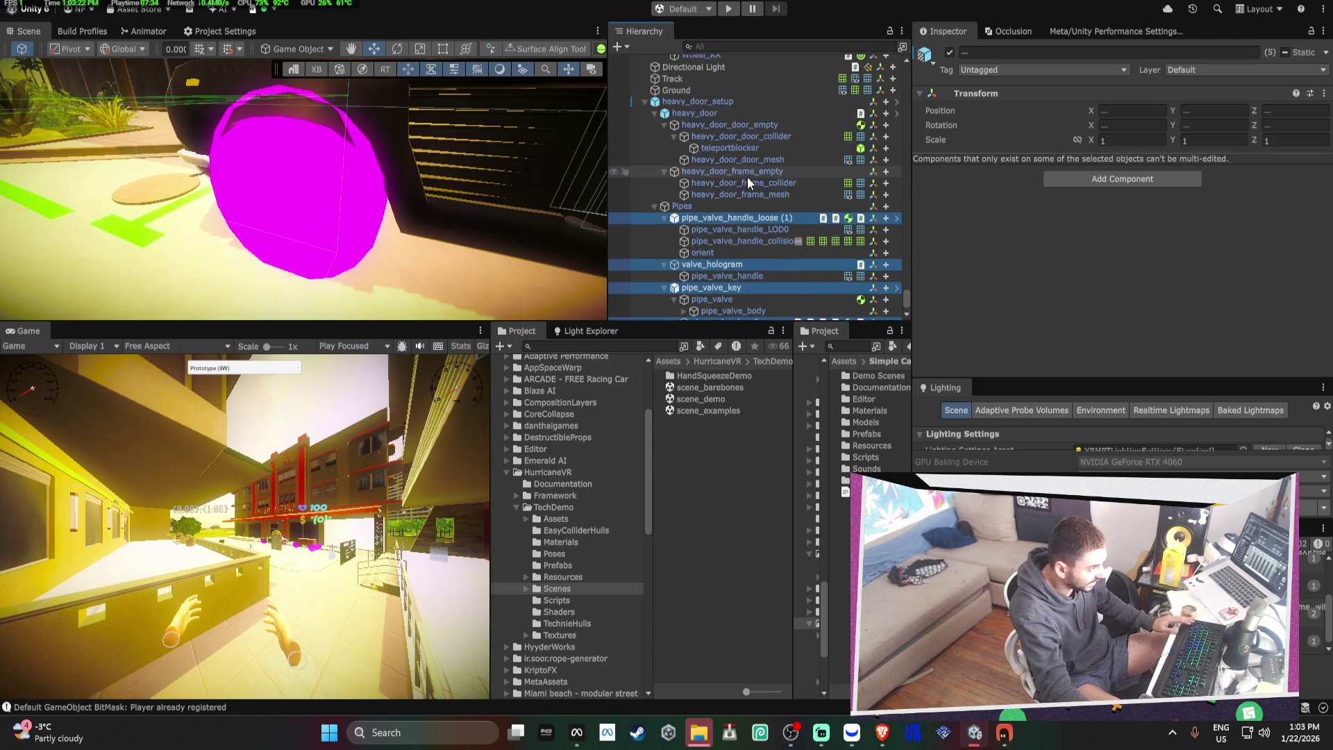
pyautogui.keyDown('ctrl'); pyautogui.click(751, 160); pyautogui.keyUp('ctrl')
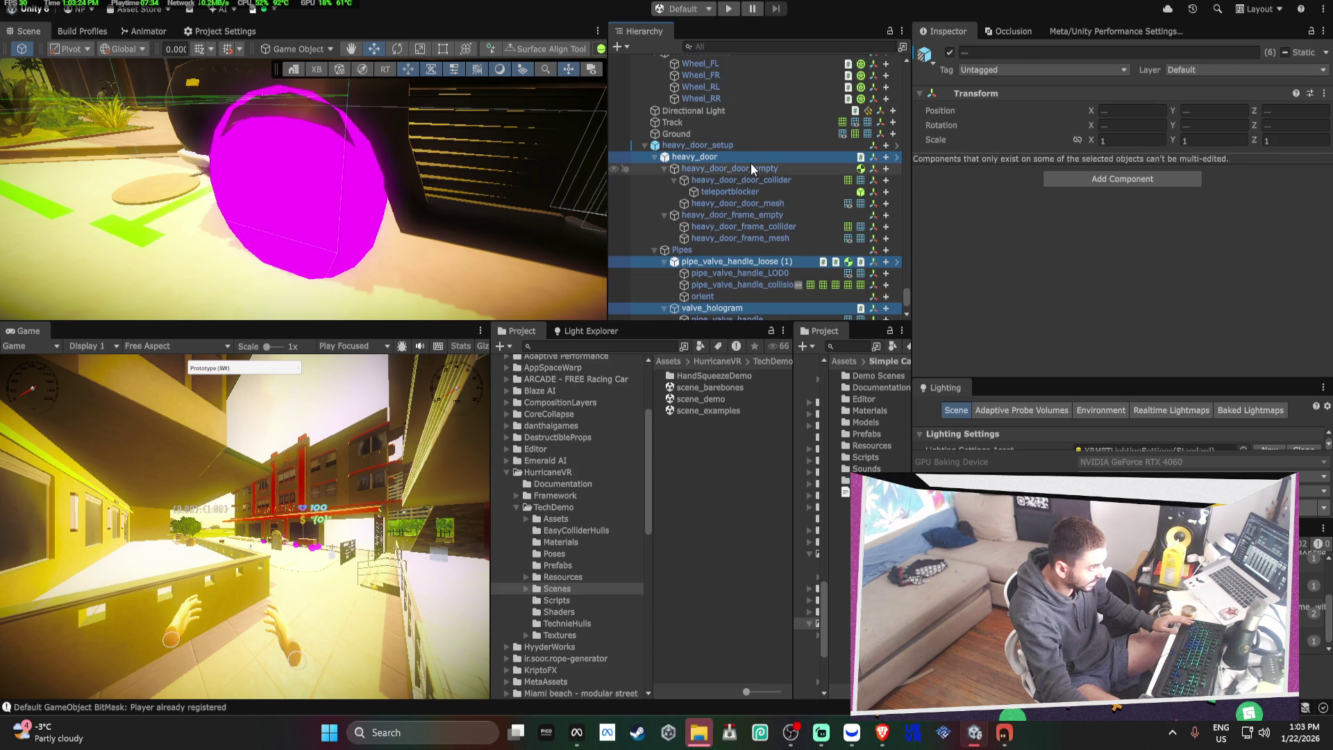
pyautogui.scroll(2, 752, 162)
pyautogui.scroll(-3, 742, 185)
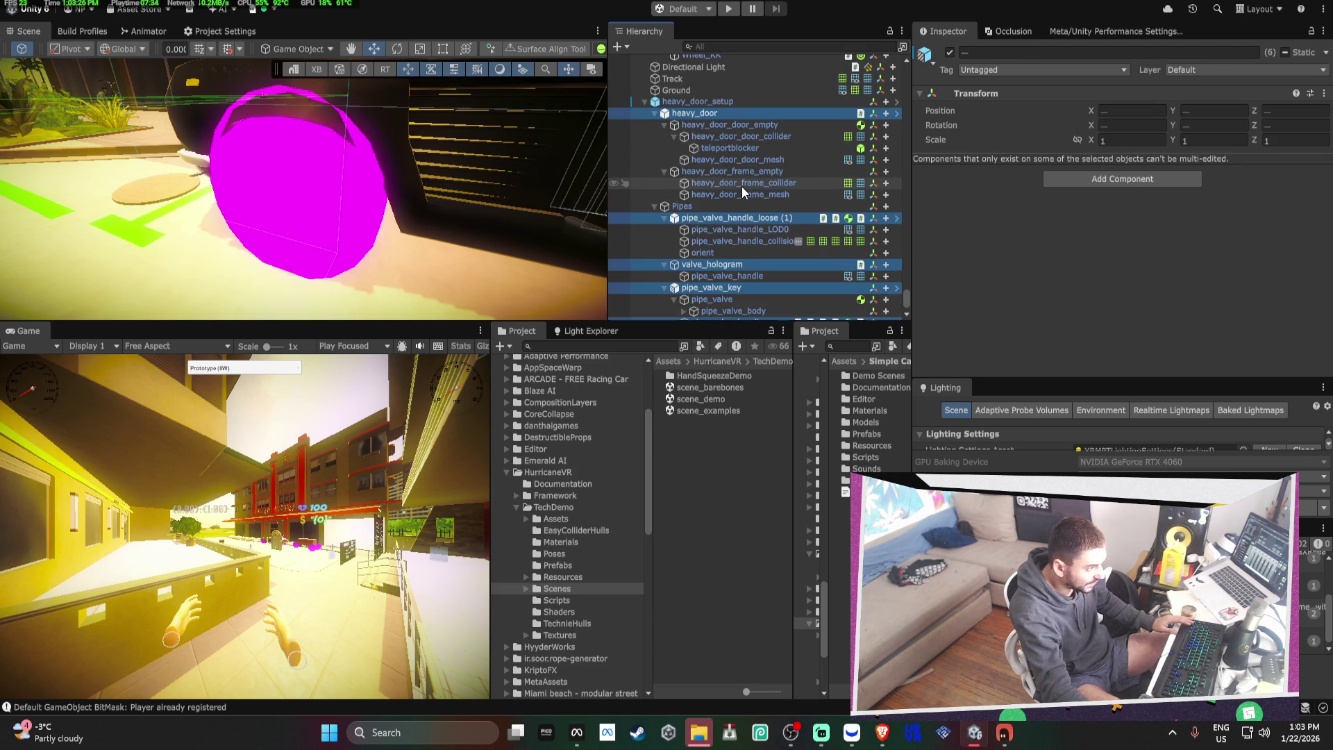
pyautogui.keyDown('ctrl'); pyautogui.click(761, 242); pyautogui.keyUp('ctrl')
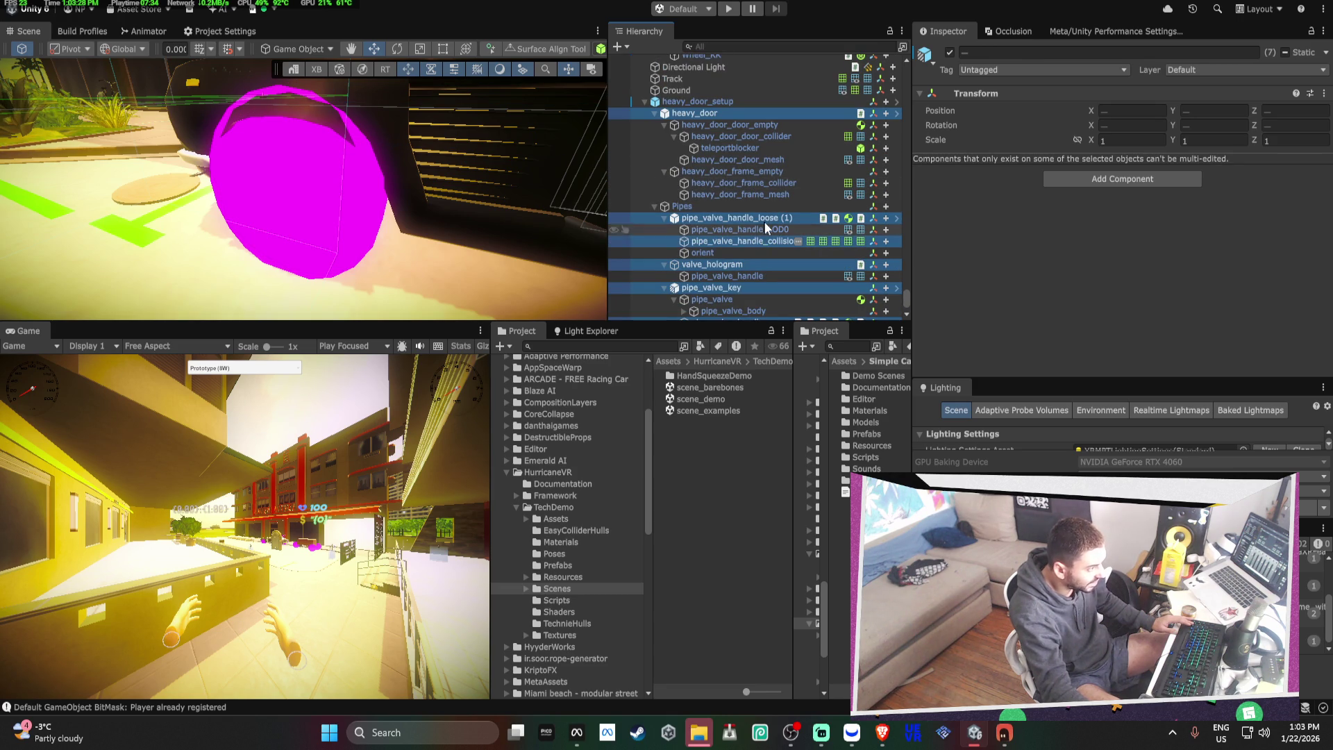
pyautogui.keyDown('ctrl'); pyautogui.click(765, 228); pyautogui.keyUp('ctrl')
pyautogui.keyDown('ctrl'); pyautogui.click(742, 254); pyautogui.keyUp('ctrl')
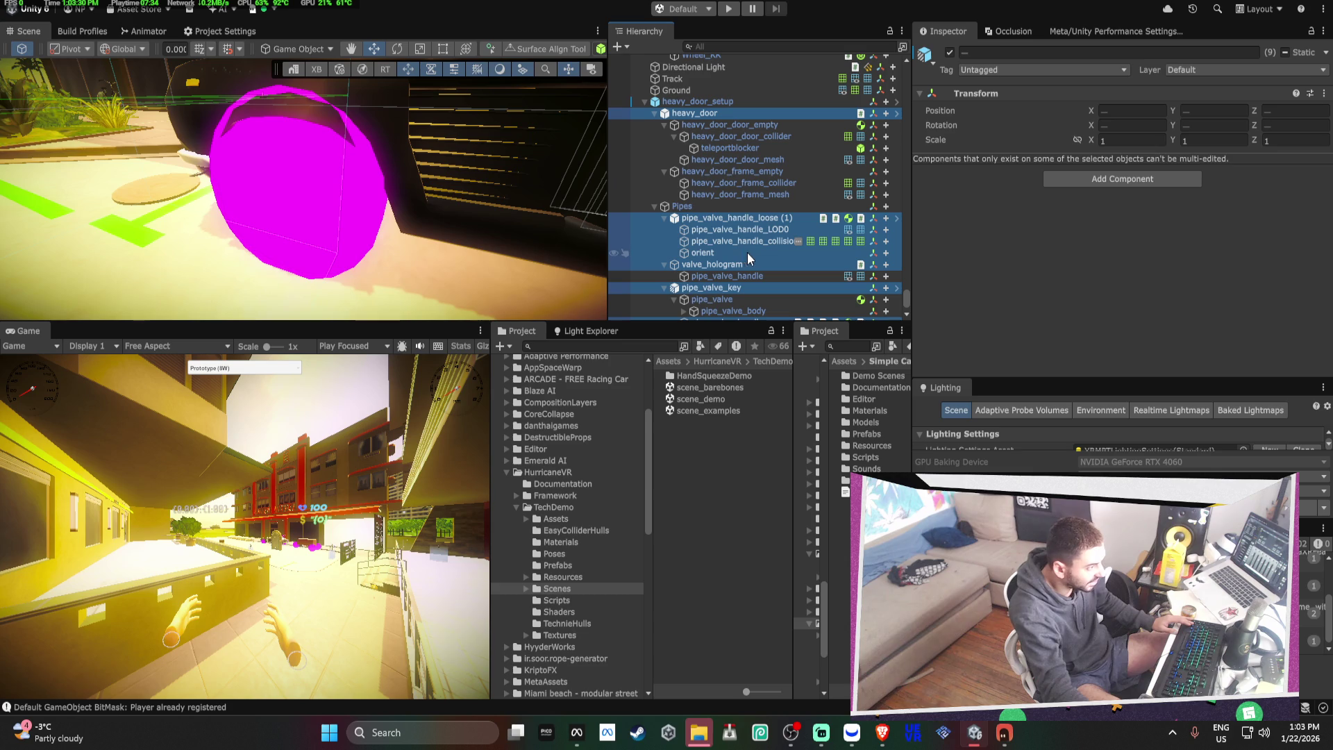
pyautogui.keyDown('ctrl'); pyautogui.click(749, 266); pyautogui.keyUp('ctrl')
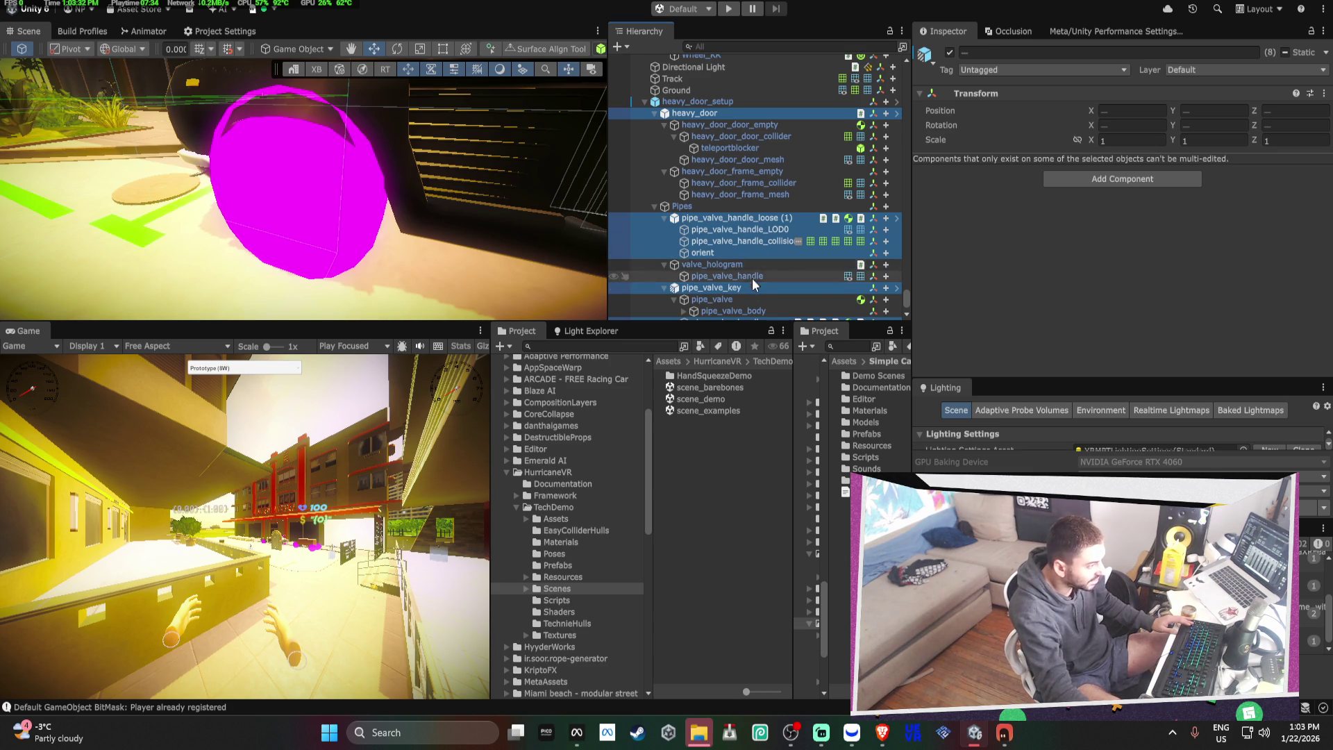
# Add the four wheel colliders, Cube and Prototype (4W), then bring up the Bezi assistant.
pyautogui.scroll(3, 793, 273)
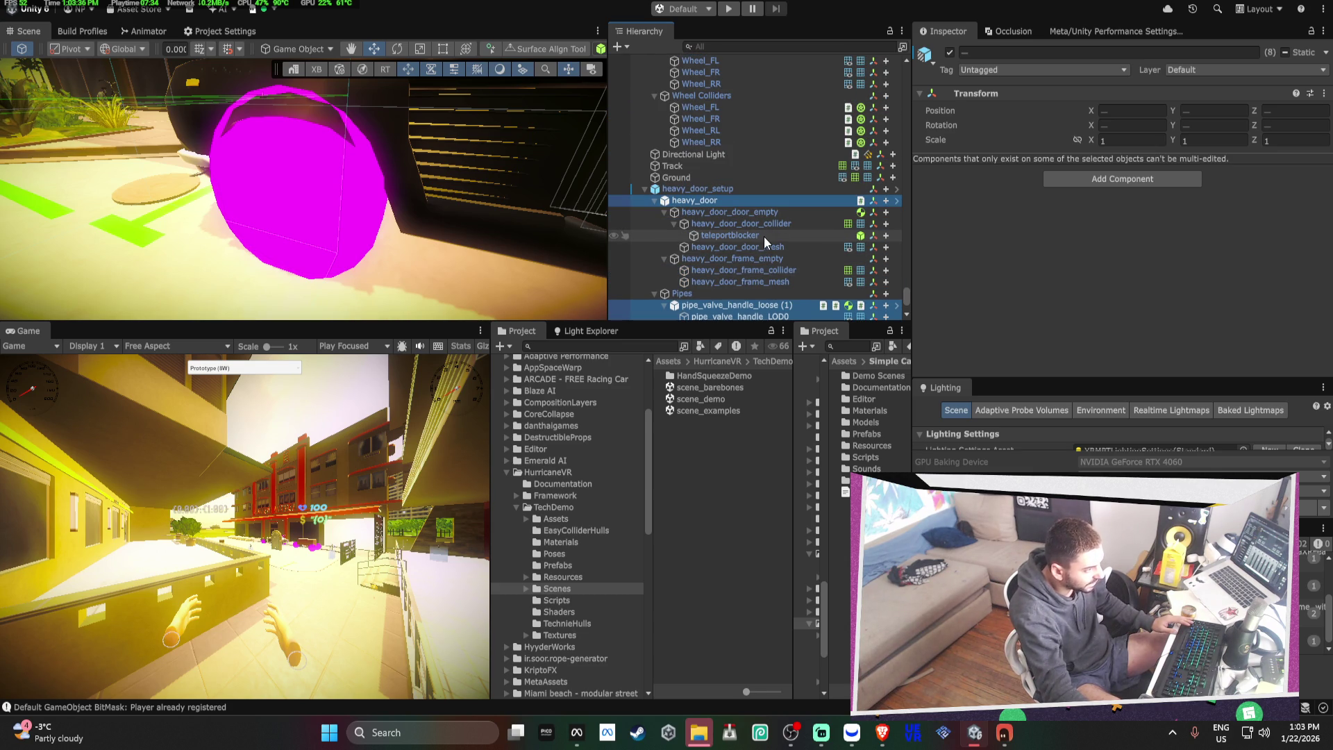
pyautogui.scroll(2, 764, 236)
pyautogui.scroll(2, 756, 236)
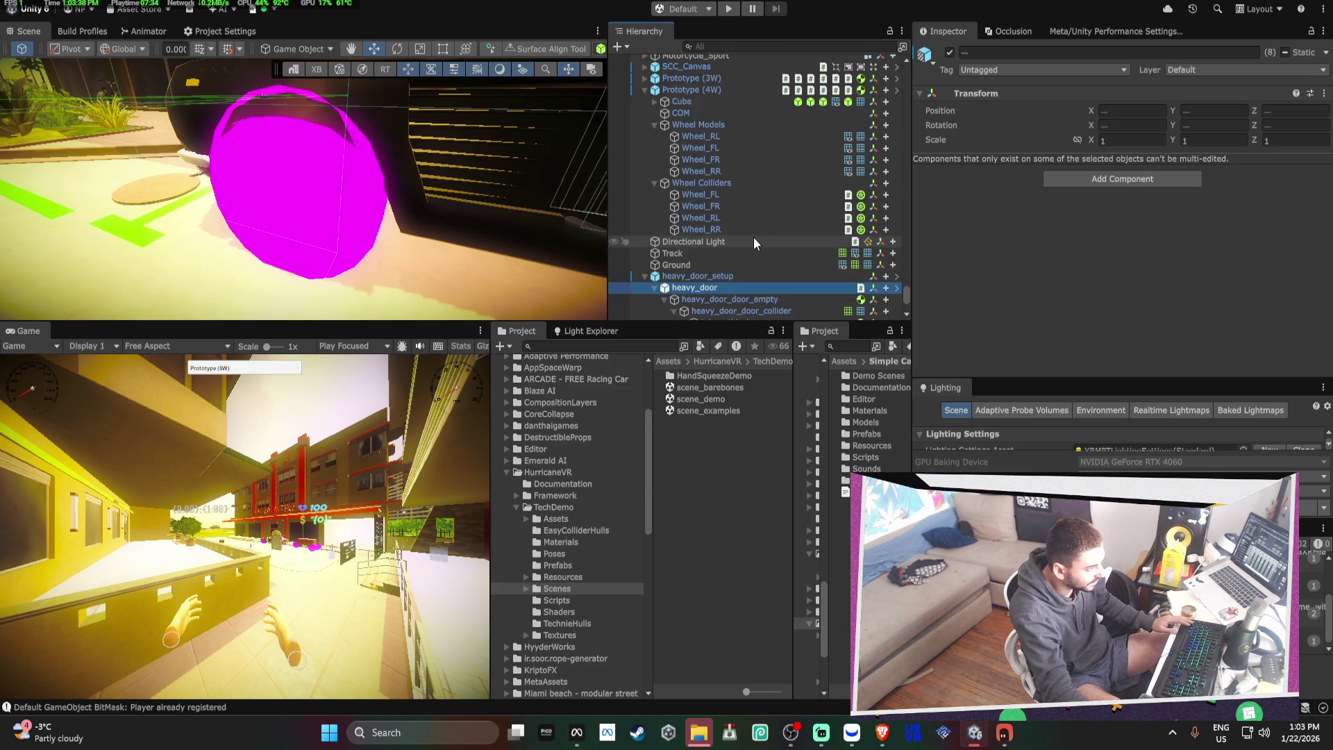
pyautogui.keyDown('ctrl'); pyautogui.click(728, 218); pyautogui.keyUp('ctrl')
pyautogui.keyDown('ctrl'); pyautogui.click(733, 206); pyautogui.keyUp('ctrl')
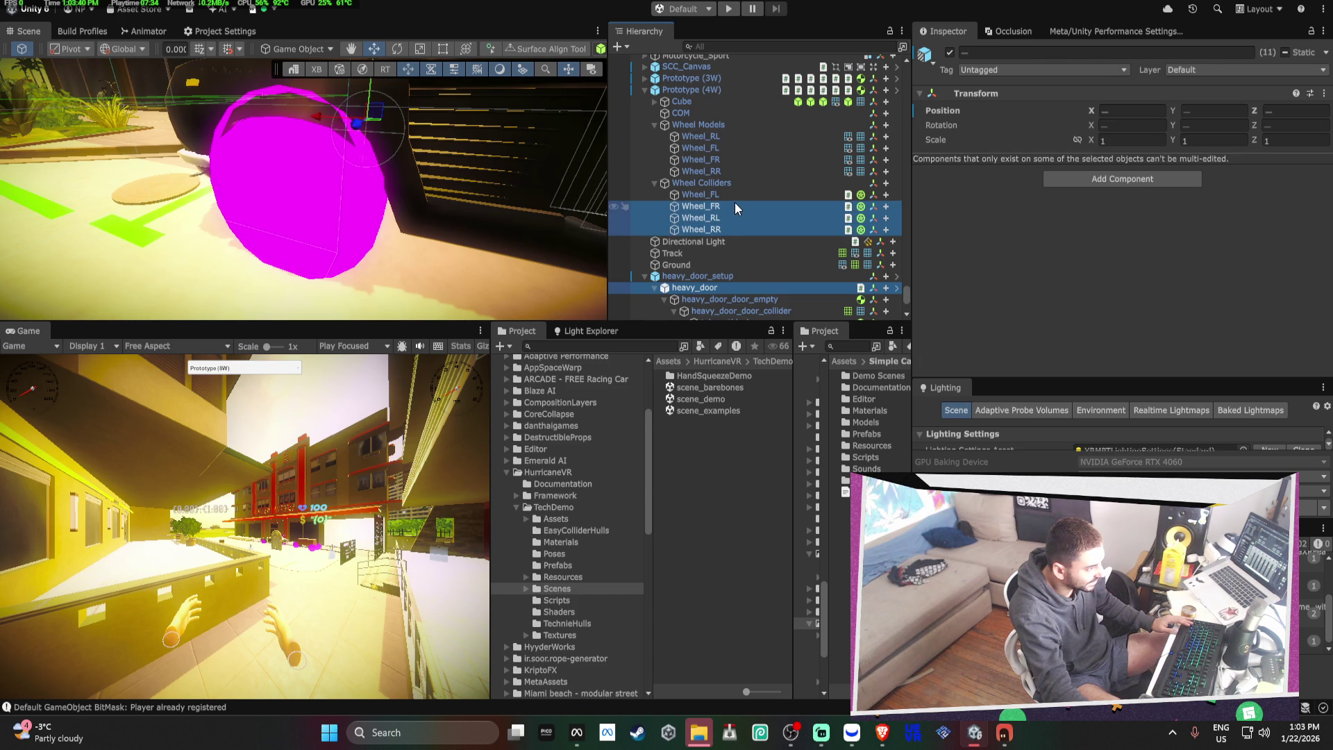
pyautogui.keyDown('ctrl'); pyautogui.click(737, 196); pyautogui.keyUp('ctrl')
pyautogui.keyDown('ctrl'); pyautogui.click(749, 186); pyautogui.keyUp('ctrl')
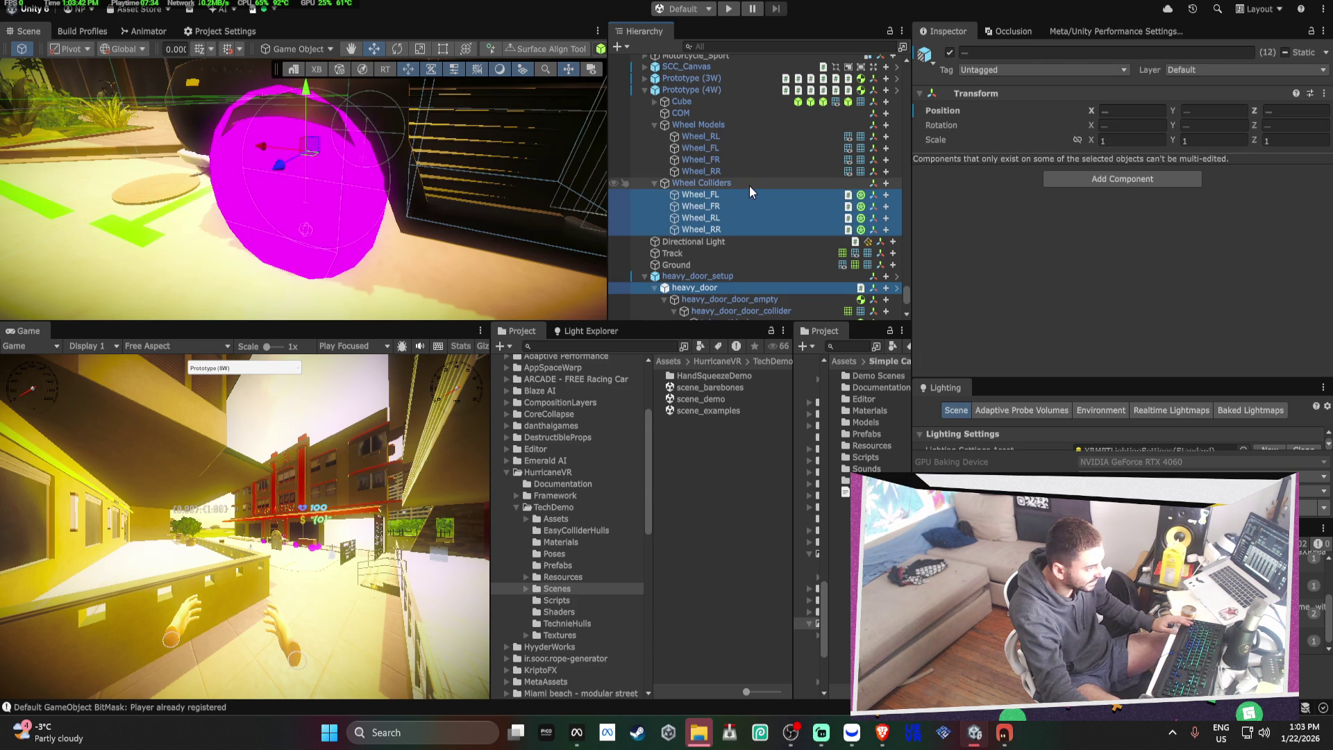
pyautogui.scroll(2, 748, 186)
pyautogui.keyDown('ctrl'); pyautogui.click(717, 145); pyautogui.keyUp('ctrl')
pyautogui.keyDown('ctrl'); pyautogui.click(730, 133); pyautogui.keyUp('ctrl')
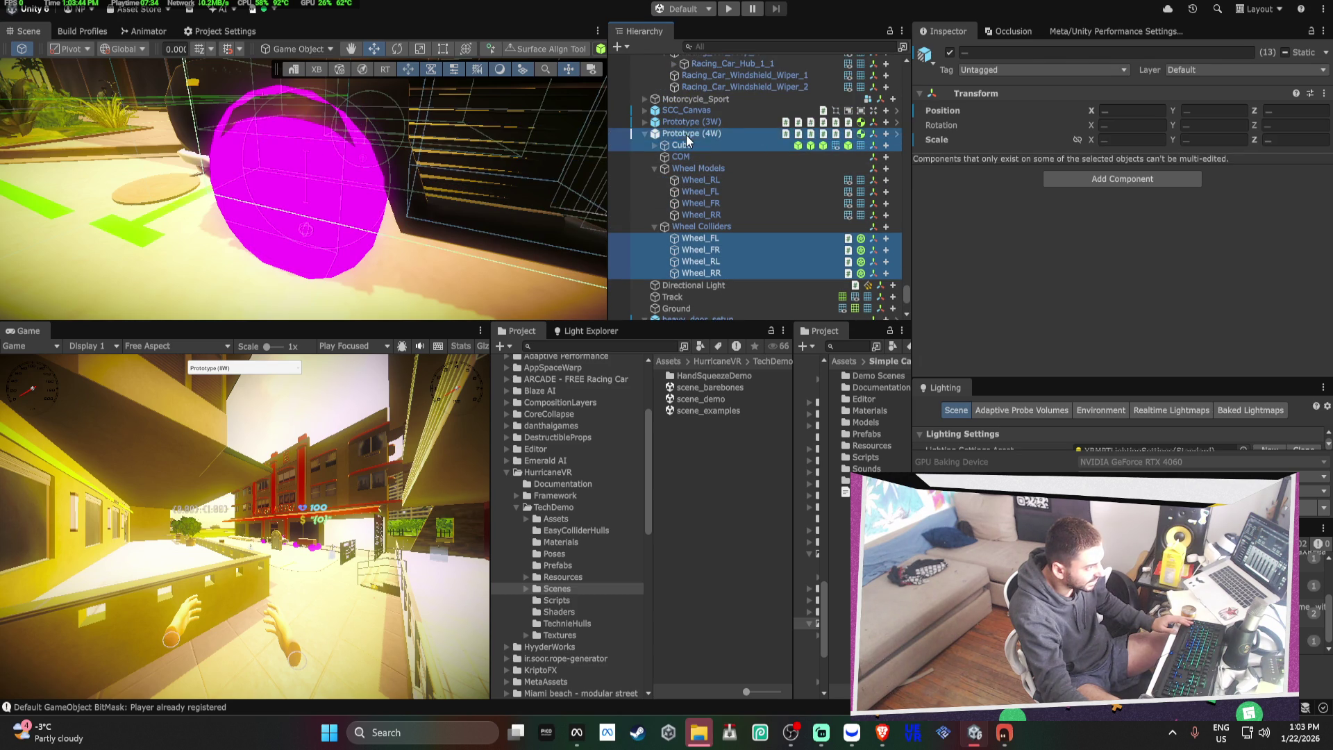
pyautogui.scroll(2, 753, 169)
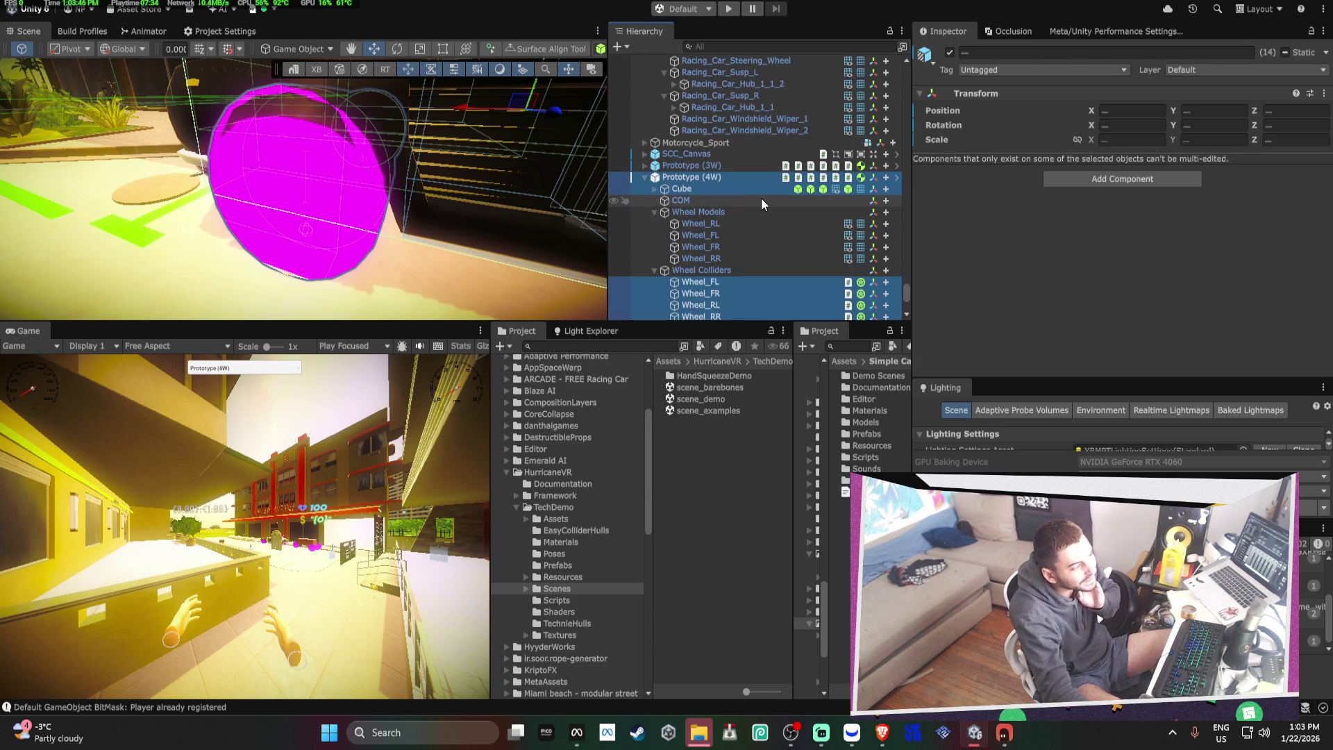
pyautogui.click(1004, 733)
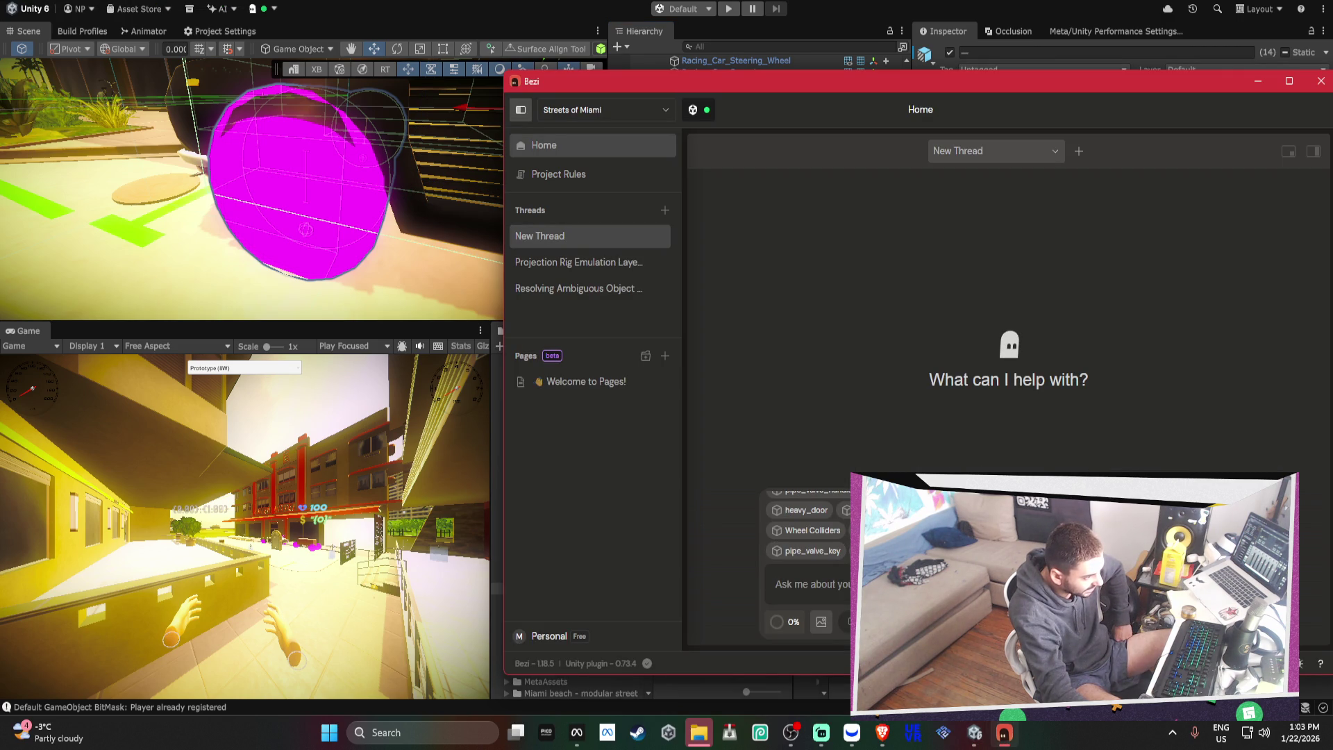
# Move the Bezi window aside, then expand and inspect SCC_Canvas, a Screen Space - Overlay canvas.
pyautogui.moveTo(901, 85)
pyautogui.mouseDown()
pyautogui.moveTo(882, 167)
pyautogui.moveTo(712, 340)
pyautogui.mouseUp()
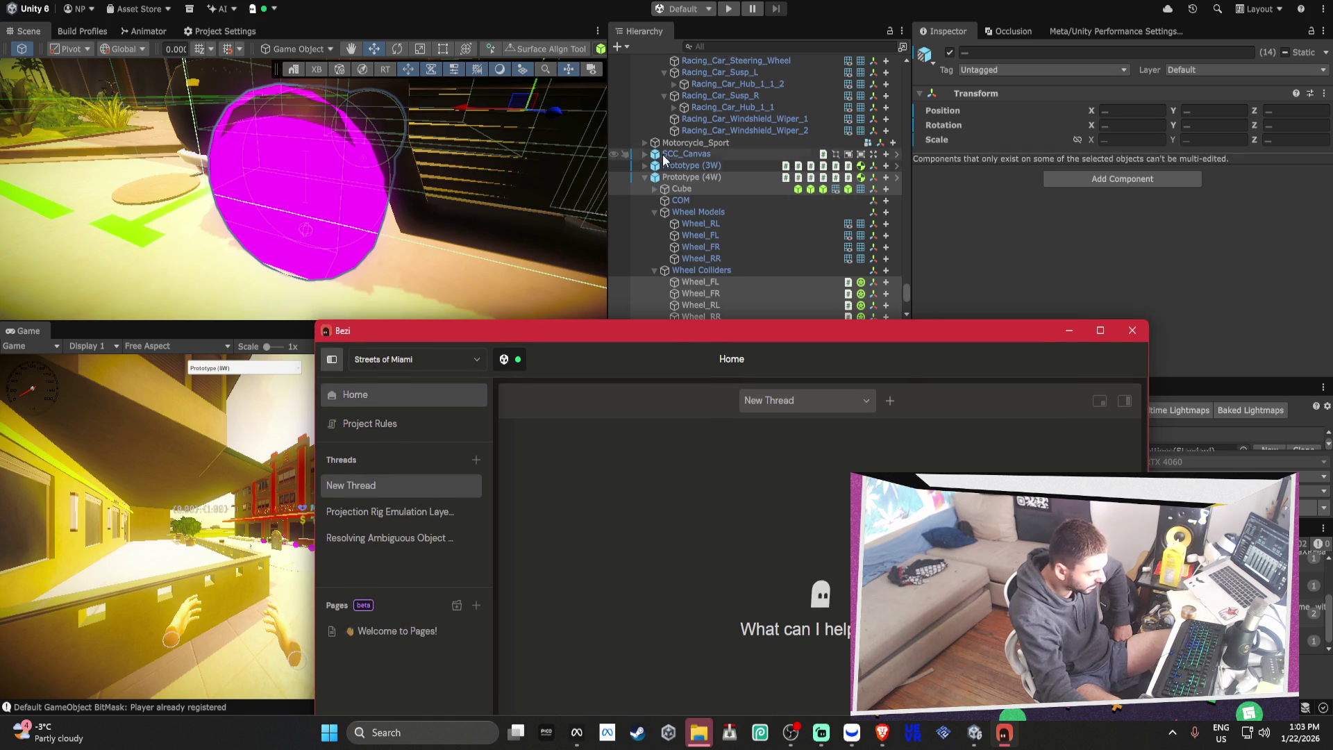
pyautogui.click(649, 153)
pyautogui.click(694, 153)
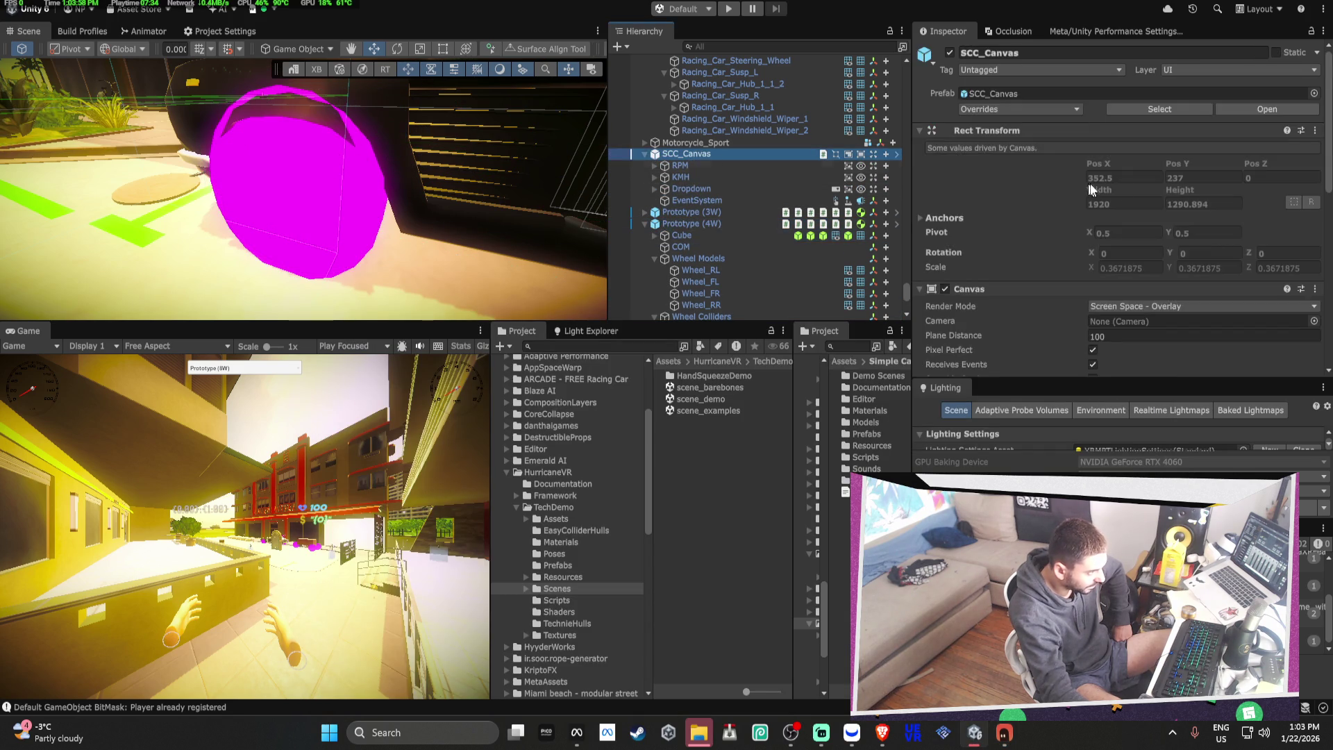
# Collapse Racing_Car and Prototype (4W) in the Hierarchy, briefly inspecting heavy_door_setup before undoing back.
pyautogui.scroll(-5, 1120, 184)
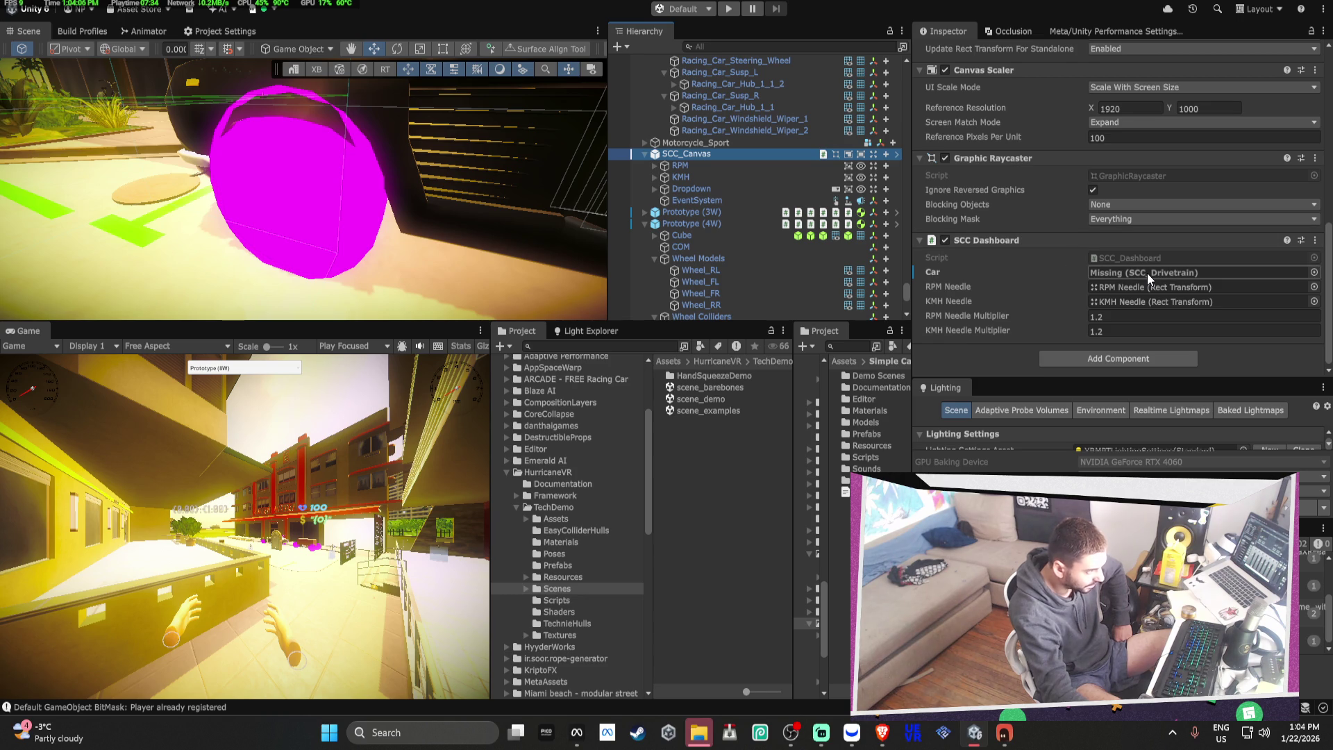
pyautogui.scroll(-10, 764, 229)
pyautogui.scroll(10, 706, 221)
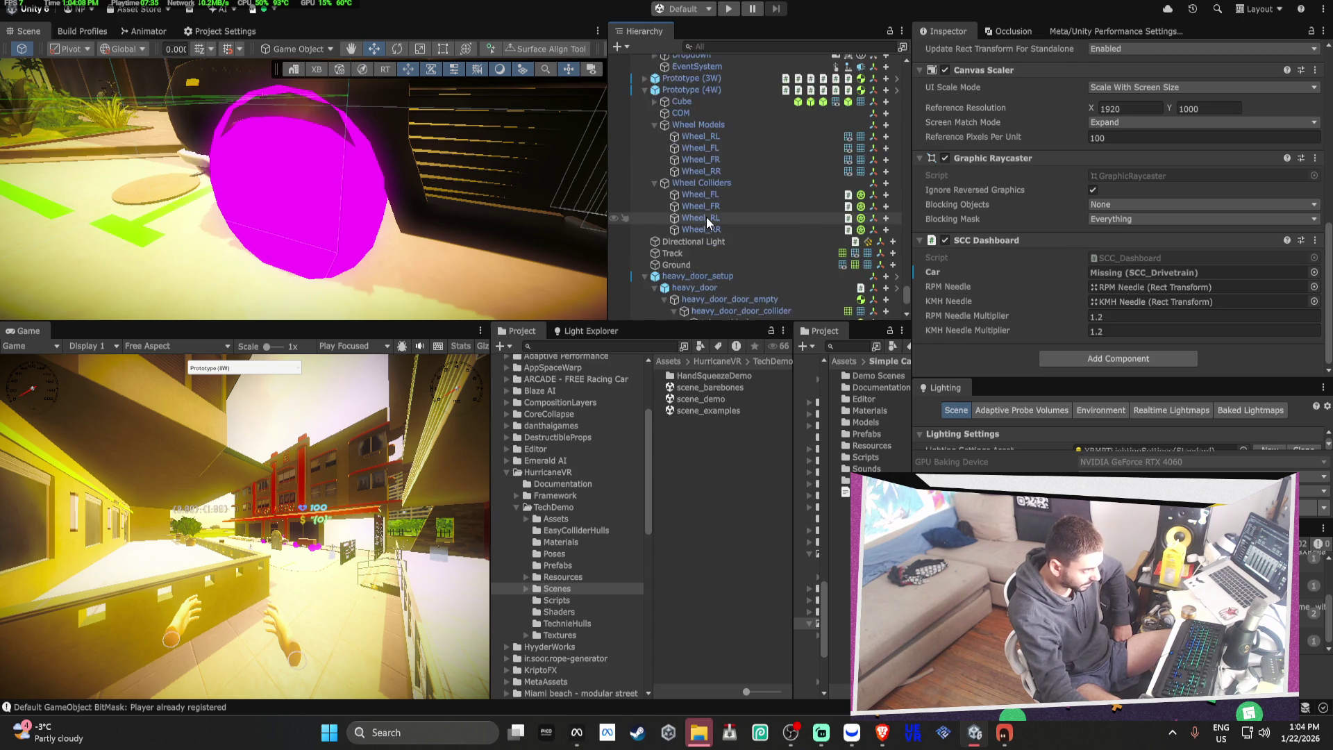
pyautogui.scroll(5, 706, 216)
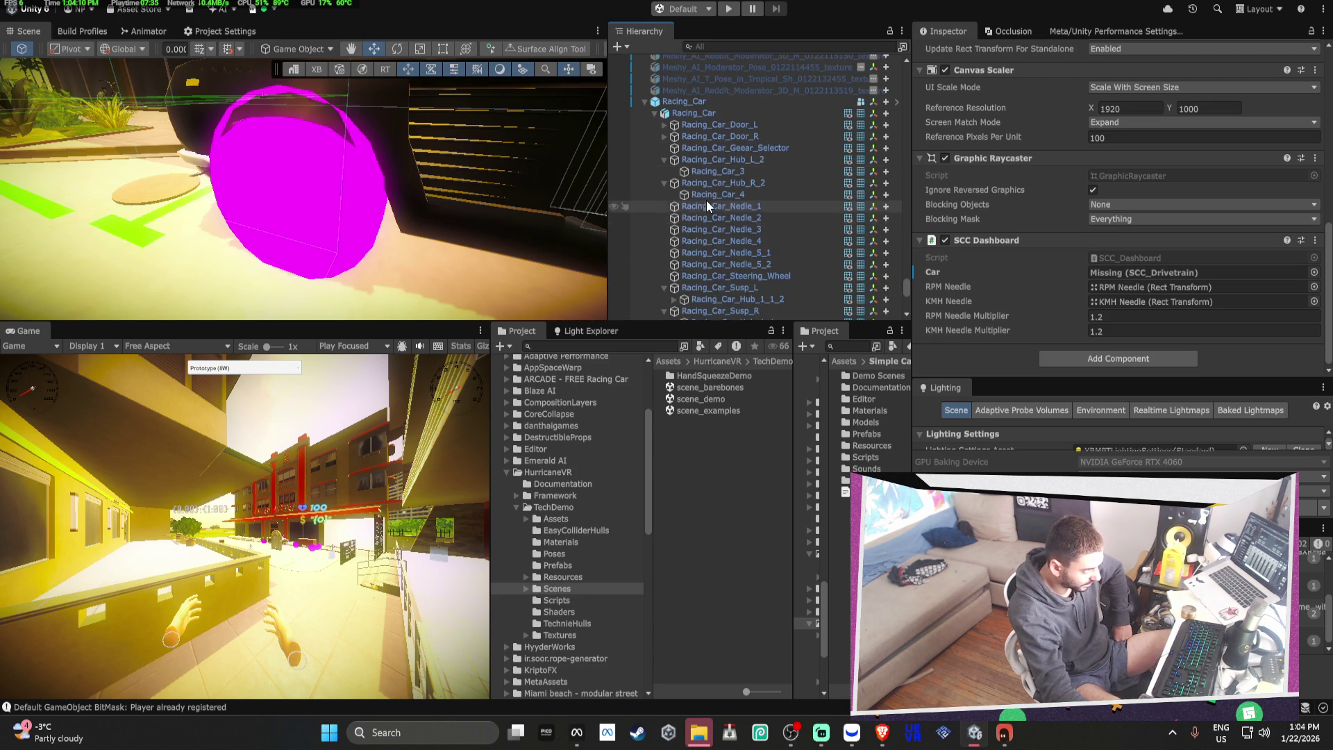
pyautogui.click(645, 102)
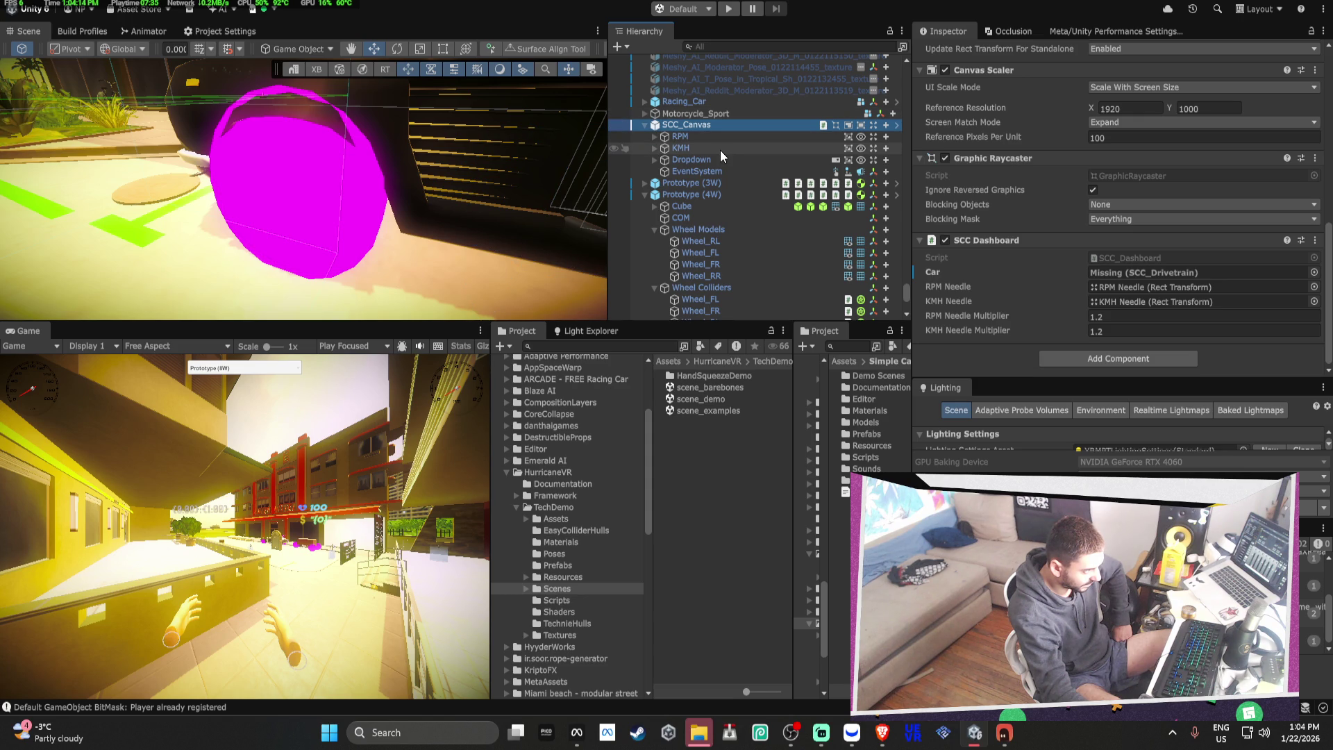
pyautogui.click(644, 194)
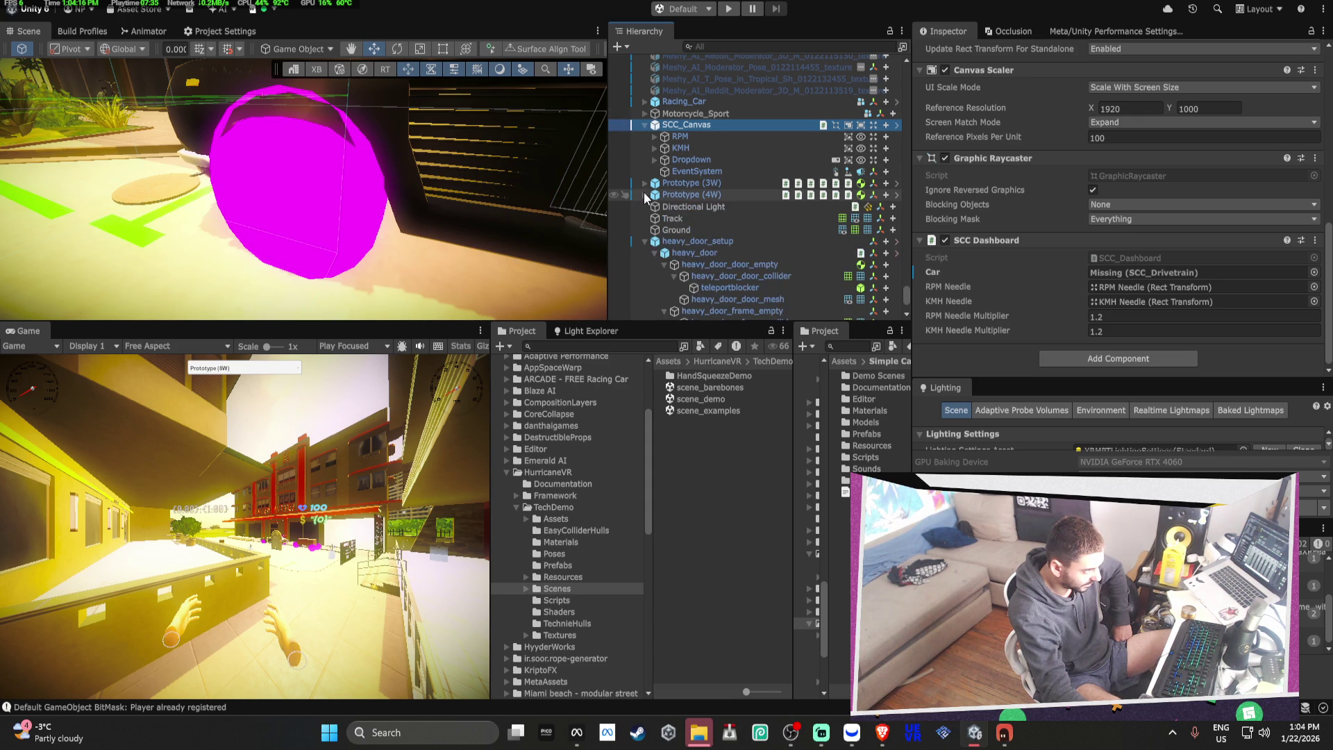
pyautogui.click(687, 241)
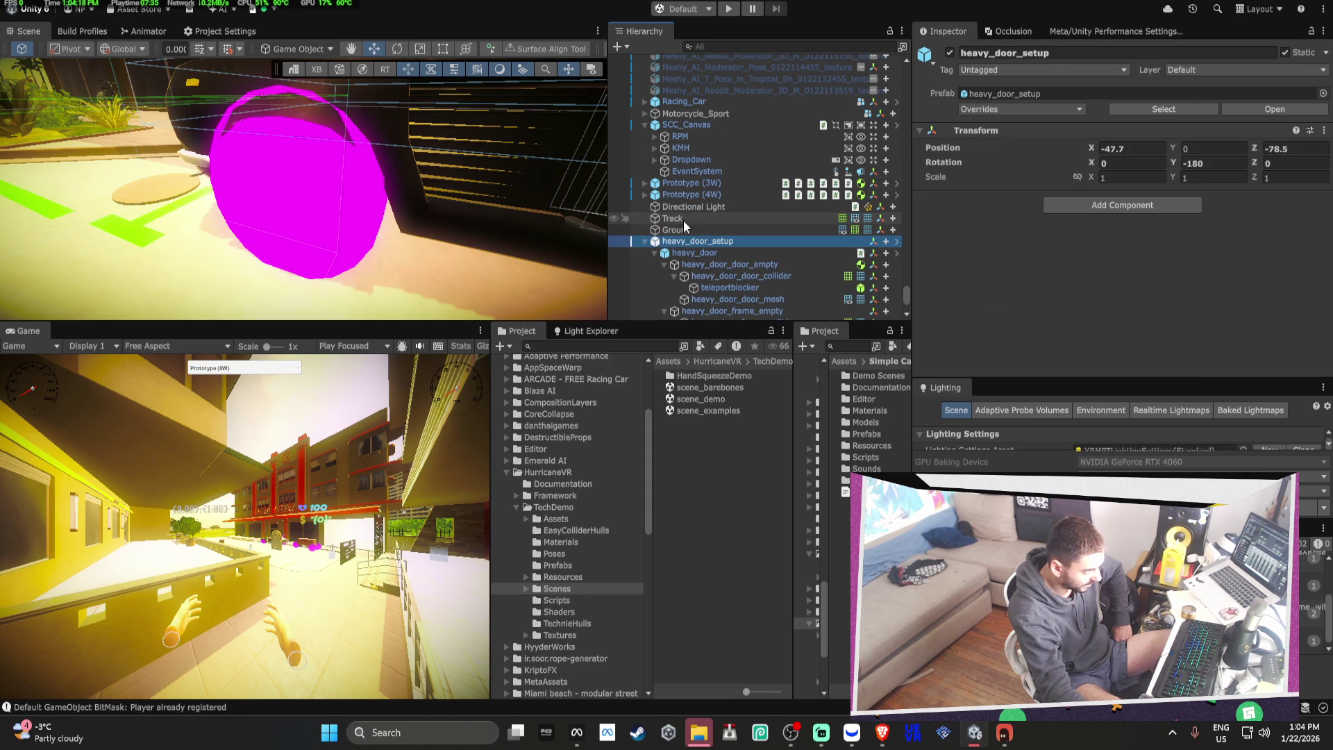
pyautogui.hotkey('ctrl', 'z')
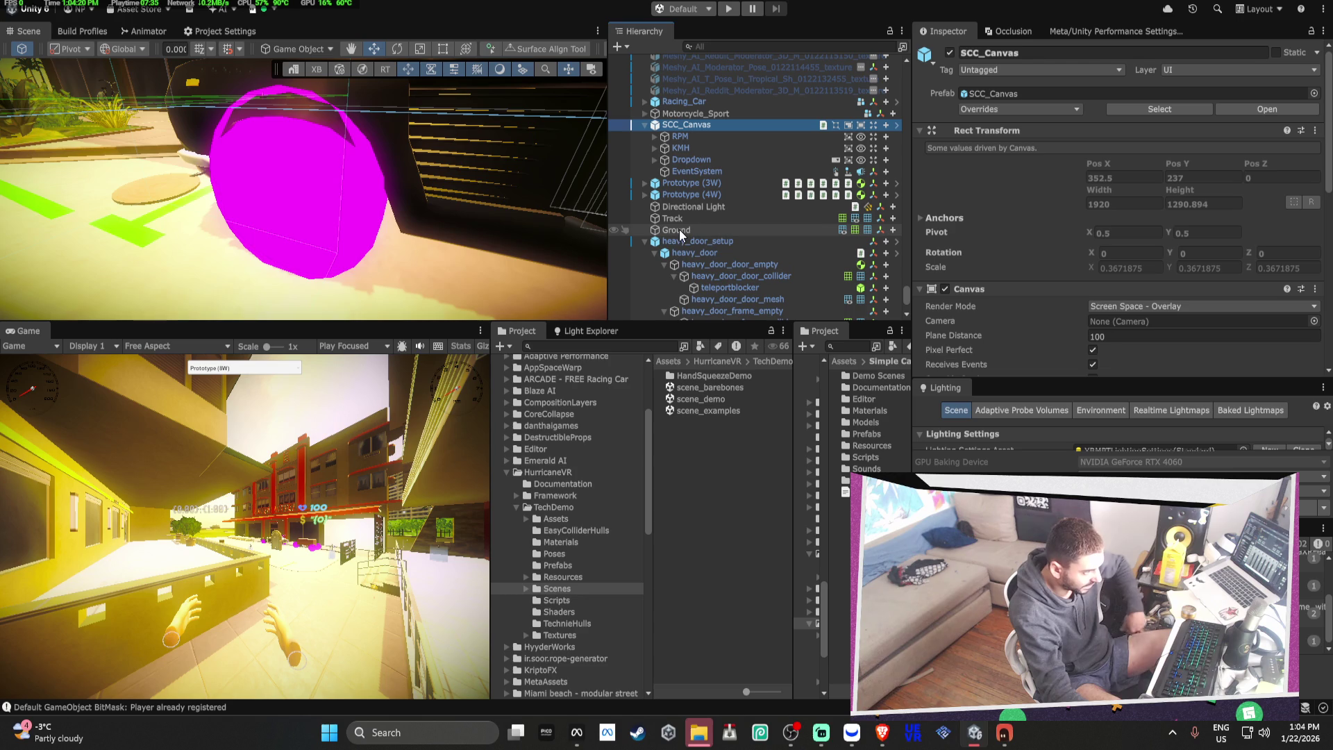
# Try dragging Track into the SCC Dashboard's Car reference slot.
pyautogui.scroll(3, 695, 236)
pyautogui.scroll(-10, 1089, 292)
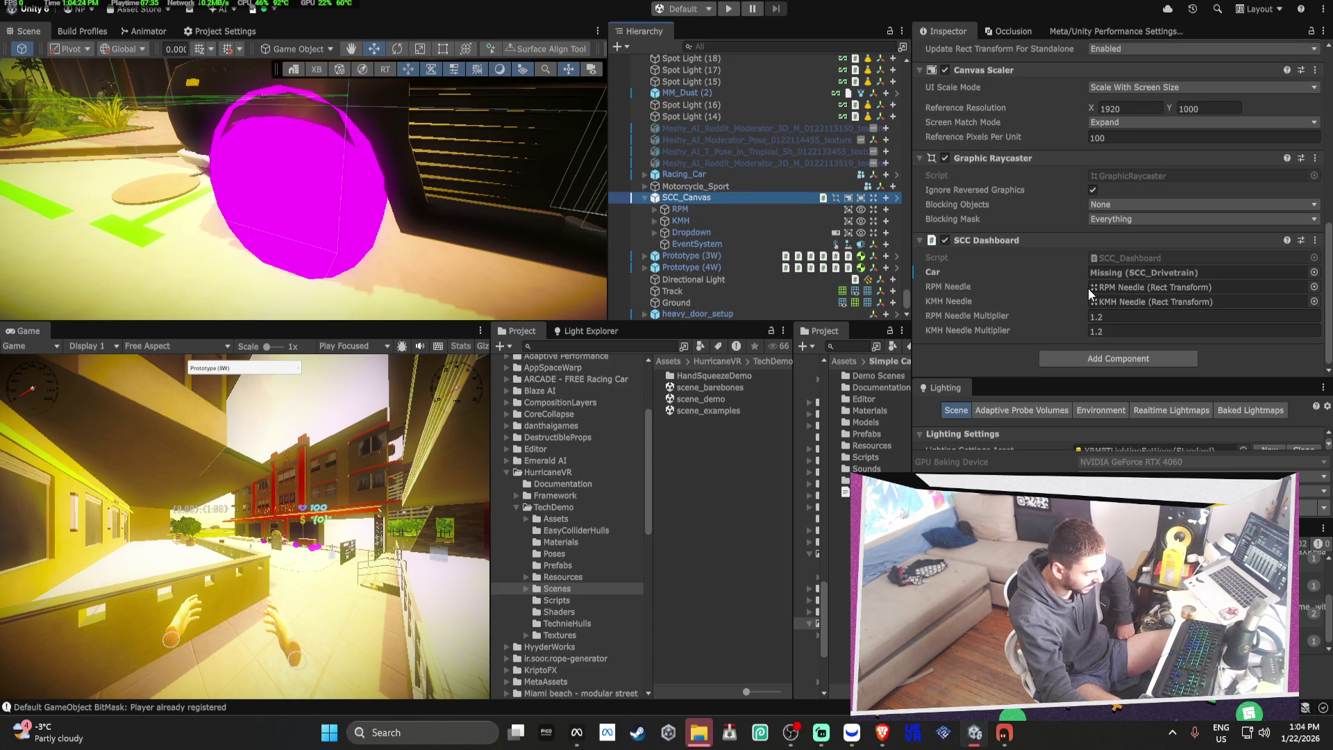
pyautogui.moveTo(1089, 289)
pyautogui.mouseDown()
pyautogui.moveTo(1143, 250)
pyautogui.moveTo(748, 320)
pyautogui.moveTo(682, 290)
pyautogui.moveTo(1124, 277)
pyautogui.mouseUp()
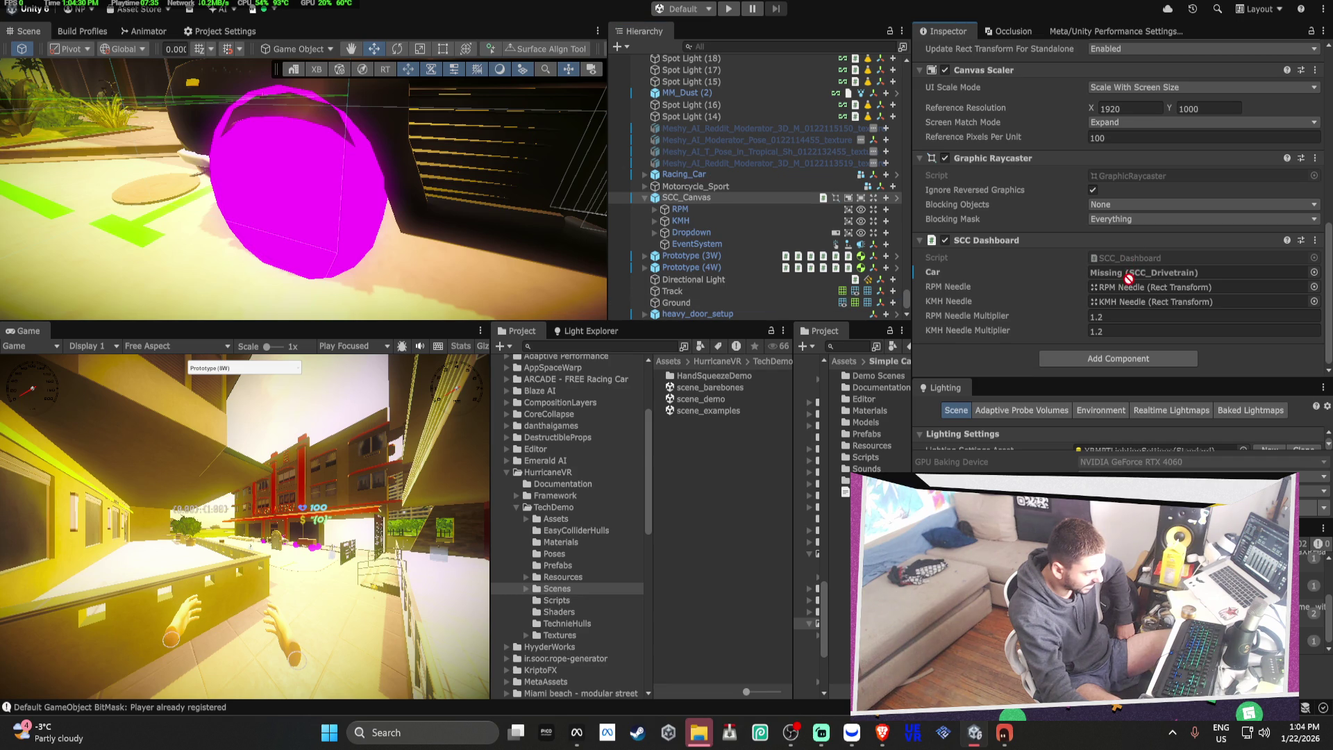
pyautogui.moveTo(718, 289)
pyautogui.mouseDown()
pyautogui.moveTo(1153, 274)
pyautogui.moveTo(957, 279)
pyautogui.mouseUp()
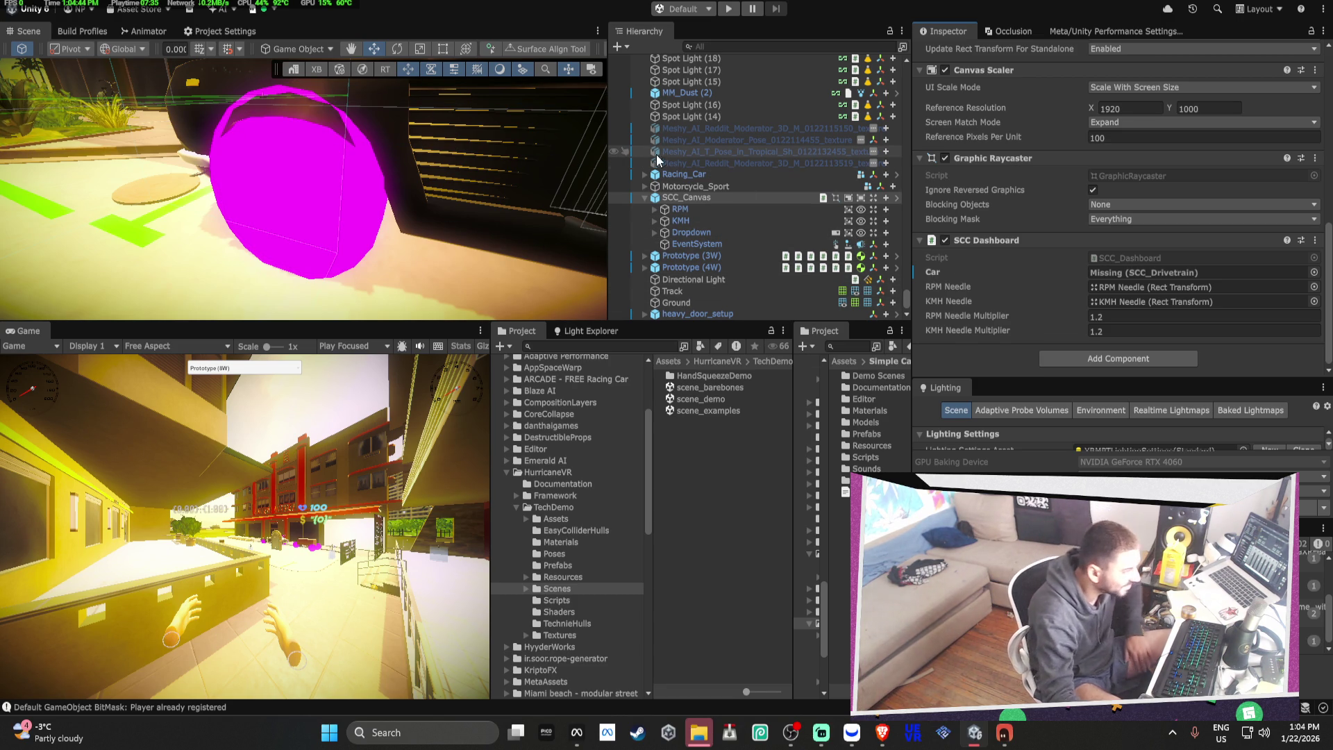
# Expand SCC_Canvas's Dropdown, KMH and RPM entries and drag the splitter to widen the Hierarchy.
pyautogui.click(655, 232)
pyautogui.click(655, 222)
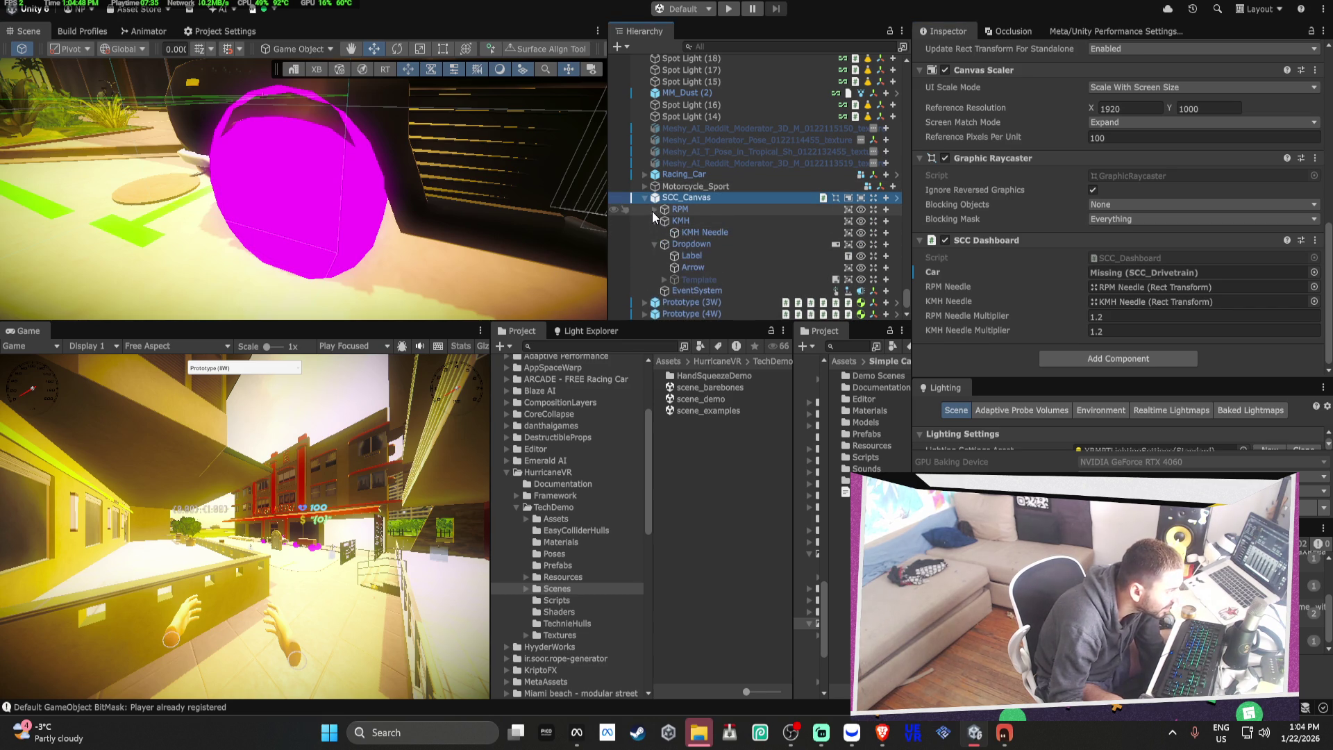
pyautogui.click(652, 211)
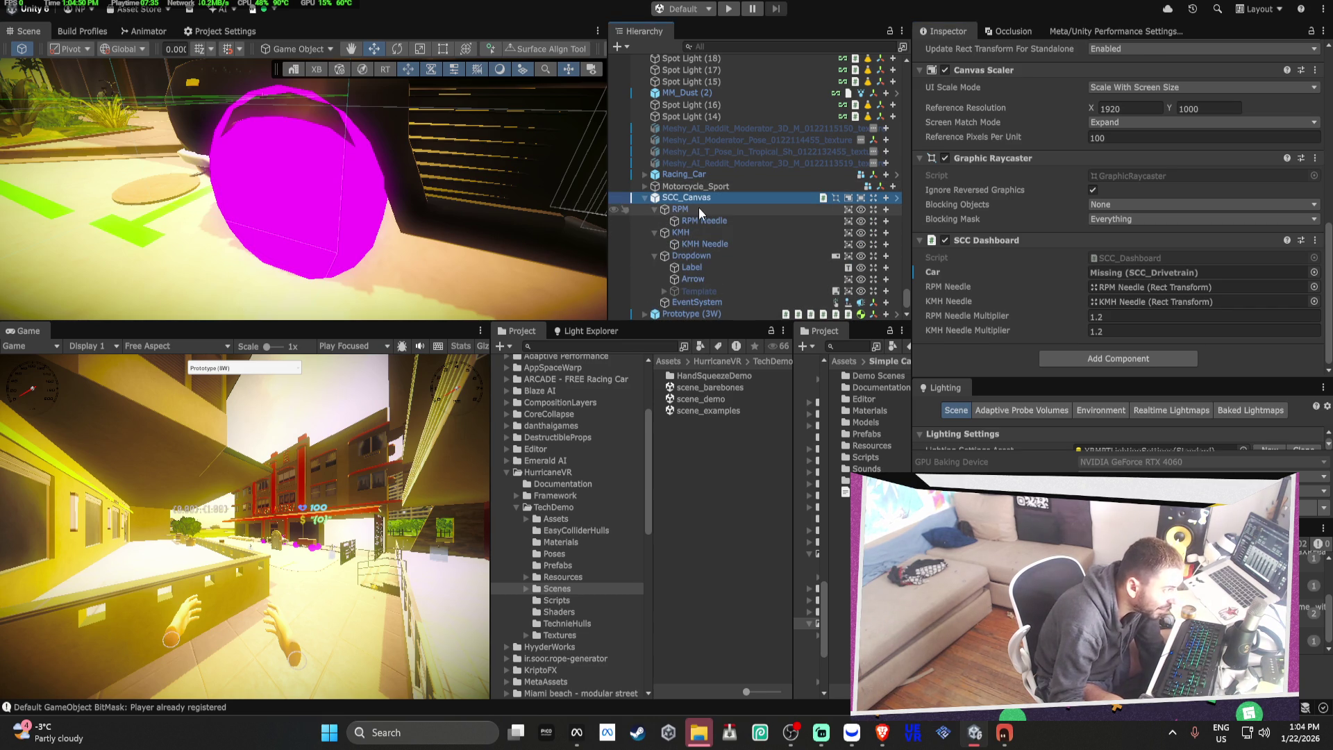
pyautogui.scroll(-1, 699, 201)
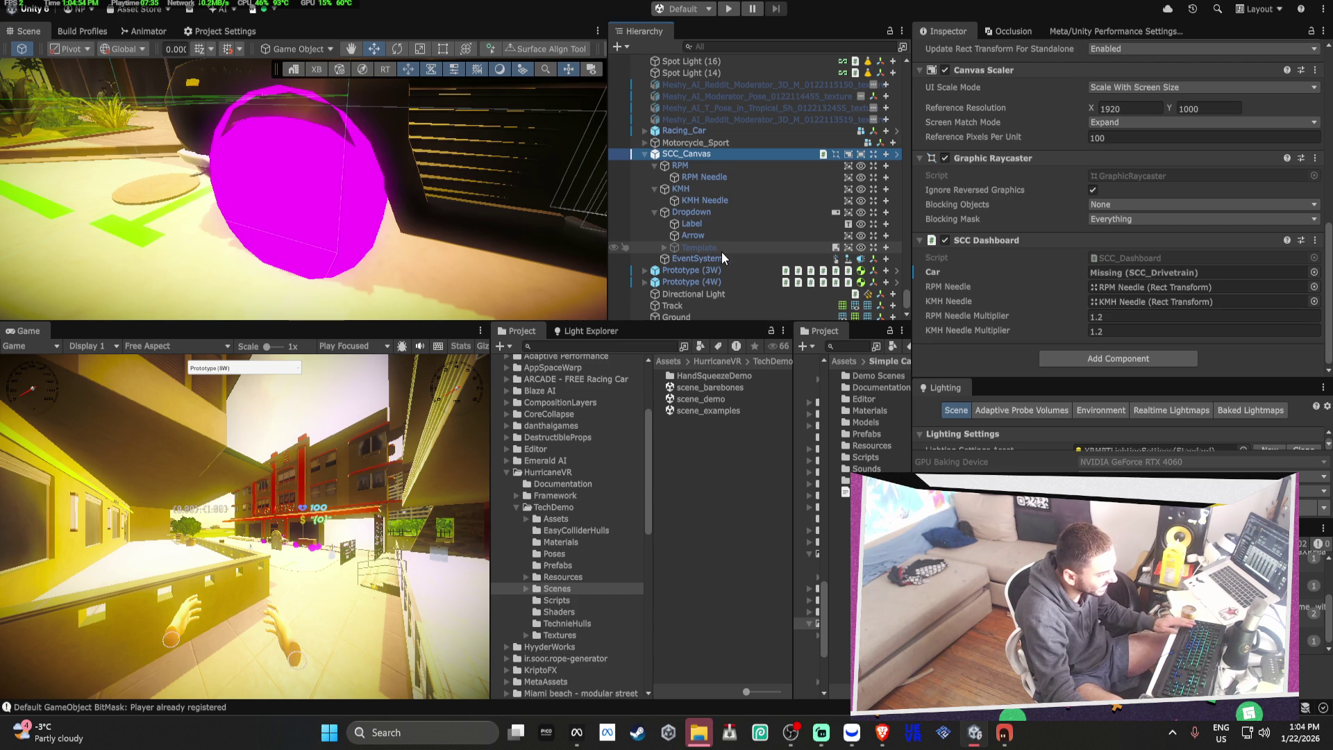
pyautogui.moveTo(609, 237); pyautogui.dragTo(372, 233)
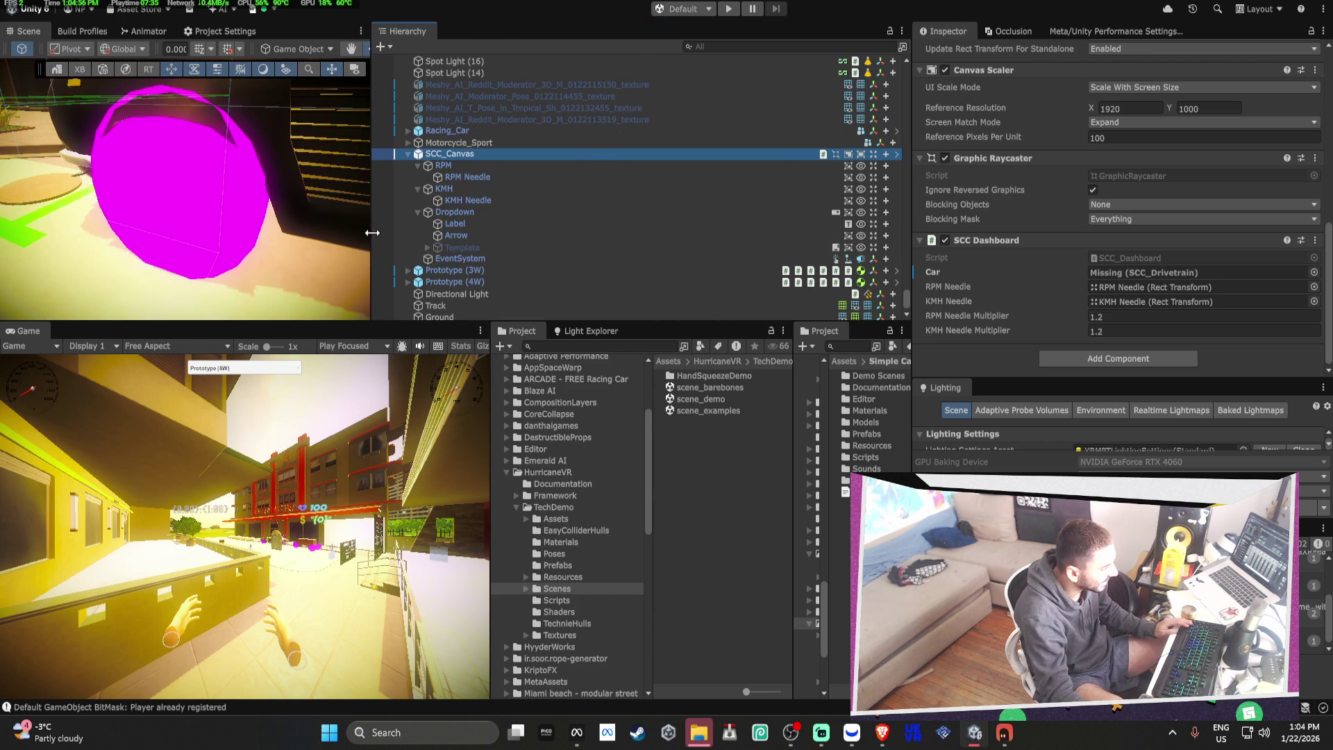
# Add EventSystem to the SCC_Canvas selection and position the Bezi window over the editor.
pyautogui.keyDown('ctrl'); pyautogui.click(460, 259); pyautogui.keyUp('ctrl')
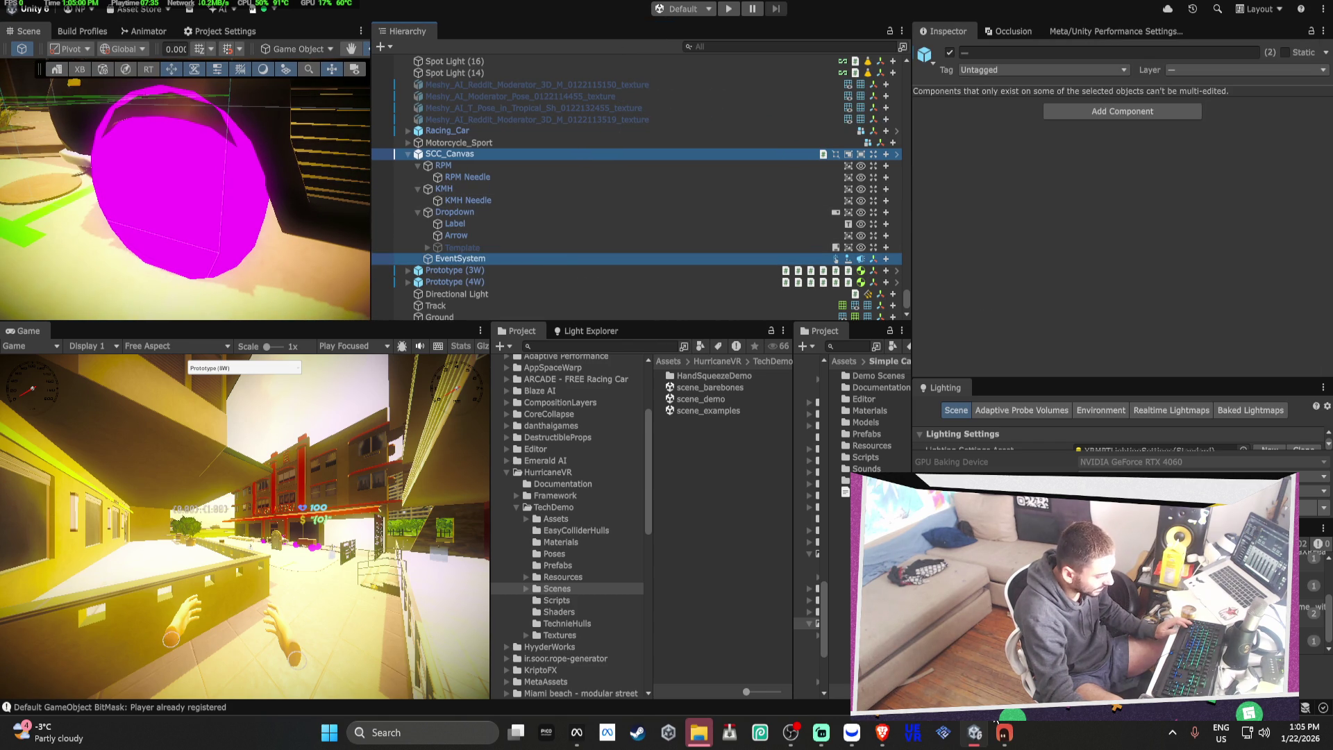
pyautogui.click(1000, 729)
pyautogui.moveTo(789, 346)
pyautogui.mouseDown()
pyautogui.moveTo(738, 90)
pyautogui.moveTo(669, 307)
pyautogui.mouseUp()
pyautogui.click(411, 143)
pyautogui.press('Up')
pyautogui.hotkey('alt', 'Tab')
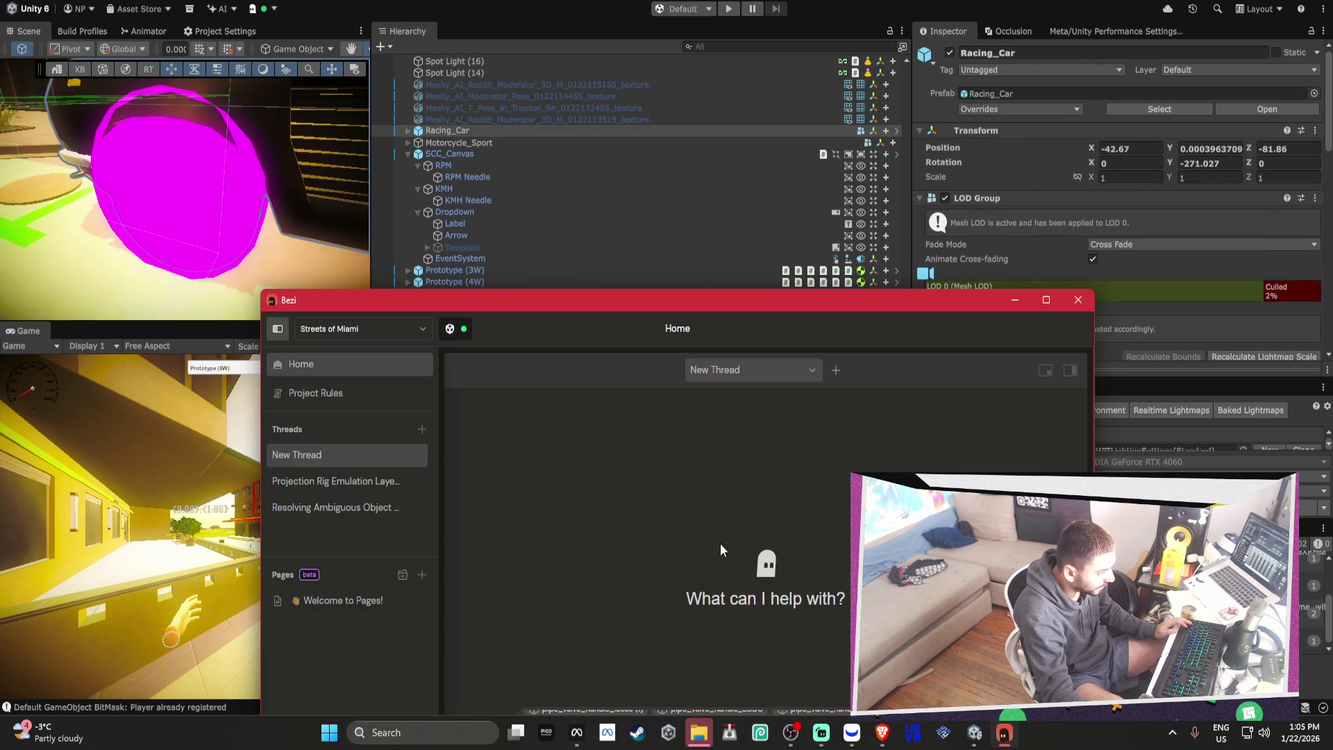
pyautogui.moveTo(781, 295)
pyautogui.mouseDown()
pyautogui.moveTo(610, 105)
pyautogui.moveTo(609, 295)
pyautogui.mouseUp()
# Expand Racing_Car and select Hub_L_2, Hub_R_2, Hub_1_1_2 and Hub_1_1, then raise Bezi.
pyautogui.click(414, 133)
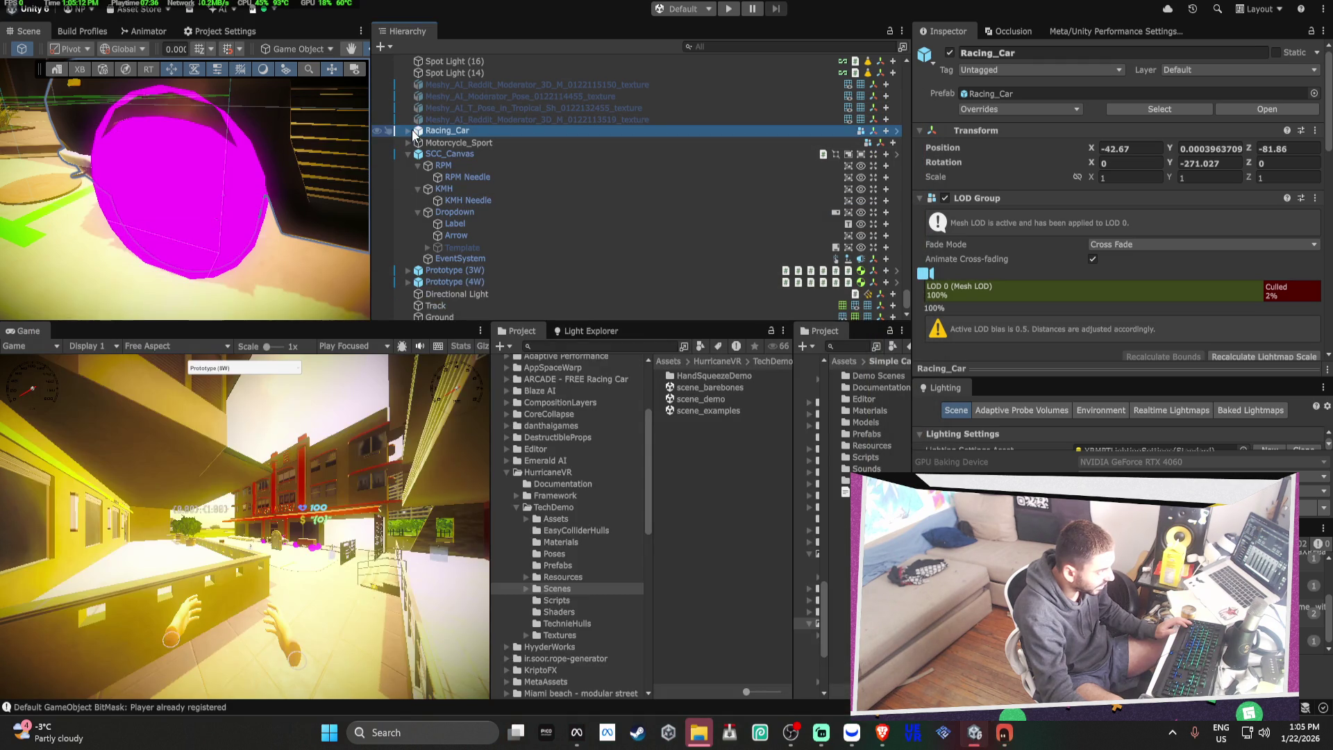
pyautogui.click(409, 131)
pyautogui.scroll(-2, 565, 160)
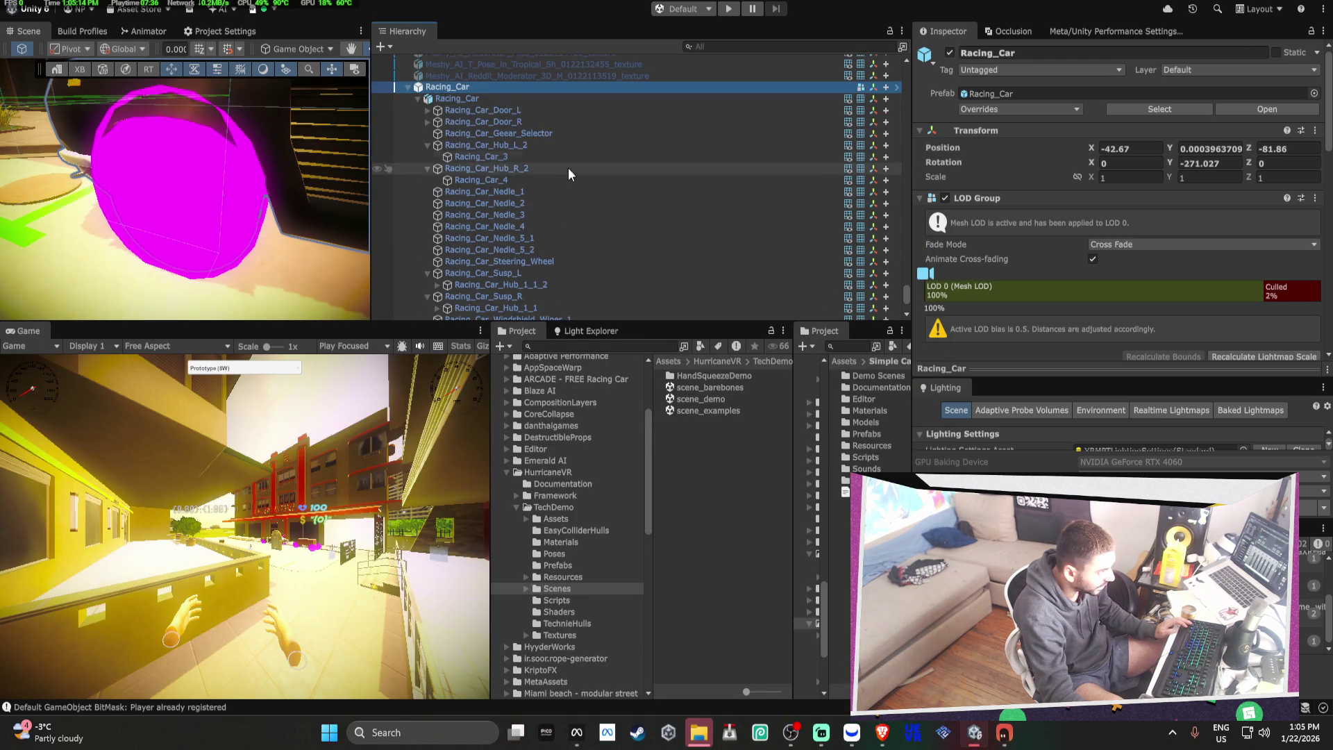
pyautogui.click(523, 147)
pyautogui.keyDown('ctrl'); pyautogui.click(539, 168); pyautogui.keyUp('ctrl')
pyautogui.scroll(-2, 594, 235)
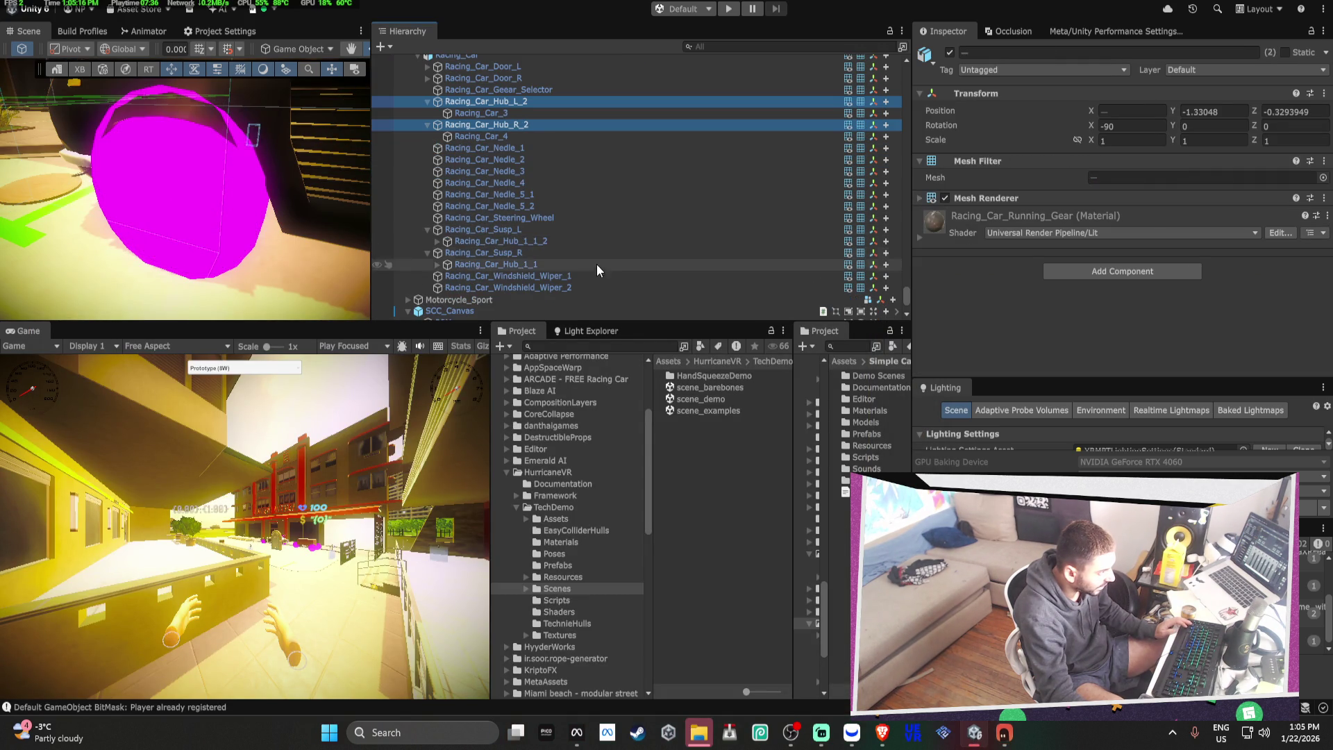
pyautogui.keyDown('ctrl'); pyautogui.click(548, 241); pyautogui.keyUp('ctrl')
pyautogui.keyDown('ctrl'); pyautogui.click(560, 263); pyautogui.keyUp('ctrl')
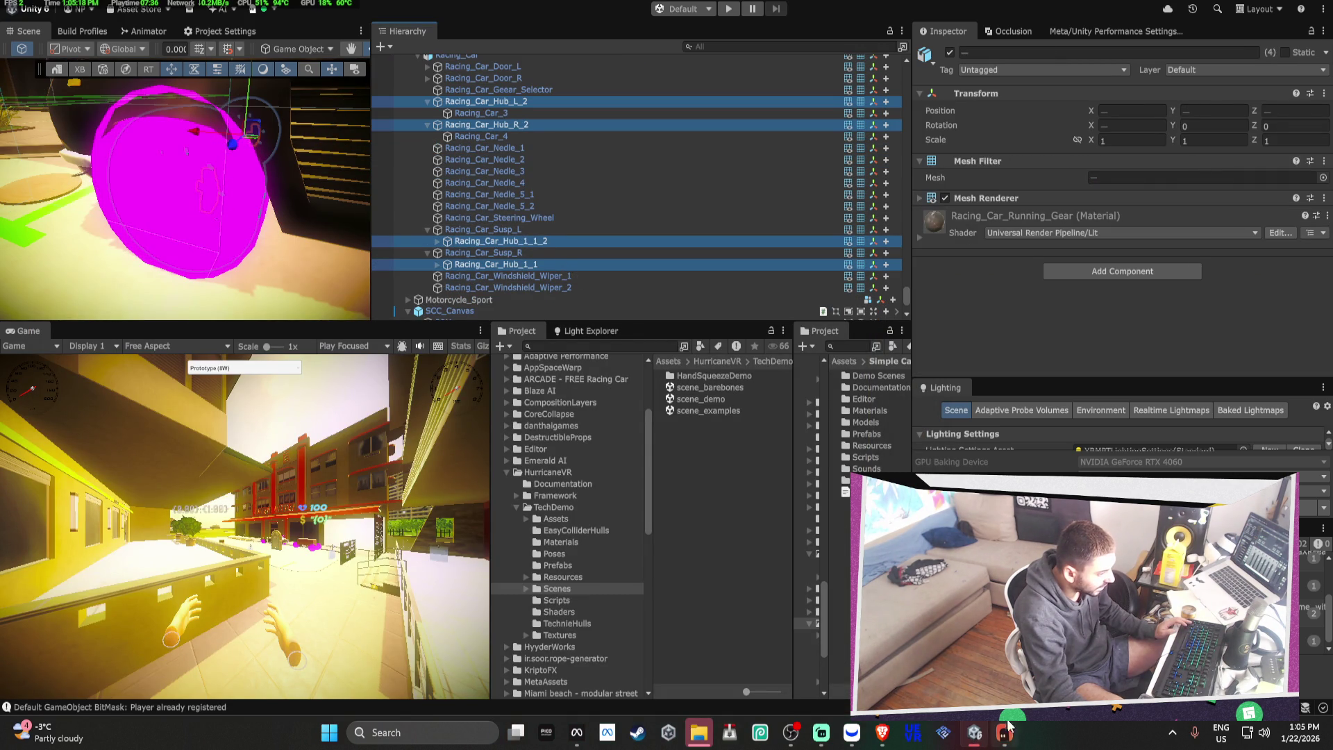
pyautogui.click(1005, 732)
pyautogui.moveTo(577, 297); pyautogui.dragTo(583, 85)
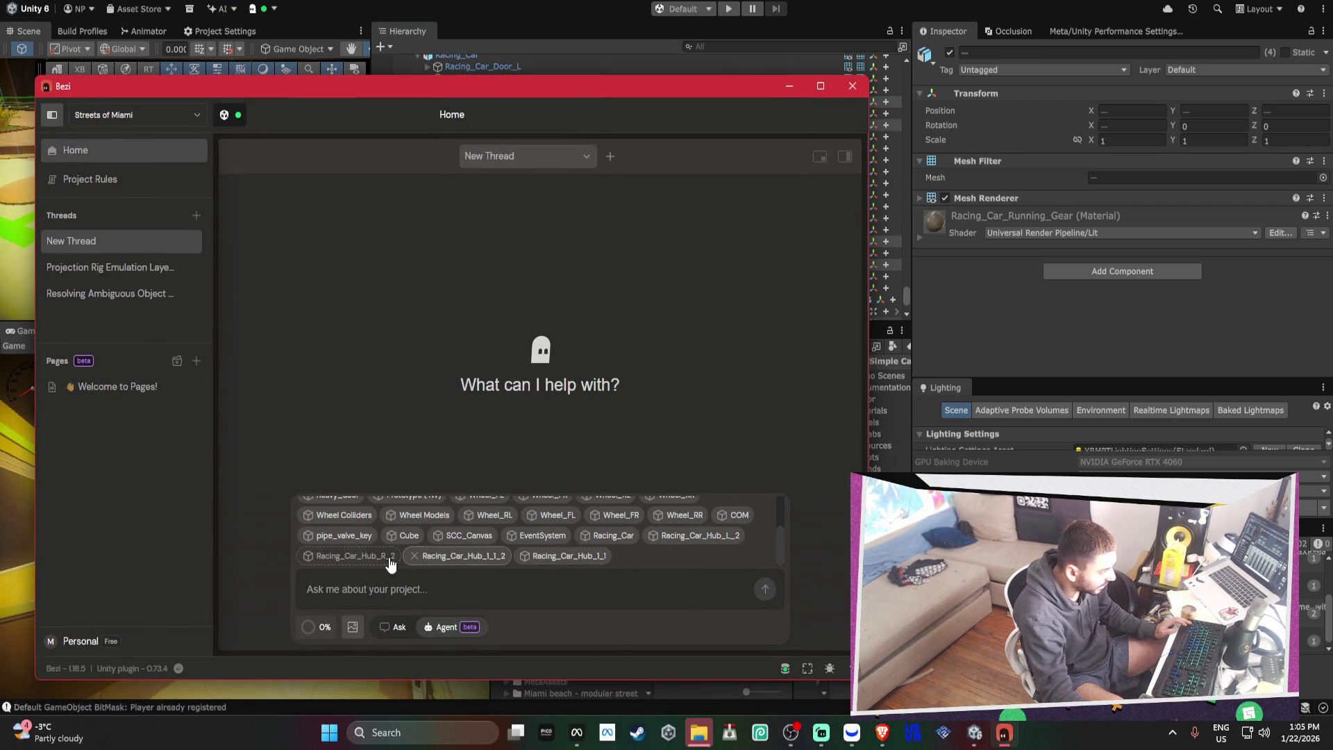
# Nudge the Bezi window into place, then briefly open ChatGPT, clear the half-typed question and close it.
pyautogui.moveTo(684, 80)
pyautogui.mouseDown()
pyautogui.moveTo(673, 112)
pyautogui.moveTo(663, 93)
pyautogui.mouseUp()
pyautogui.moveTo(883, 733)
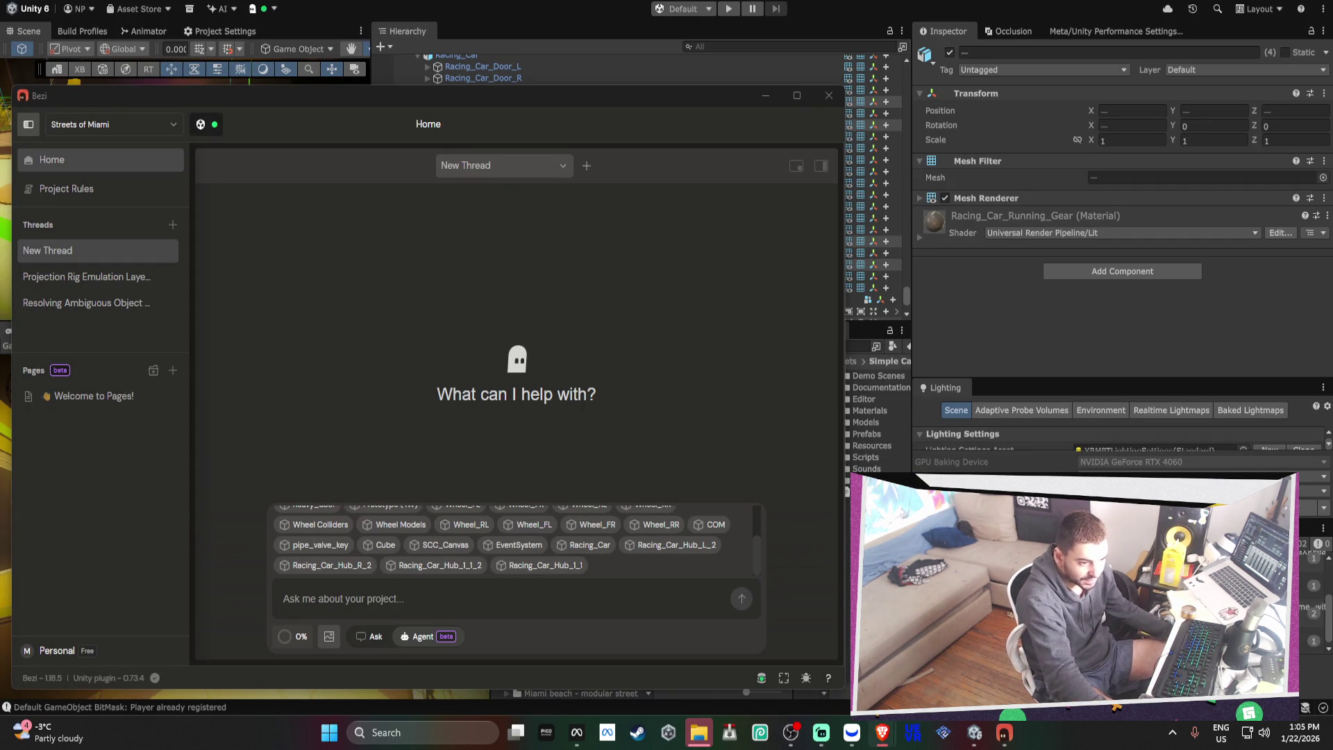
pyautogui.hotkey('alt', 'Tab')
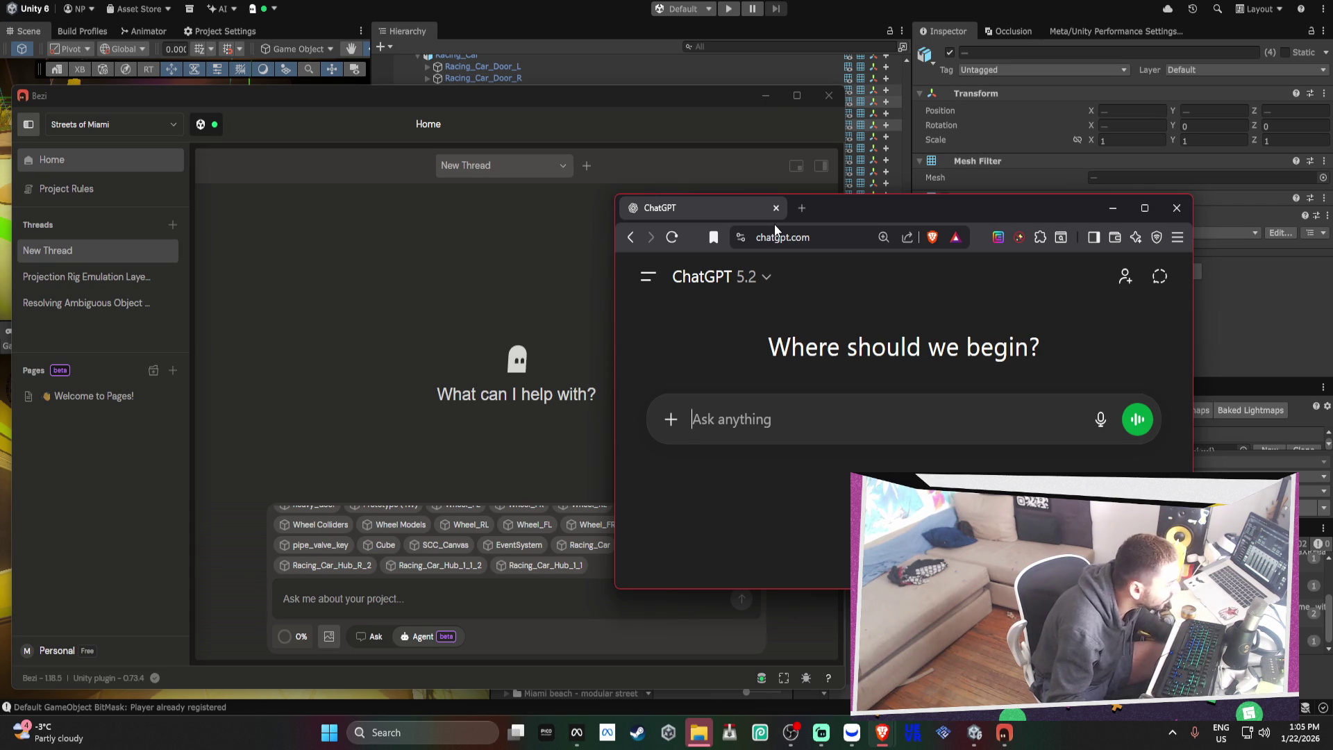
pyautogui.write('can you h')
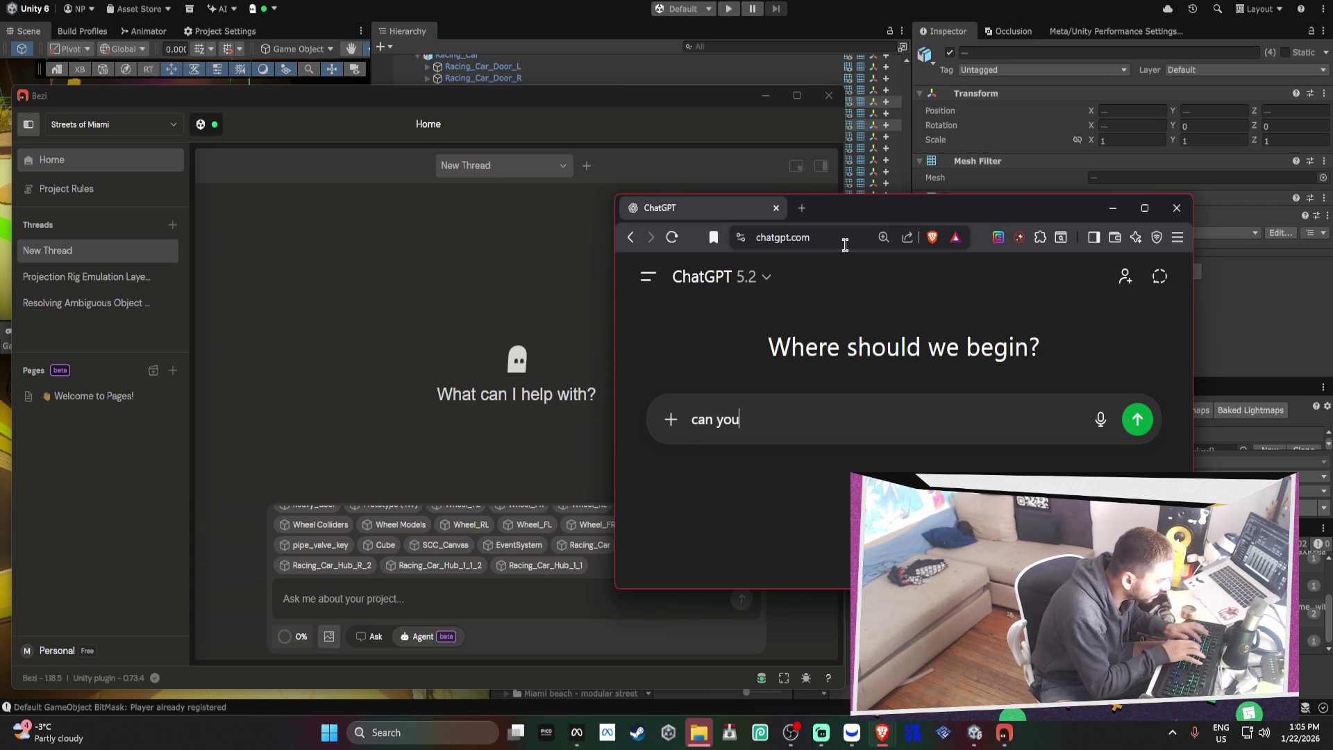
pyautogui.press('BackSpace')
pyautogui.press('BackSpace')
pyautogui.press('BackSpace')
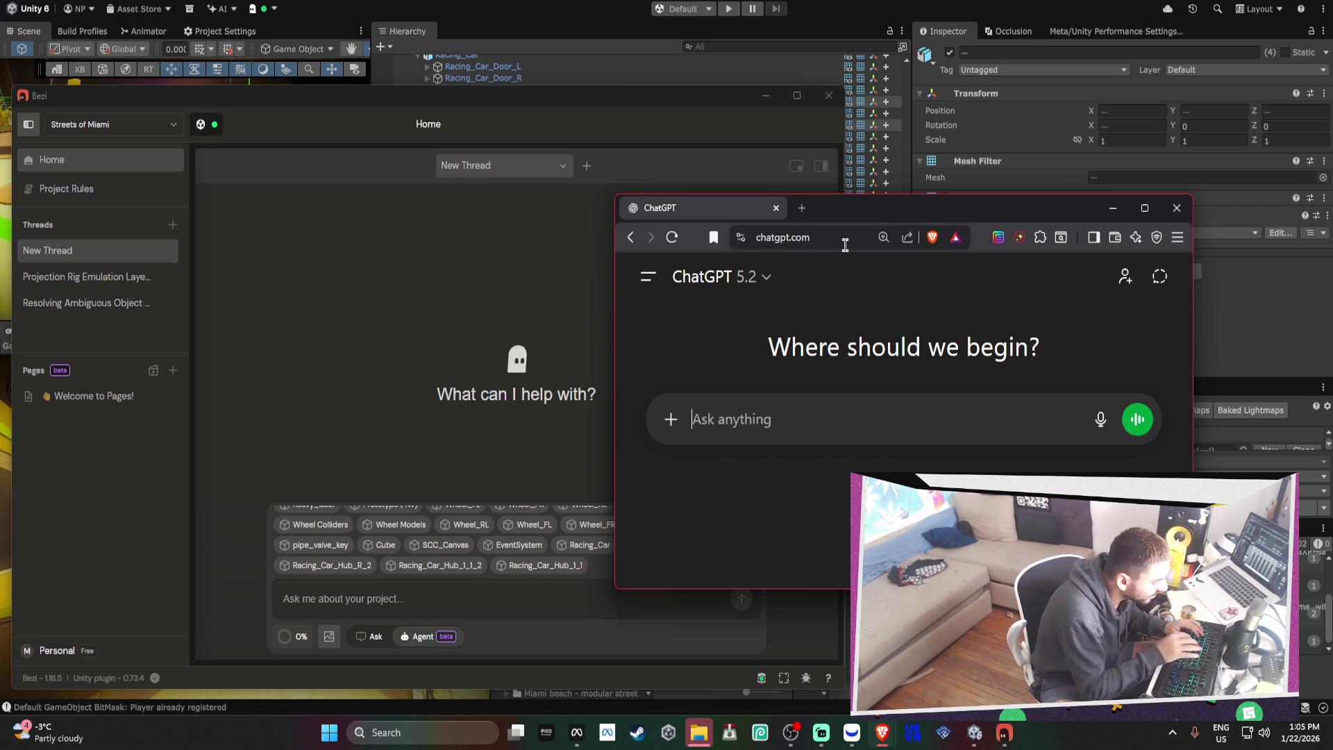
pyautogui.click(1176, 207)
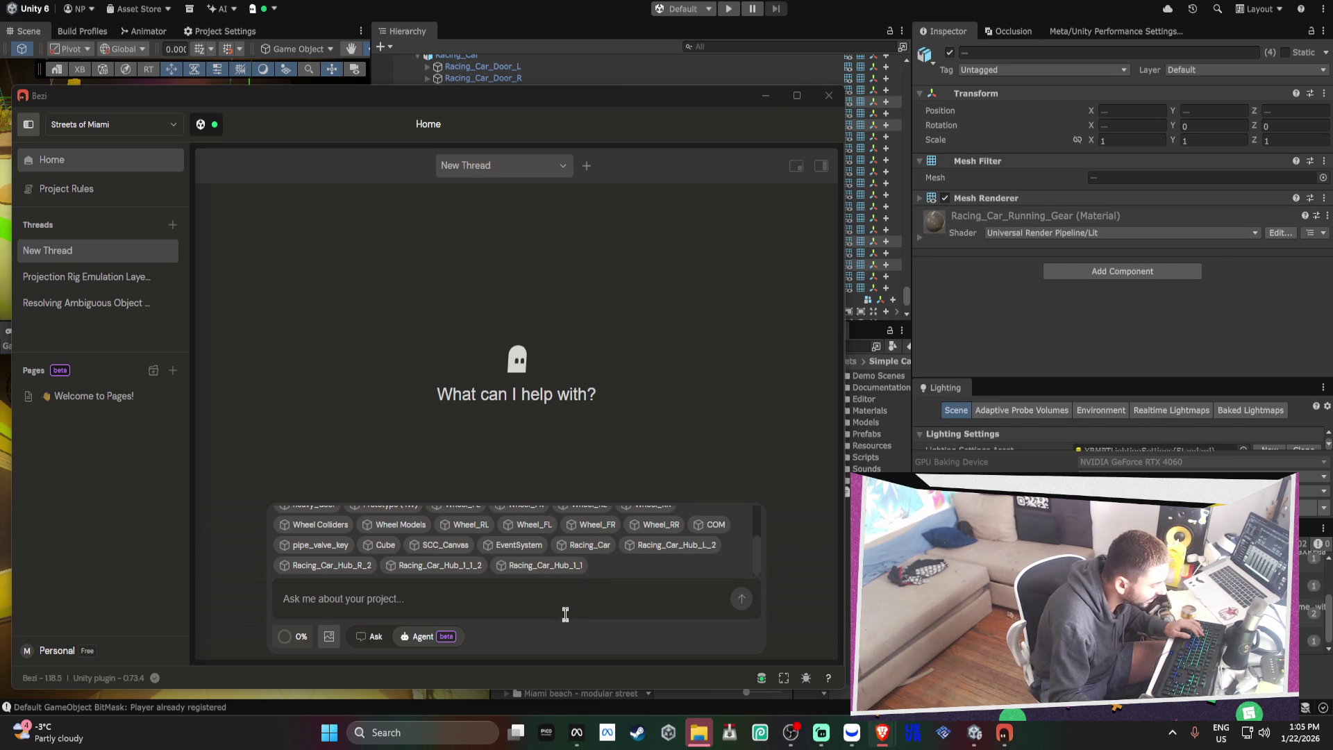
# Type the valve-system-to-car-steering-wheel and simple car controller request into Bezi's prompt, then reposition the window.
pyautogui.click(571, 600)
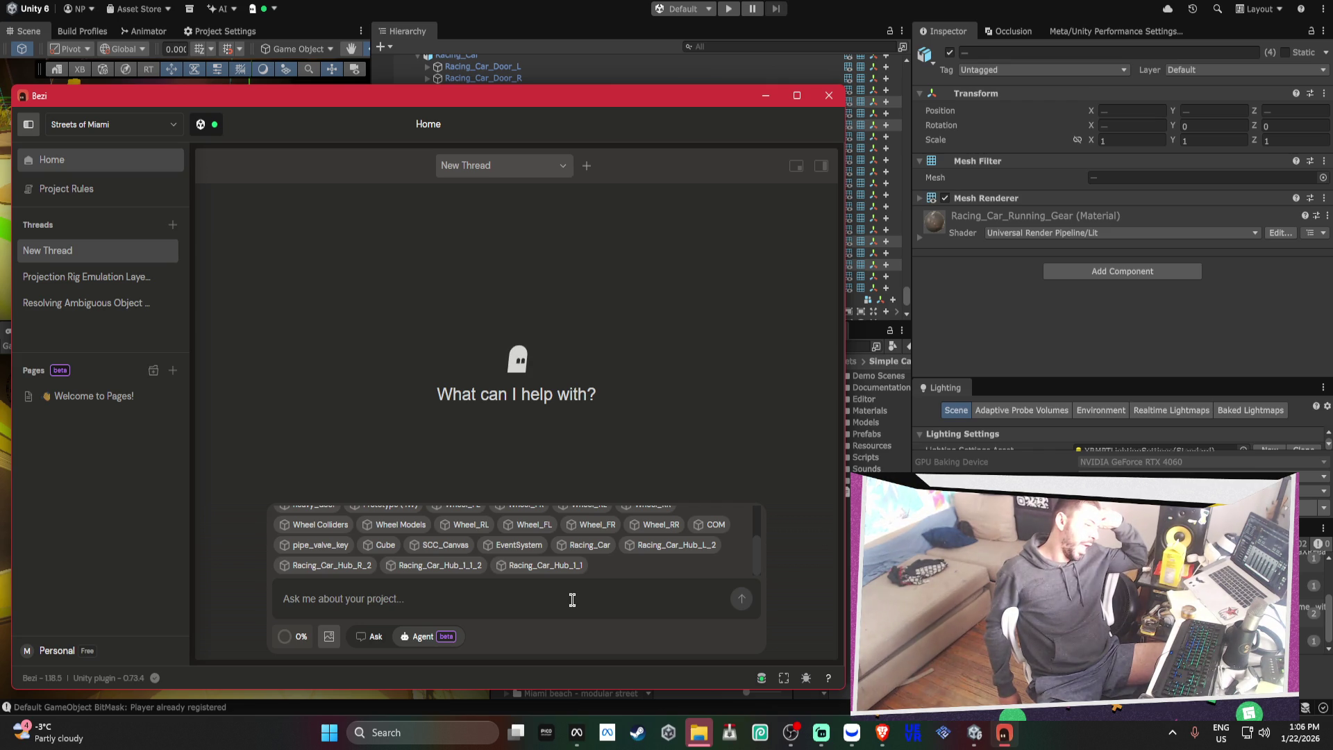
pyautogui.write('i have a vv')
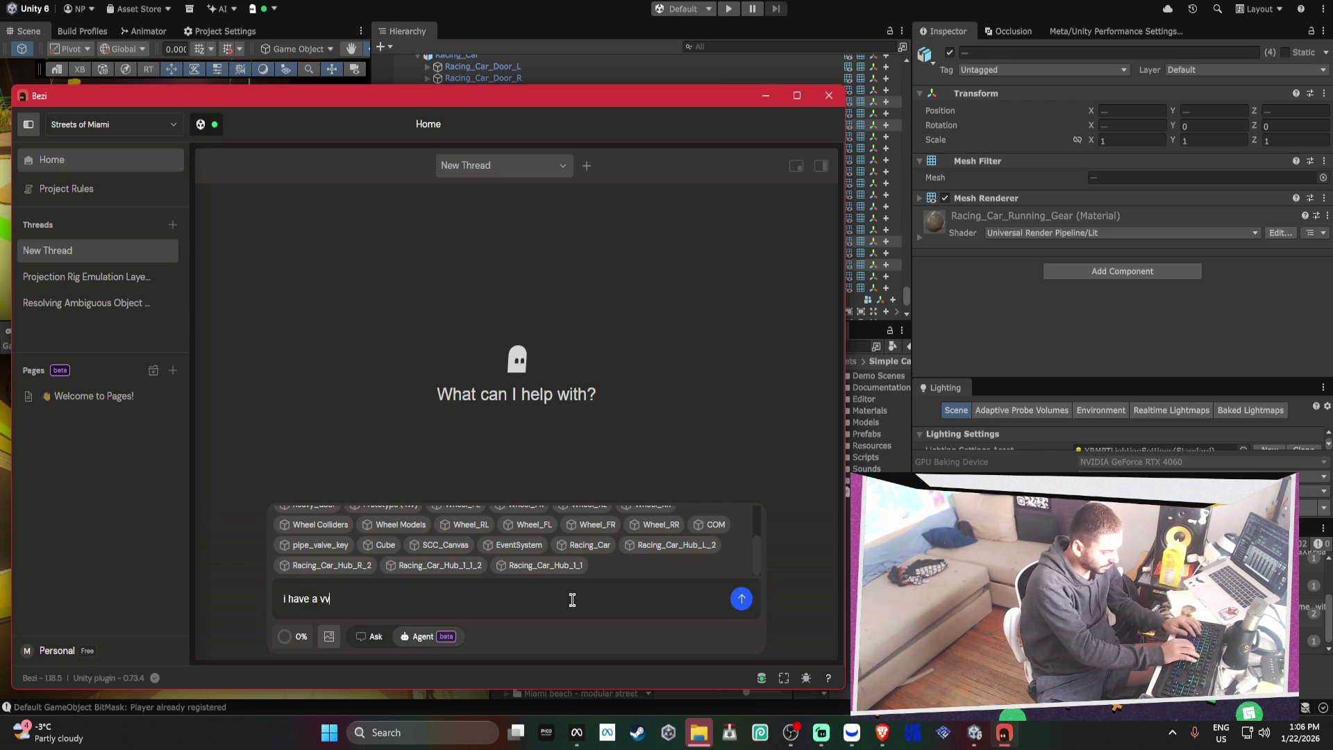
pyautogui.press('BackSpace')
pyautogui.write('alve sys')
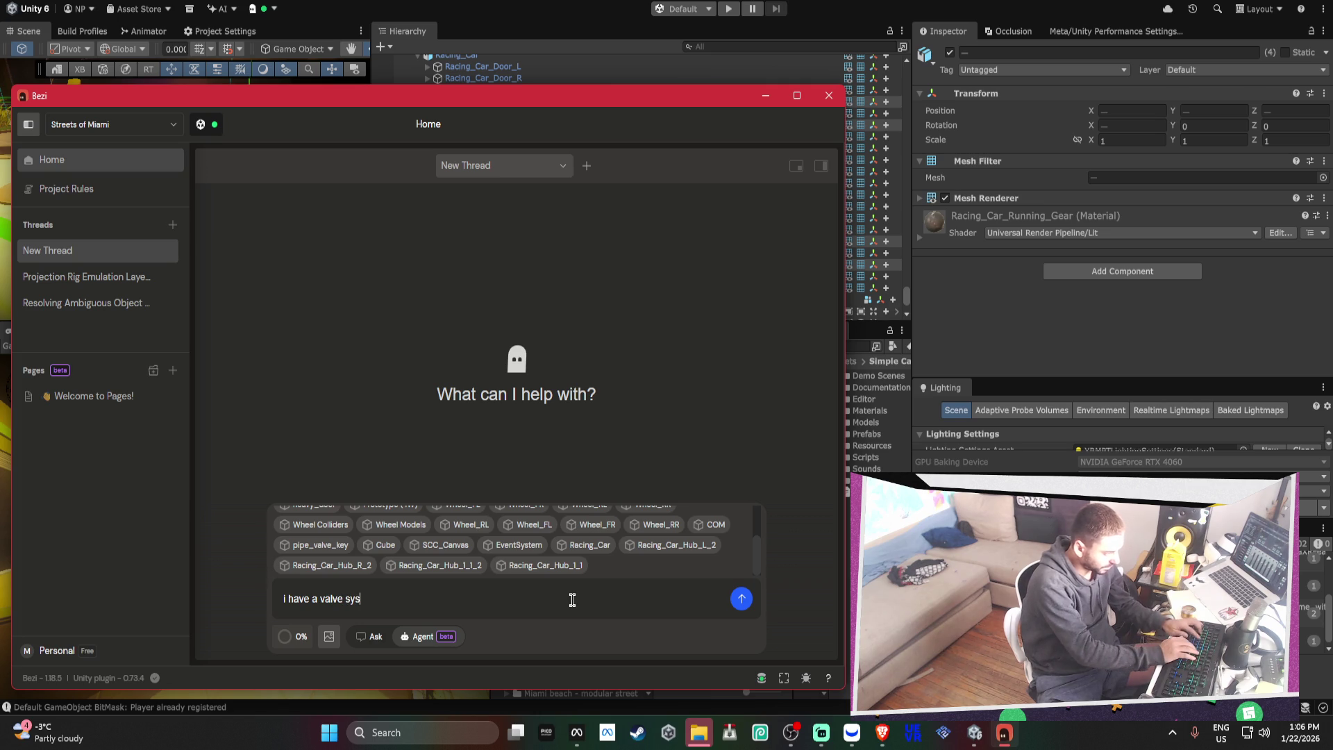
pyautogui.write('tem that i want')
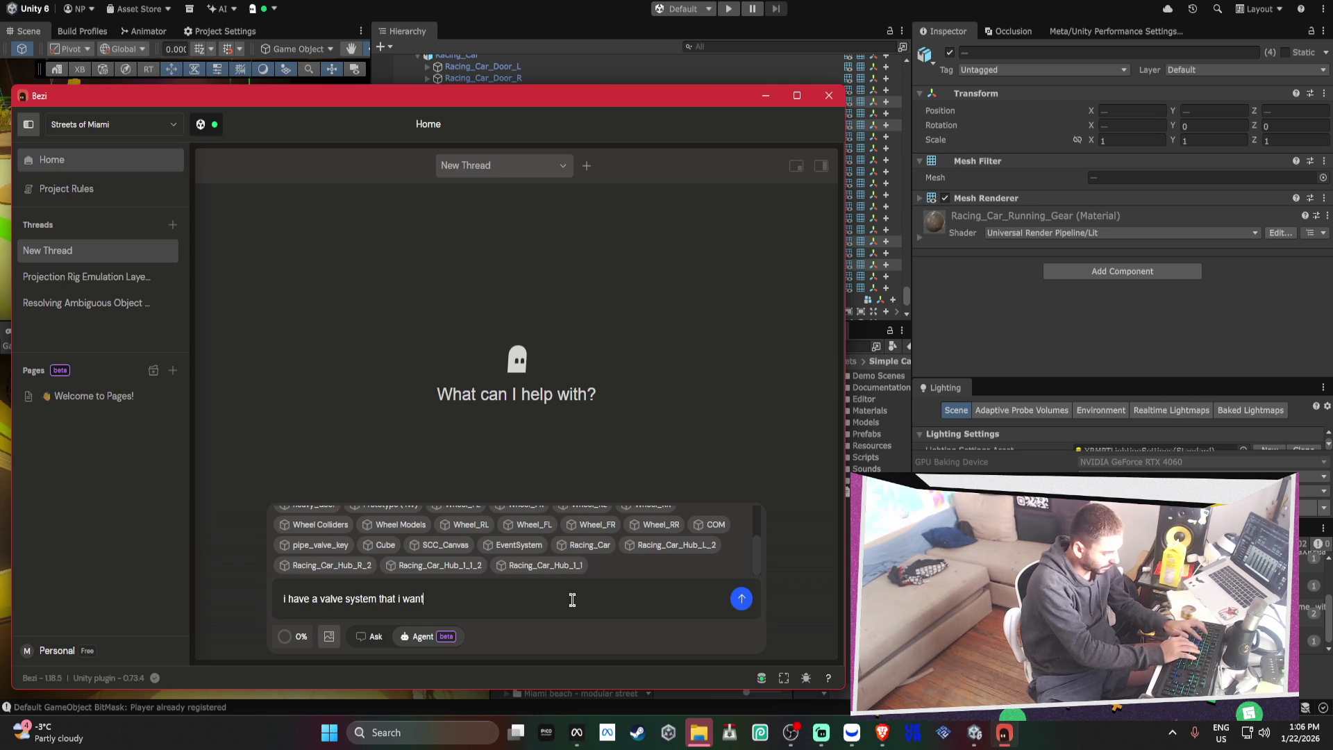
pyautogui.write(' to a car')
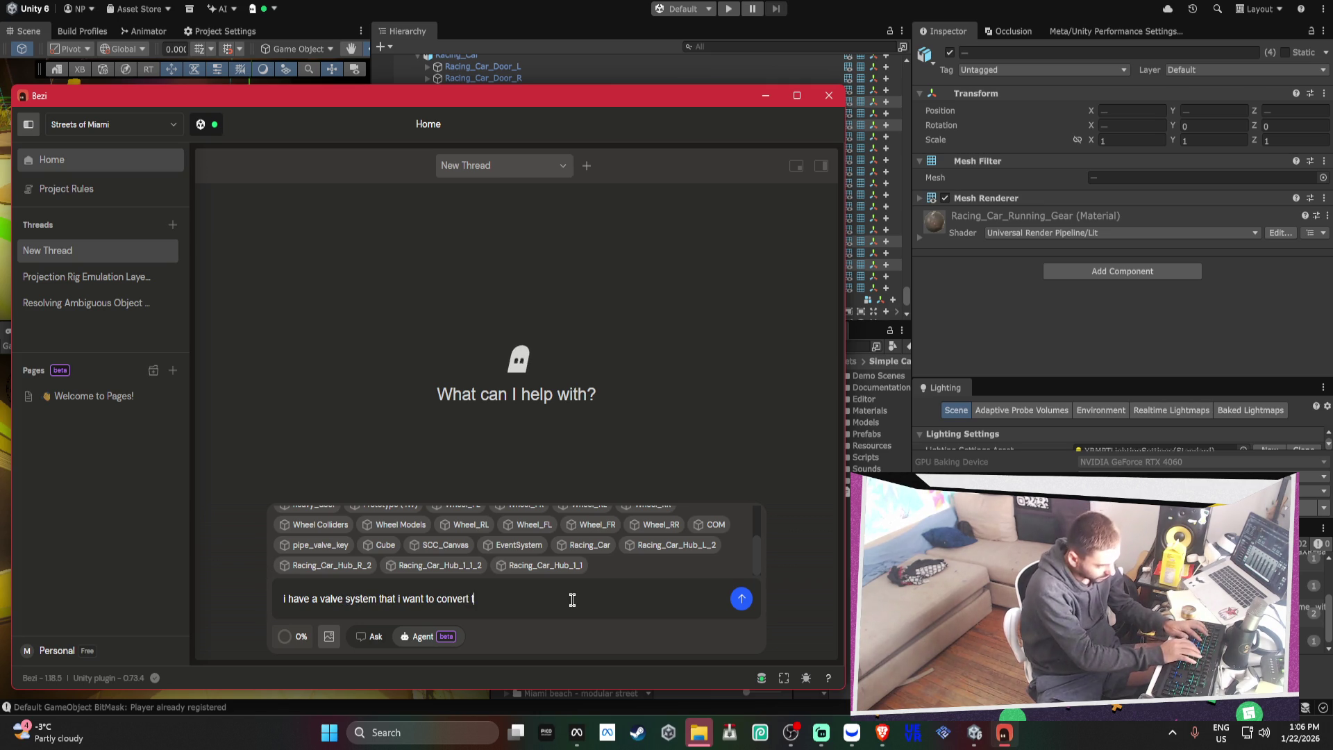
pyautogui.write(' steering qh')
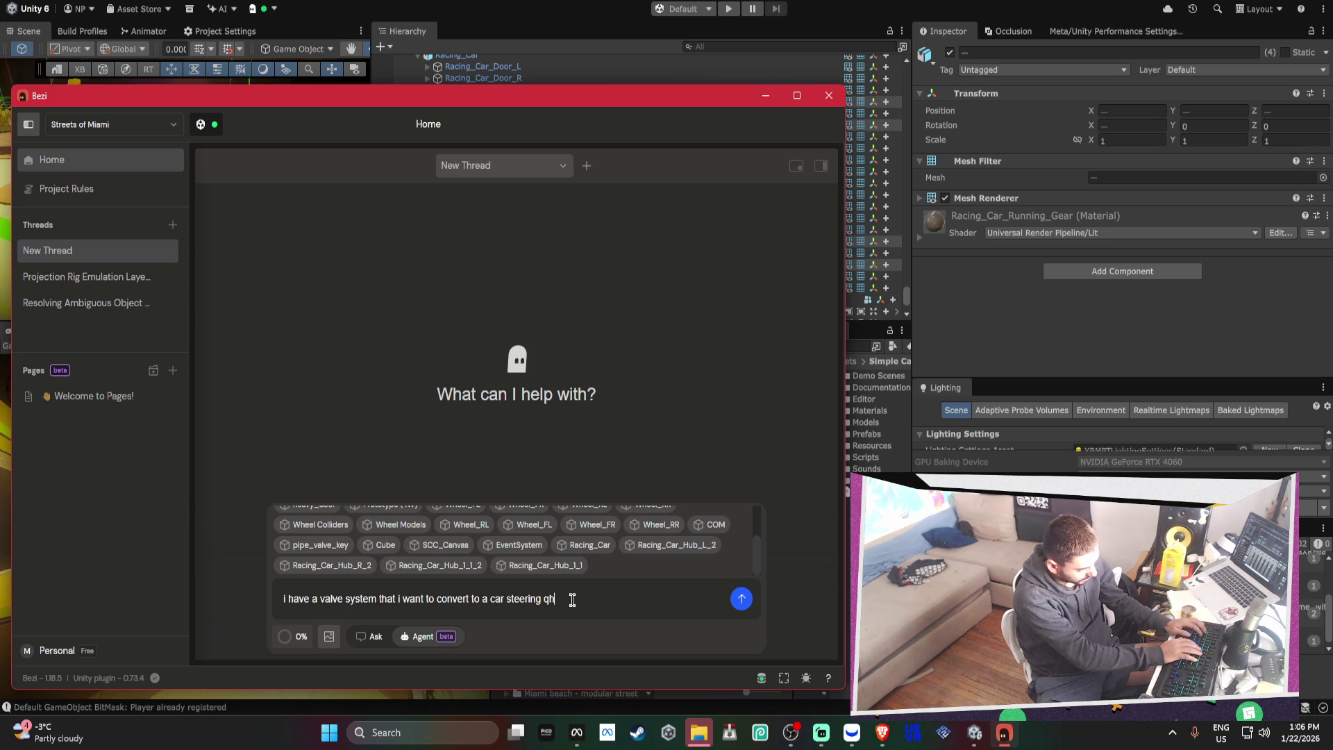
pyautogui.press('BackSpace')
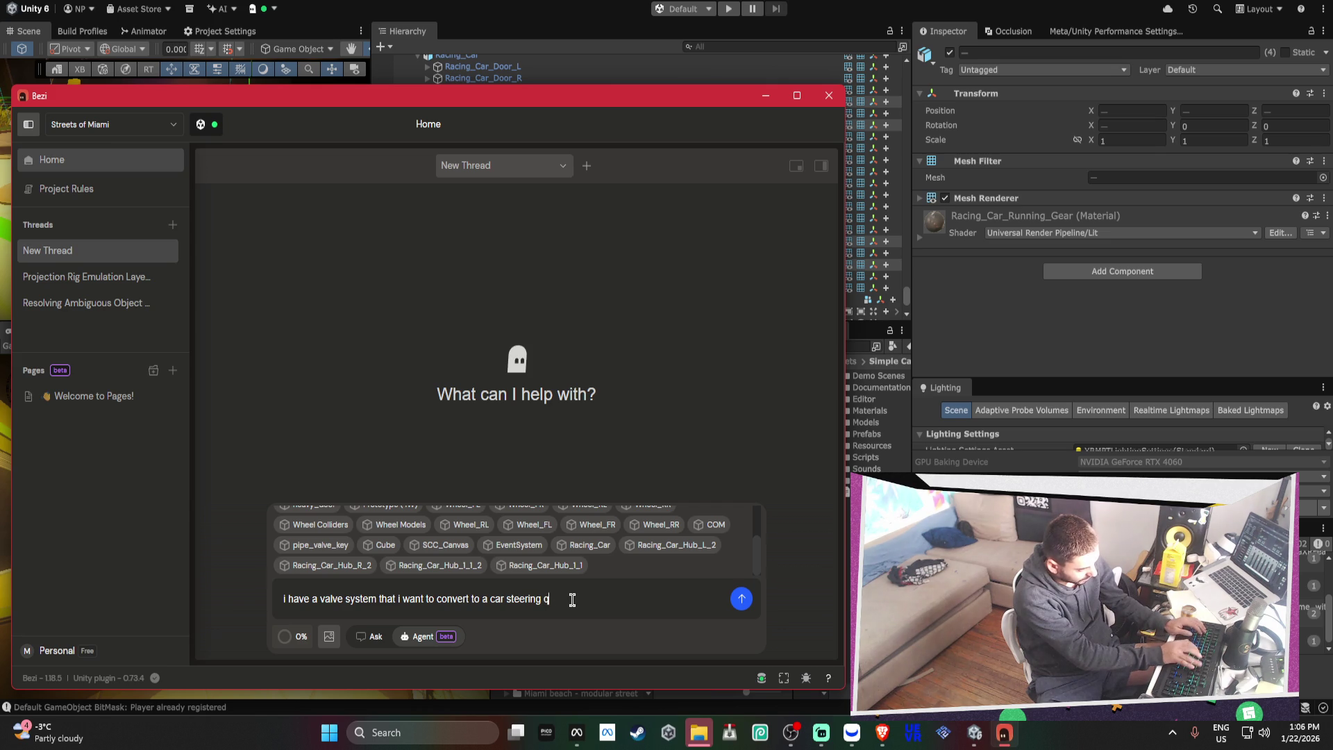
pyautogui.write('wheel and ')
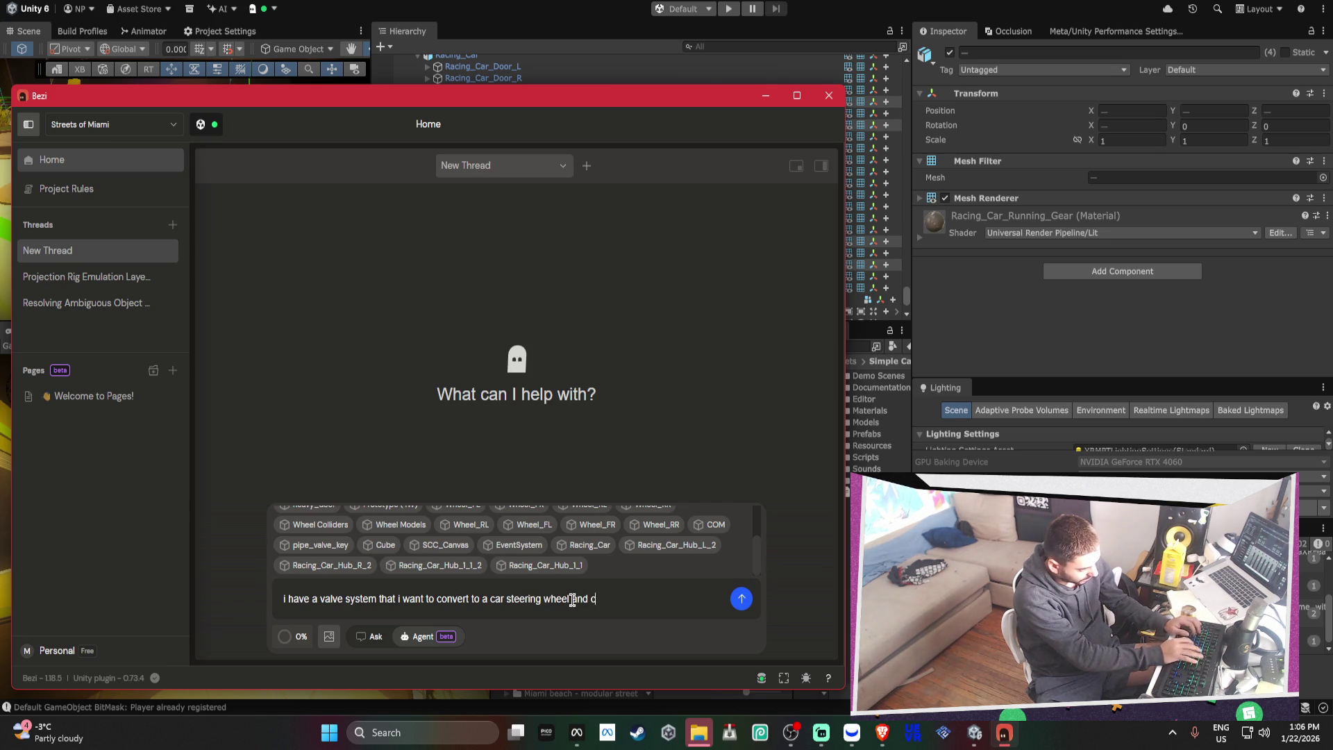
pyautogui.write('ple car contro')
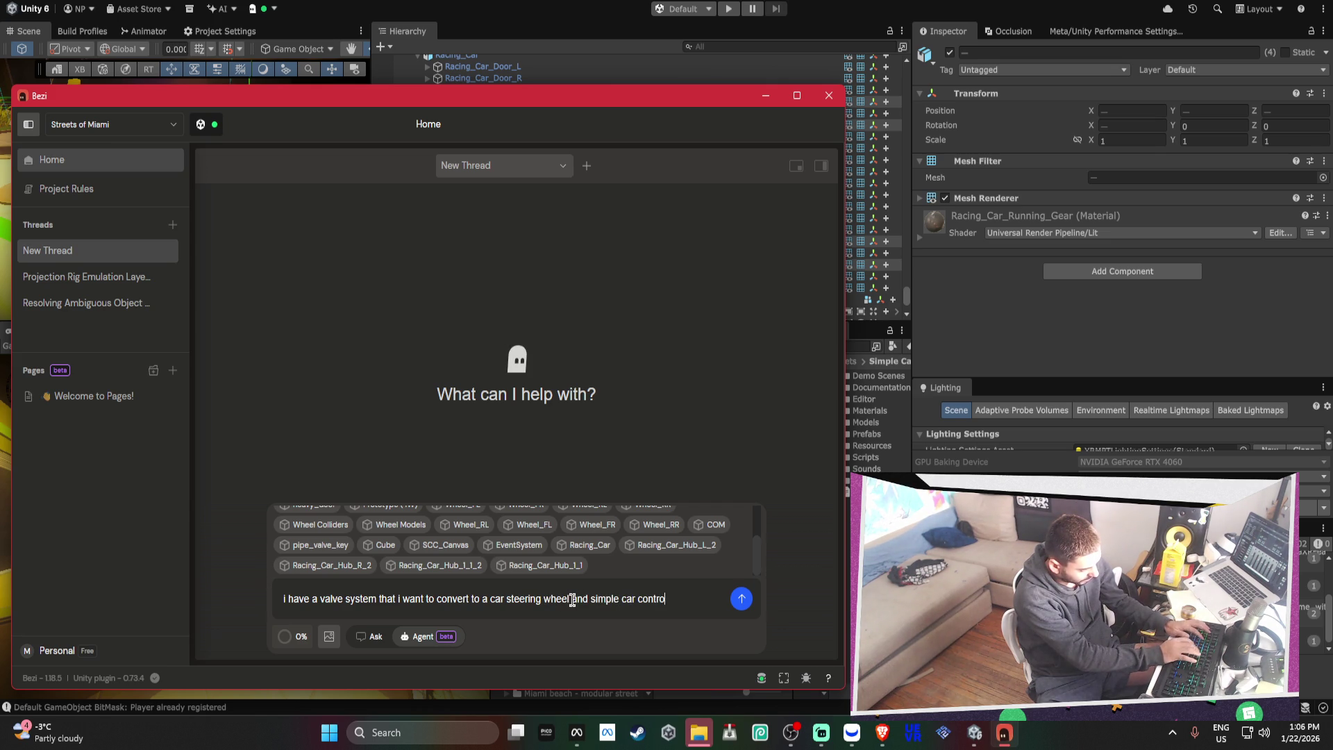
pyautogui.write('ller system')
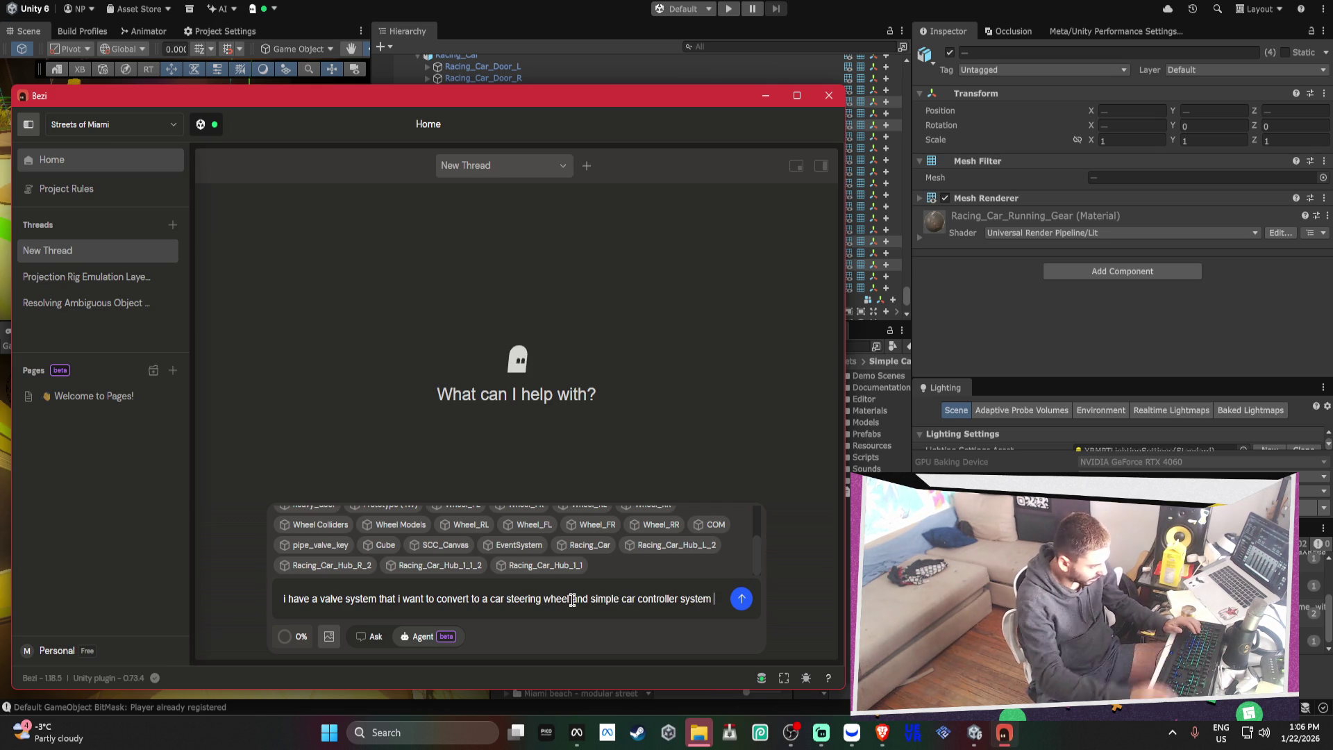
pyautogui.moveTo(738, 96)
pyautogui.mouseDown()
pyautogui.moveTo(618, 86)
pyautogui.moveTo(695, 56)
pyautogui.moveTo(906, 56)
pyautogui.mouseUp()
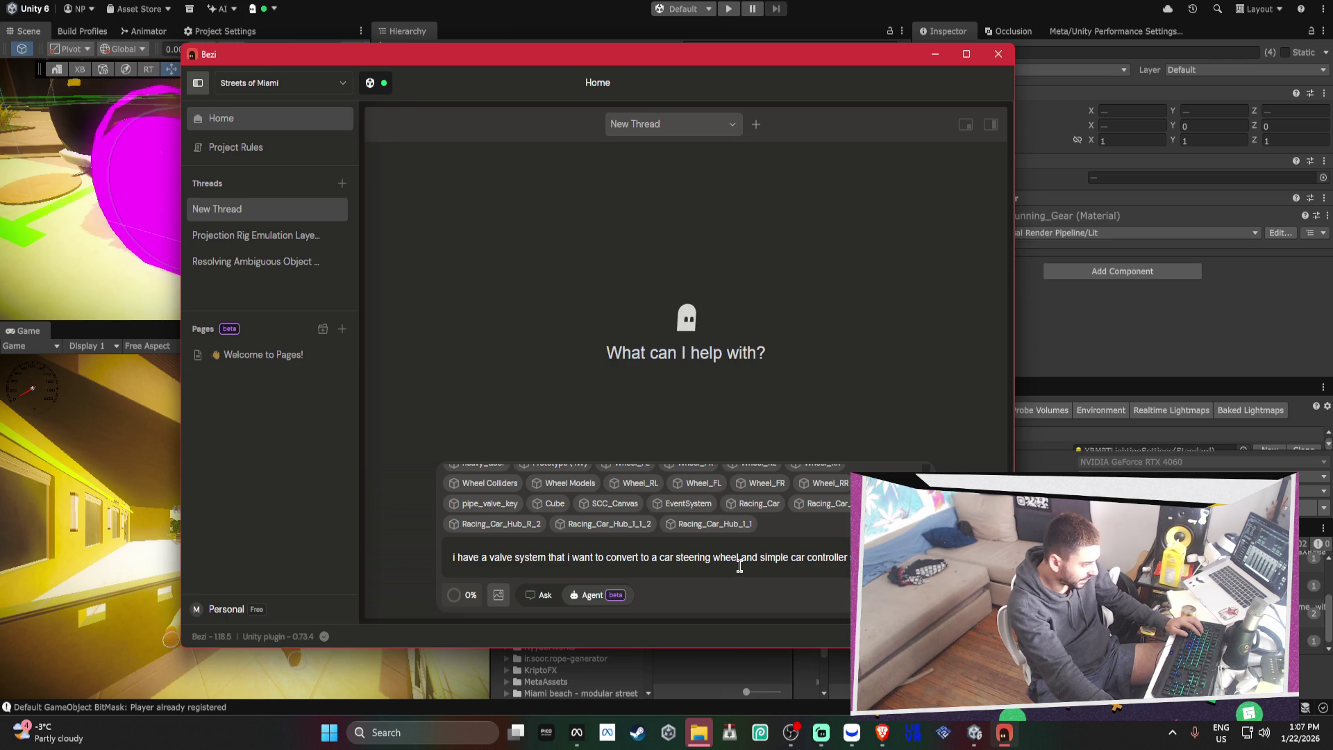
# Change the prompt to read 'this car steering wheel' and move Bezi aside.
pyautogui.click(657, 559)
pyautogui.write('his')
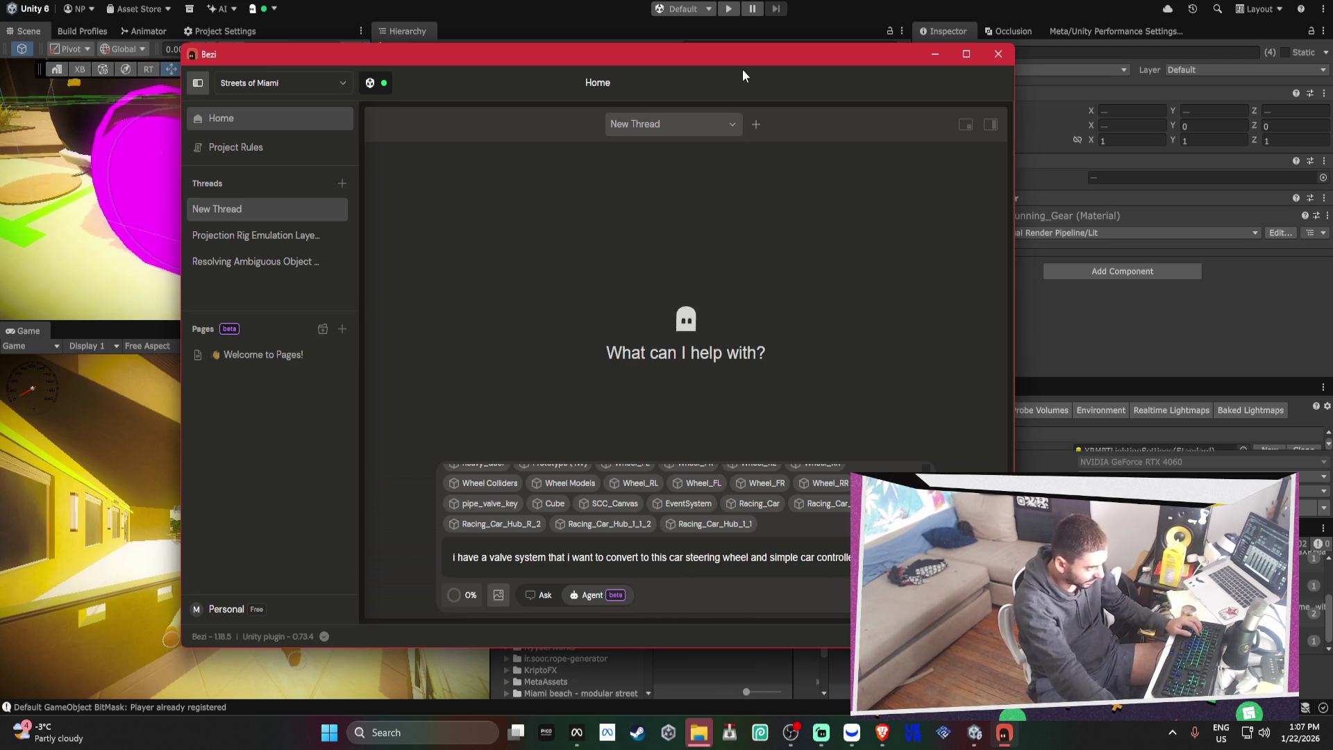
pyautogui.moveTo(788, 60)
pyautogui.mouseDown()
pyautogui.moveTo(412, 91)
pyautogui.moveTo(684, 342)
pyautogui.mouseUp()
# Select SCC_Canvas and ping its SCC_Dashboard script in the Project's Simple Car Controller Scripts folder.
pyautogui.scroll(-4, 518, 231)
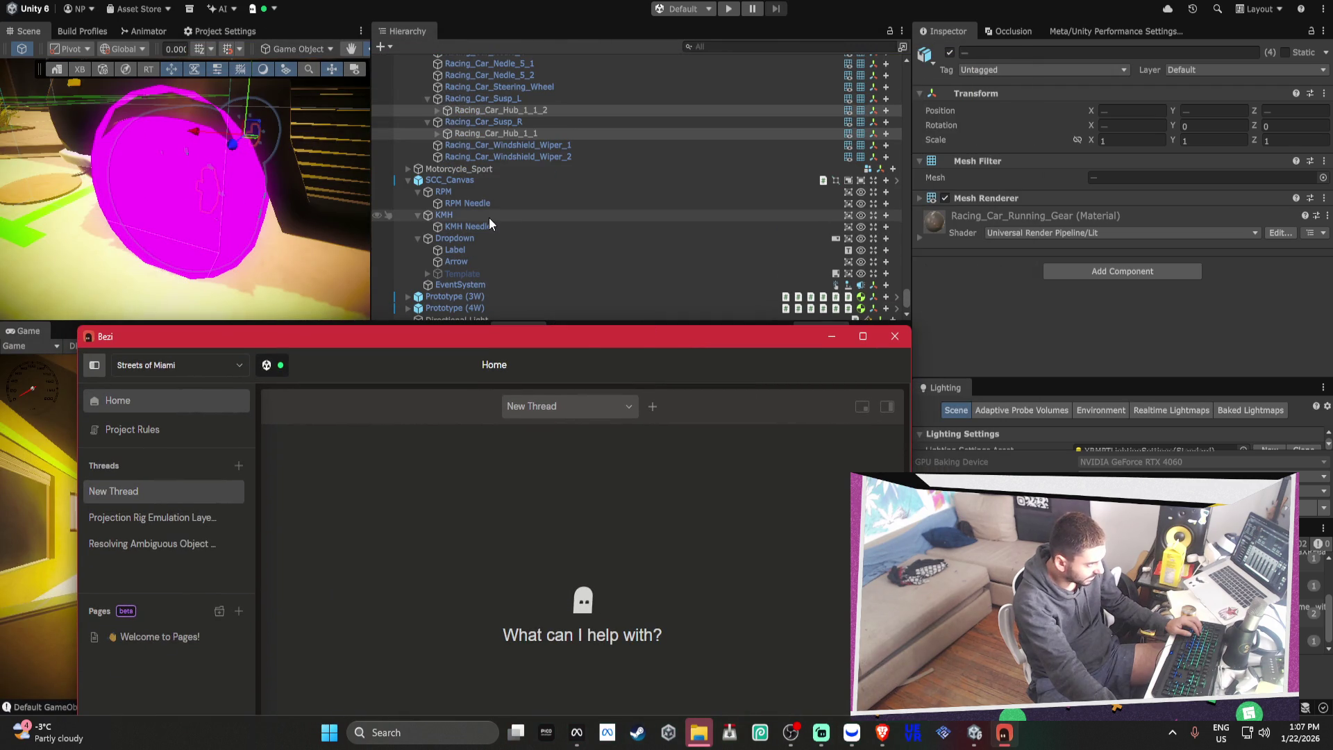
pyautogui.click(477, 183)
pyautogui.scroll(-6, 1114, 243)
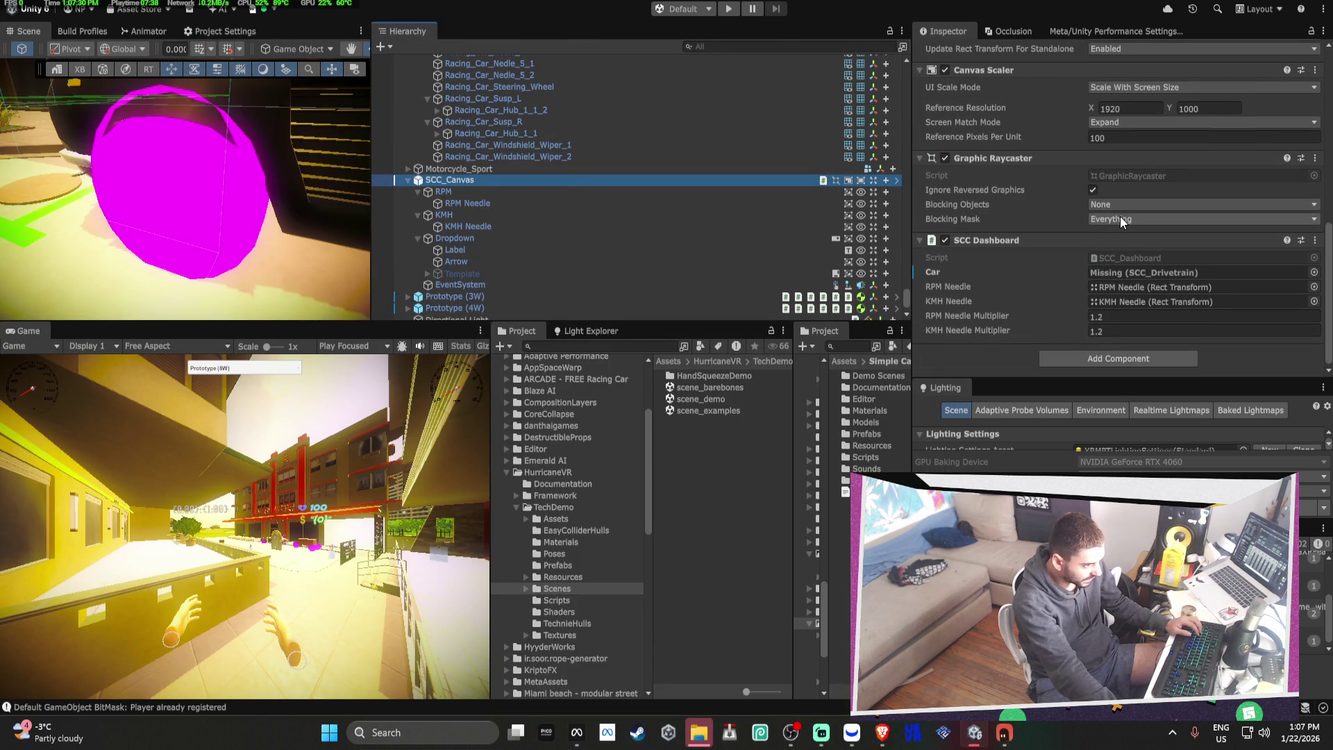
pyautogui.click(750, 192)
pyautogui.click(744, 179)
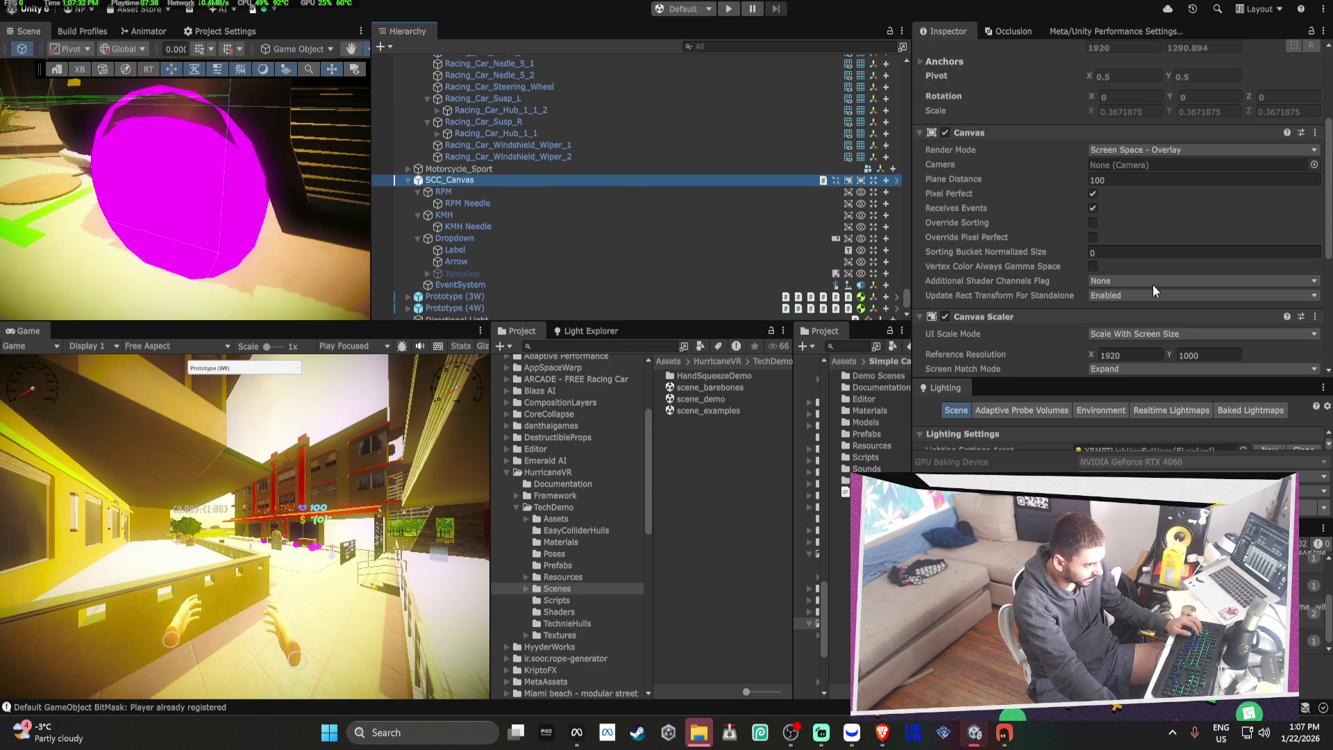
pyautogui.scroll(-5, 1153, 285)
pyautogui.click(1137, 260)
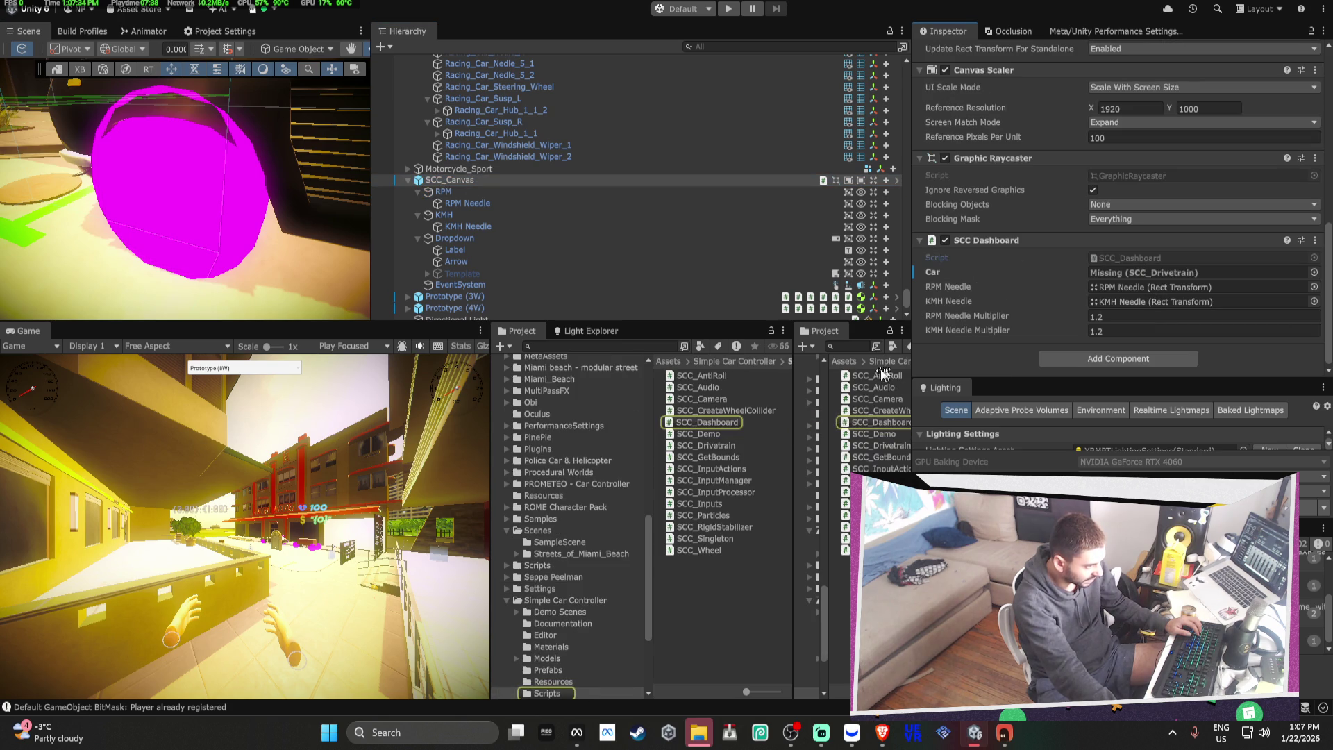
# View the SCC_Dashboard script, then attach SCC_Wheel as context in Bezi.
pyautogui.click(714, 423)
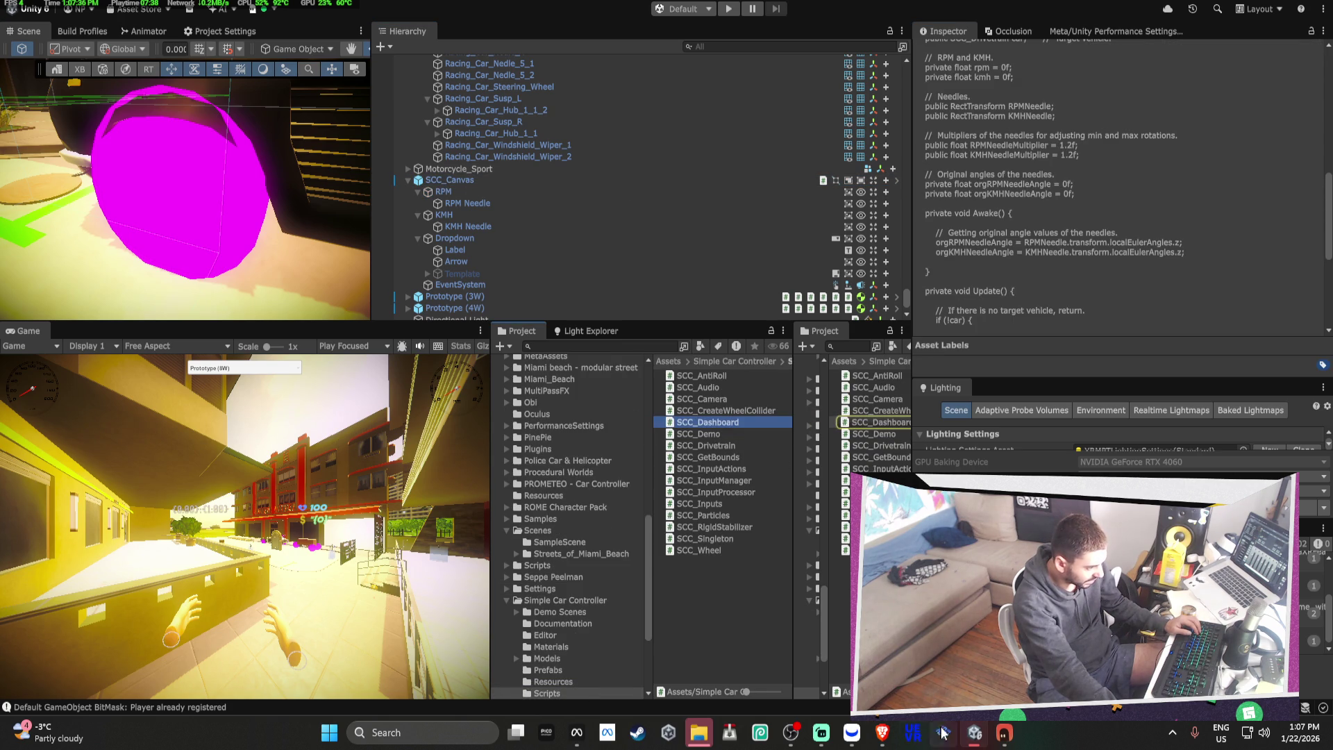
pyautogui.click(1004, 732)
pyautogui.moveTo(448, 342); pyautogui.dragTo(248, 72)
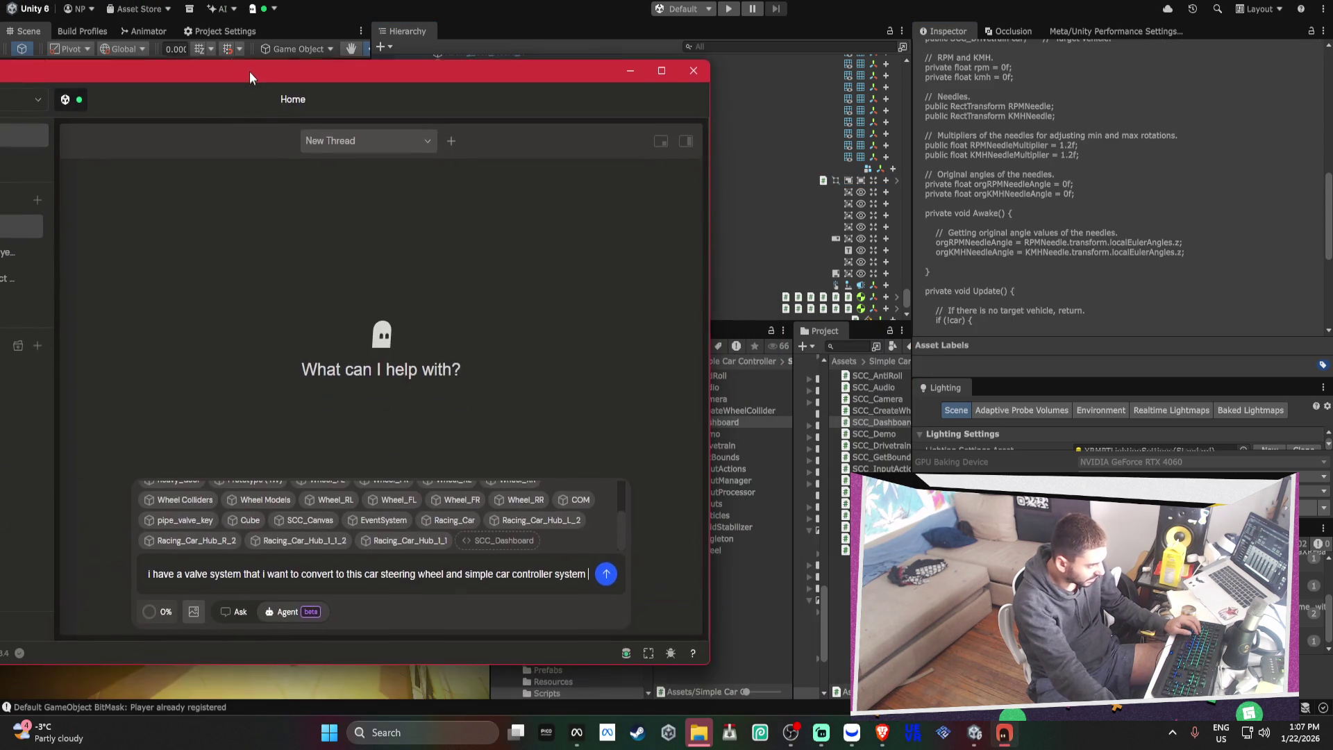
pyautogui.click(769, 627)
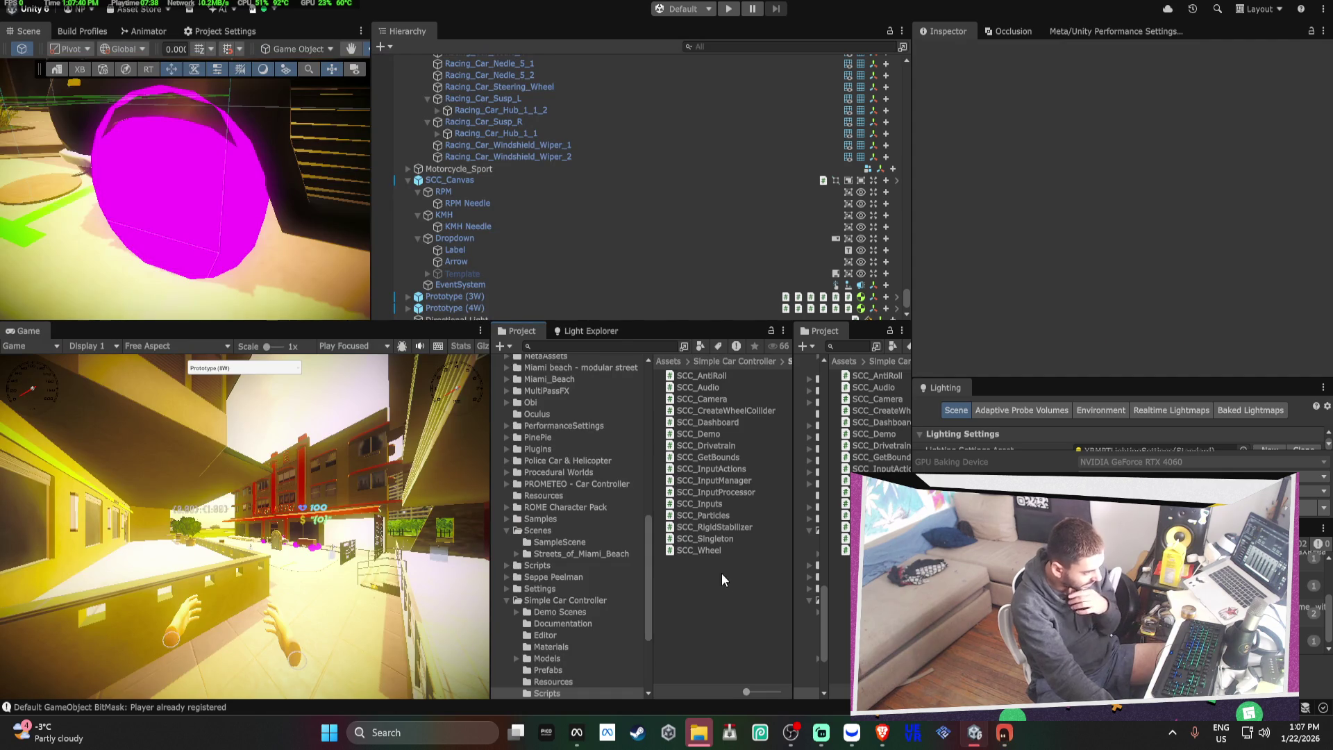
pyautogui.click(716, 550)
pyautogui.scroll(-2, 1236, 234)
pyautogui.scroll(-3, 1236, 235)
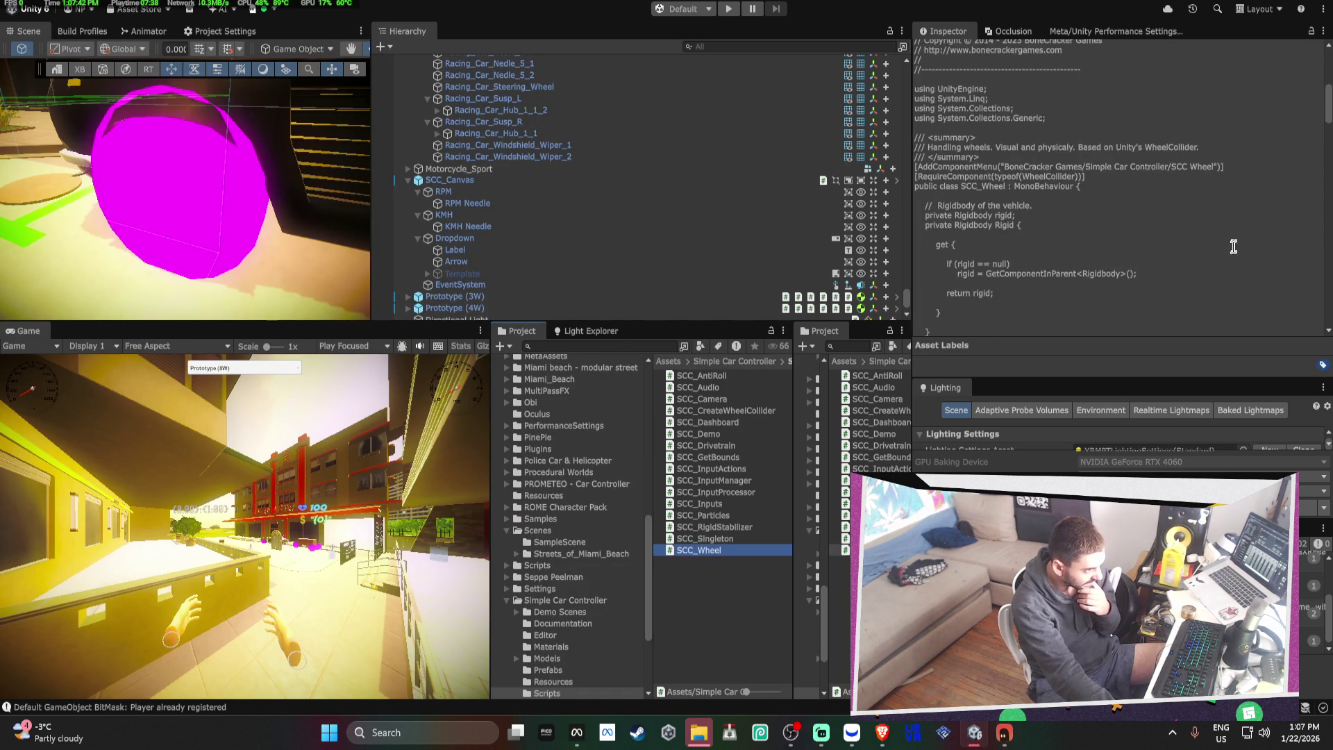
pyautogui.click(1005, 732)
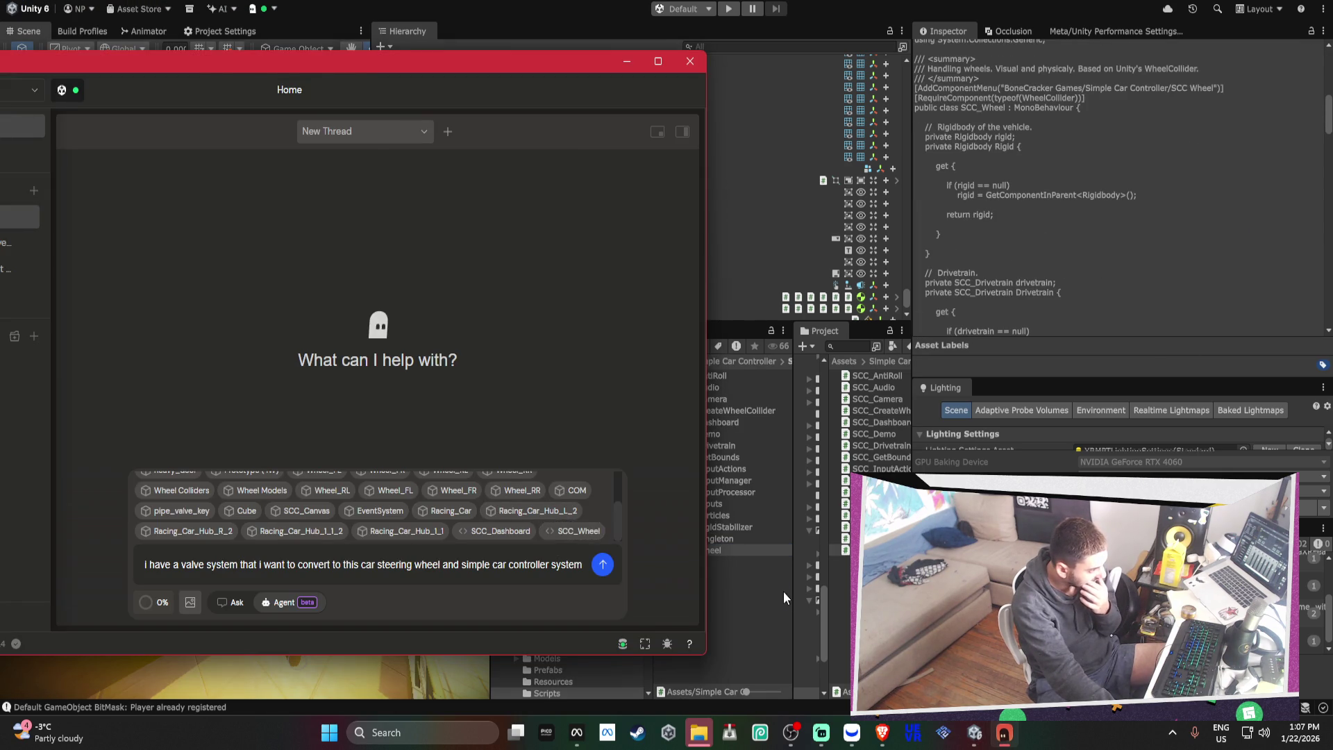
pyautogui.click(783, 590)
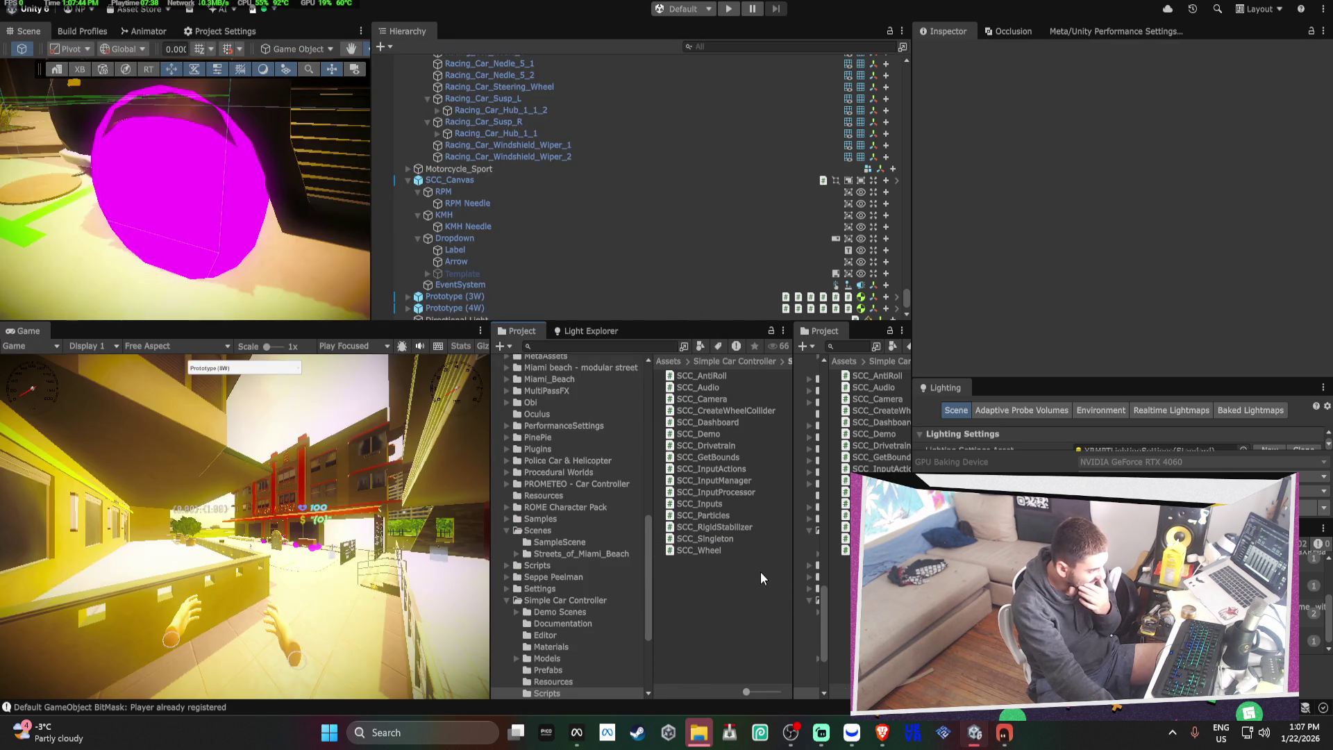
# Attach SCC_Inputs, SCC_InputActions–SCC_InputProcessor, then all 16 scripts from SCC_AntiRoll to SCC_Wheel.
pyautogui.click(727, 506)
pyautogui.click(1005, 732)
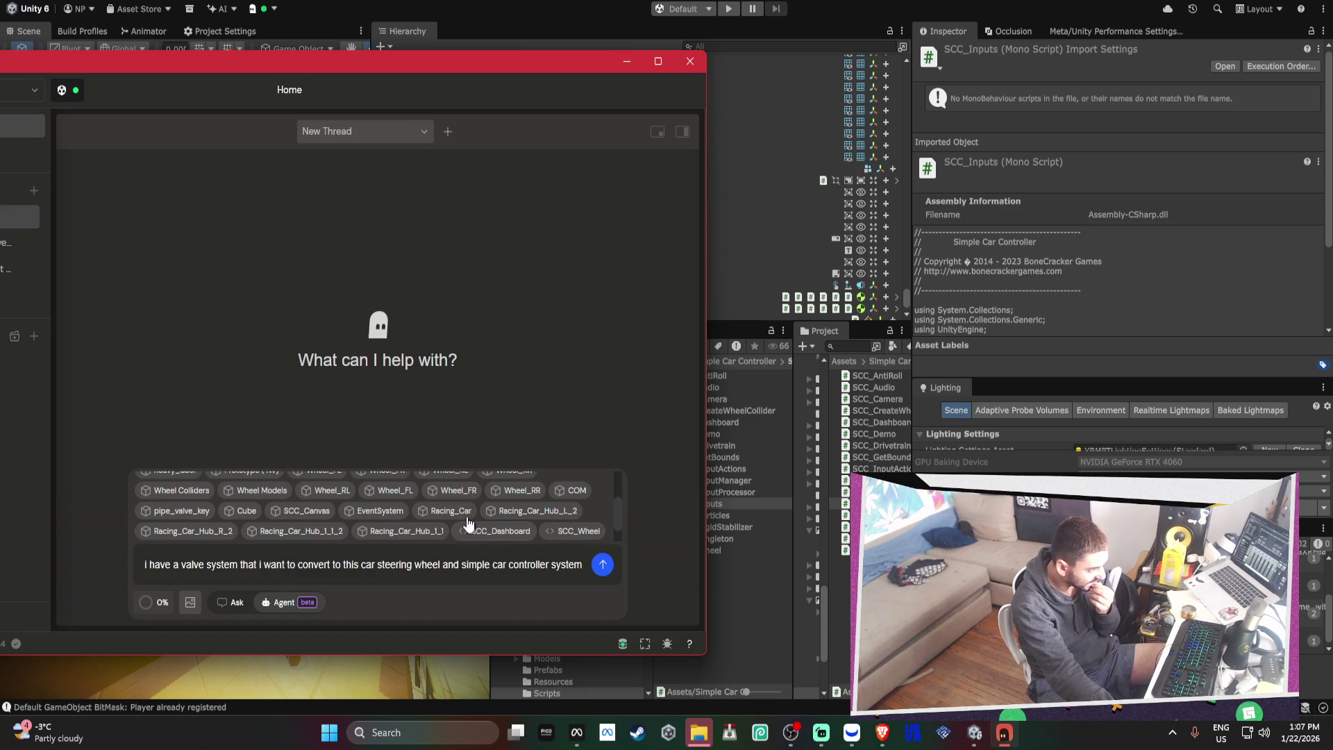
pyautogui.scroll(-1, 354, 528)
pyautogui.click(786, 607)
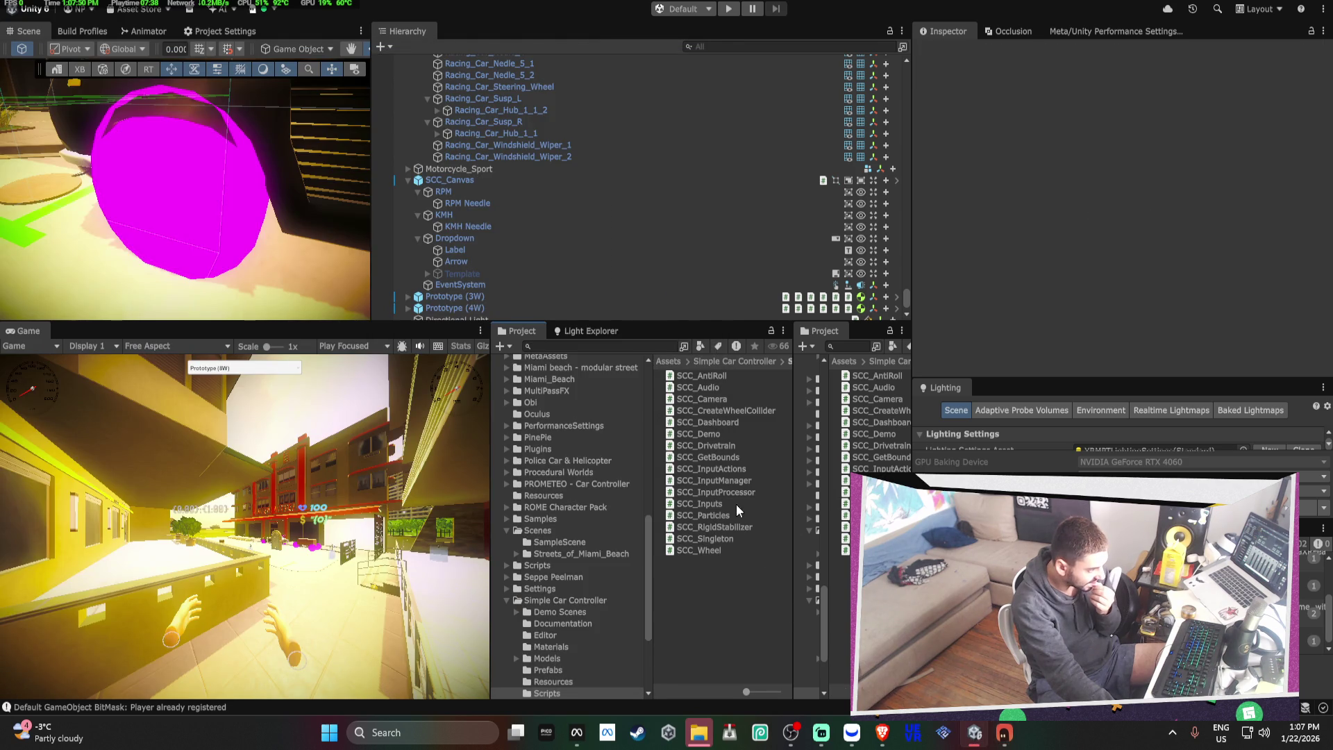
pyautogui.click(712, 469)
pyautogui.keyDown('shift'); pyautogui.click(708, 491); pyautogui.keyUp('shift')
pyautogui.click(1005, 732)
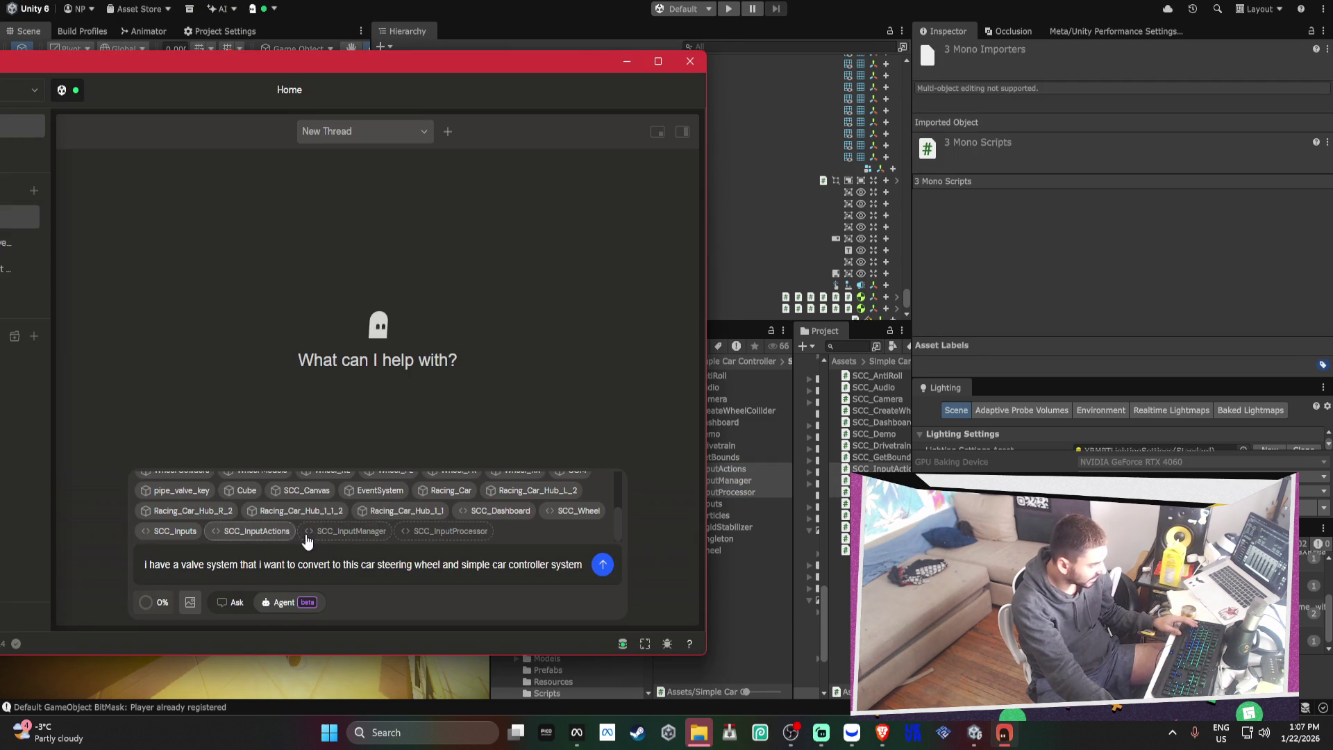
pyautogui.click(760, 580)
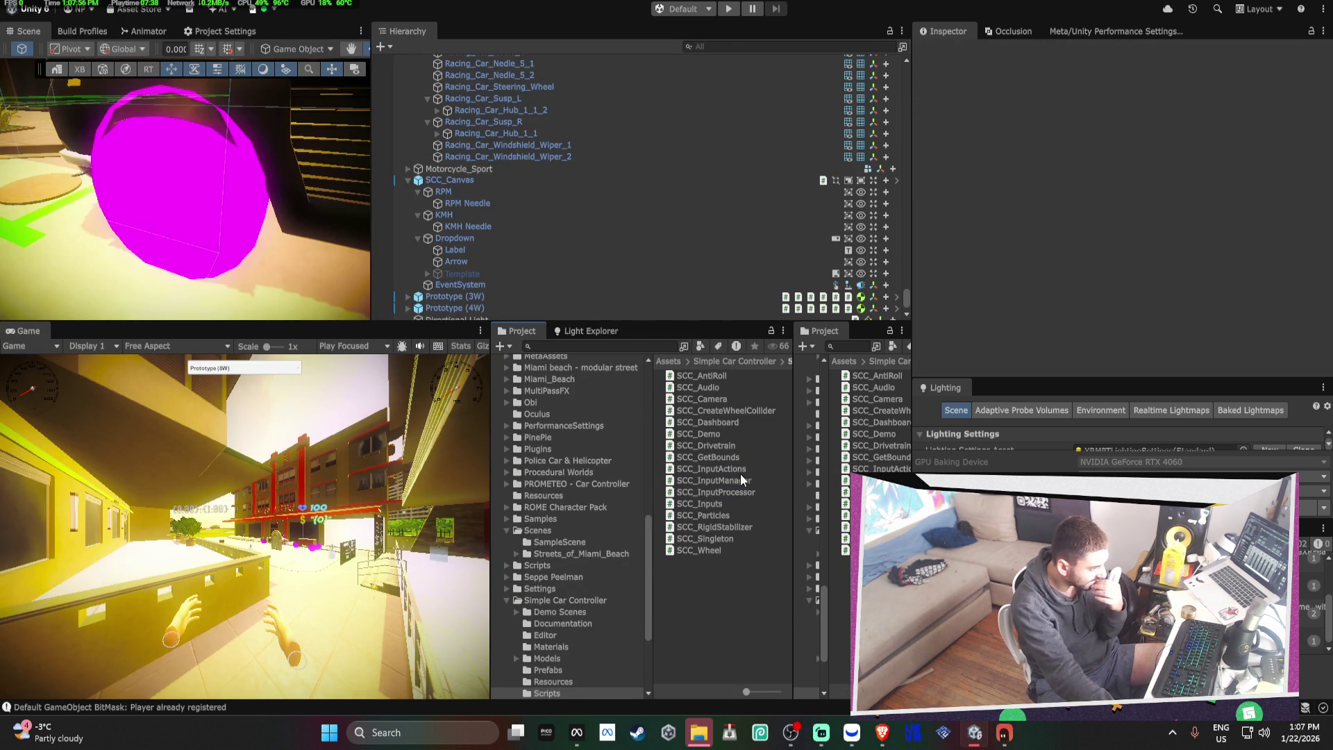
pyautogui.click(707, 374)
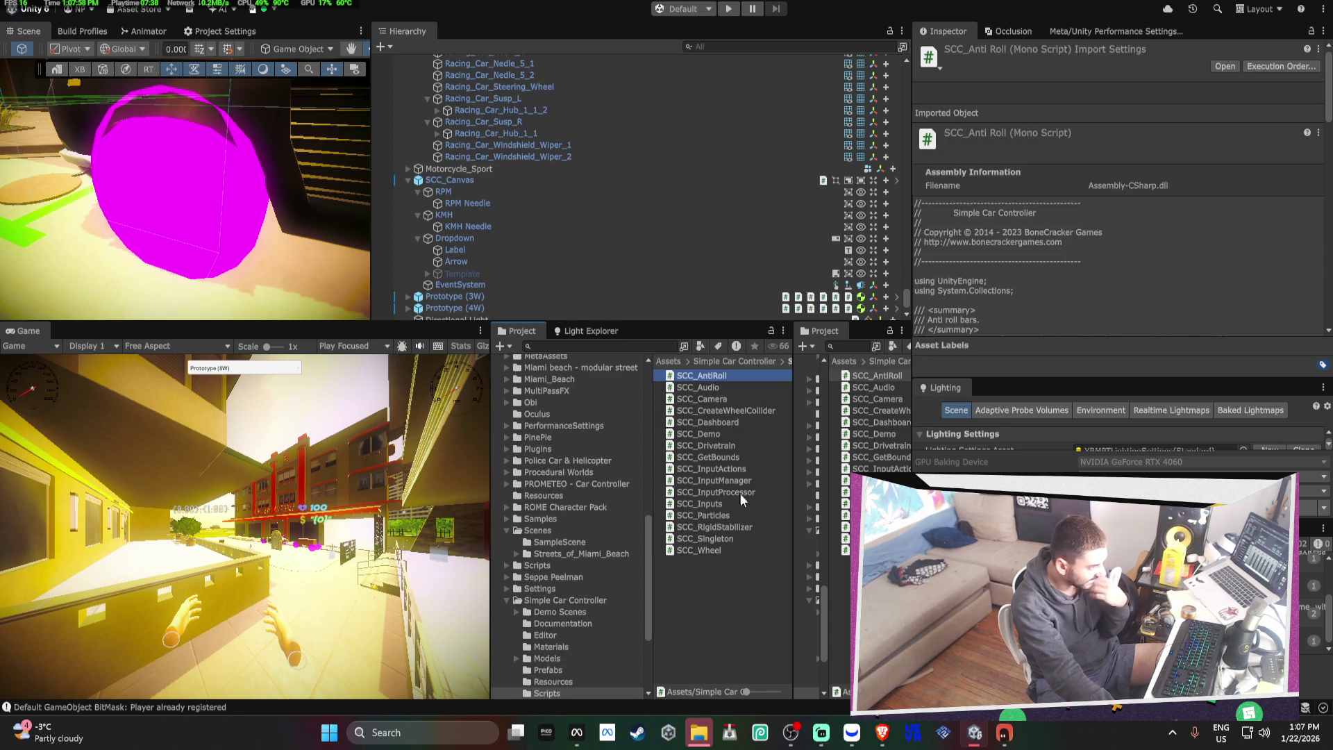
pyautogui.keyDown('shift'); pyautogui.click(707, 552); pyautogui.keyUp('shift')
pyautogui.click(1005, 740)
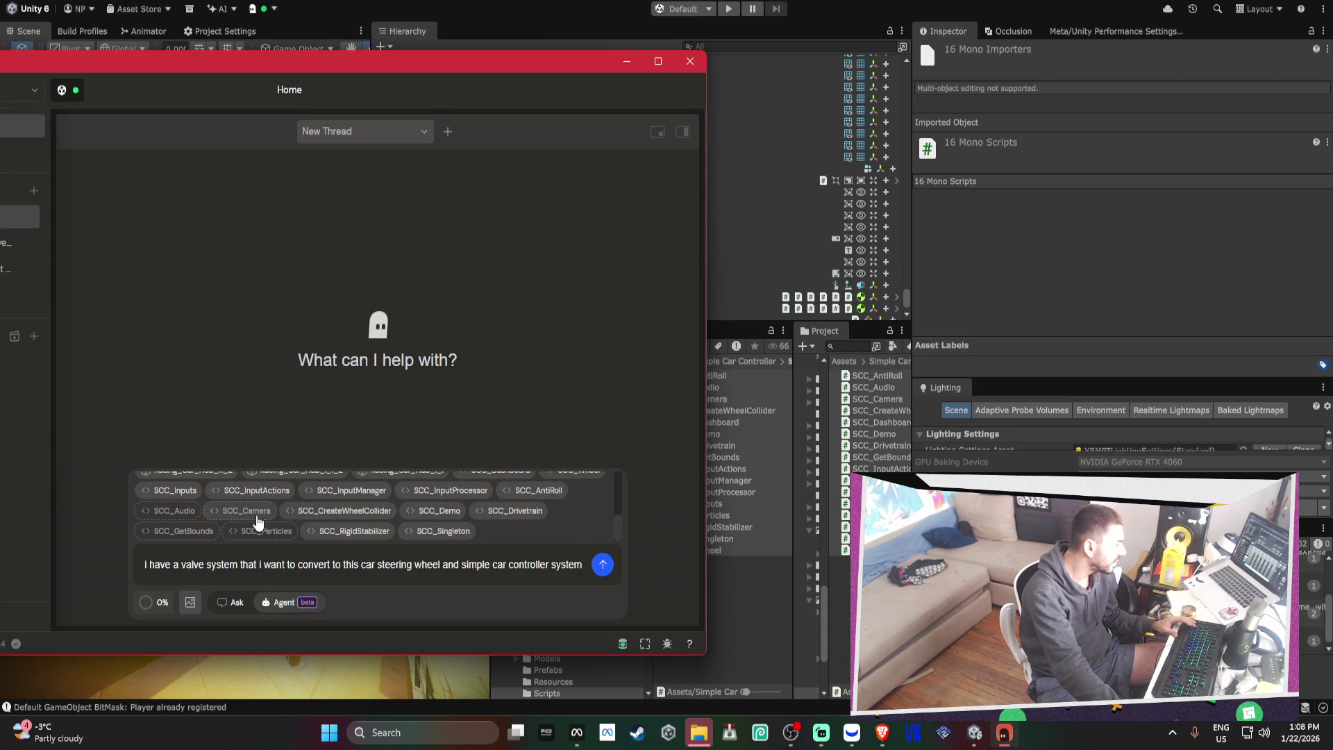
# Add a line about converting the 3rd-person car to VR, valve key steering the tires, and motorbike use.
pyautogui.hotkey('shift', 'Return')
pyautogui.write('-')
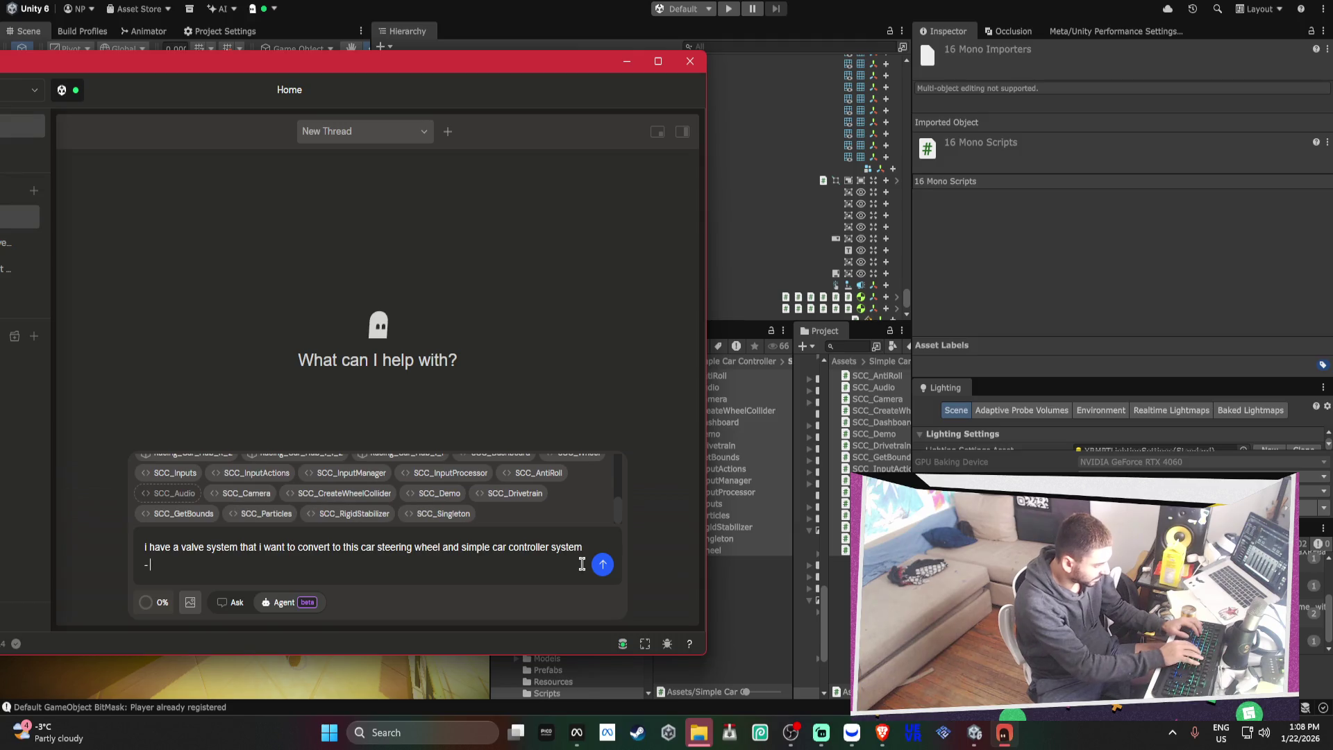
pyautogui.write(' im conver')
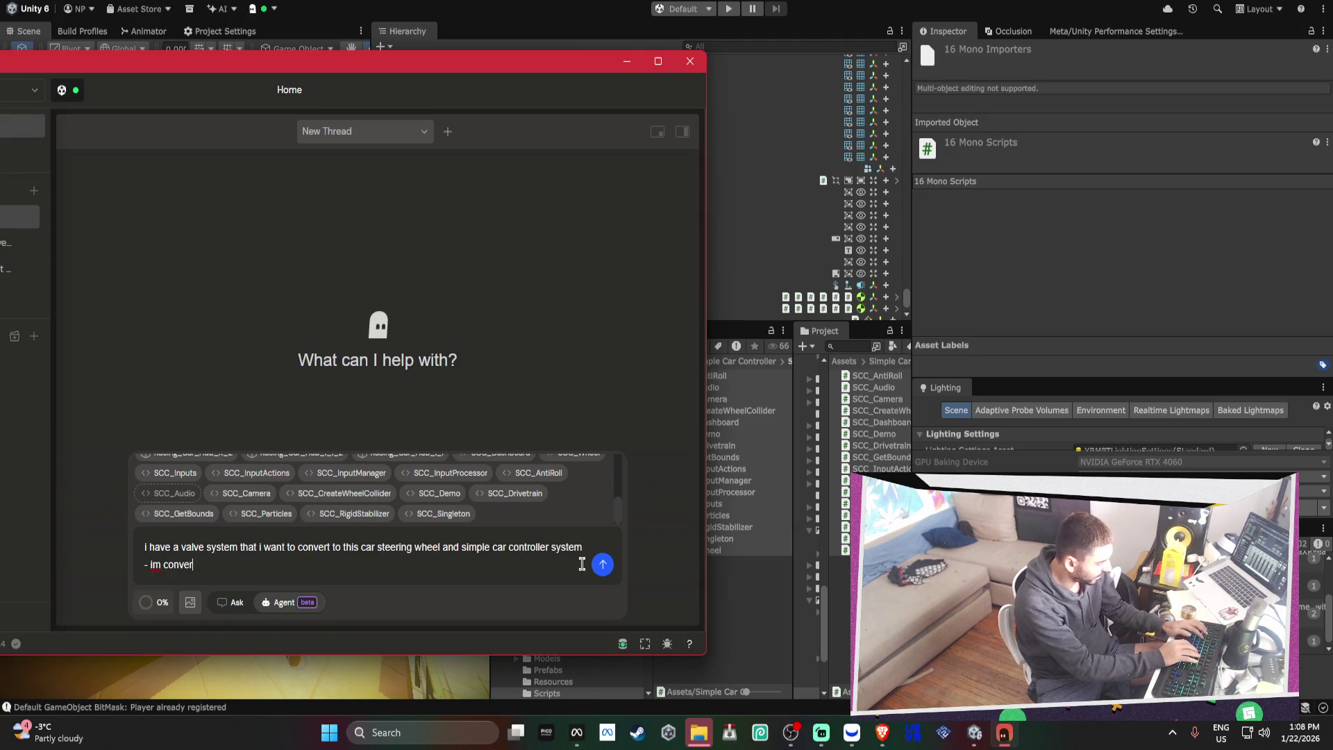
pyautogui.write('ting thi')
pyautogui.press('BackSpace')
pyautogui.write('rd person car controller ')
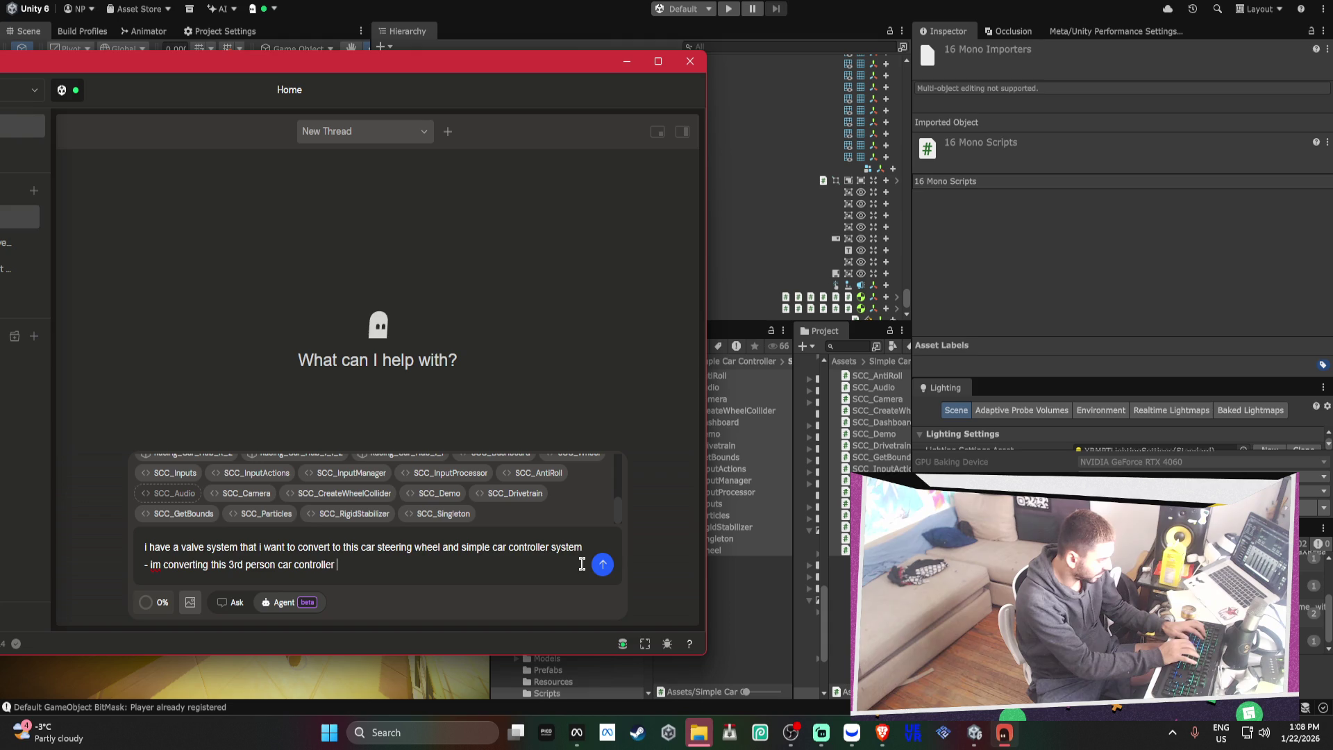
pyautogui.write('to virtu')
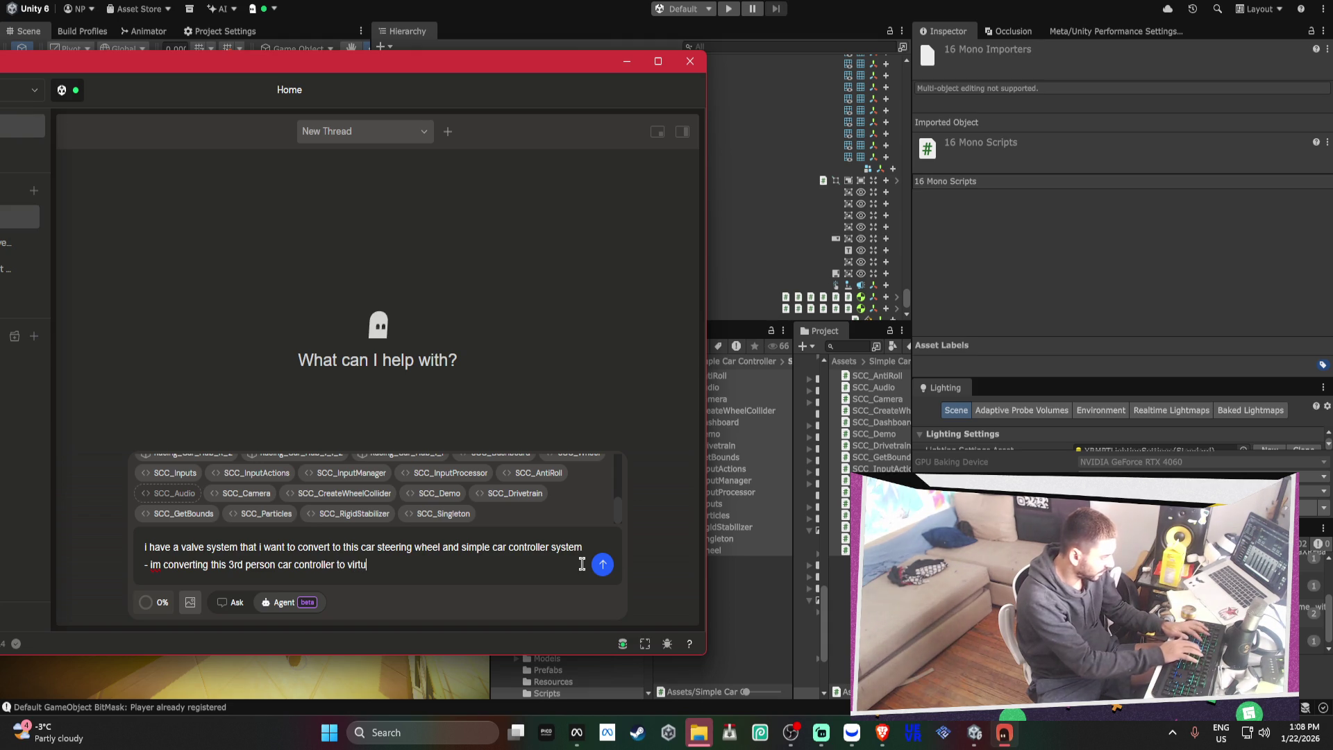
pyautogui.write('al realitcar control s')
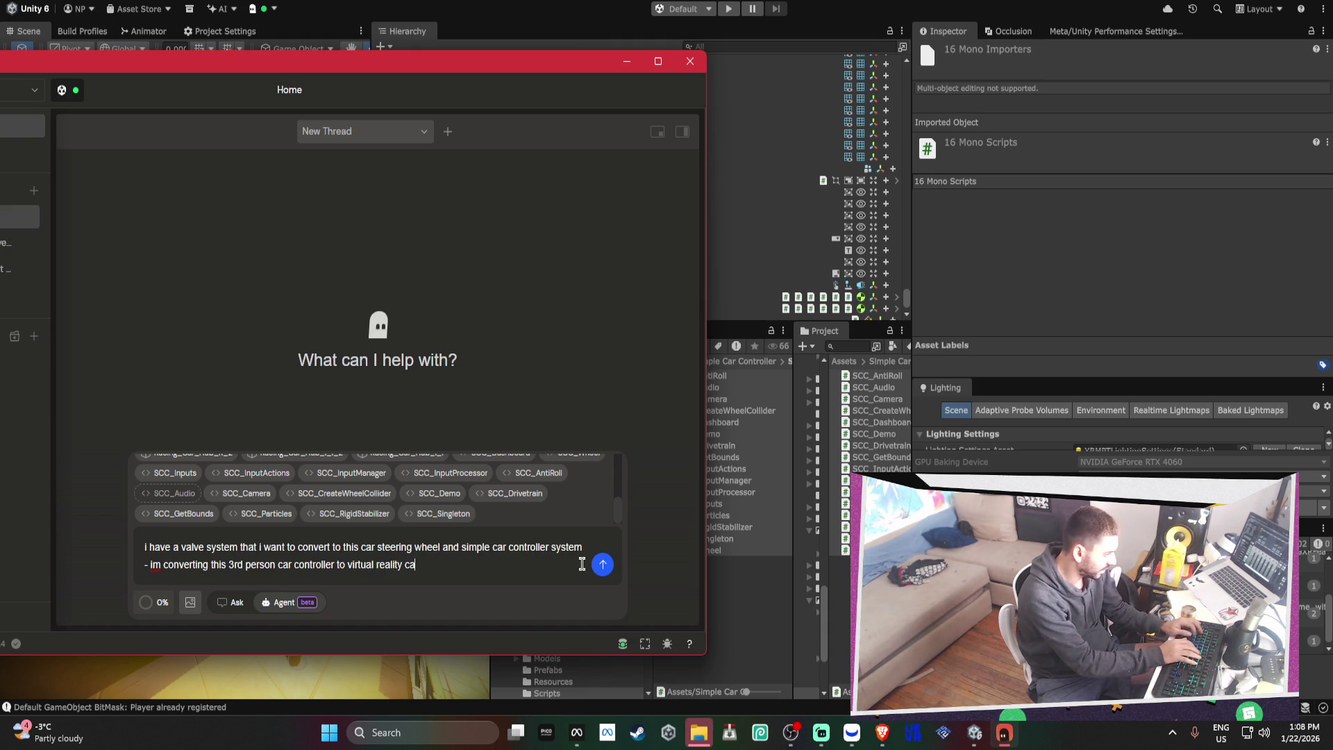
pyautogui.write('yste')
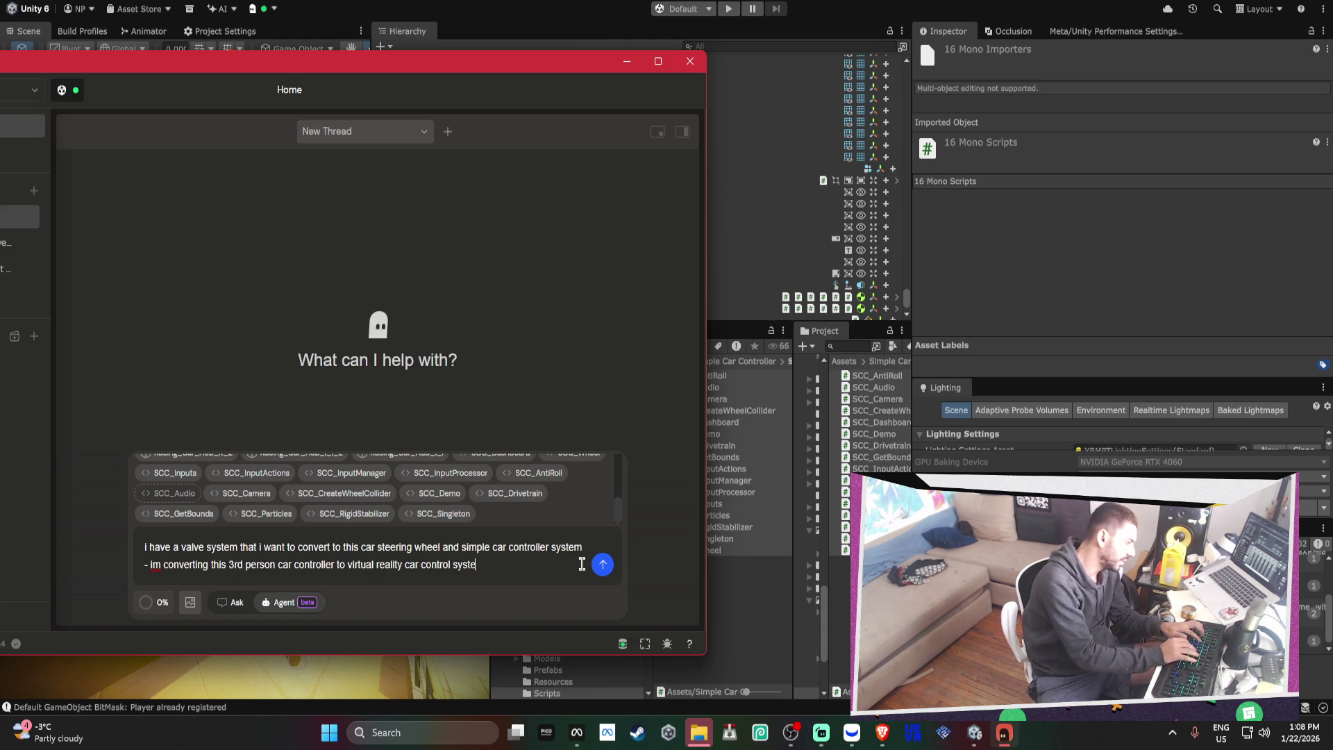
pyautogui.write('m - i figured ')
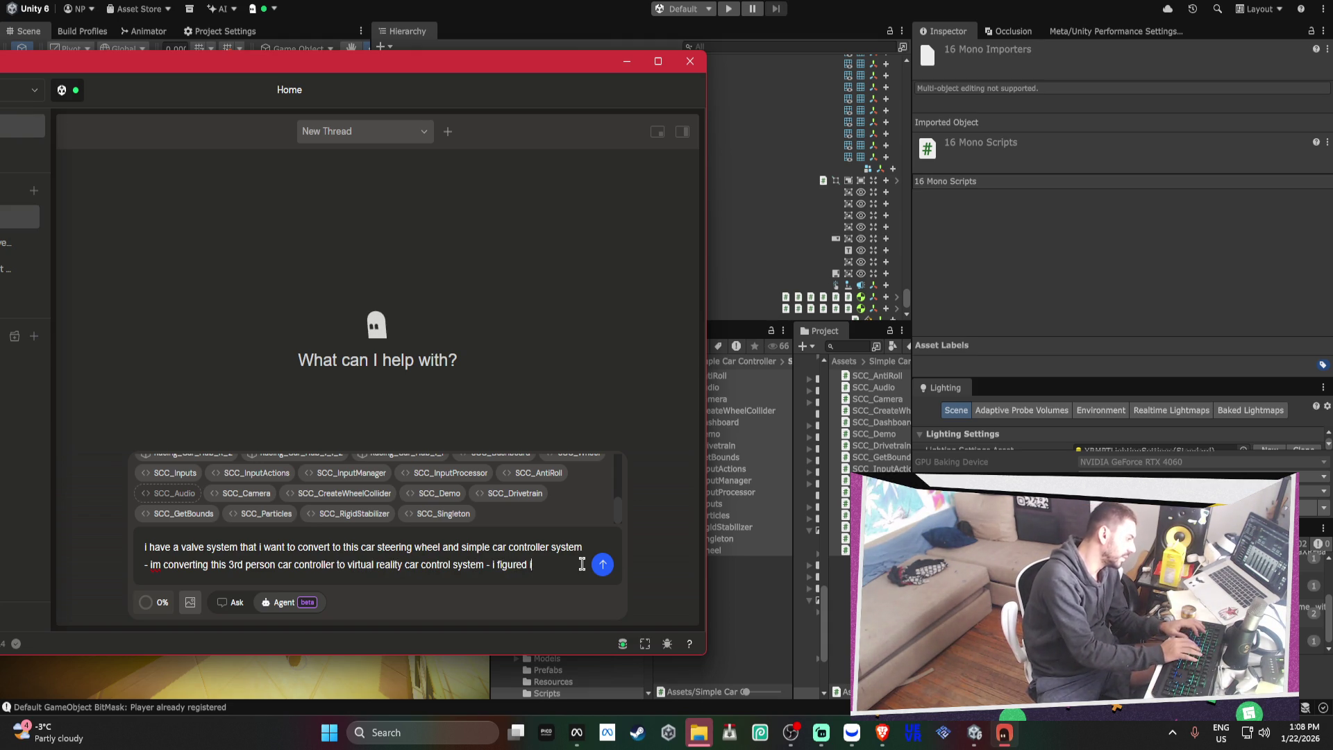
pyautogui.write('i could use')
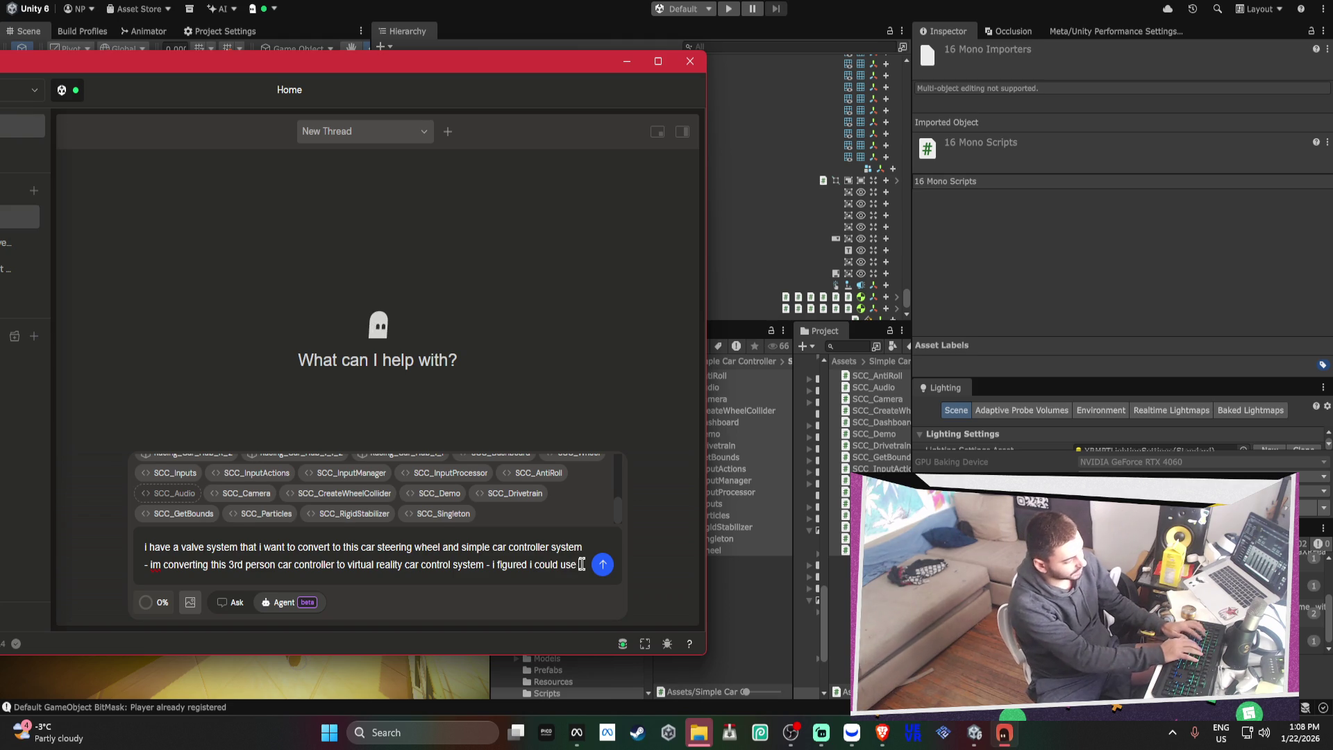
pyautogui.write(' this e key system')
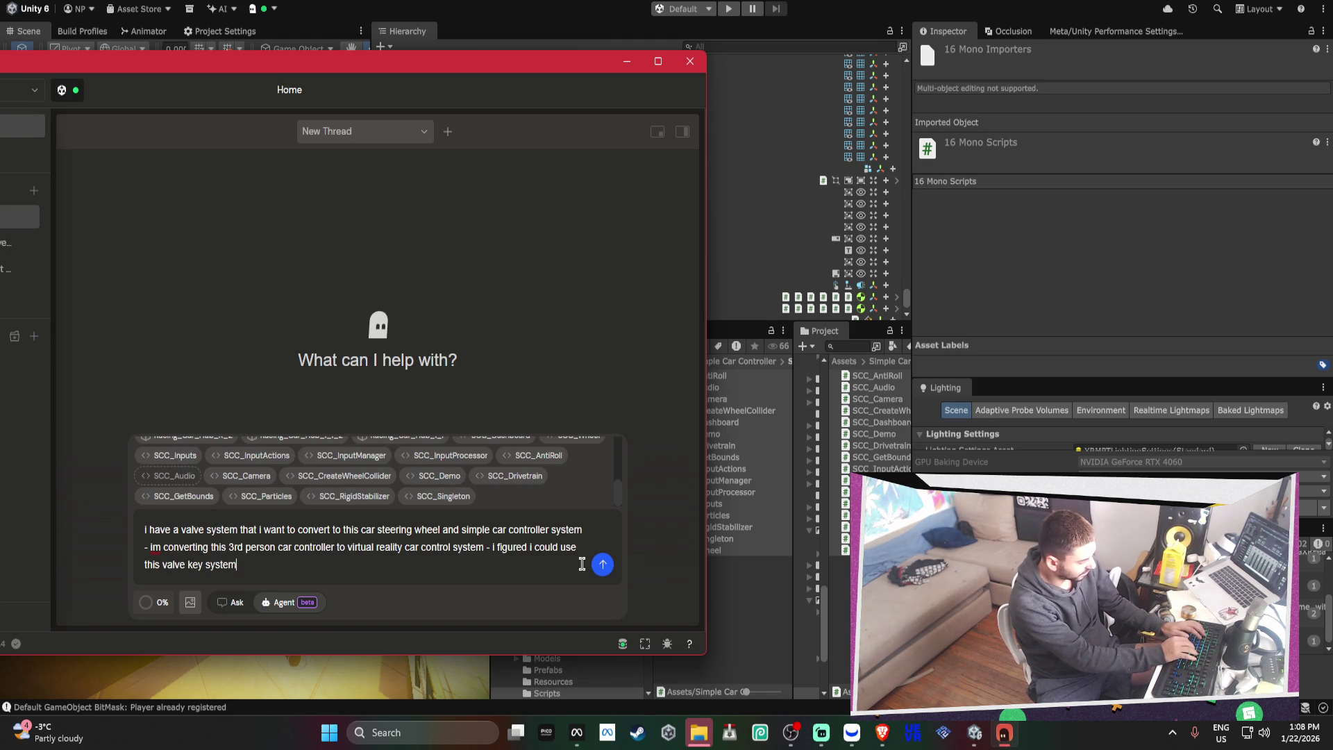
pyautogui.write('to ')
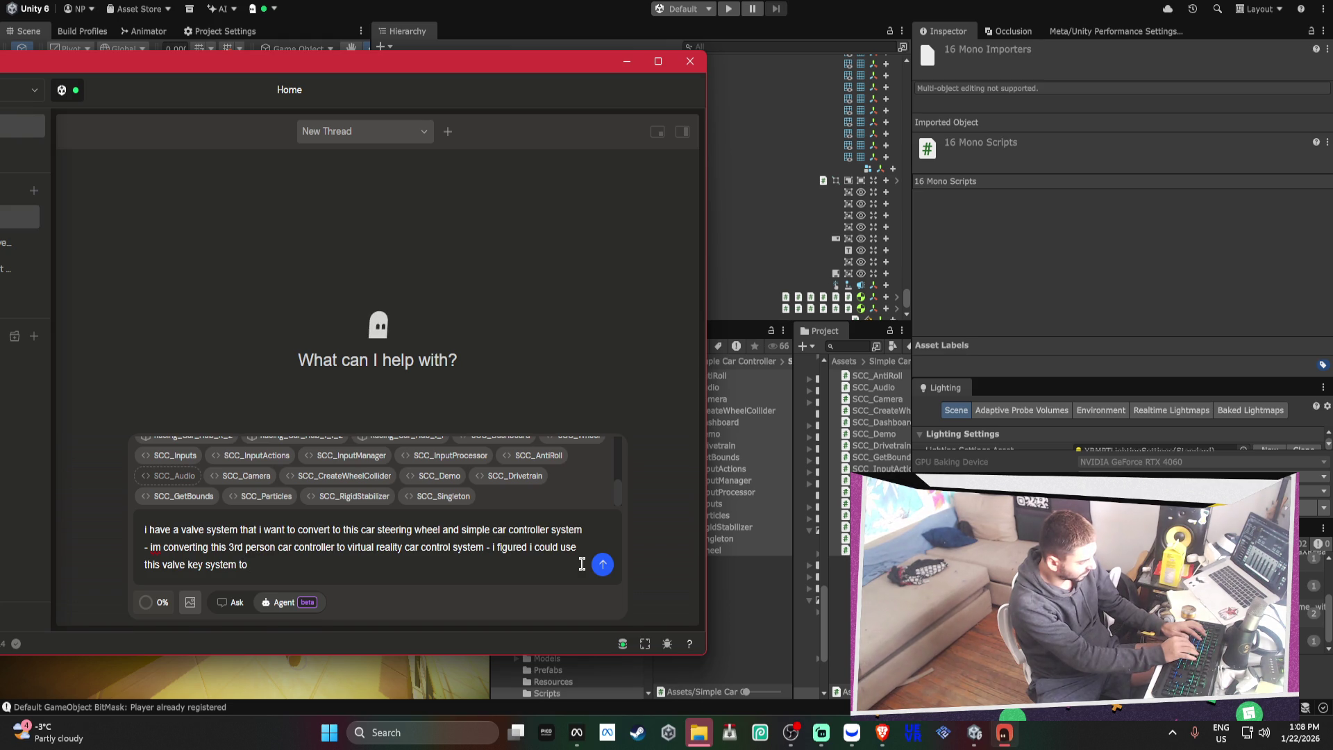
pyautogui.write('copty th')
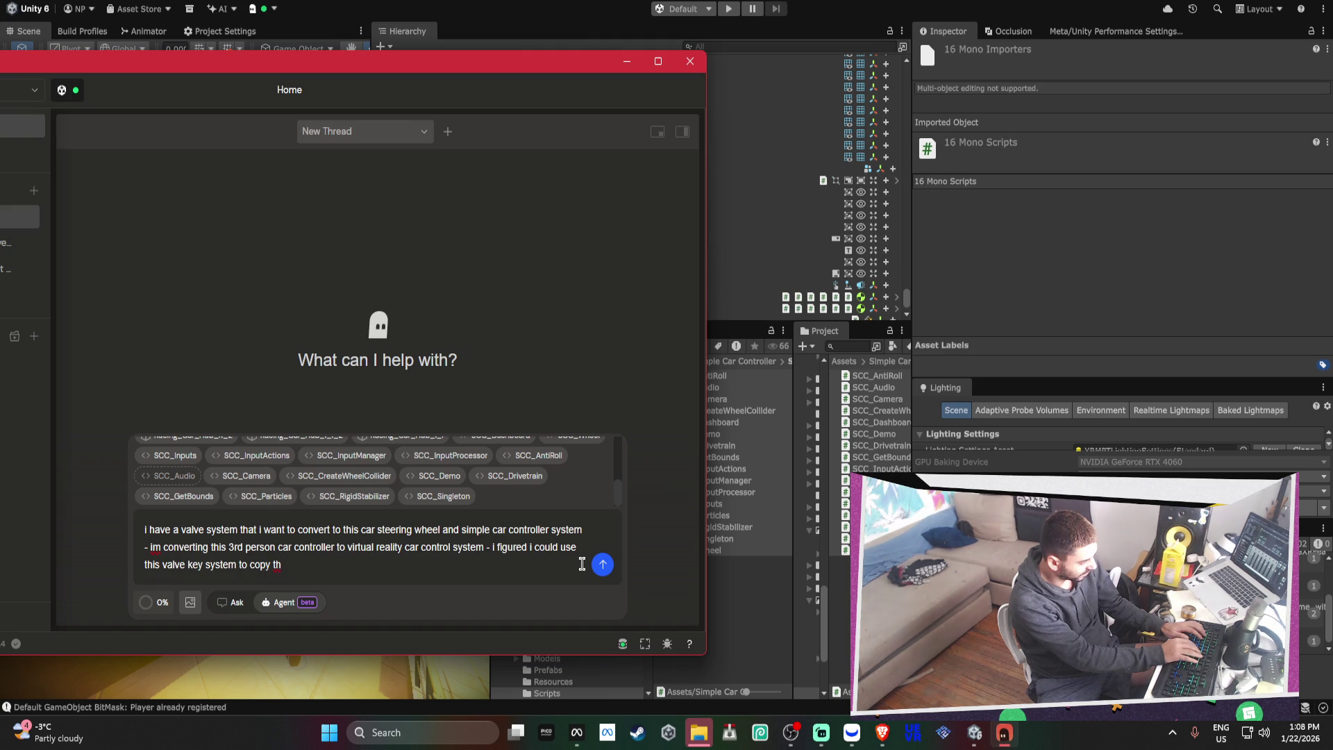
pyautogui.write('he rot')
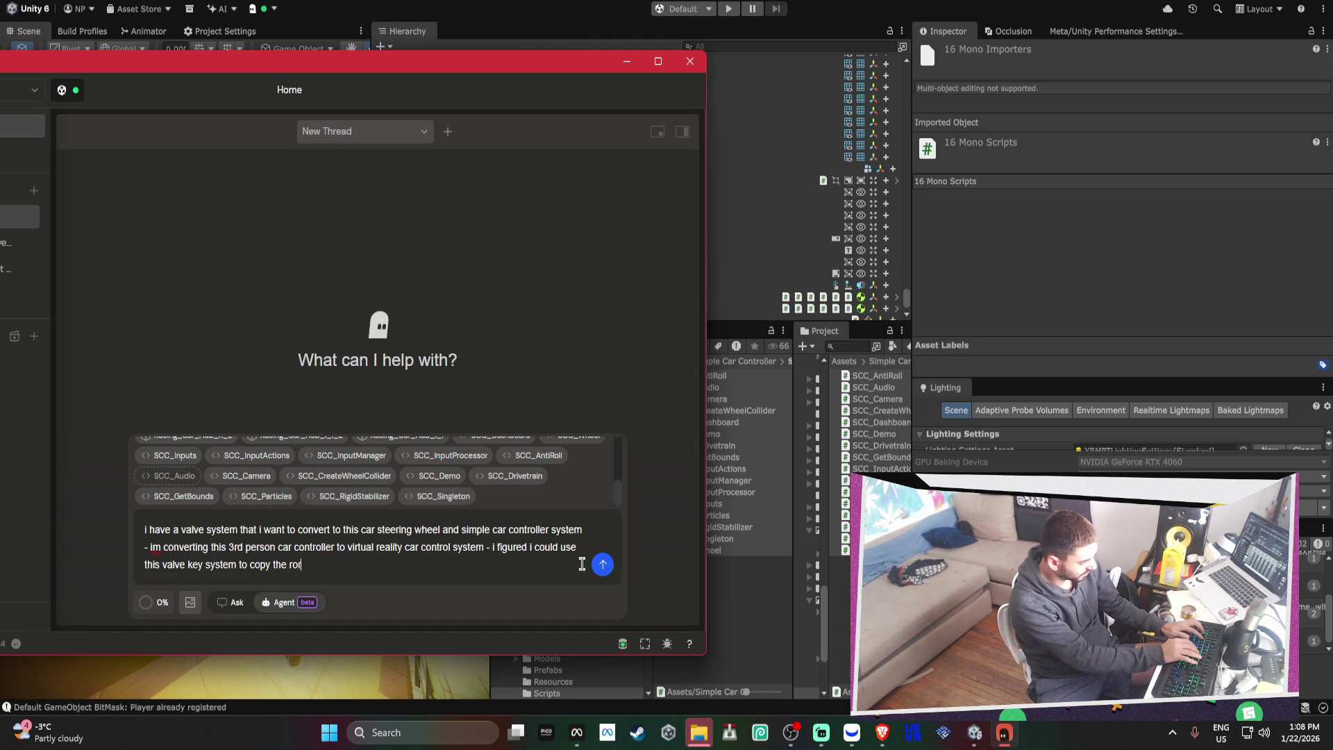
pyautogui.write('at for the car steering wh')
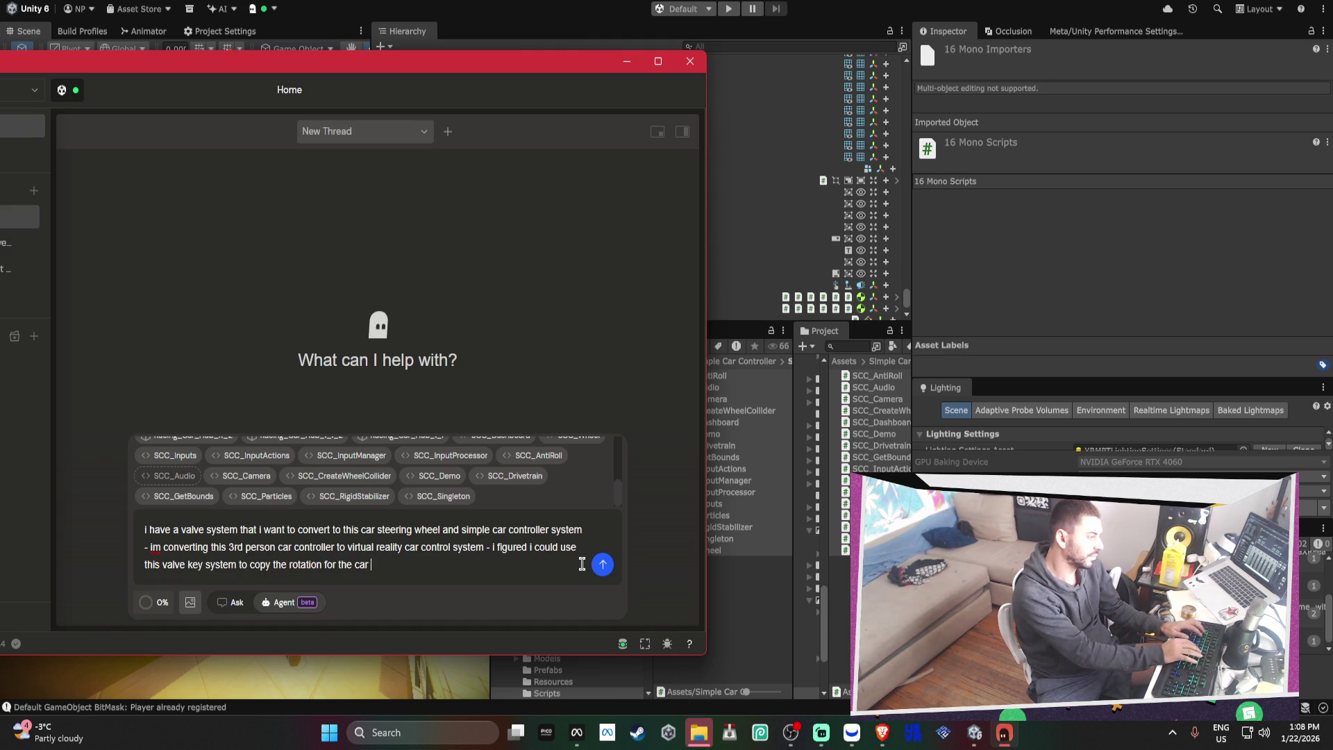
pyautogui.write('eel ')
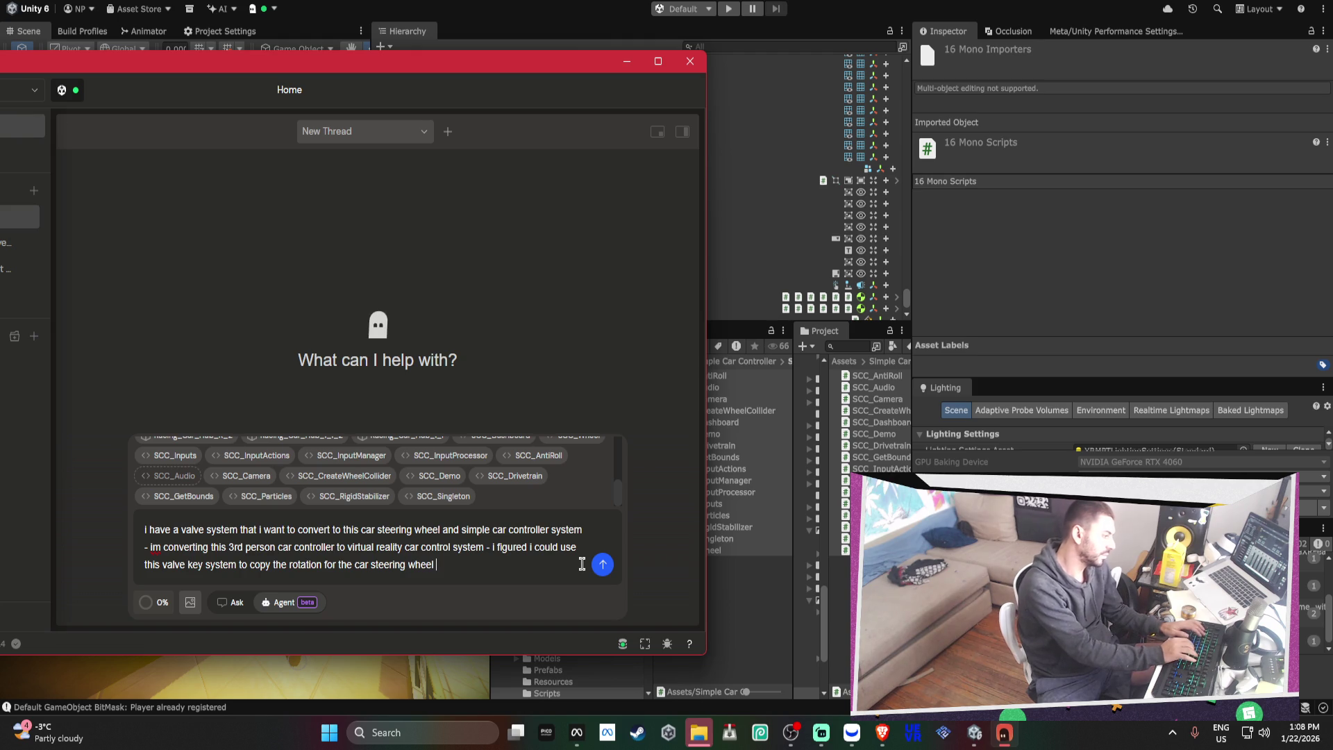
pyautogui.write('to cont')
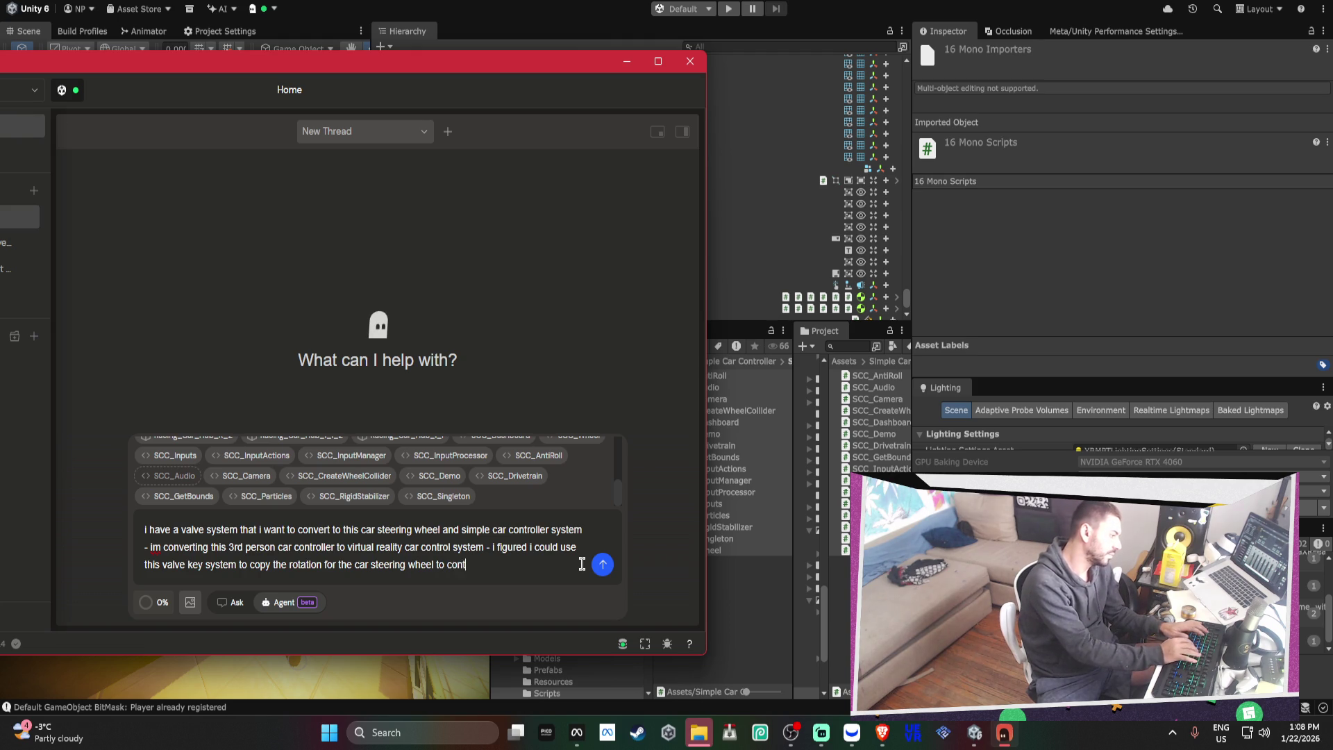
pyautogui.write('rol the tr')
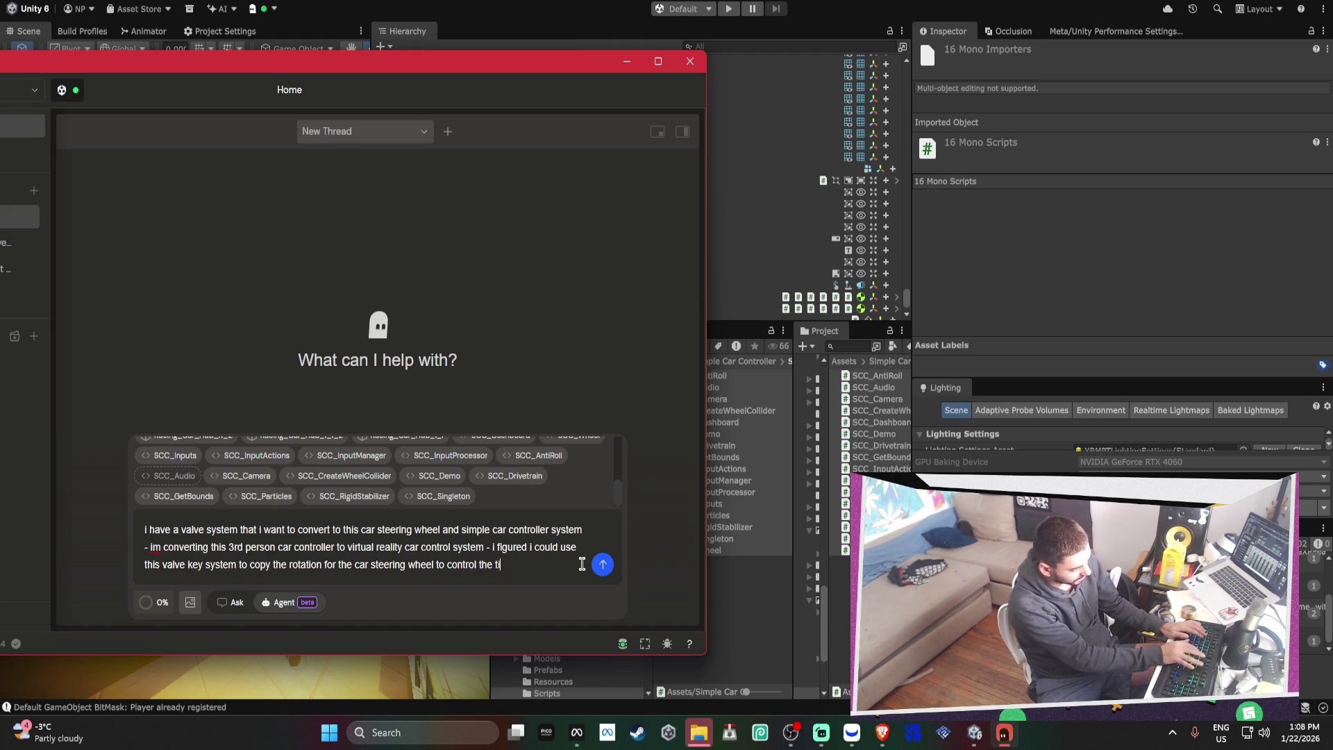
pyautogui.press('BackSpace')
pyautogui.write('ires - i')
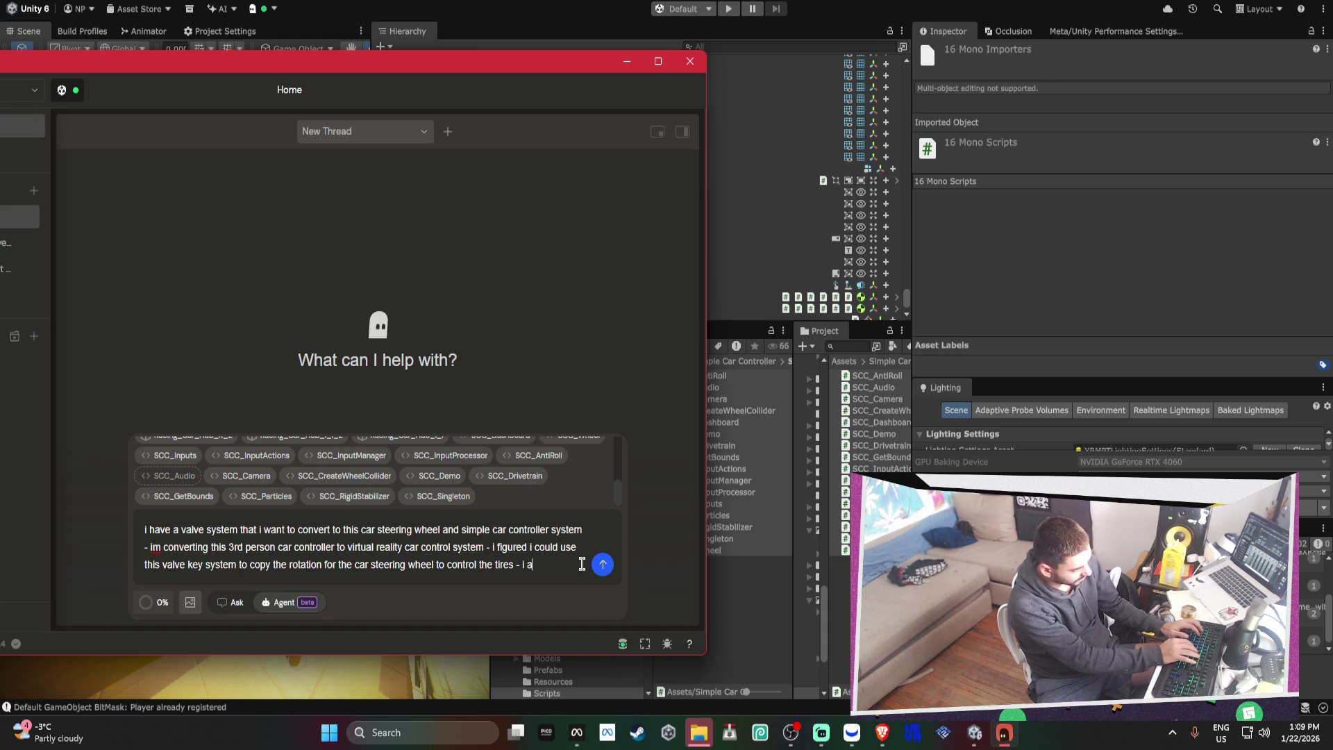
pyautogui.write('ave')
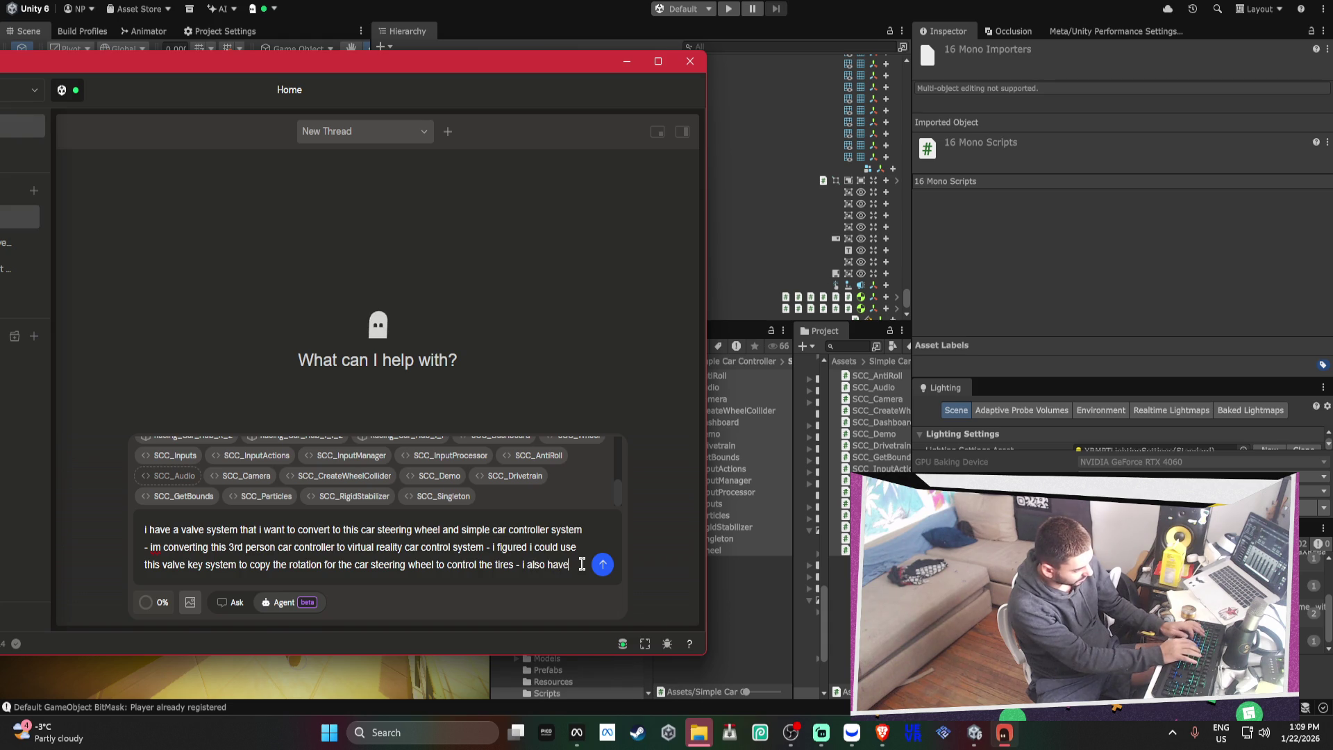
pyautogui.write('oto')
pyautogui.press('BackSpace')
pyautogui.write('i')
pyautogui.write('m going to sue')
pyautogui.press('BackSpace')
pyautogui.press('BackSpace')
pyautogui.press('BackSpace')
pyautogui.write('use it for')
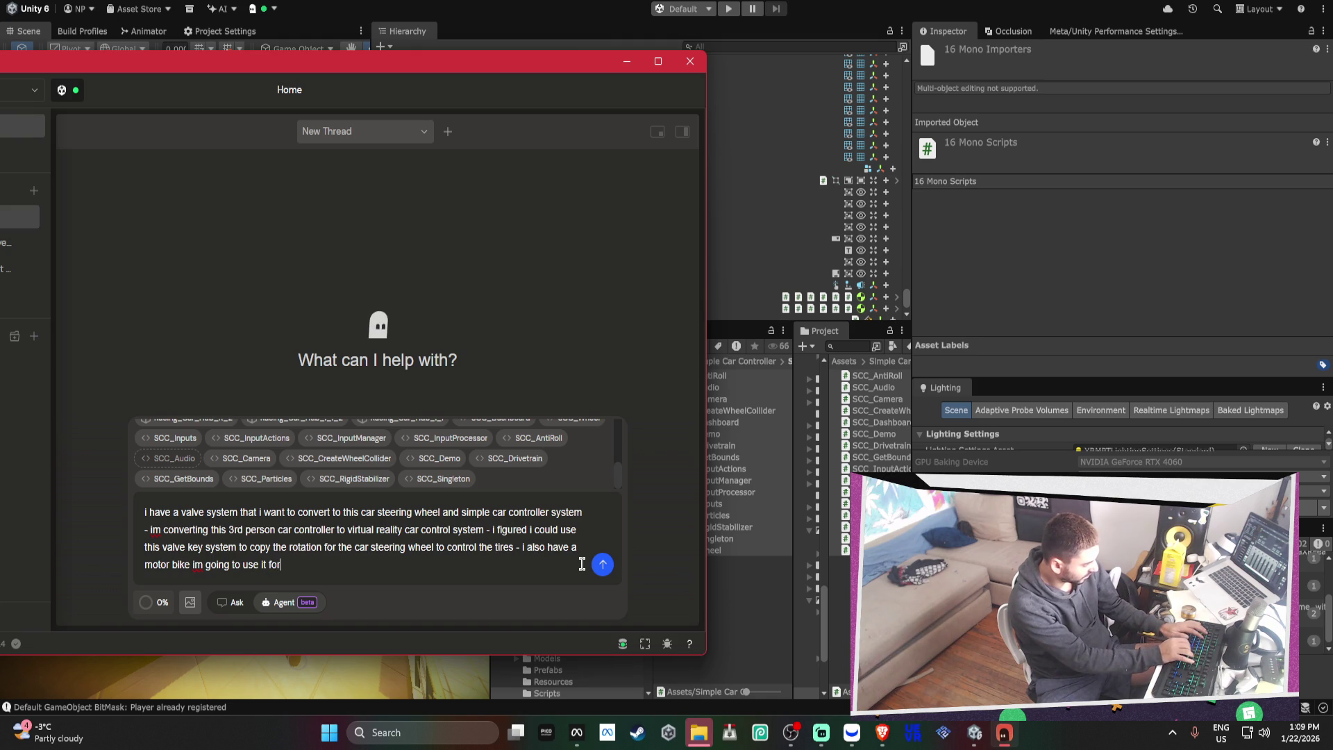
# Attach Racing_Car_Steering_Wheel as context to the Bezi prompt.
pyautogui.click(782, 239)
pyautogui.scroll(5, 534, 206)
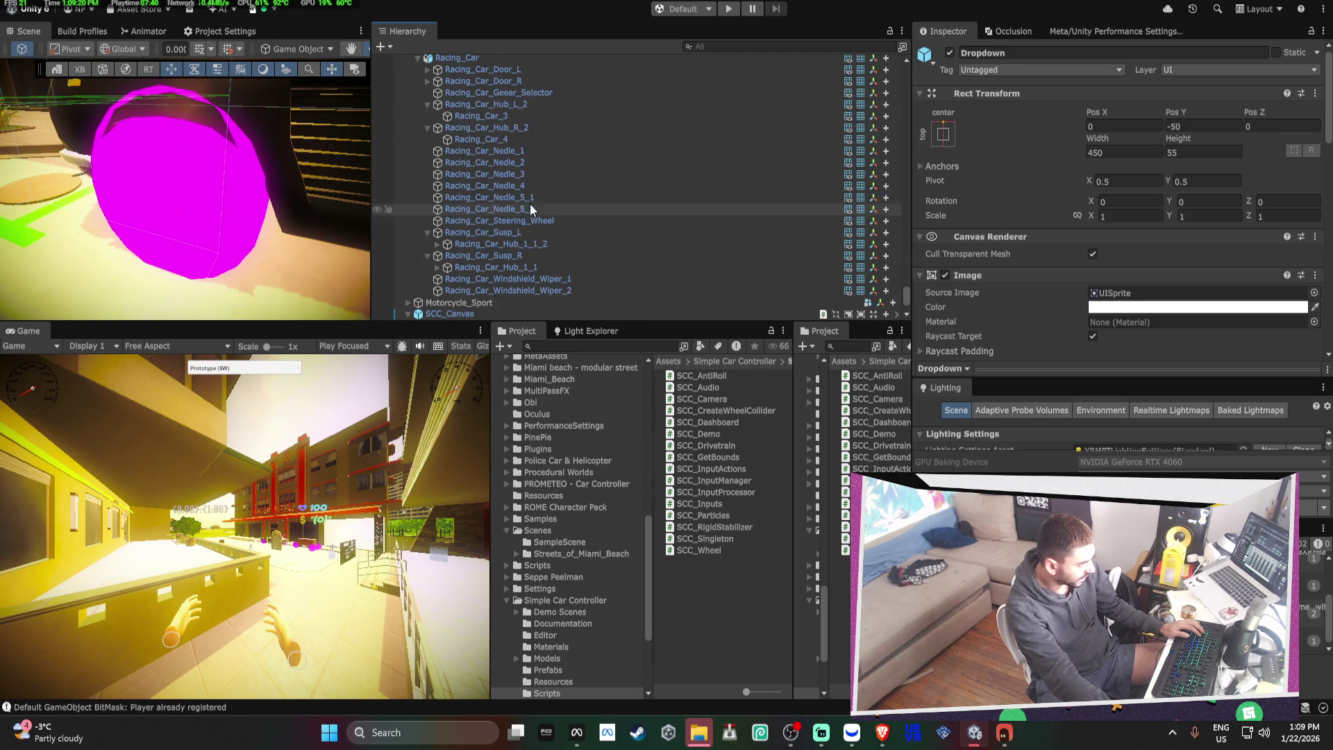
pyautogui.click(528, 221)
pyautogui.click(1007, 733)
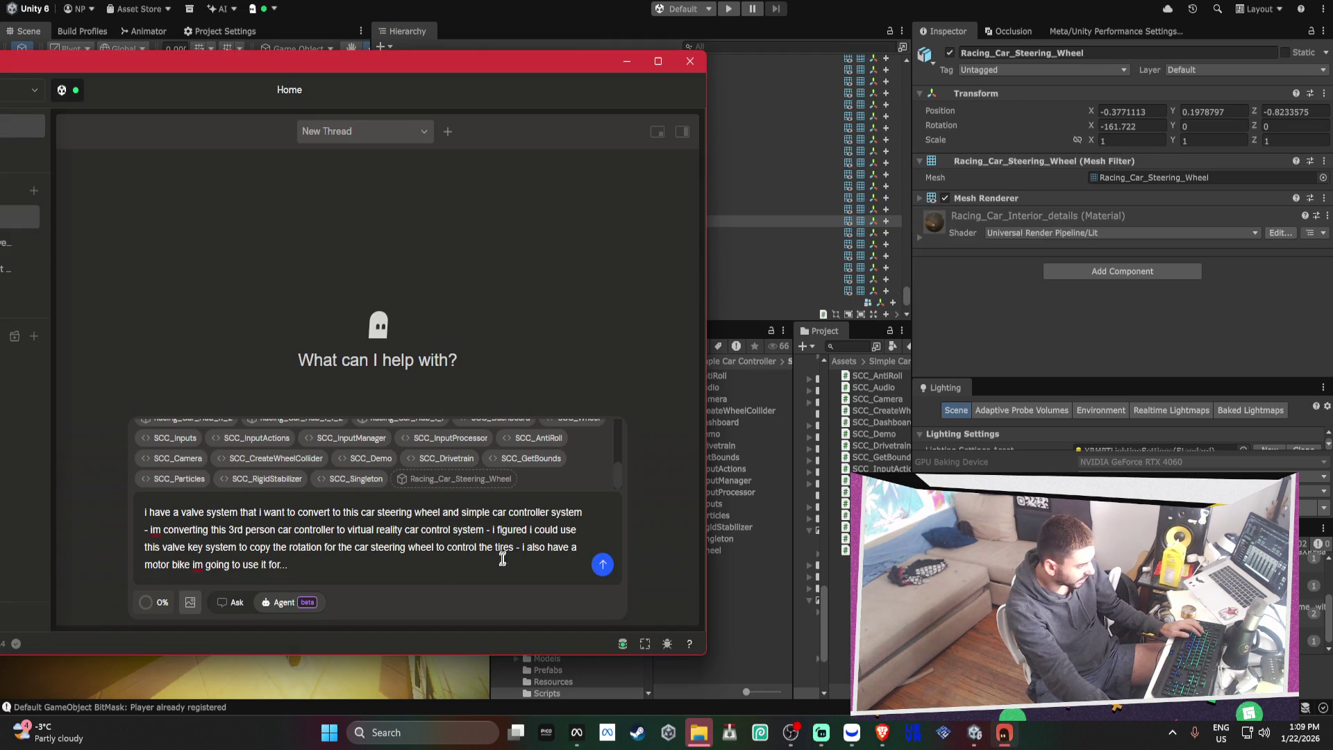
pyautogui.click(486, 479)
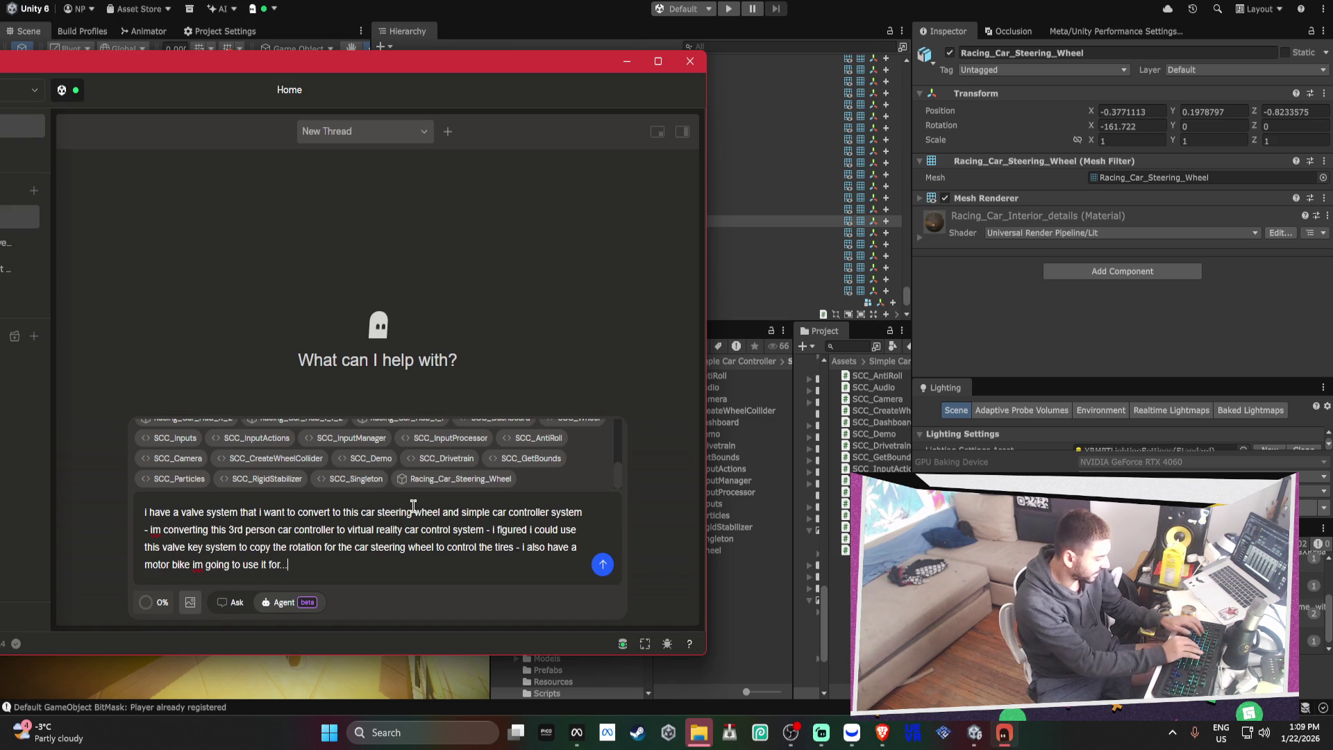
# Add lines: grabbing the wheel enables trigger acceleration; turning it left turns the wheels left.
pyautogui.write(' -')
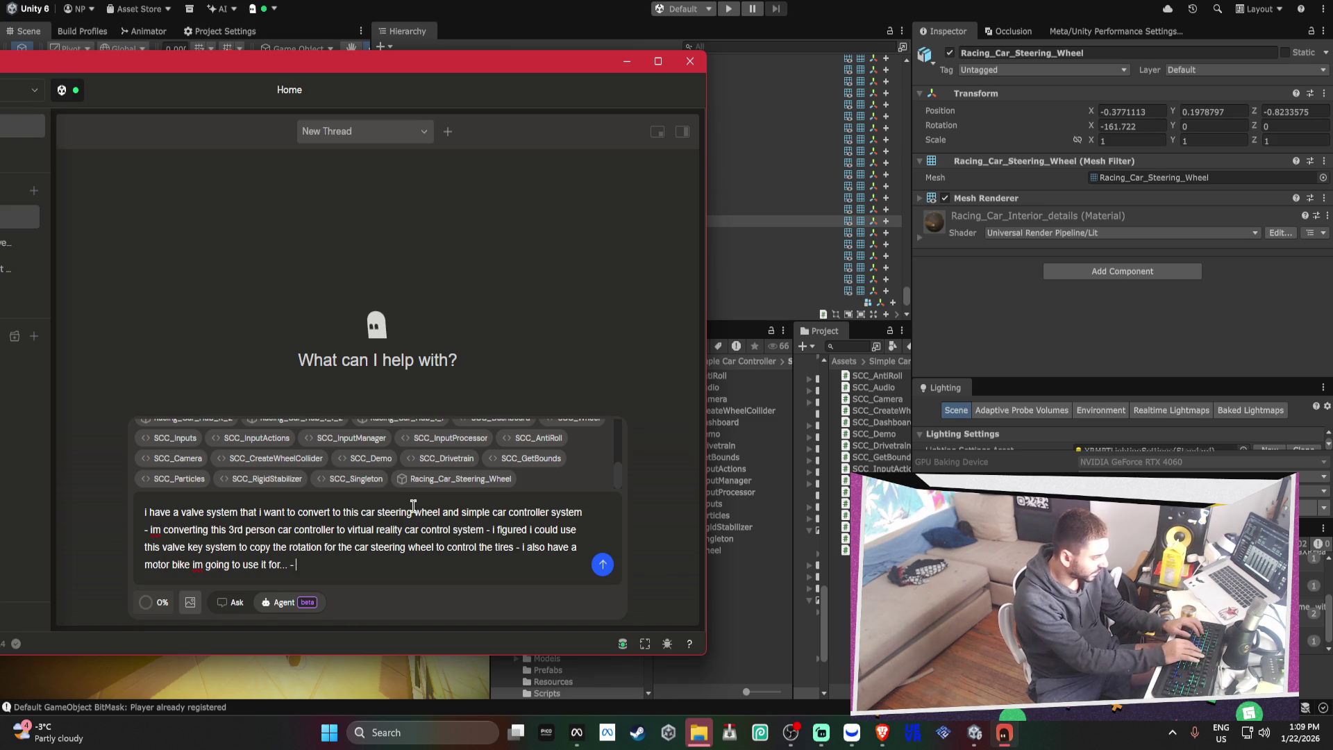
pyautogui.write(' im thi')
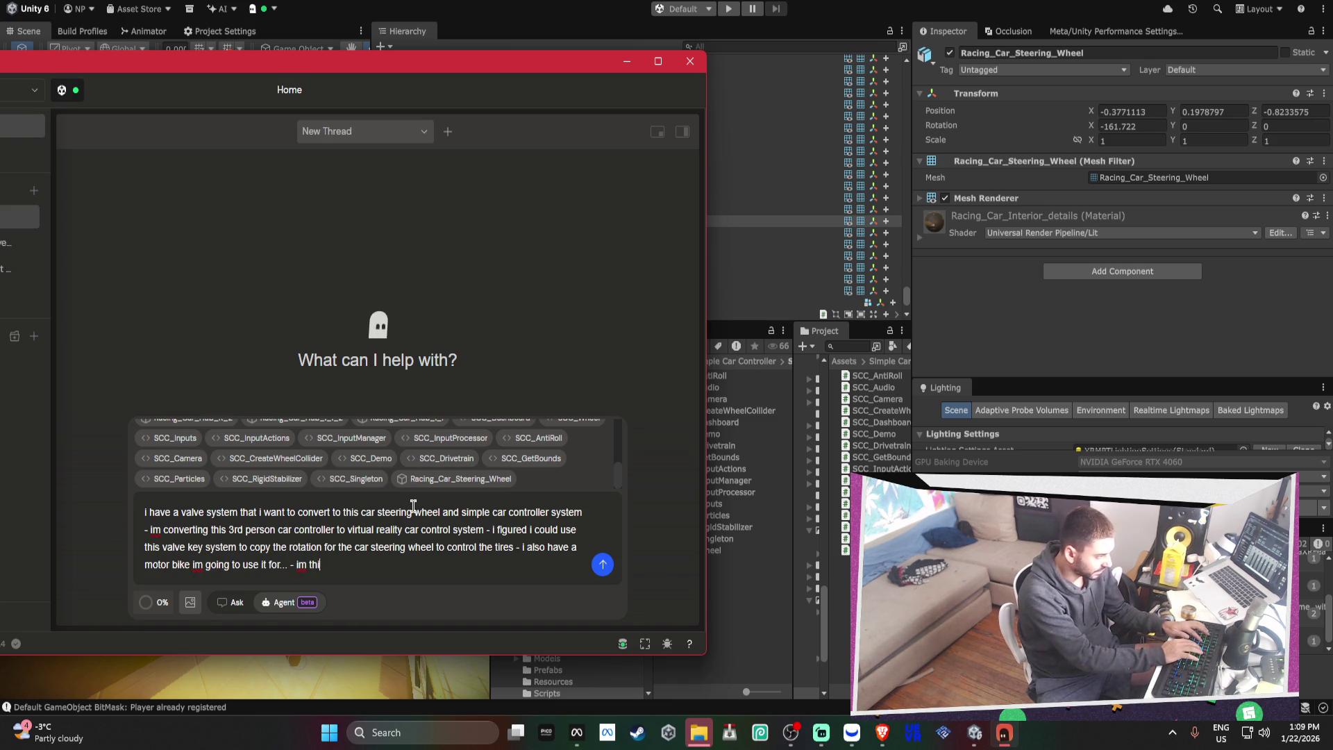
pyautogui.write('nking maybe')
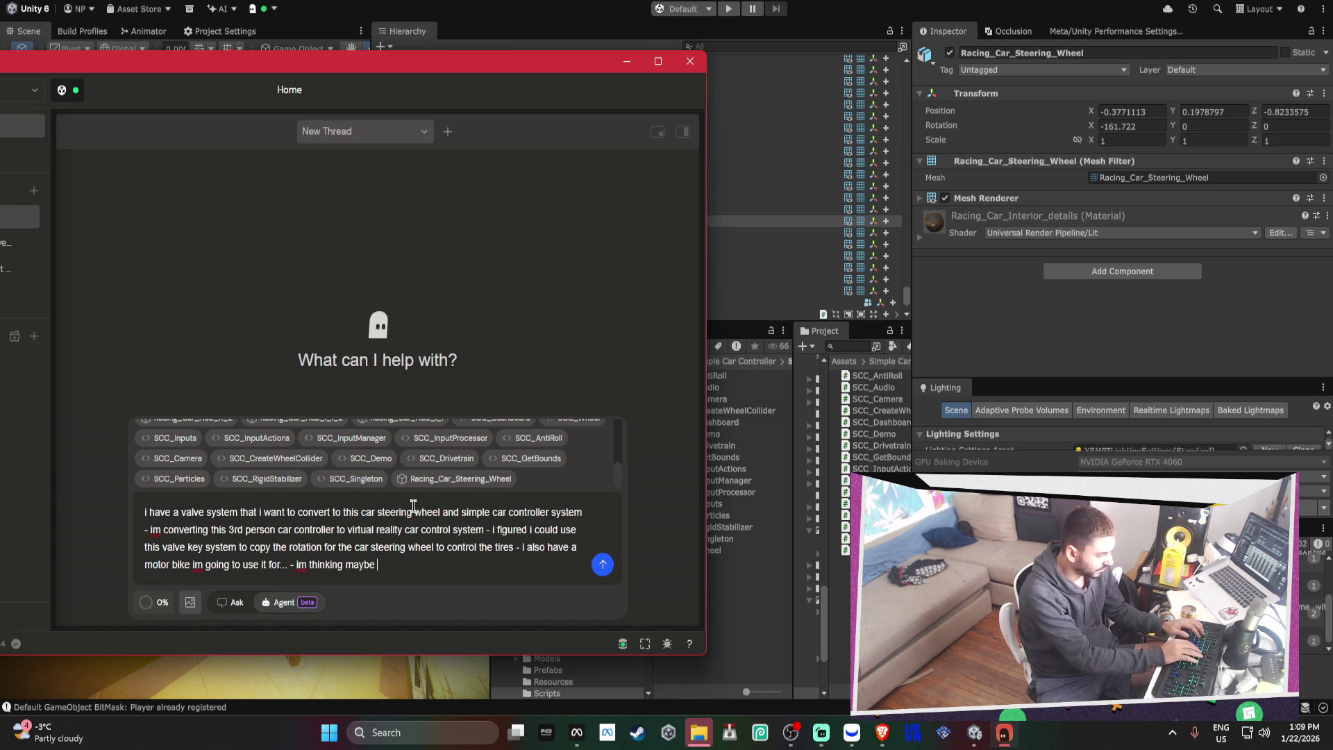
pyautogui.write(' when the player grabs the sterrin')
pyautogui.press('BackSpace')
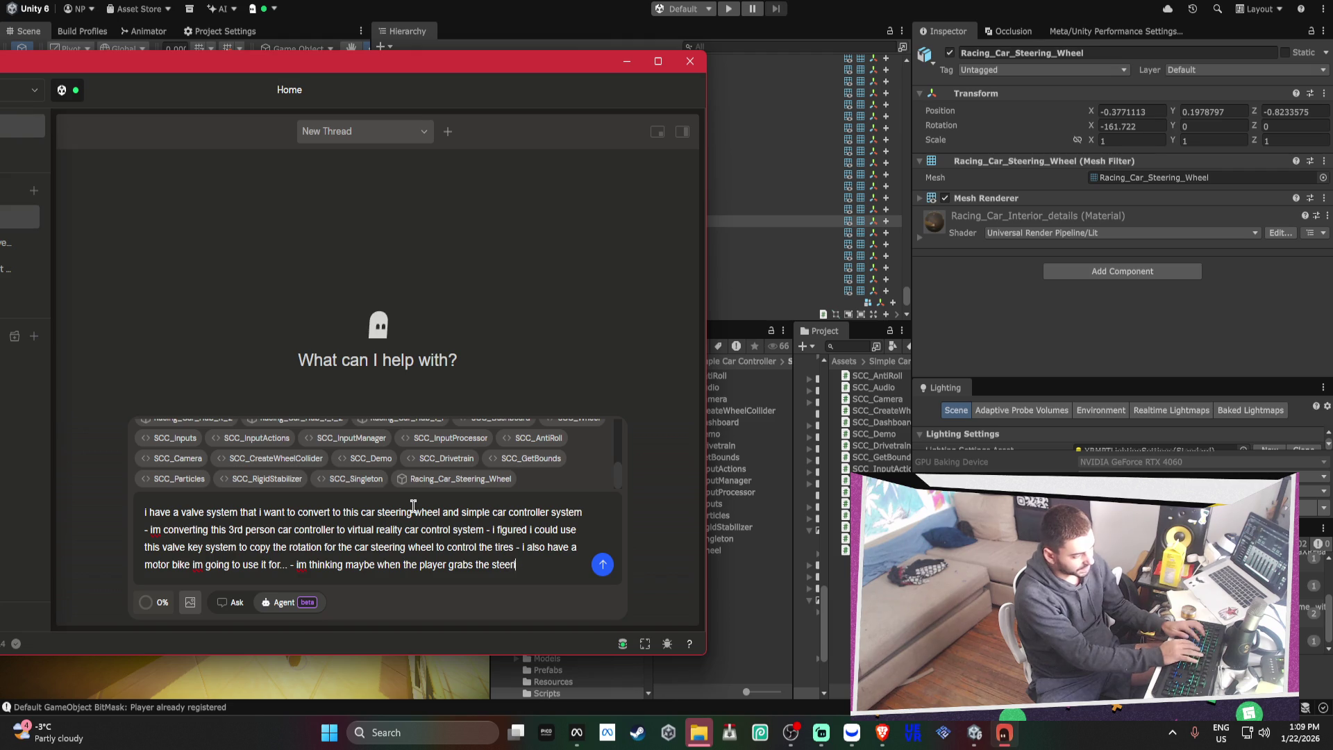
pyautogui.write('wheel it will')
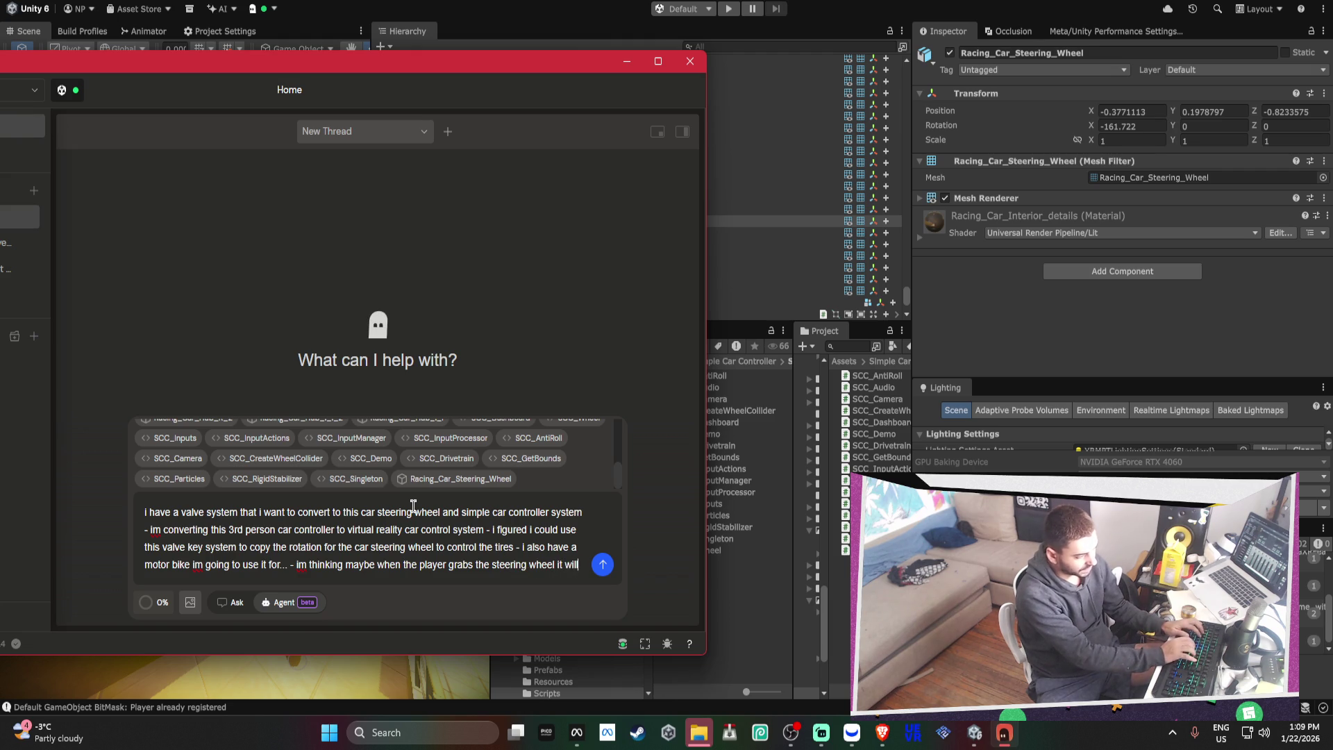
pyautogui.write(' tuir')
pyautogui.press('BackSpace')
pyautogui.press('BackSpace')
pyautogui.write('rn ')
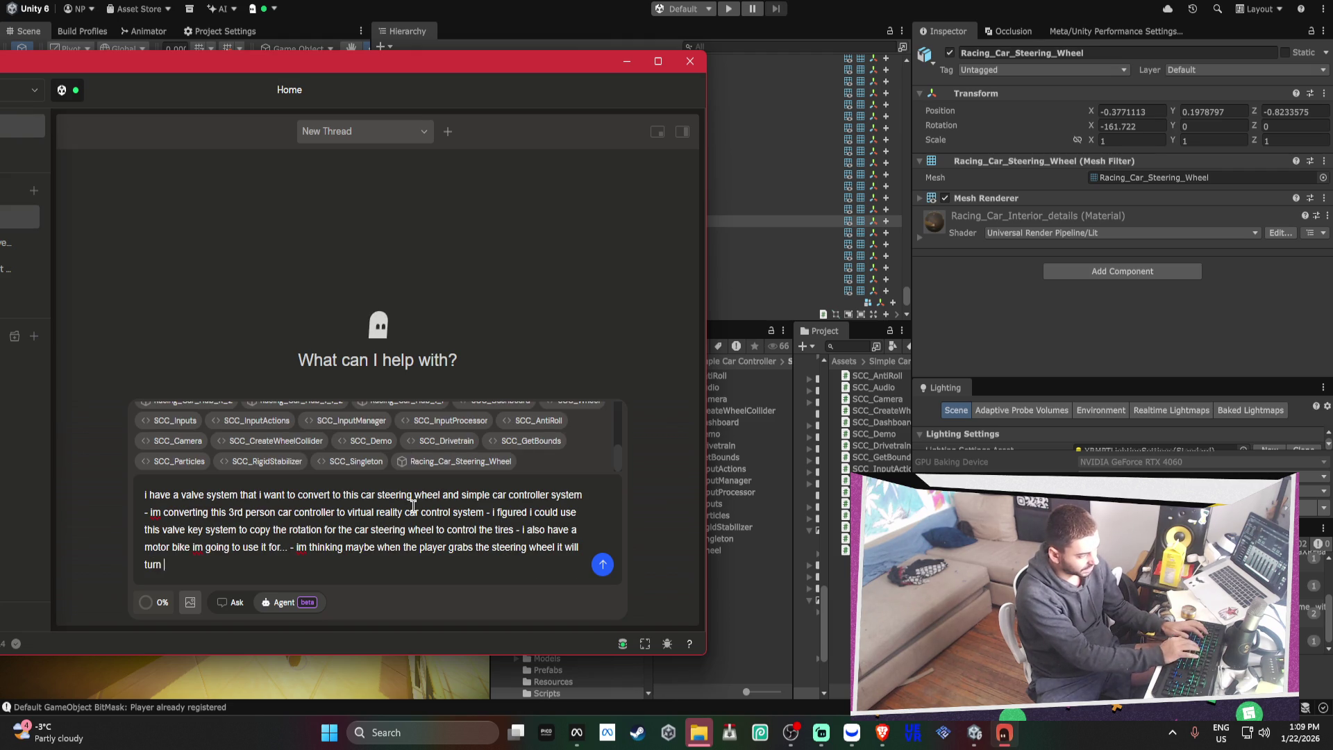
pyautogui.write('on the seperate input ')
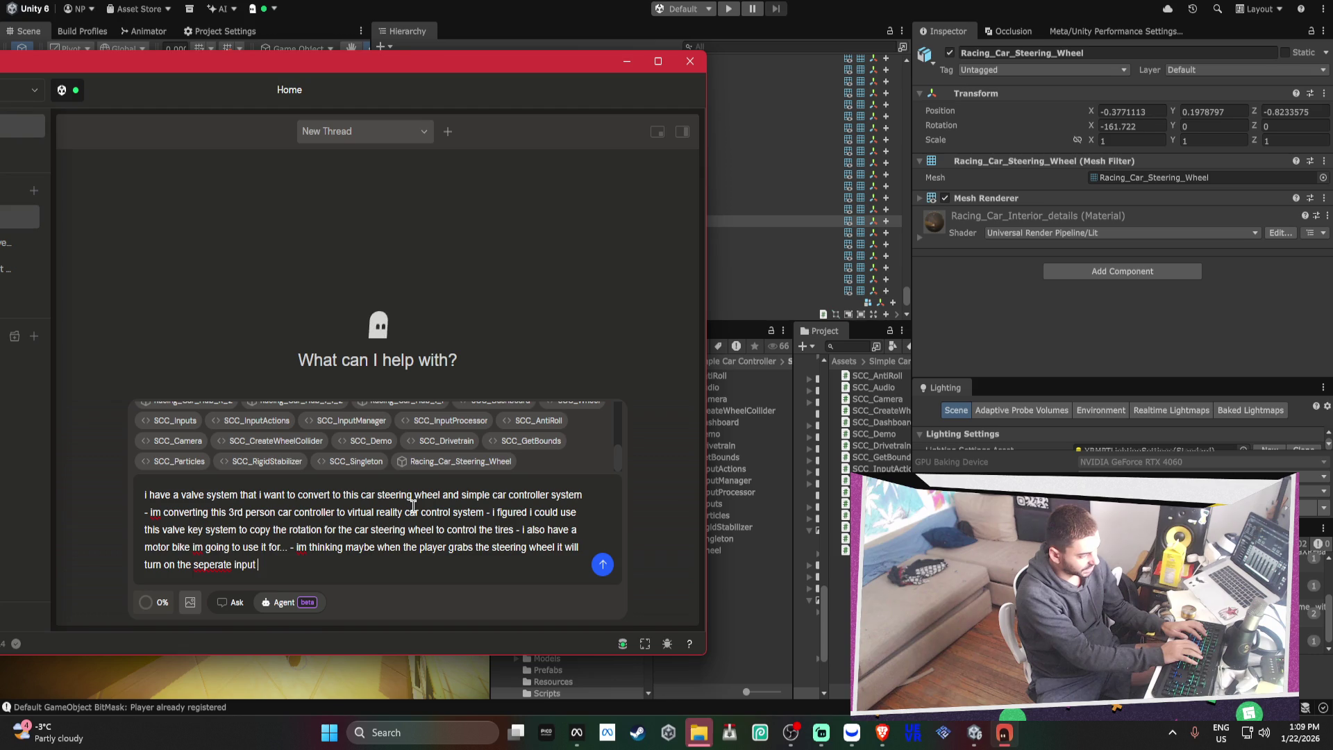
pyautogui.write('system')
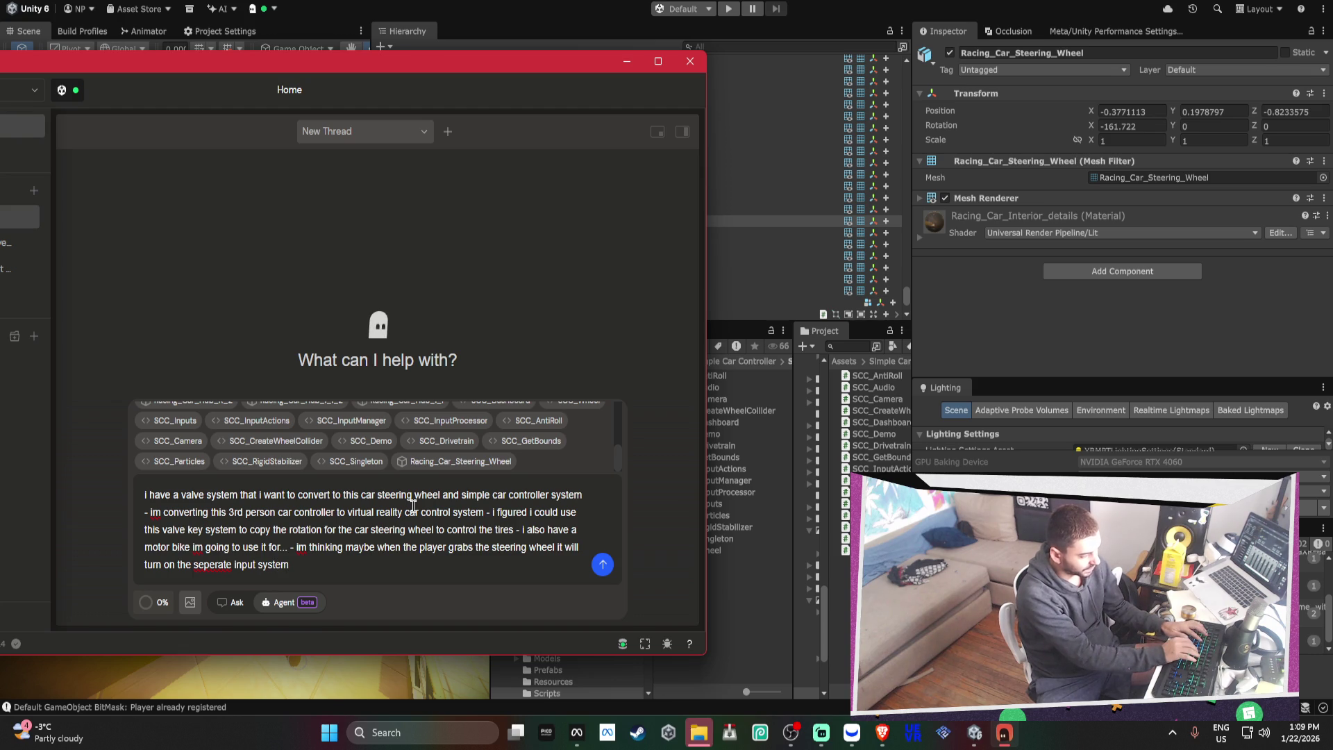
pyautogui.write(' to be ab')
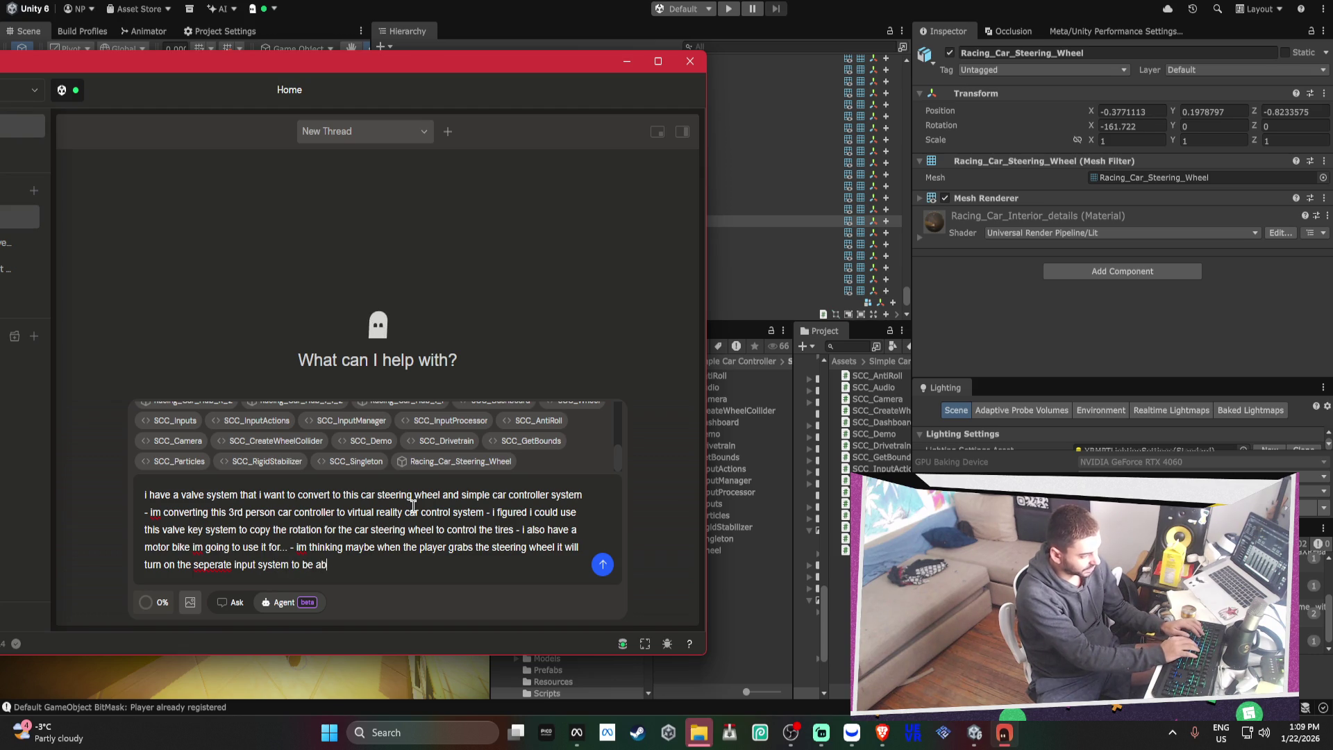
pyautogui.write('le to u')
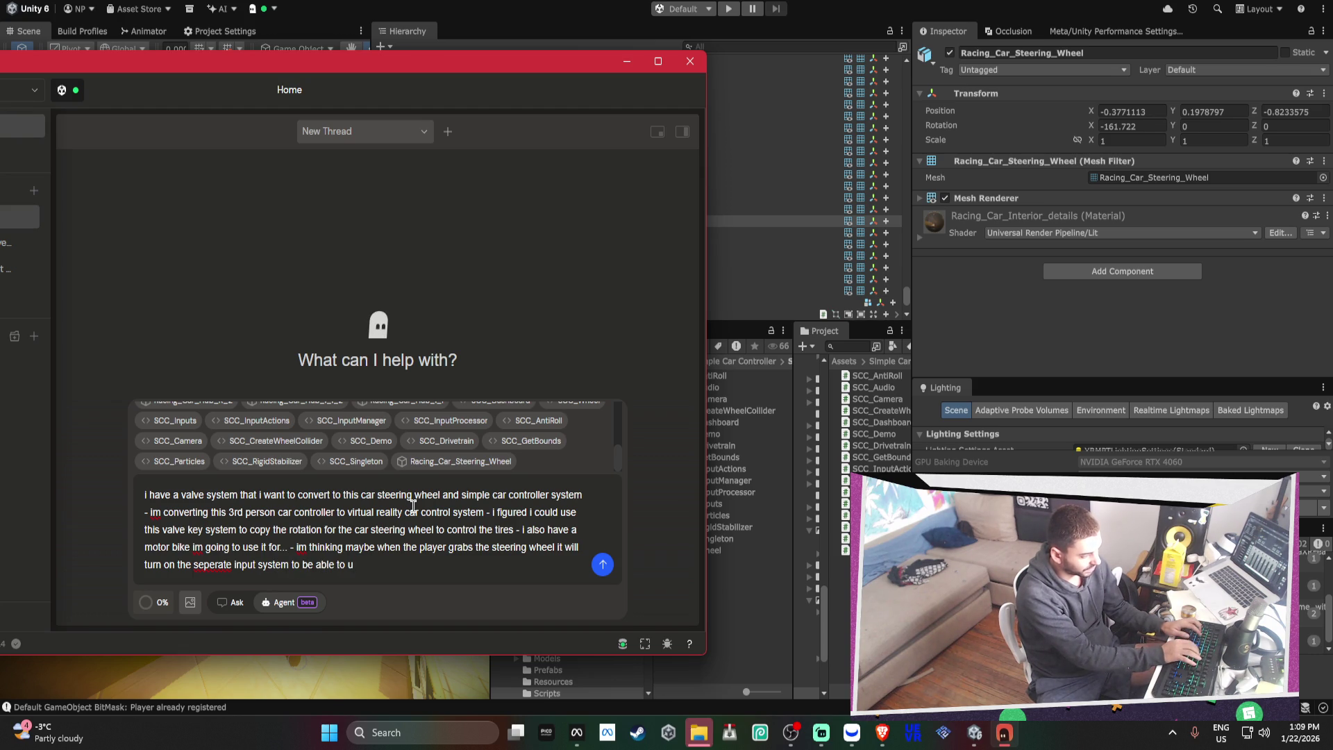
pyautogui.write('se trigger ')
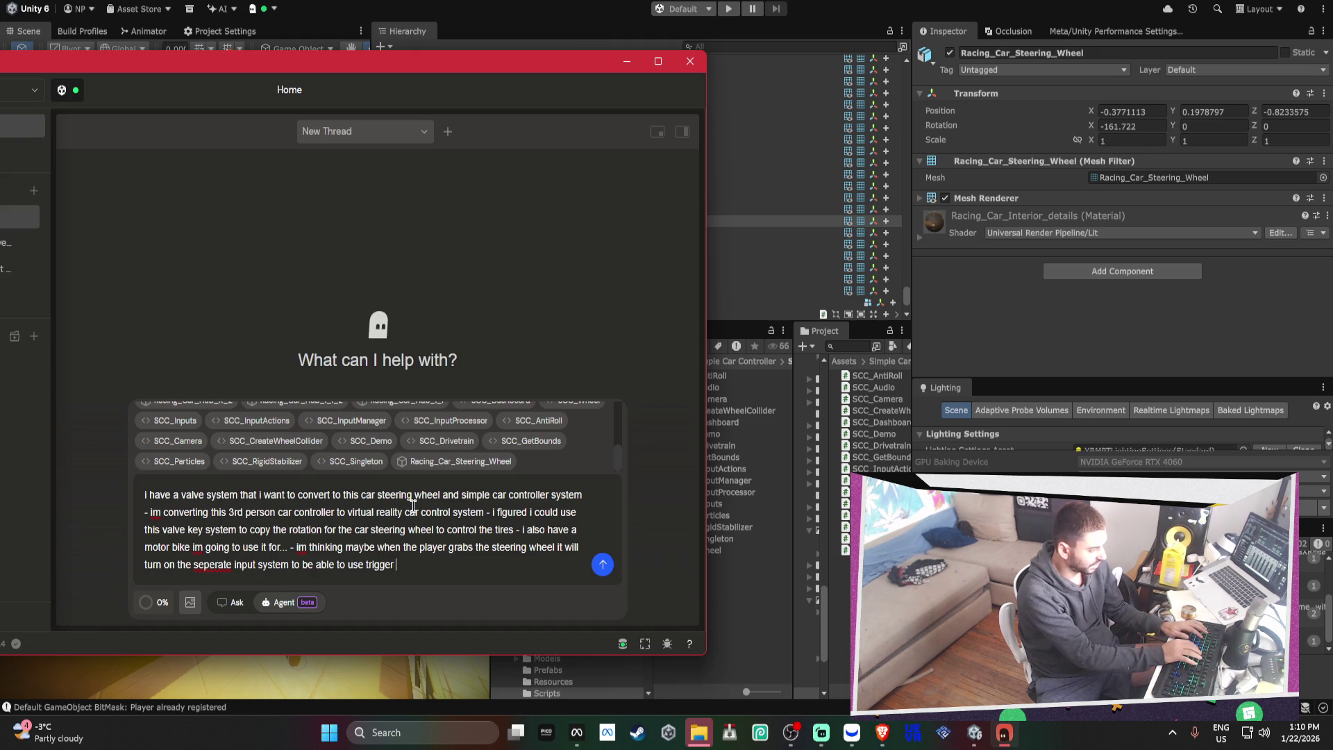
pyautogui.write('as acce')
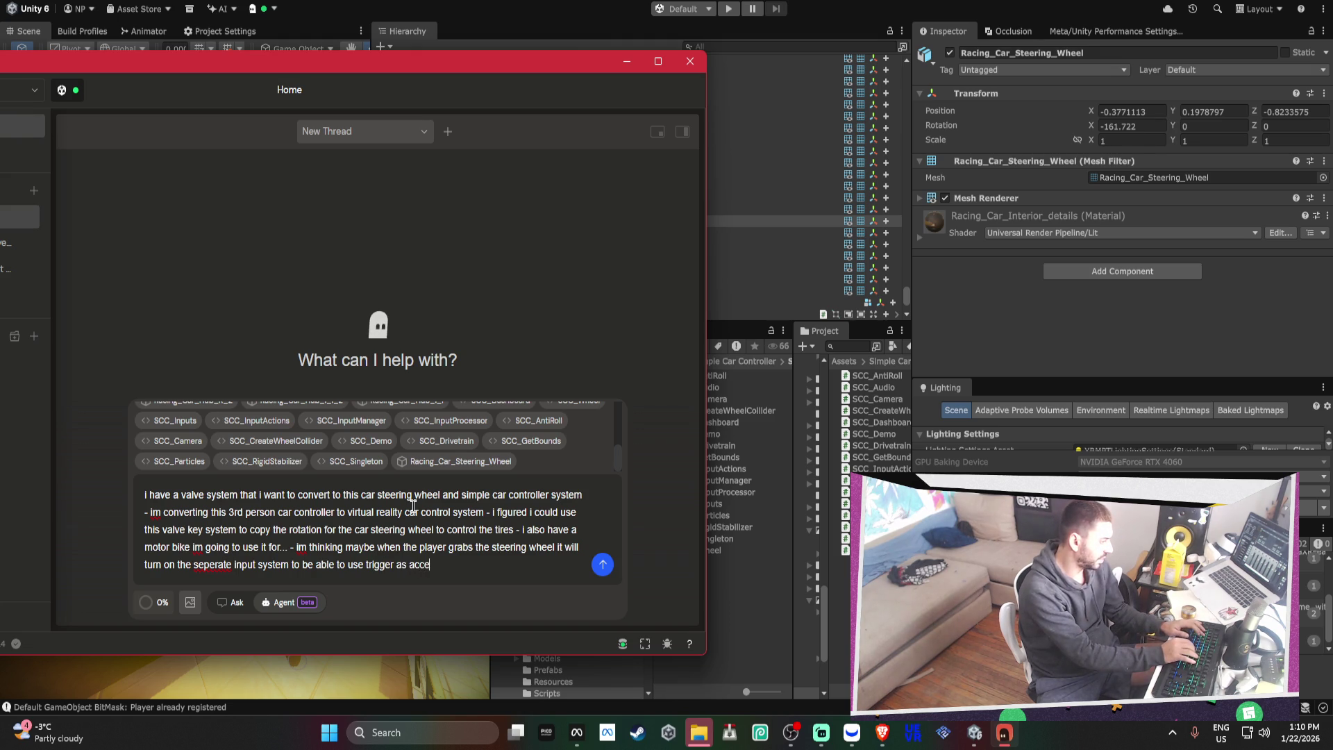
pyautogui.write('llar')
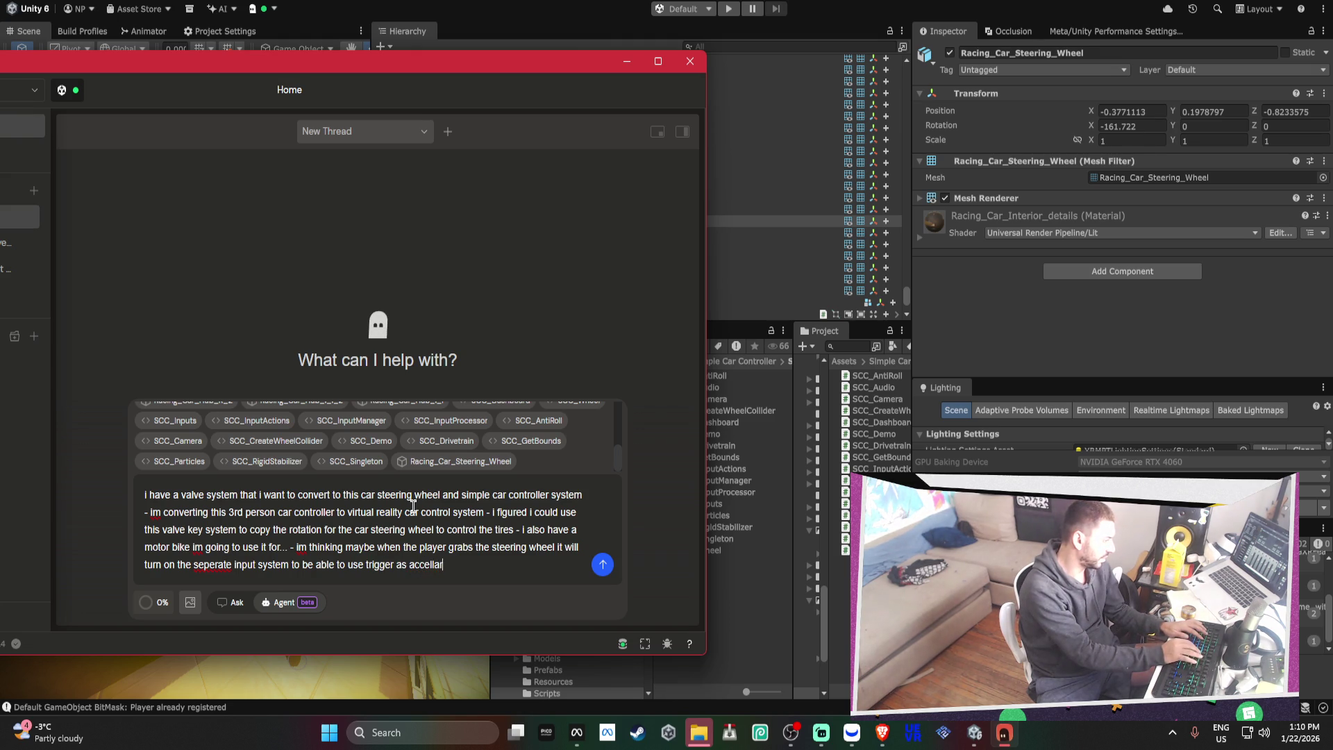
pyautogui.write('eration')
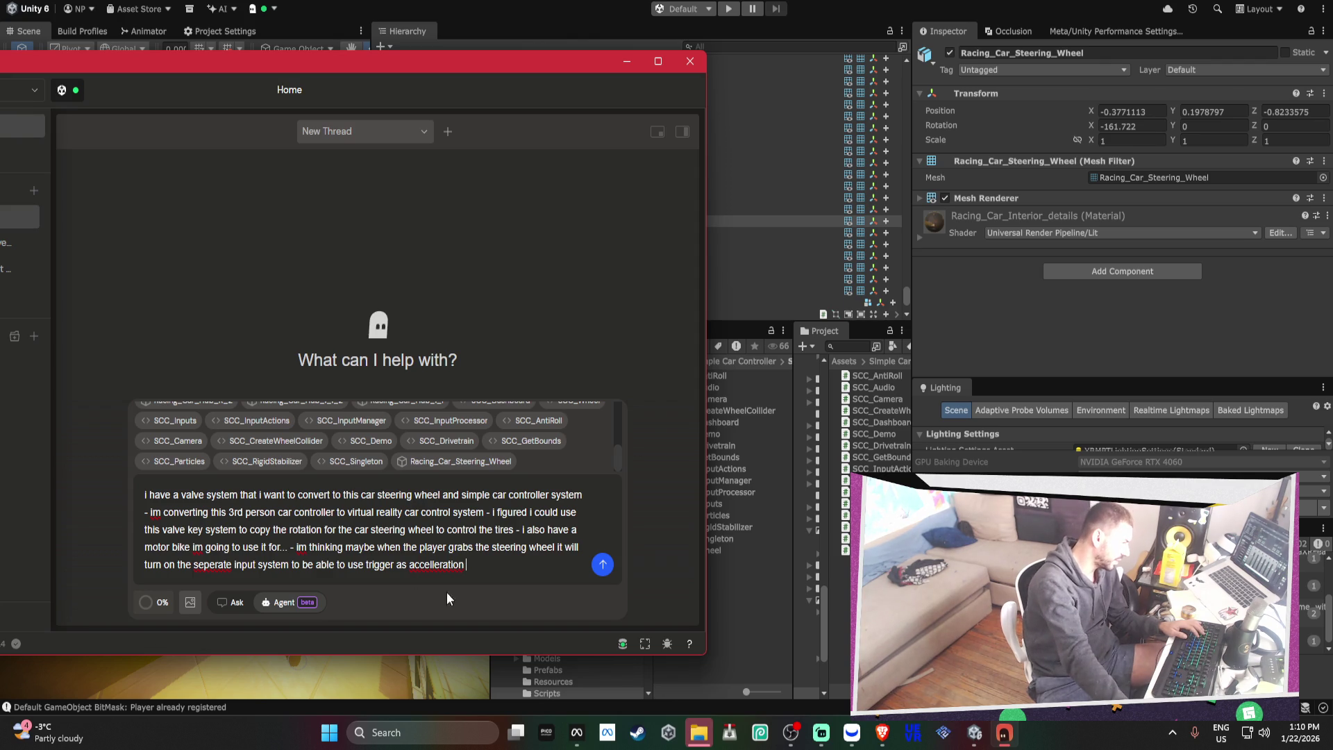
pyautogui.rightClick(447, 565)
pyautogui.click(489, 429)
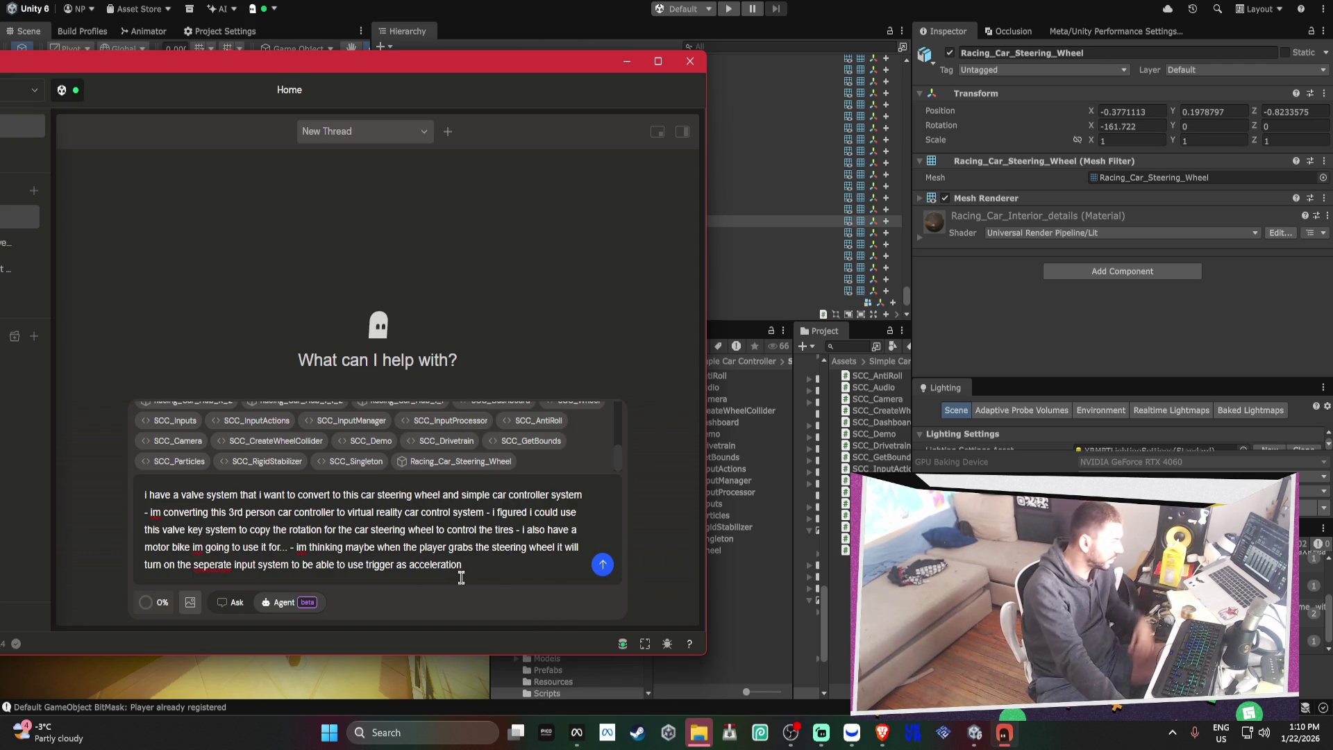
pyautogui.write(' - wh')
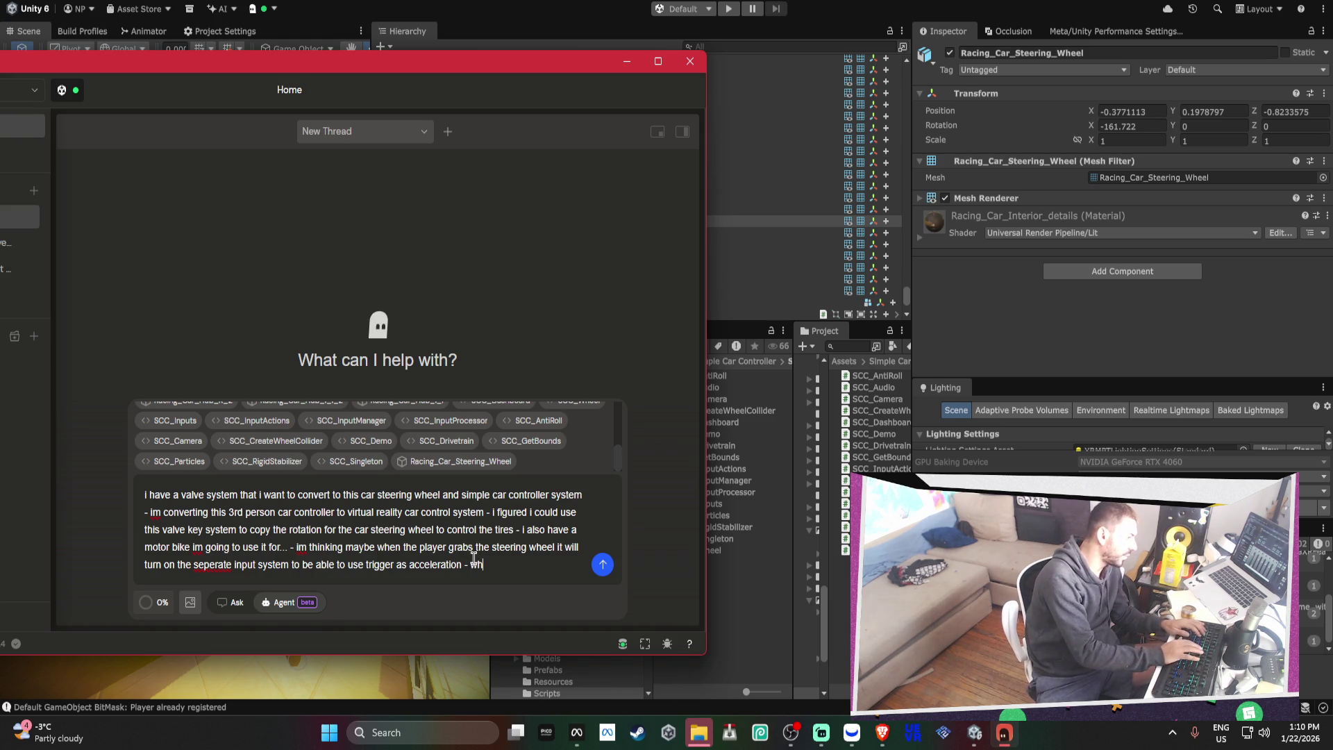
pyautogui.write('en the player turns the s')
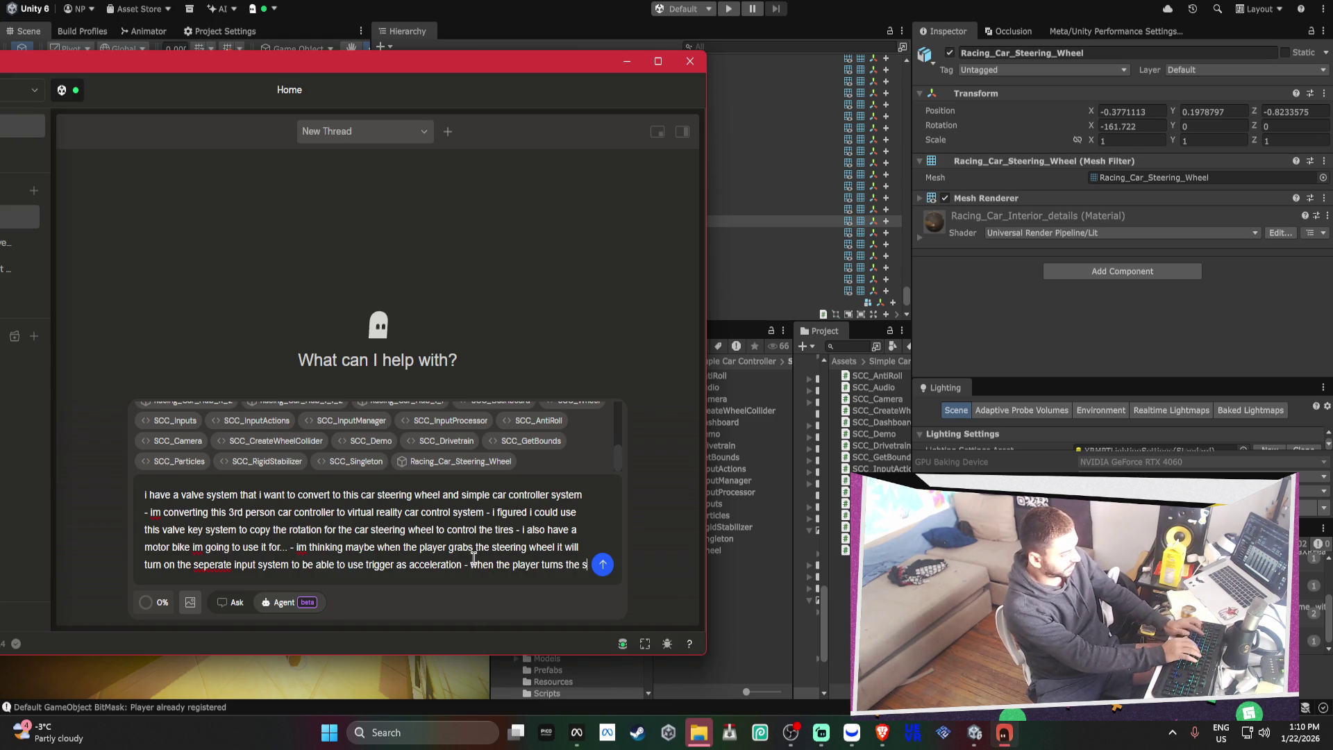
pyautogui.write('teering wheel left i w')
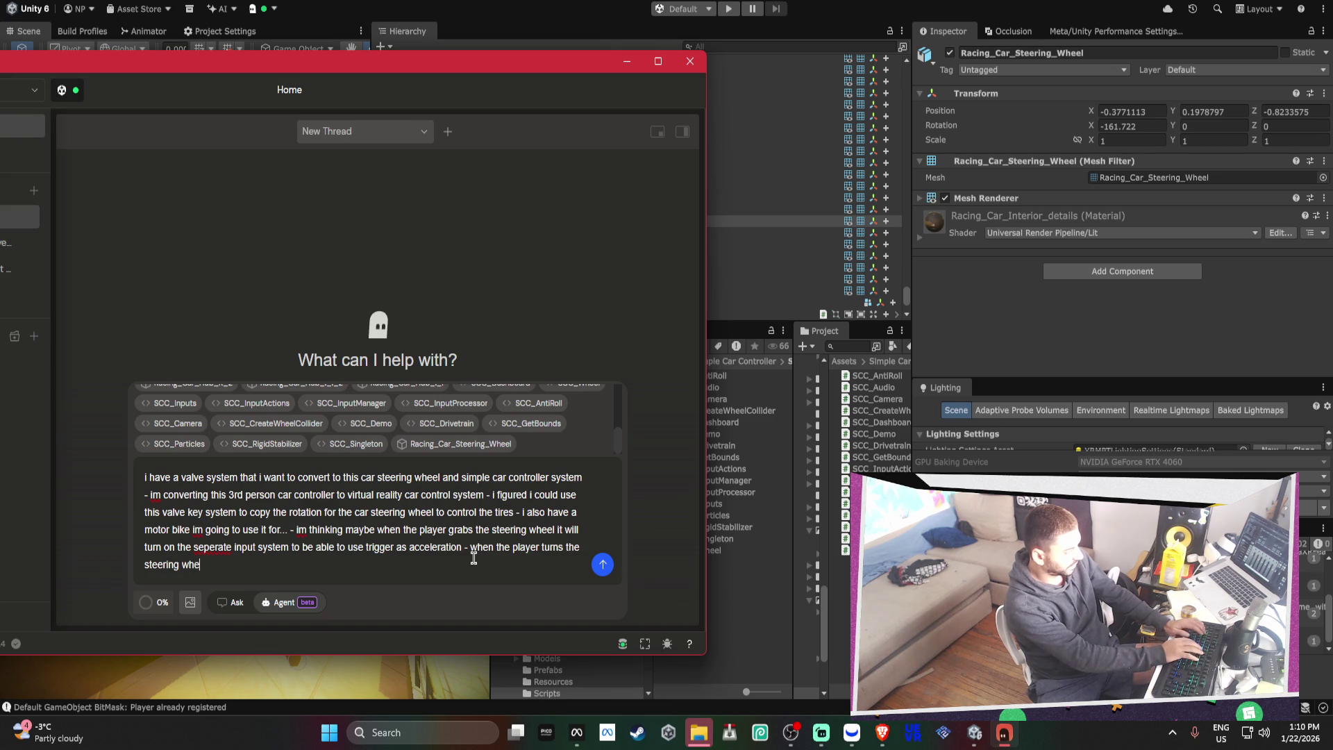
pyautogui.write('ant it to')
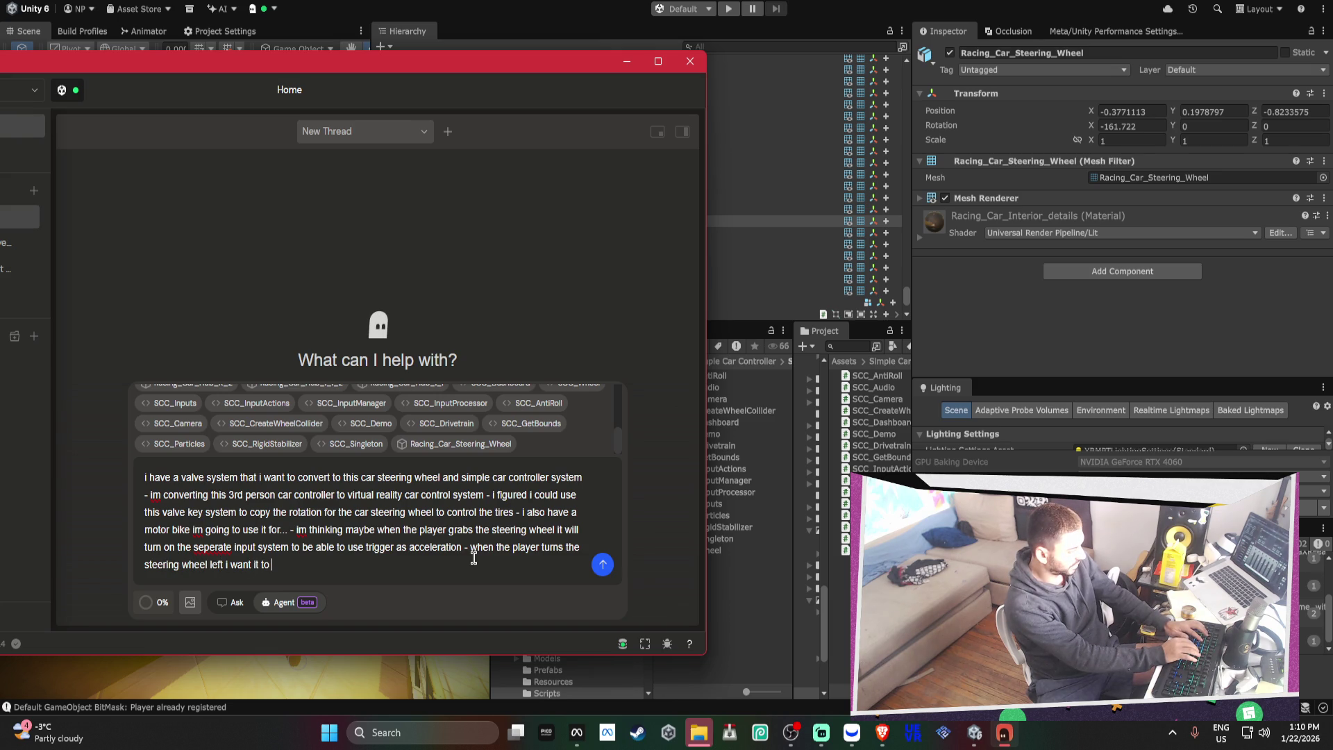
pyautogui.write(' turn the')
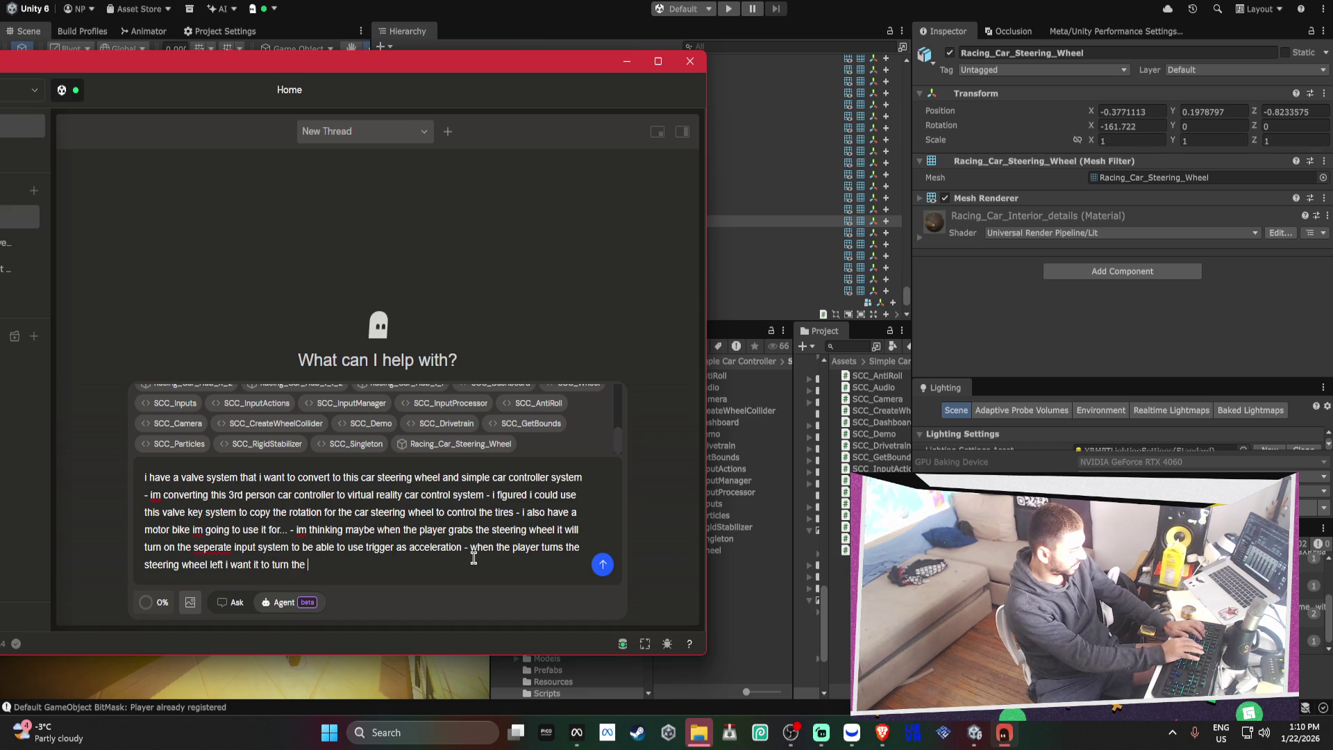
pyautogui.write(' wheels left as it would in the simple controller scripts')
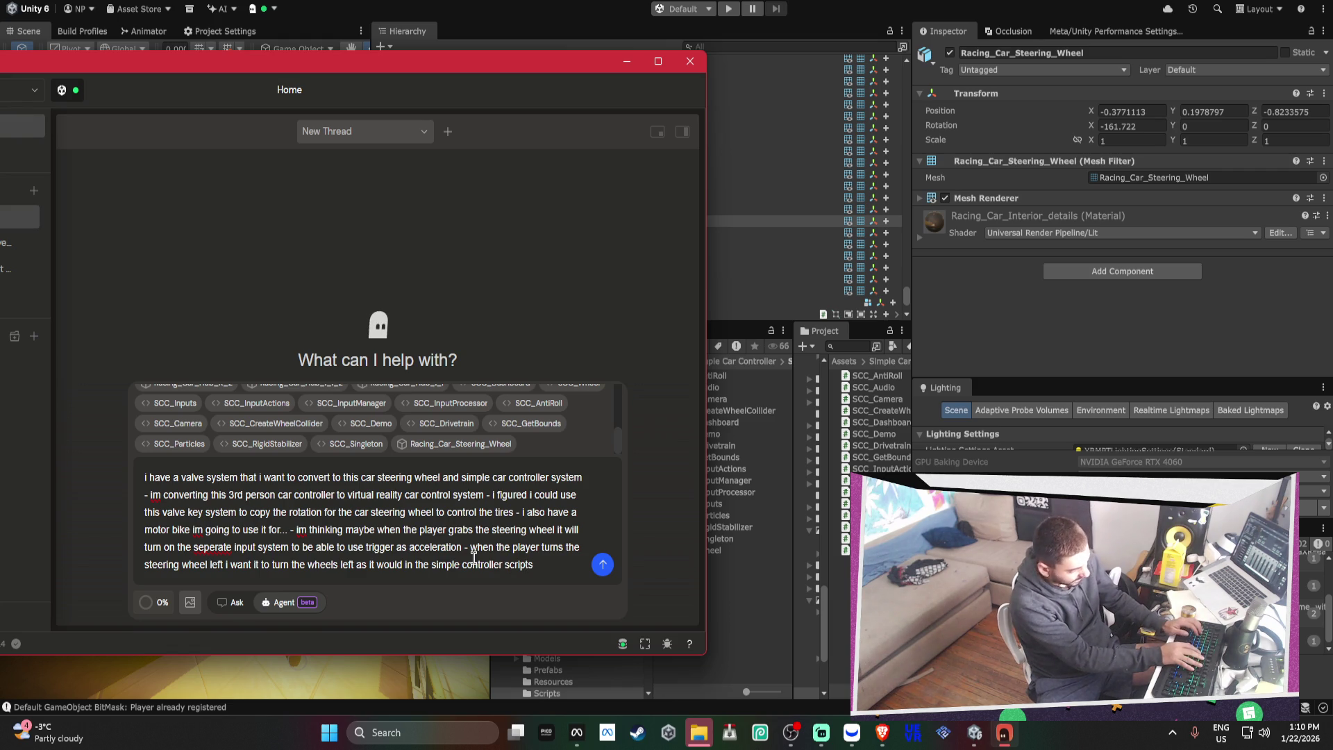
# Finish the prompt asking for a full system working with HVR and virtual reality, and send it.
pyautogui.press('BackSpace')
pyautogui.press('BackSpace')
pyautogui.press('BackSpace')
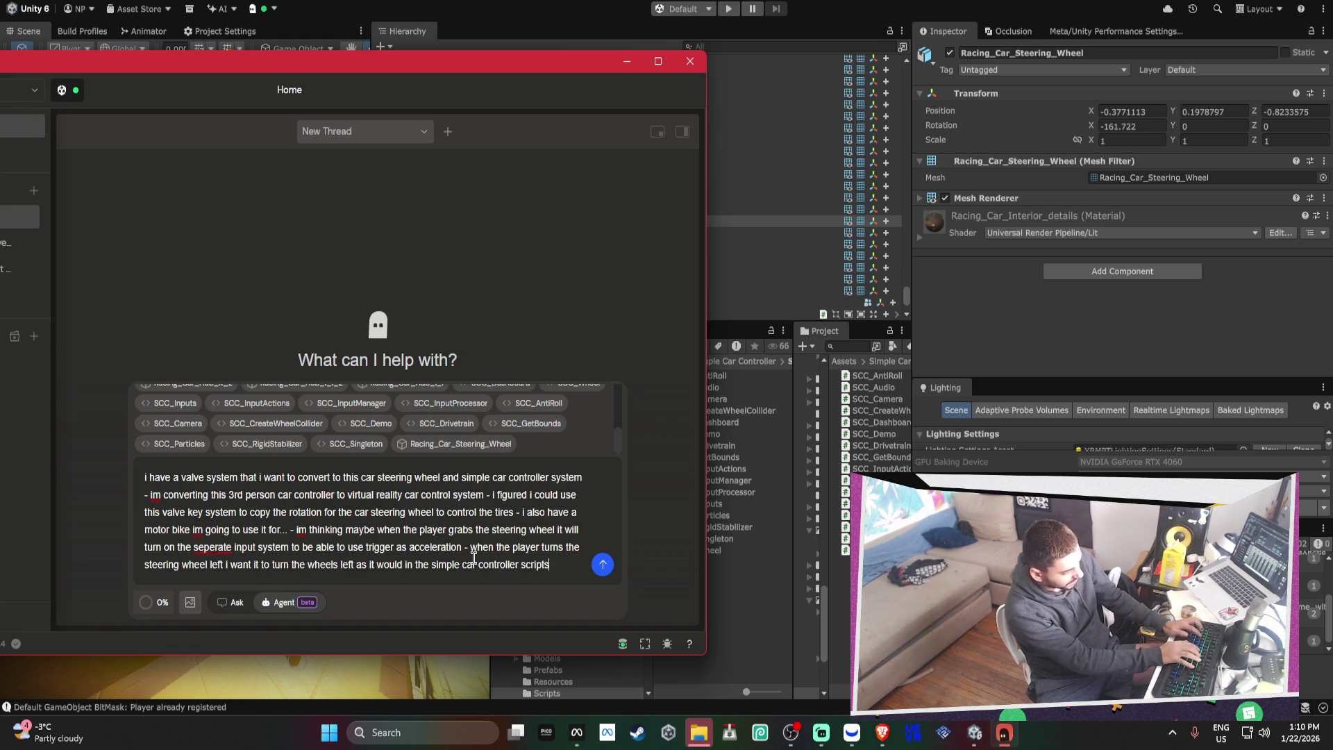
pyautogui.write('maq')
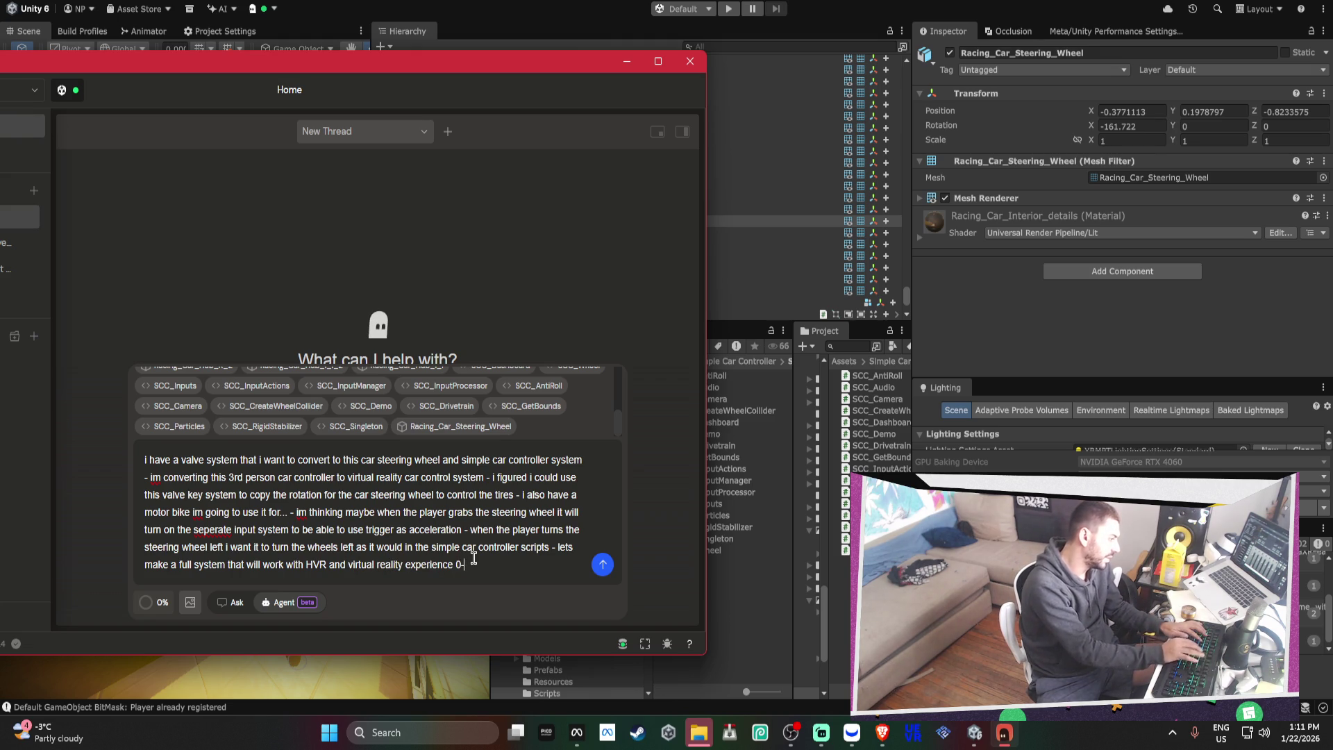
pyautogui.write('u')
pyautogui.press('Return')
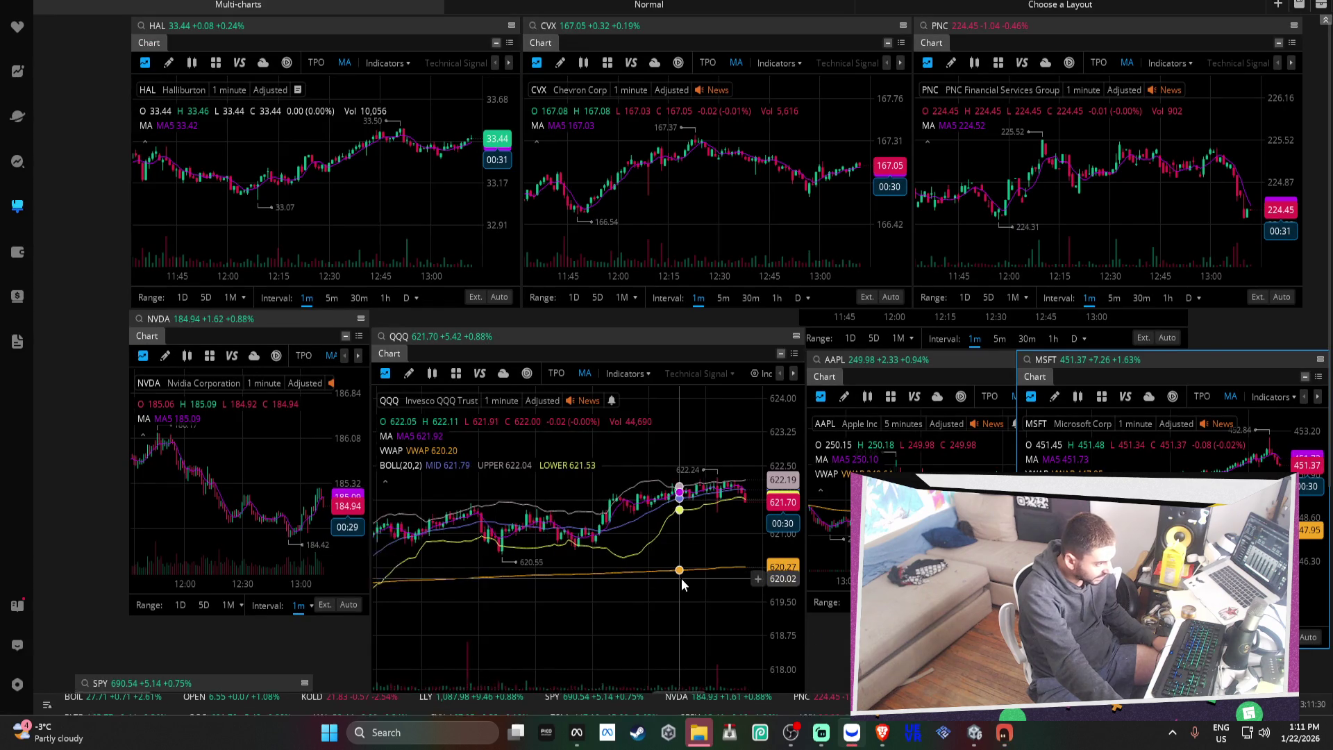
# Zoom out and pan the QQQ 1-minute chart to reveal the earlier price spike.
pyautogui.scroll(-3, 683, 585)
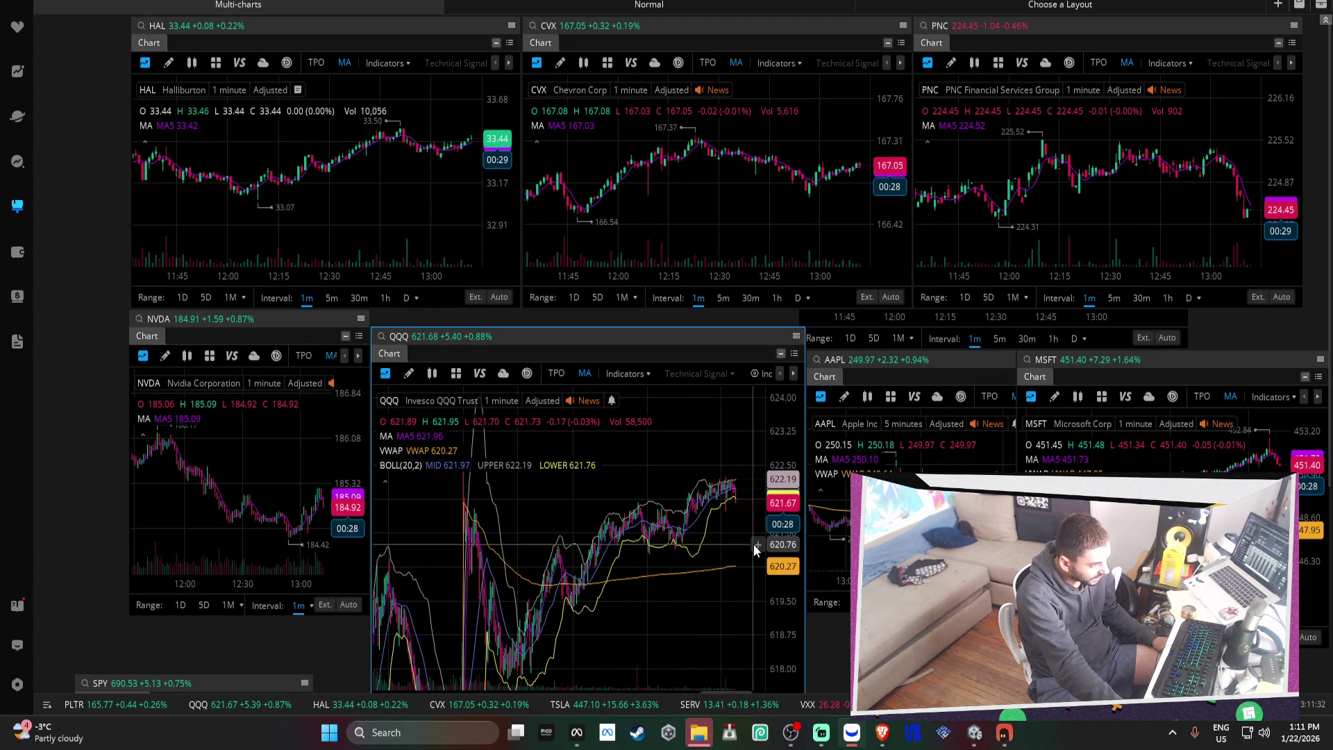
pyautogui.moveTo(702, 545); pyautogui.dragTo(725, 543)
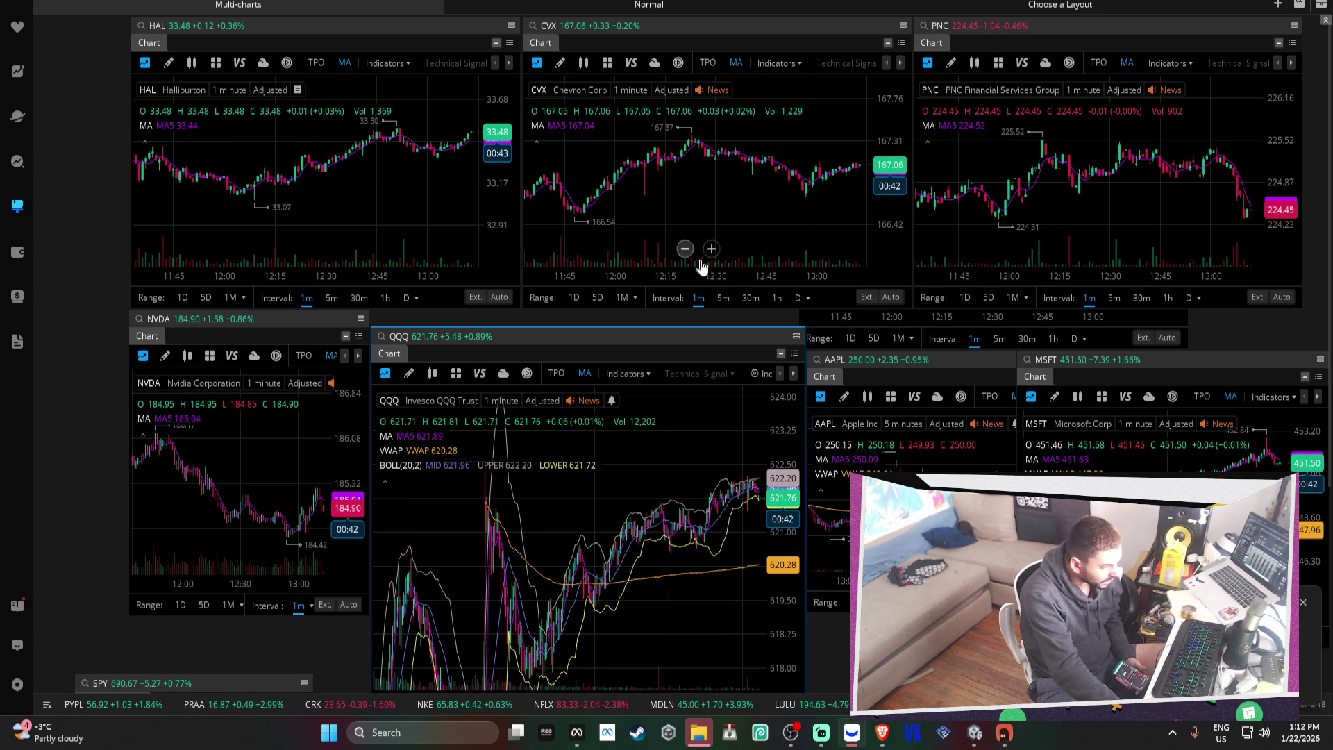
pyautogui.scroll(-2, 709, 544)
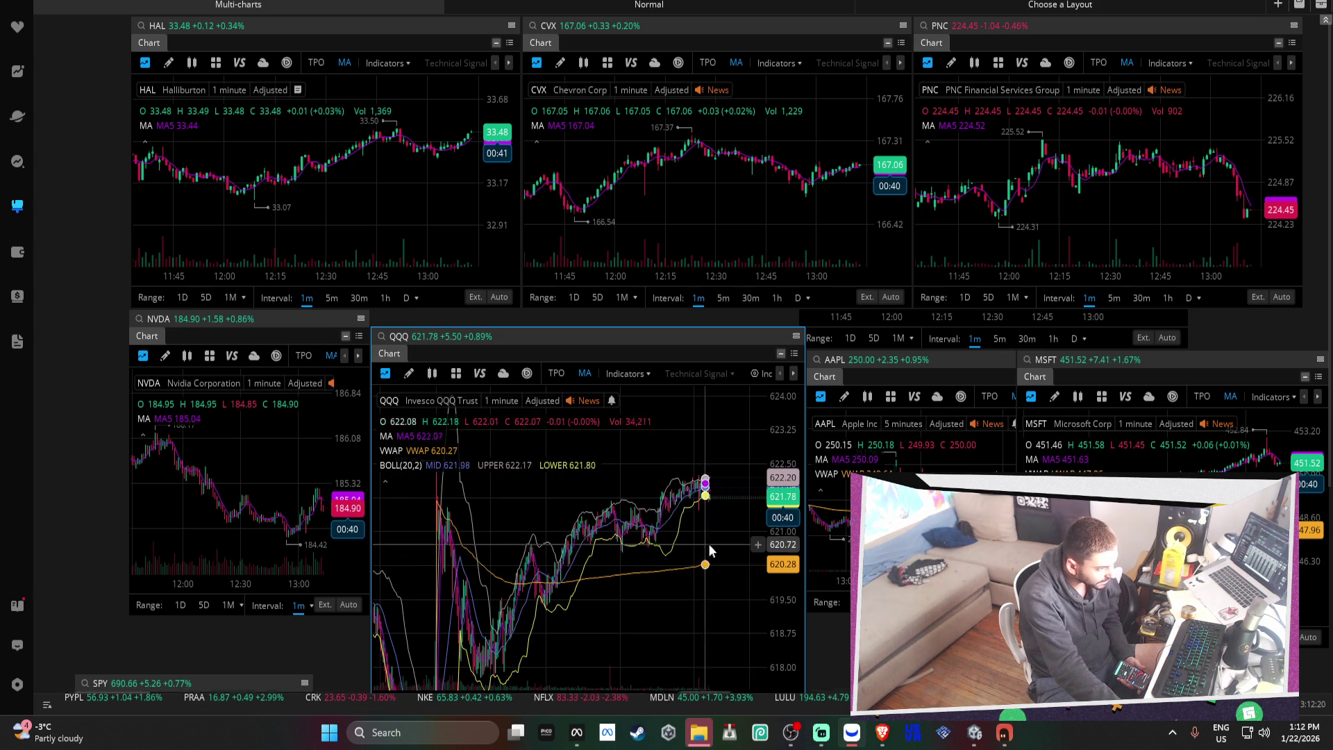
# Rescale the QQQ price axis and zoom in on time so recent candles fill the pane.
pyautogui.scroll(-2, 706, 544)
pyautogui.moveTo(769, 528); pyautogui.dragTo(768, 488)
pyautogui.scroll(3, 684, 489)
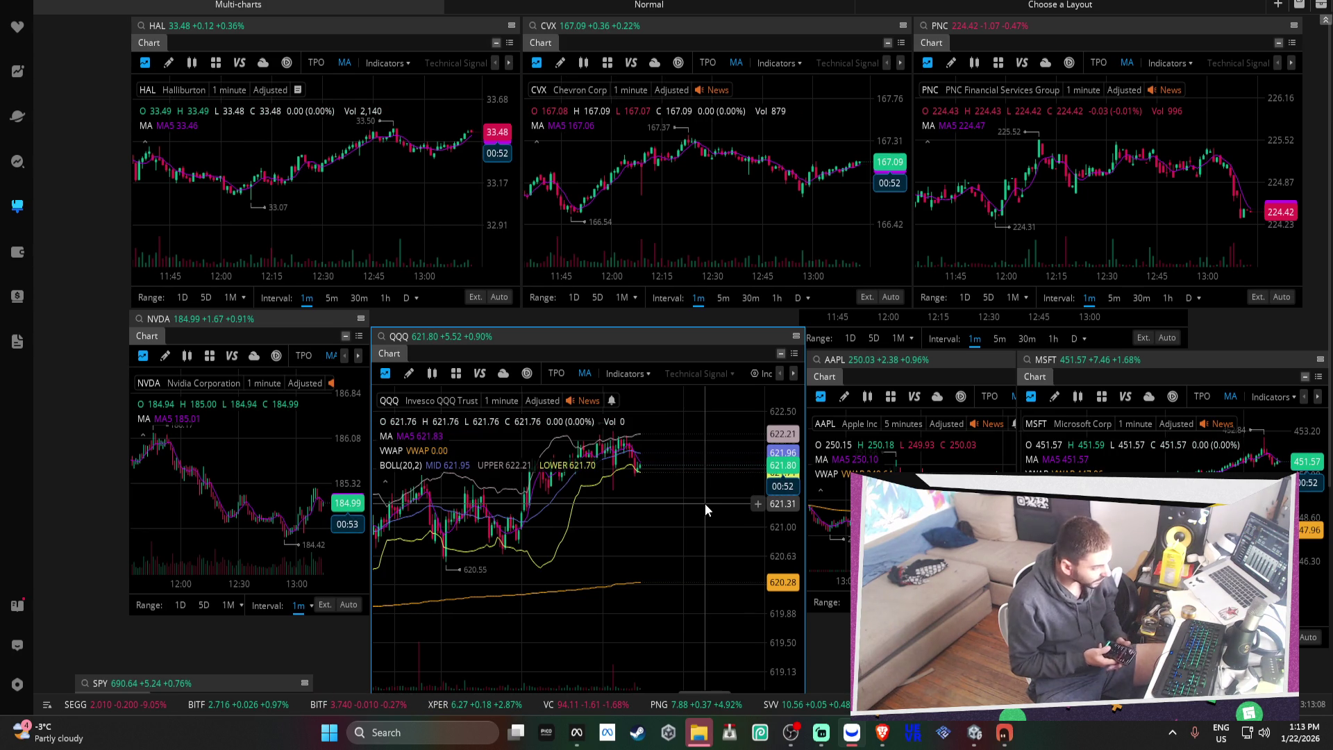
# Zoom the QQQ 1-minute chart tightly onto its last few candles.
pyautogui.scroll(5, 681, 493)
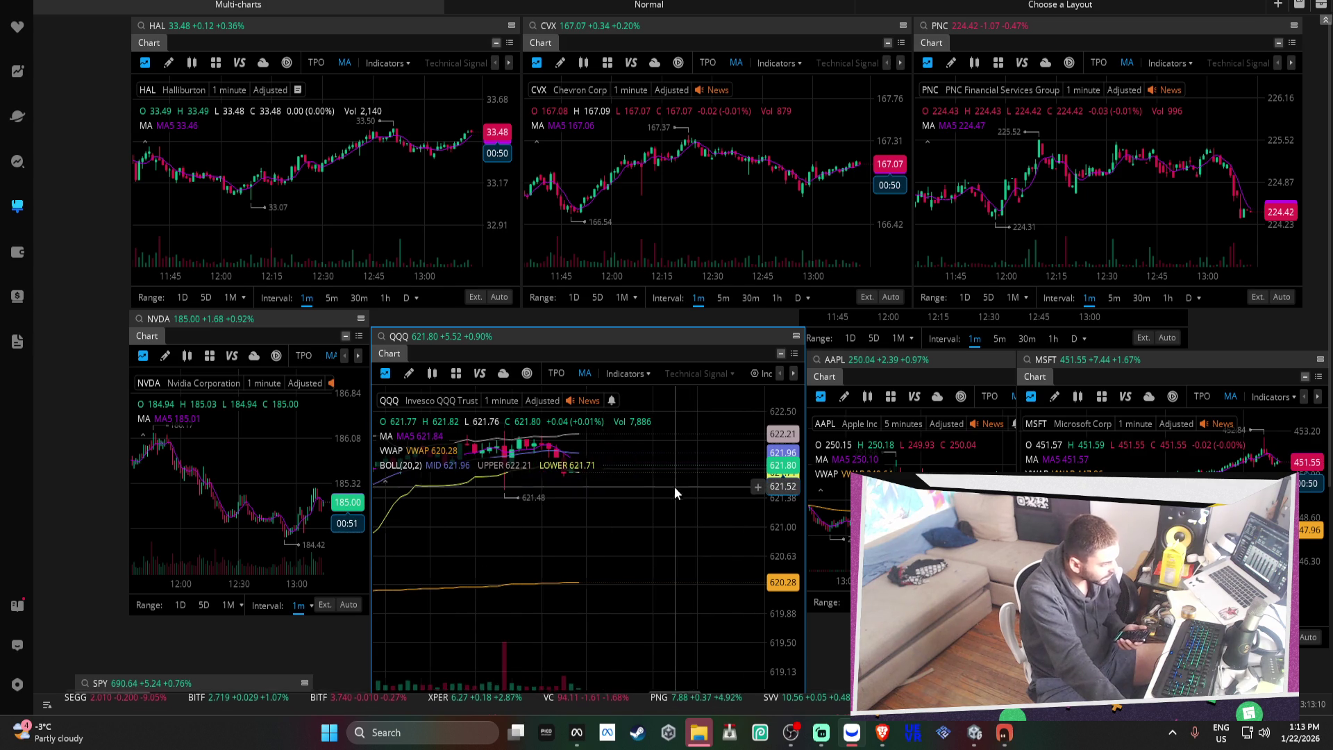
pyautogui.scroll(3, 651, 474)
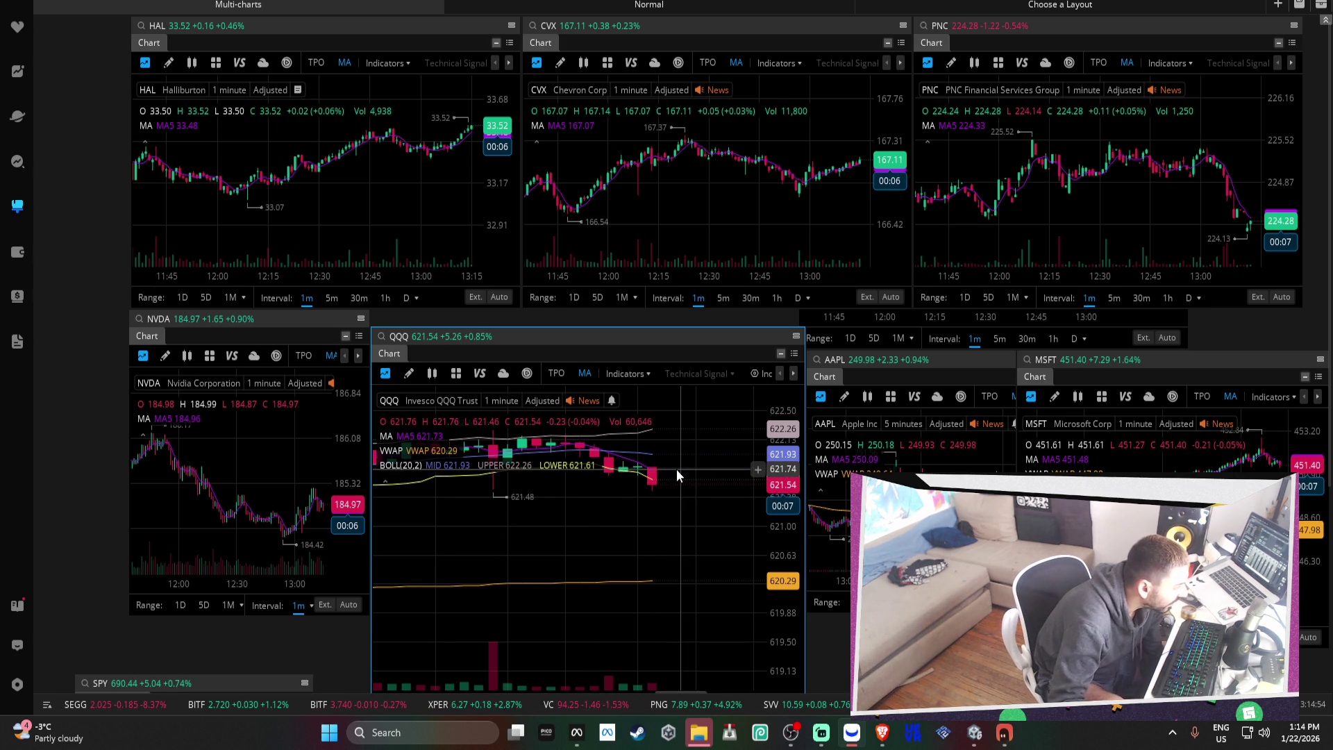
pyautogui.moveTo(690, 493); pyautogui.dragTo(718, 499)
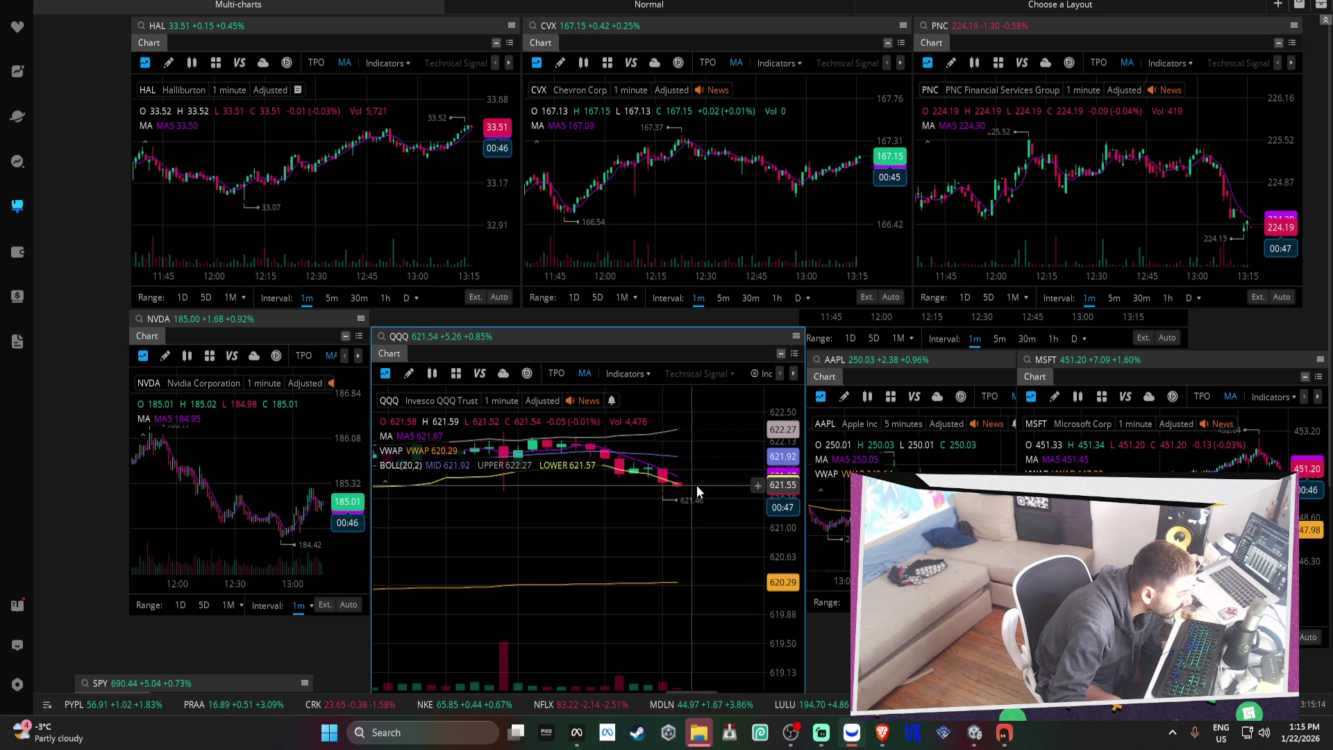
pyautogui.scroll(2, 700, 485)
pyautogui.scroll(-2, 701, 479)
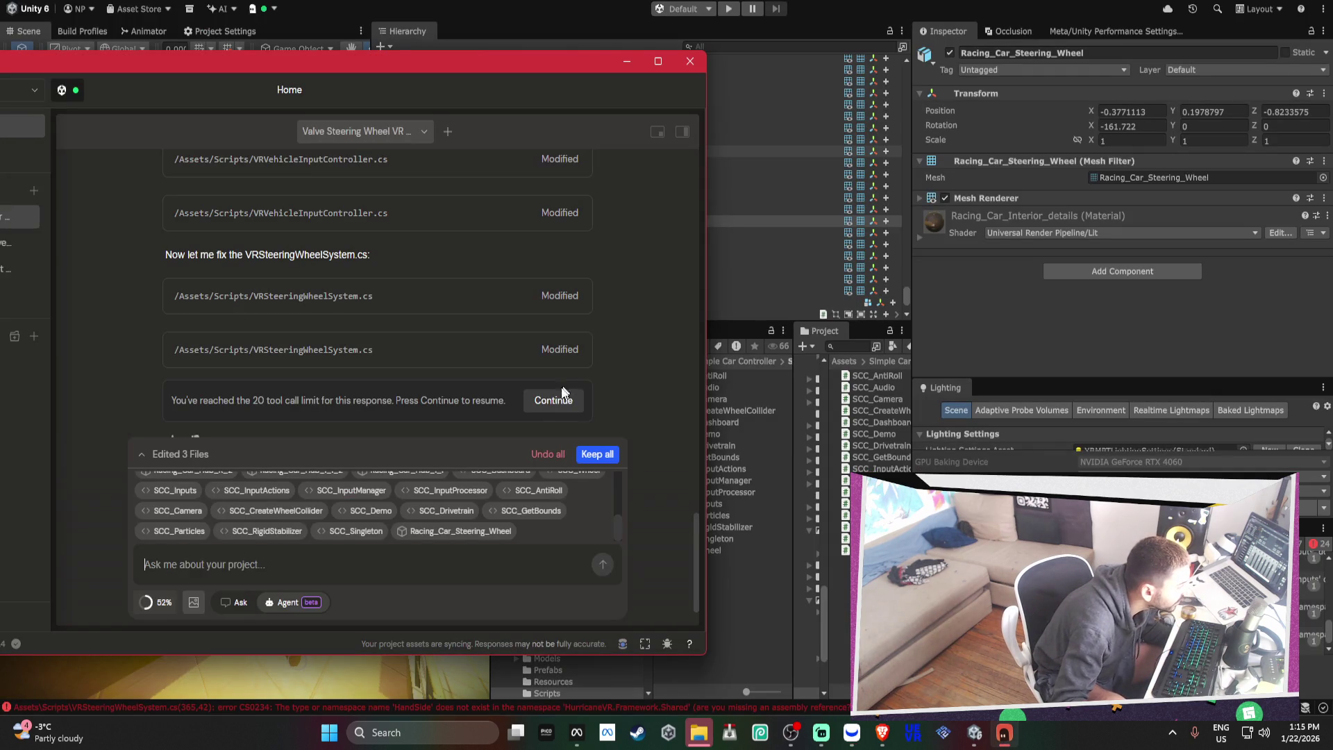
pyautogui.click(555, 400)
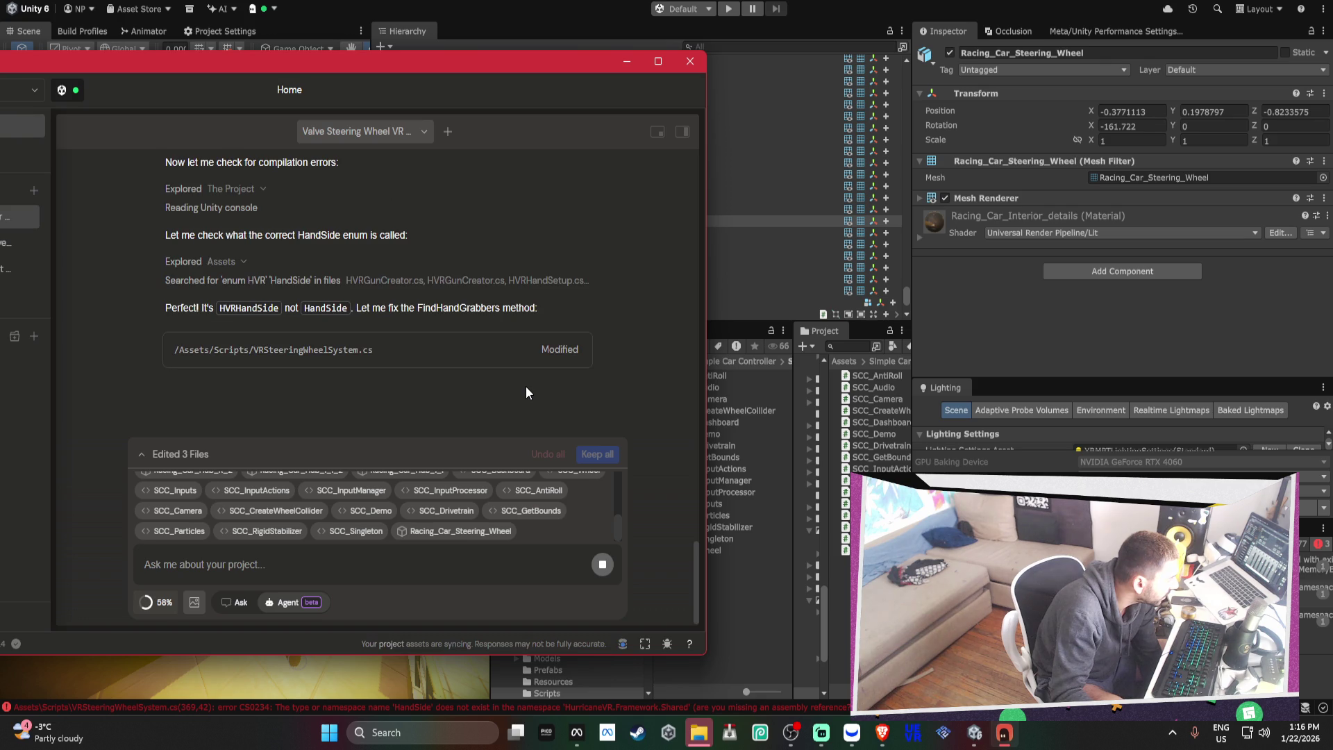
# Leave the Bezi chat and bring the Webull Desktop charts back in front.
pyautogui.click(855, 737)
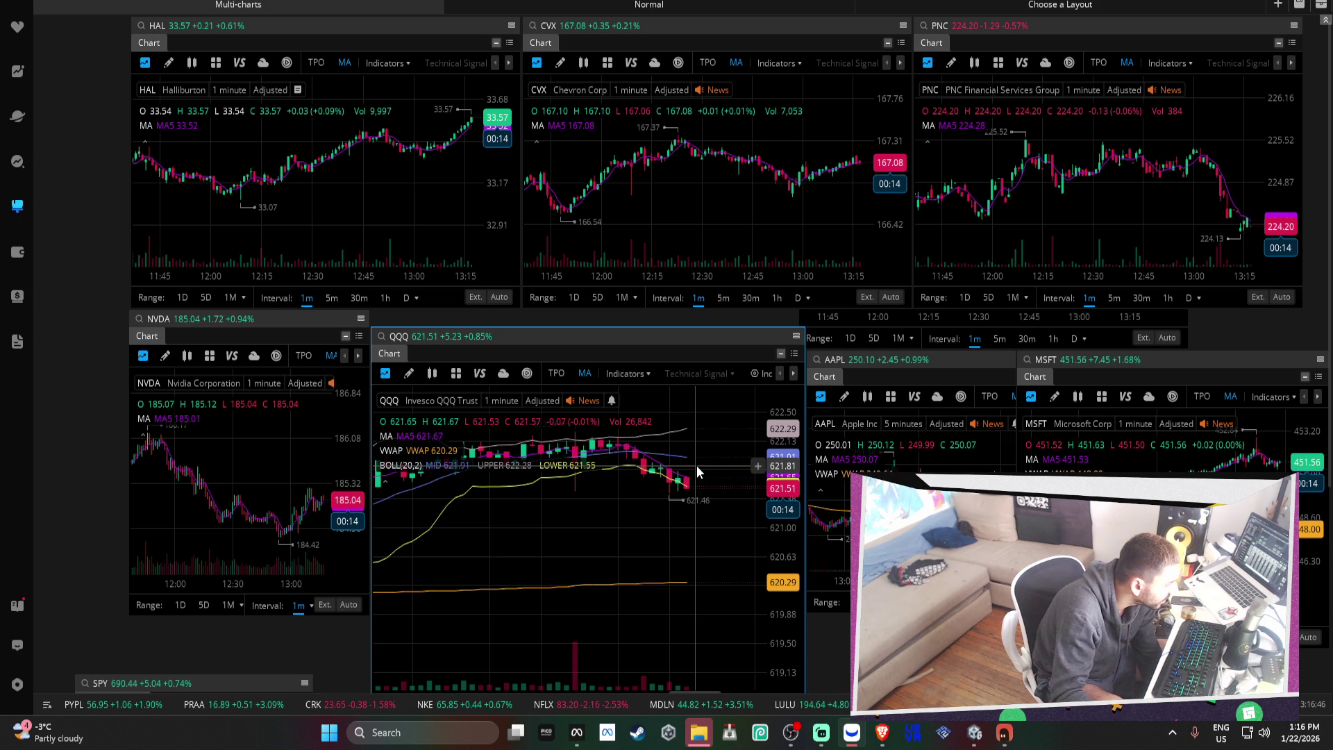
# Re-zoom the QQQ chart and pan it to leave room after the latest candles.
pyautogui.scroll(-2, 697, 465)
pyautogui.scroll(2, 698, 464)
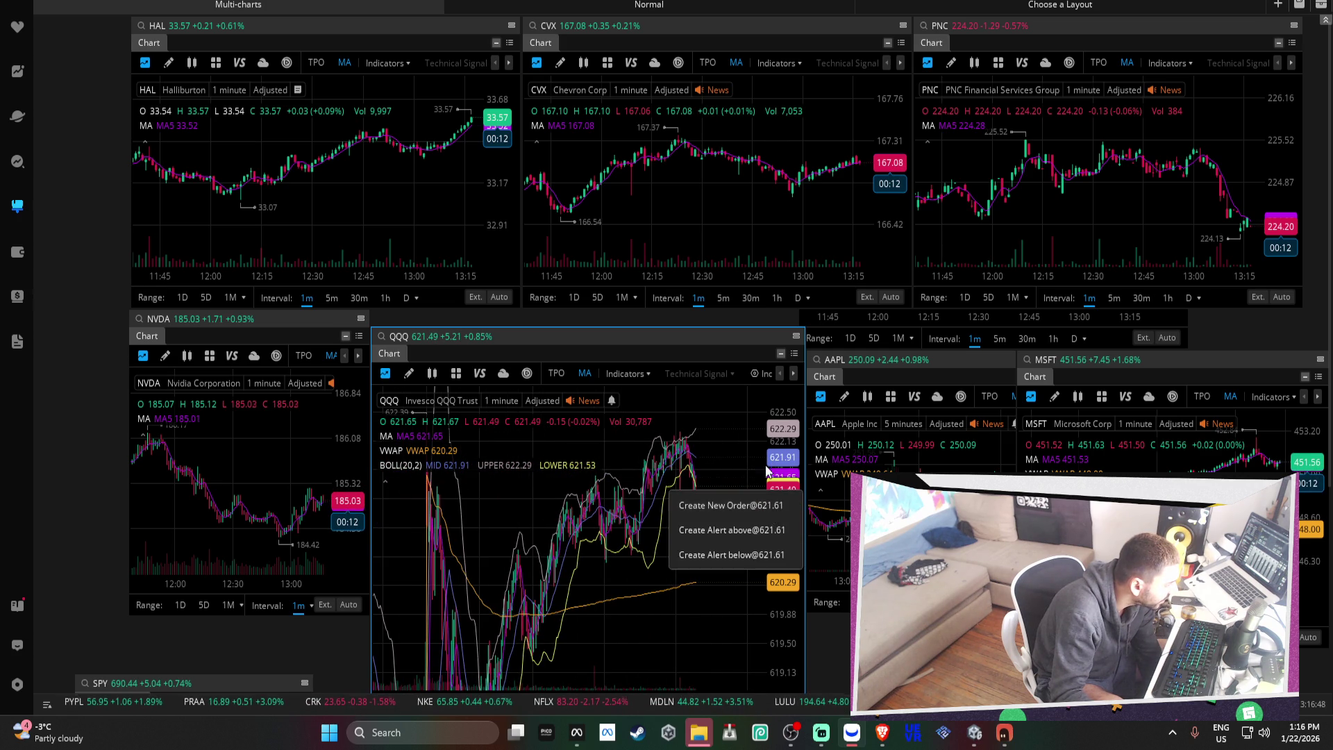
pyautogui.scroll(-3, 695, 528)
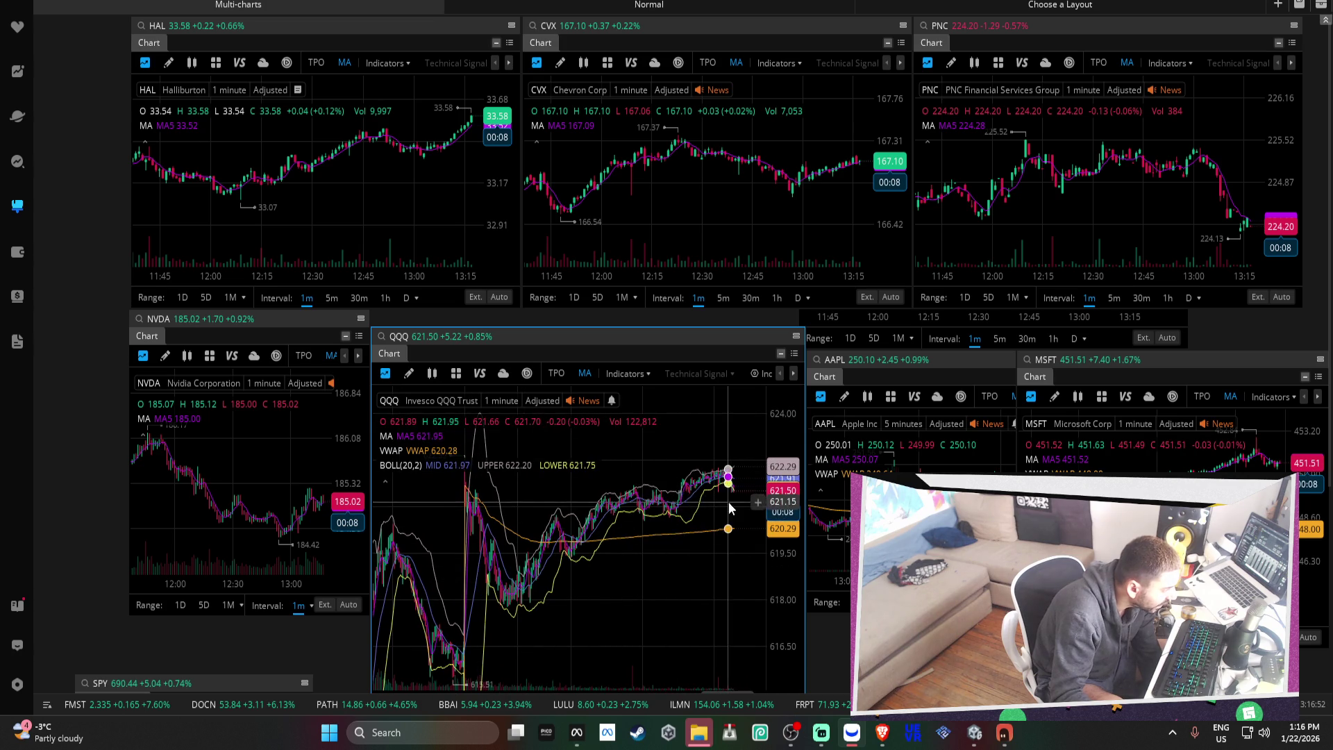
pyautogui.moveTo(728, 501); pyautogui.dragTo(653, 491)
pyautogui.scroll(3, 653, 491)
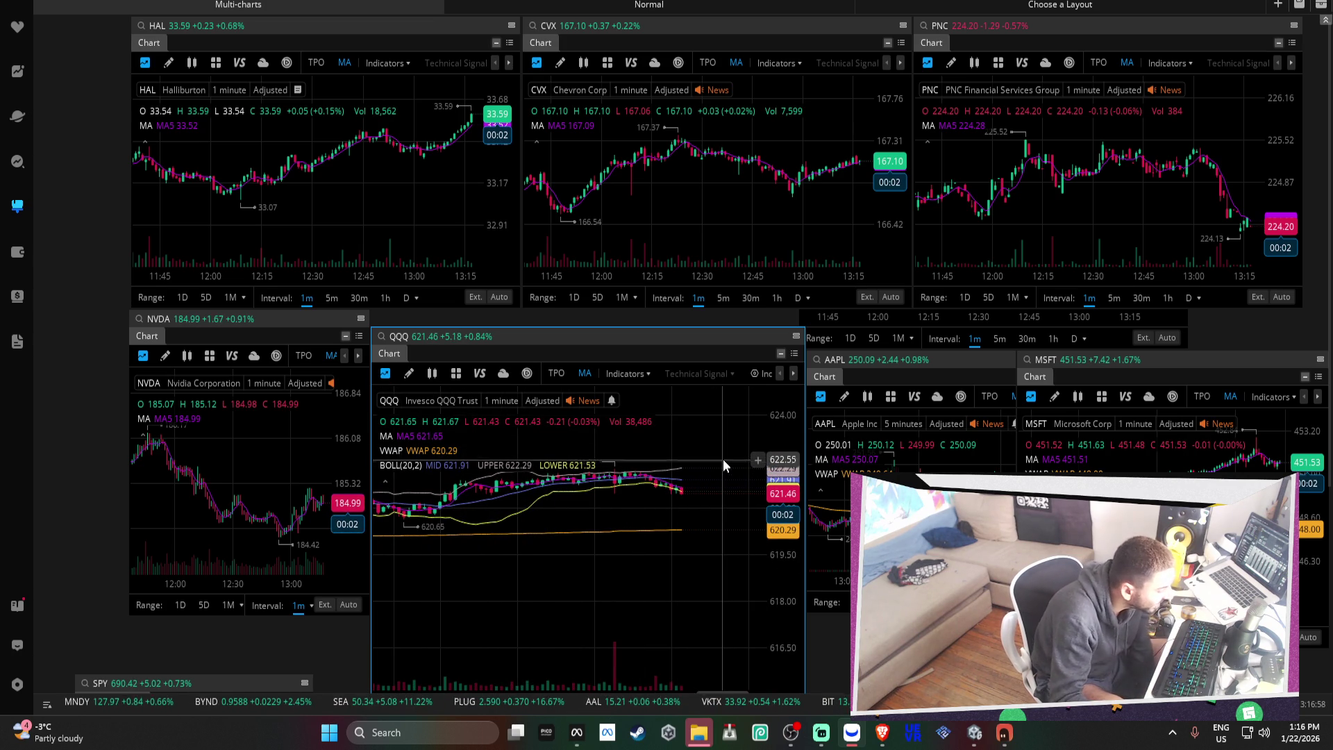
pyautogui.scroll(2, 723, 460)
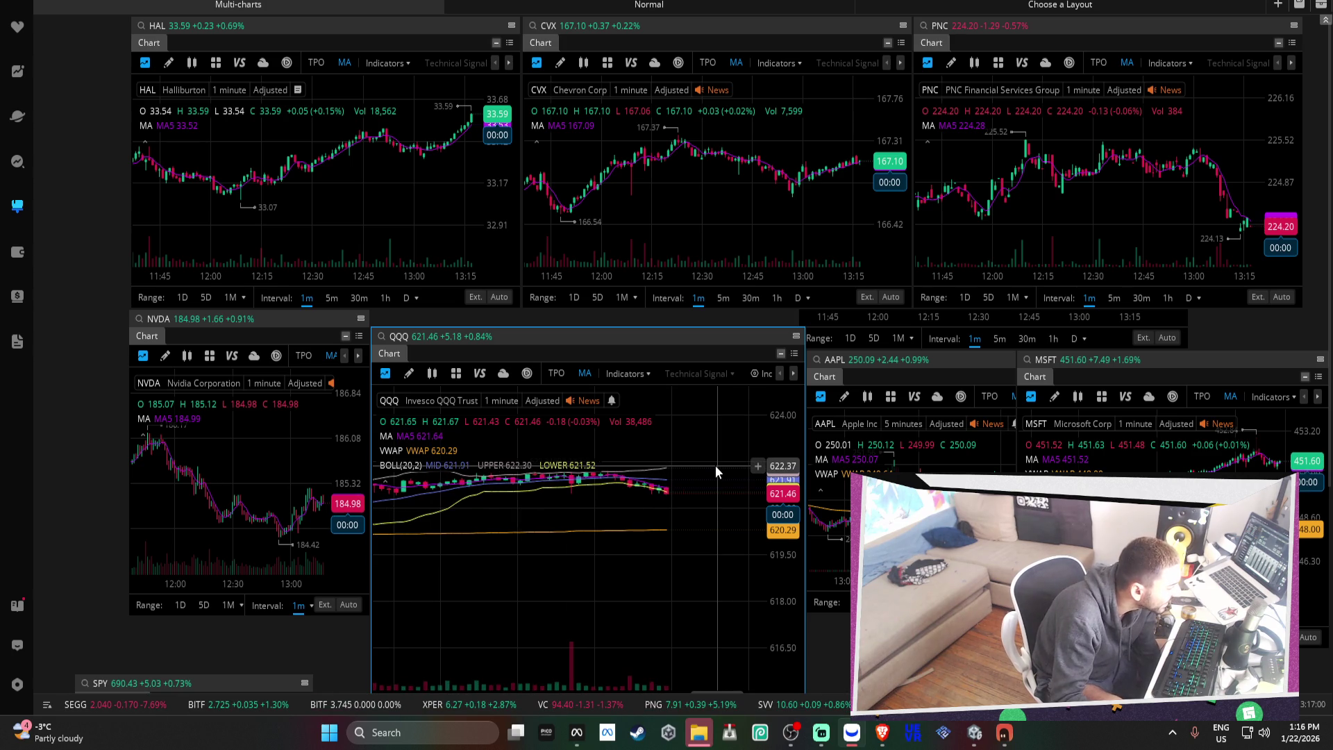
pyautogui.scroll(-3, 701, 467)
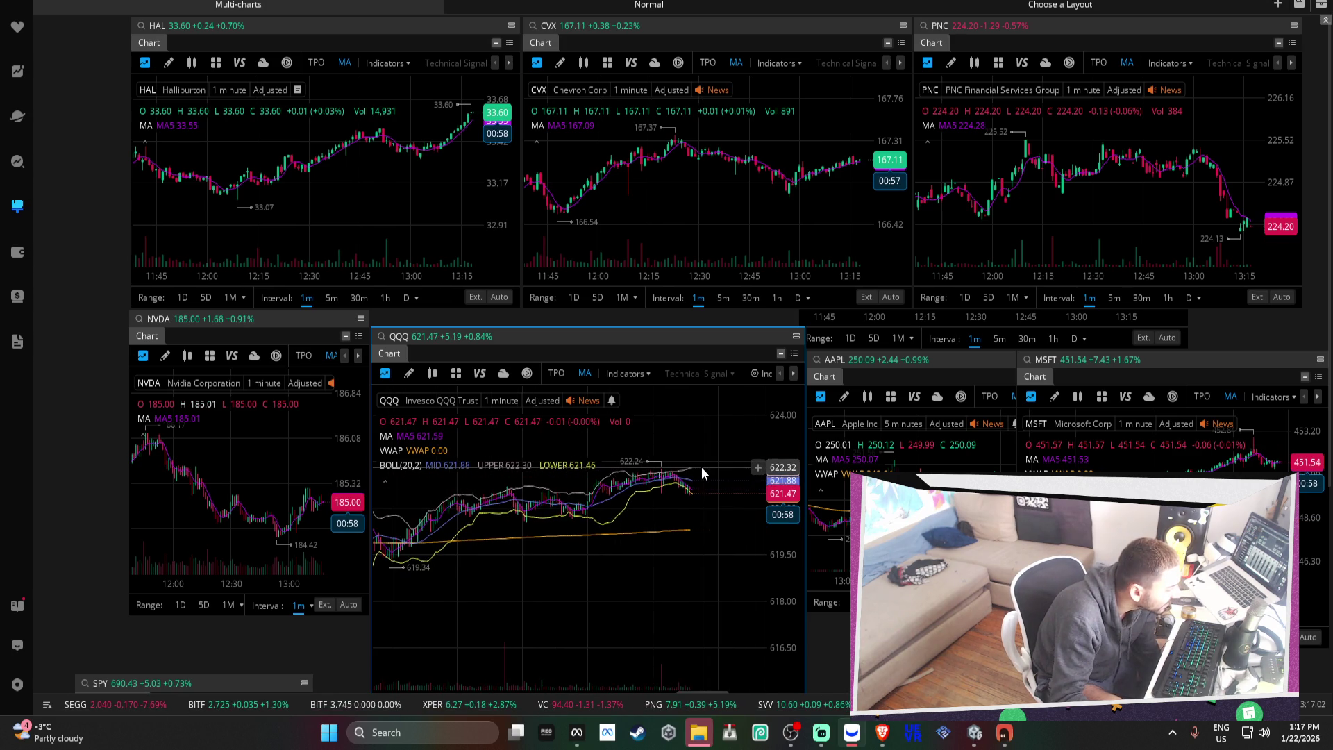
# Check the AAPL and MSFT charts, then zoom NVDA in to roughly 12:30–13:15.
pyautogui.click(830, 521)
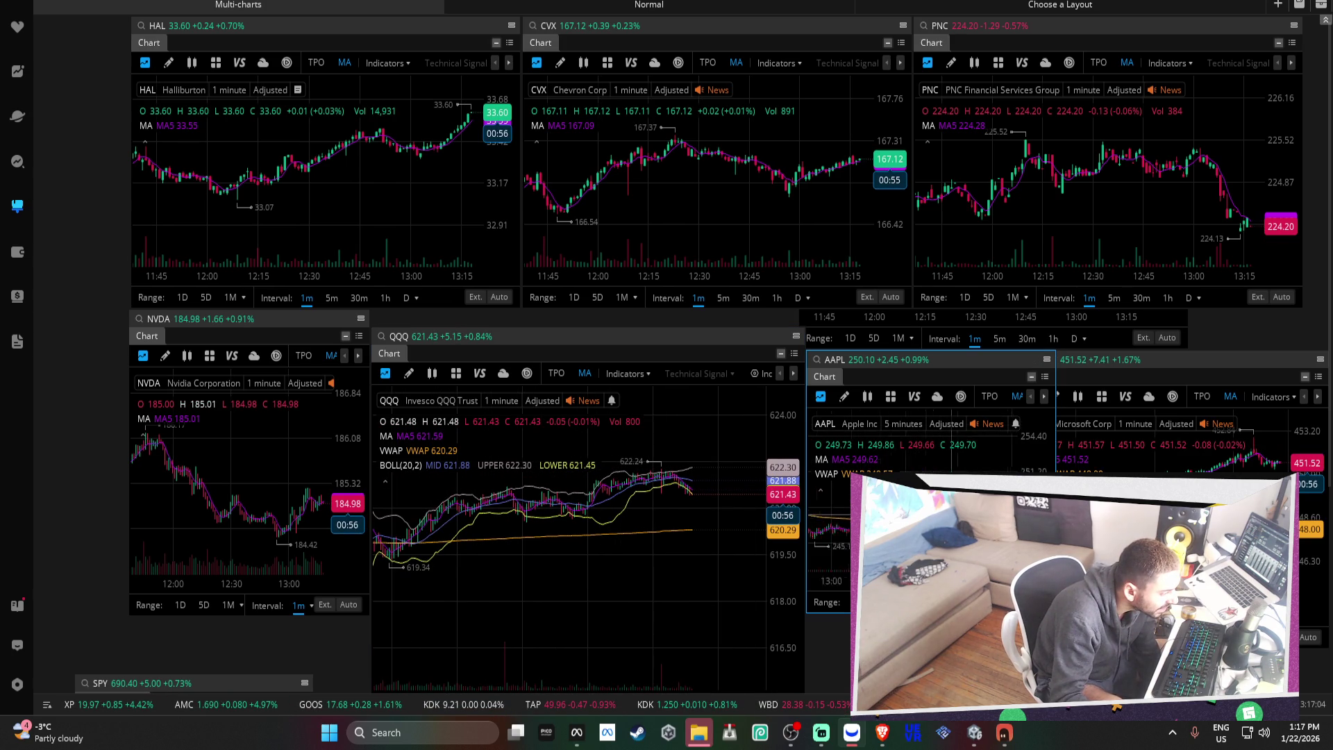
pyautogui.click(1028, 465)
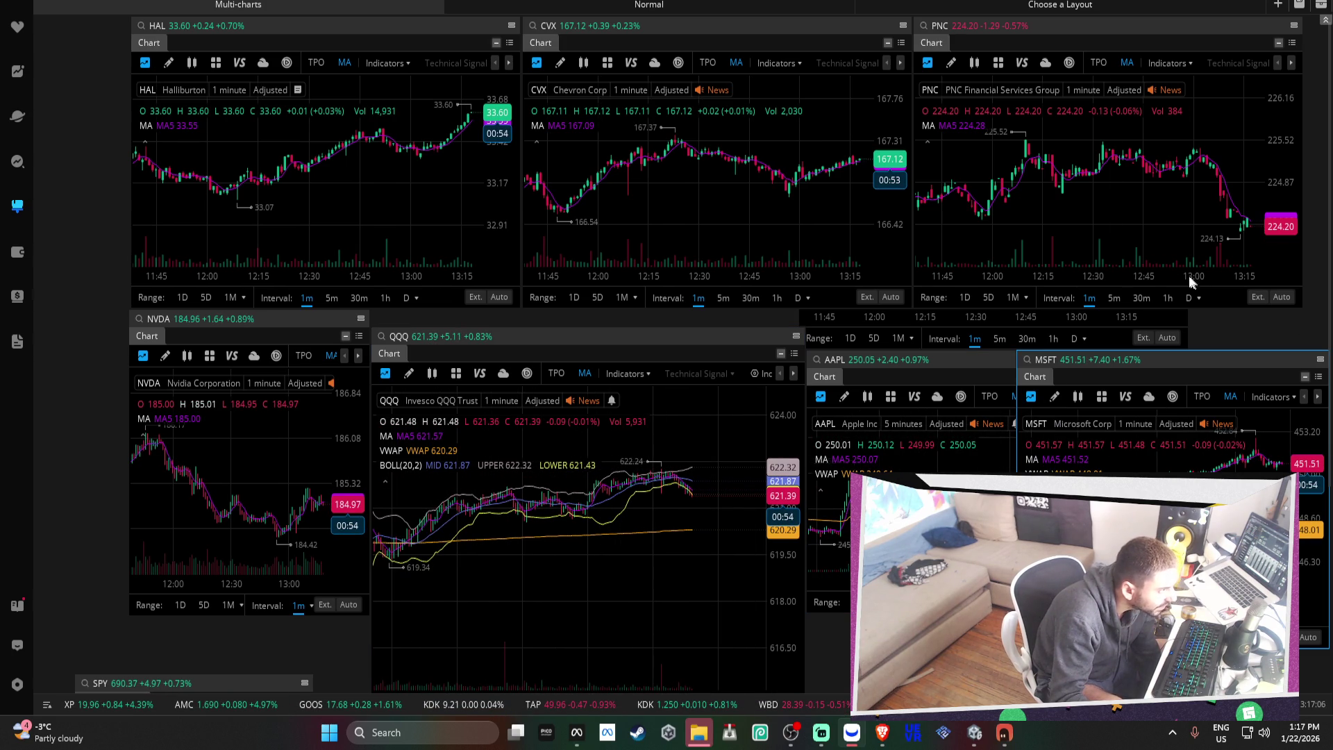
pyautogui.click(303, 432)
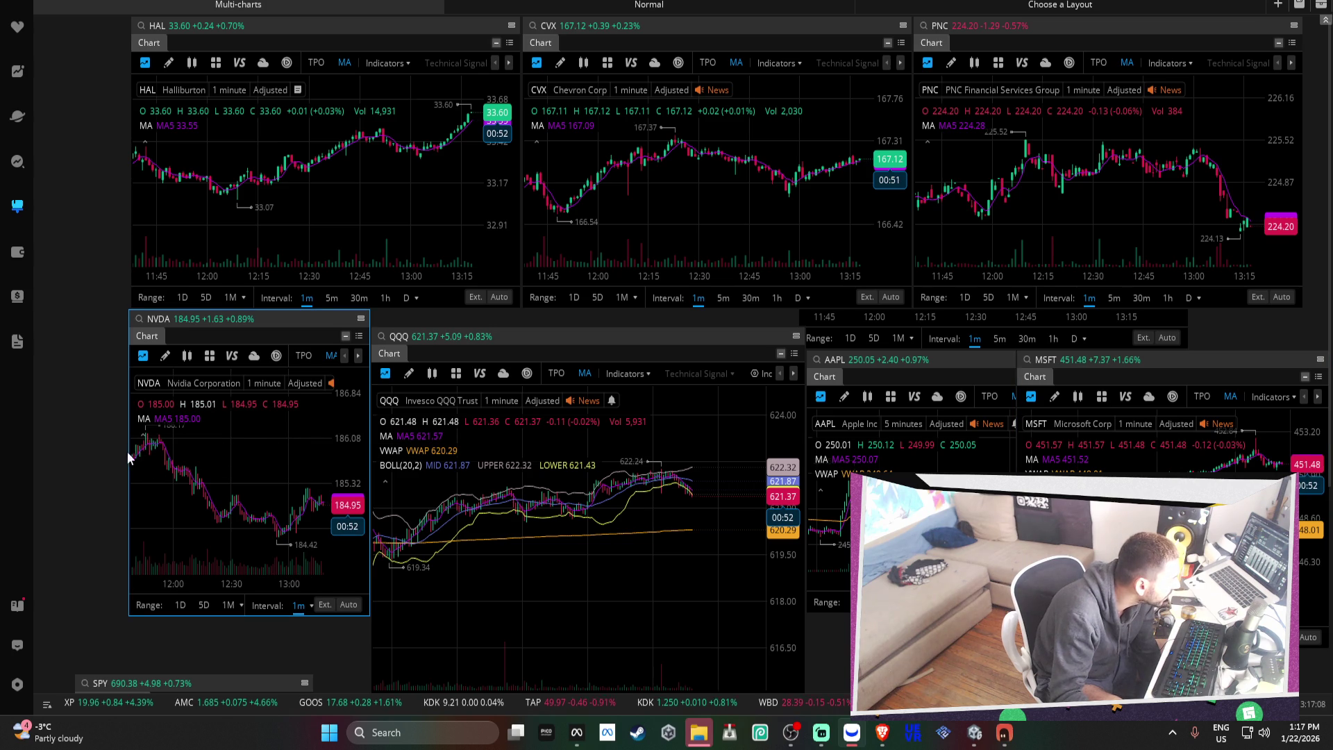
pyautogui.scroll(5, 271, 522)
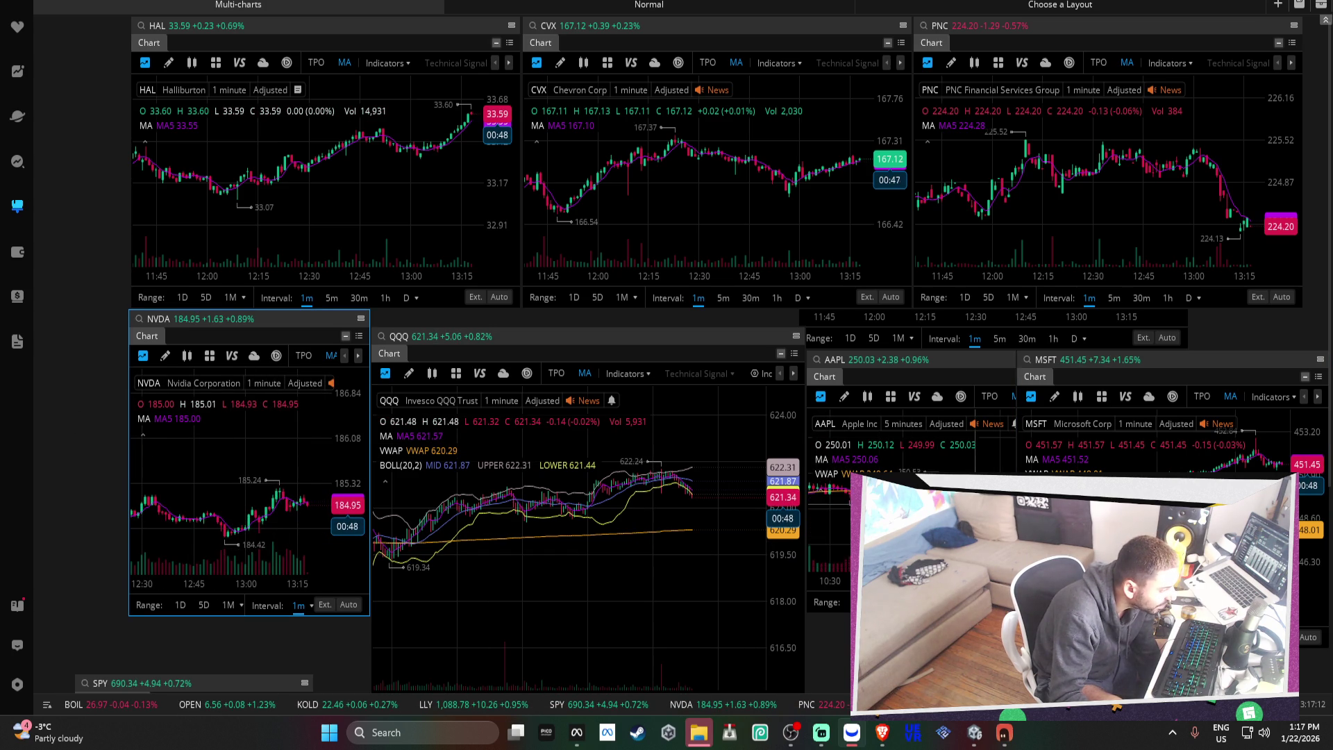
# Glance at AAPL and MSFT again, then re-zoom QQQ on its most recent candles.
pyautogui.click(973, 451)
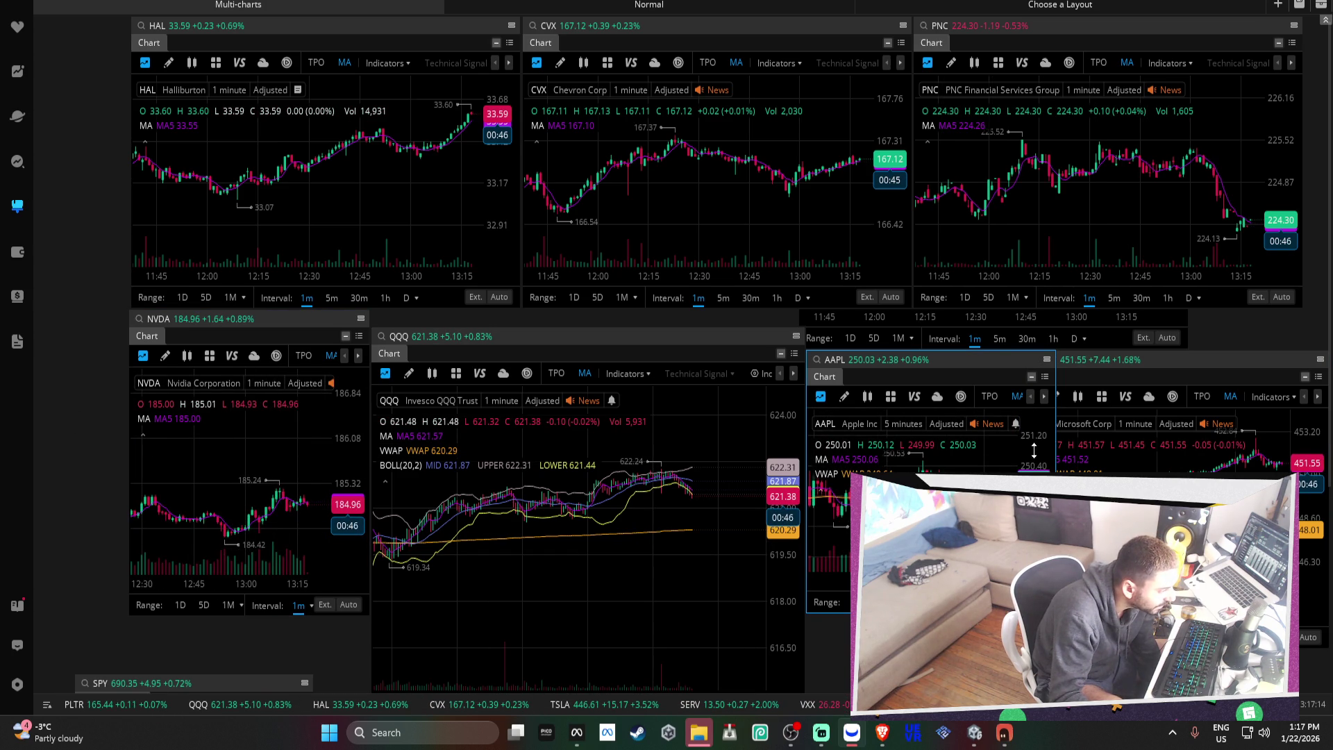
pyautogui.click(1244, 452)
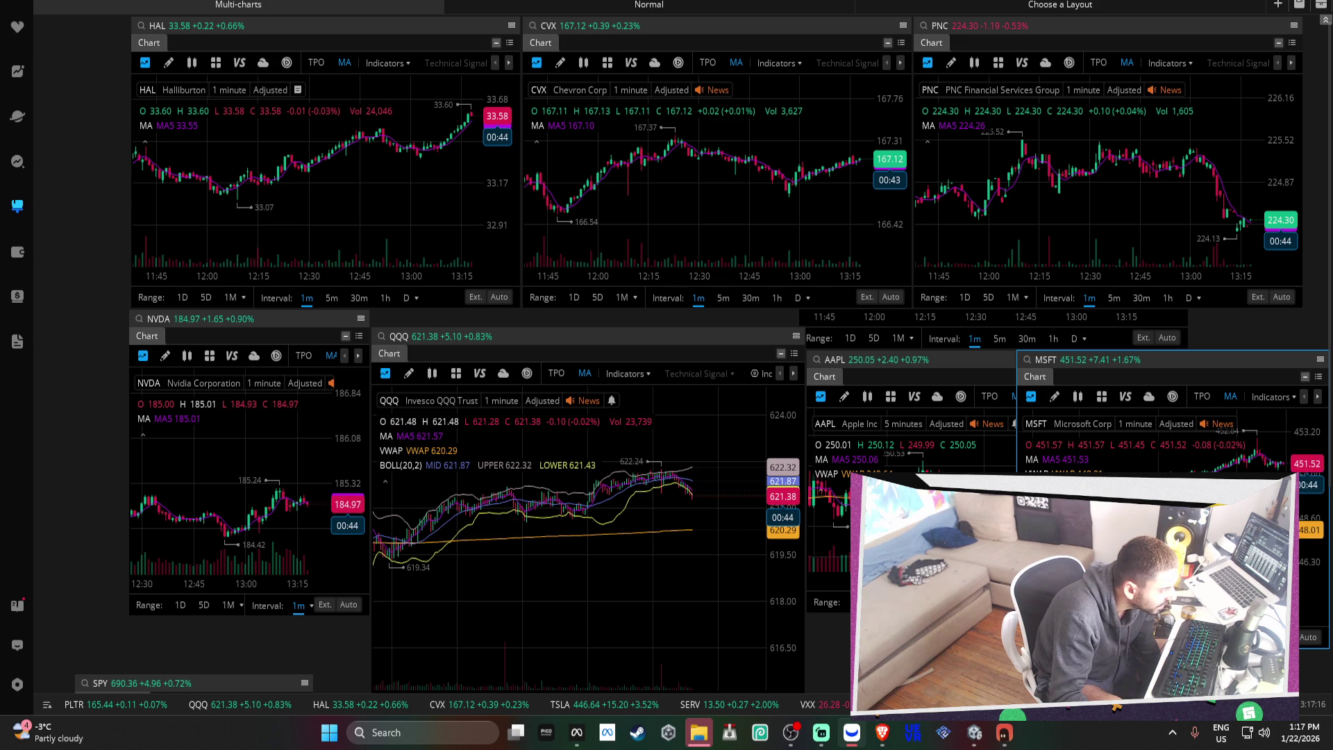
pyautogui.click(702, 532)
pyautogui.scroll(3, 705, 524)
pyautogui.scroll(-3, 706, 524)
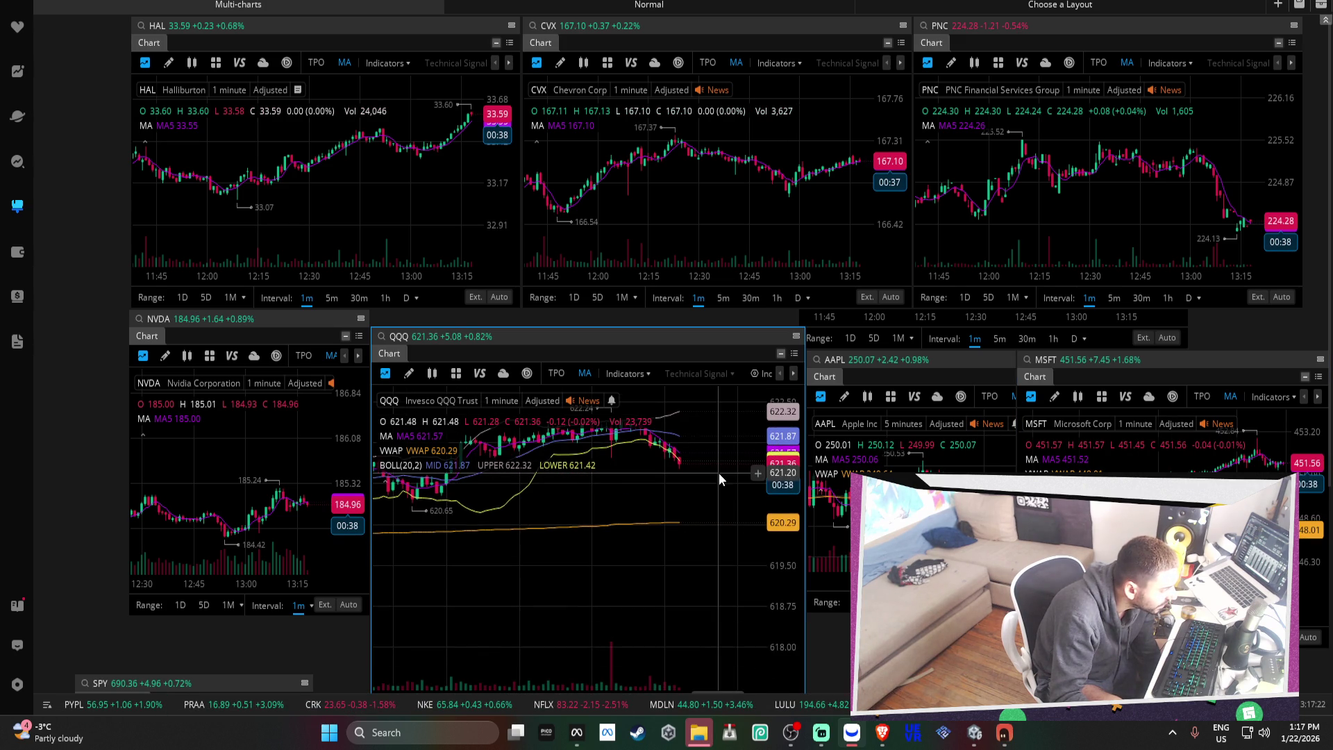
pyautogui.scroll(2, 716, 486)
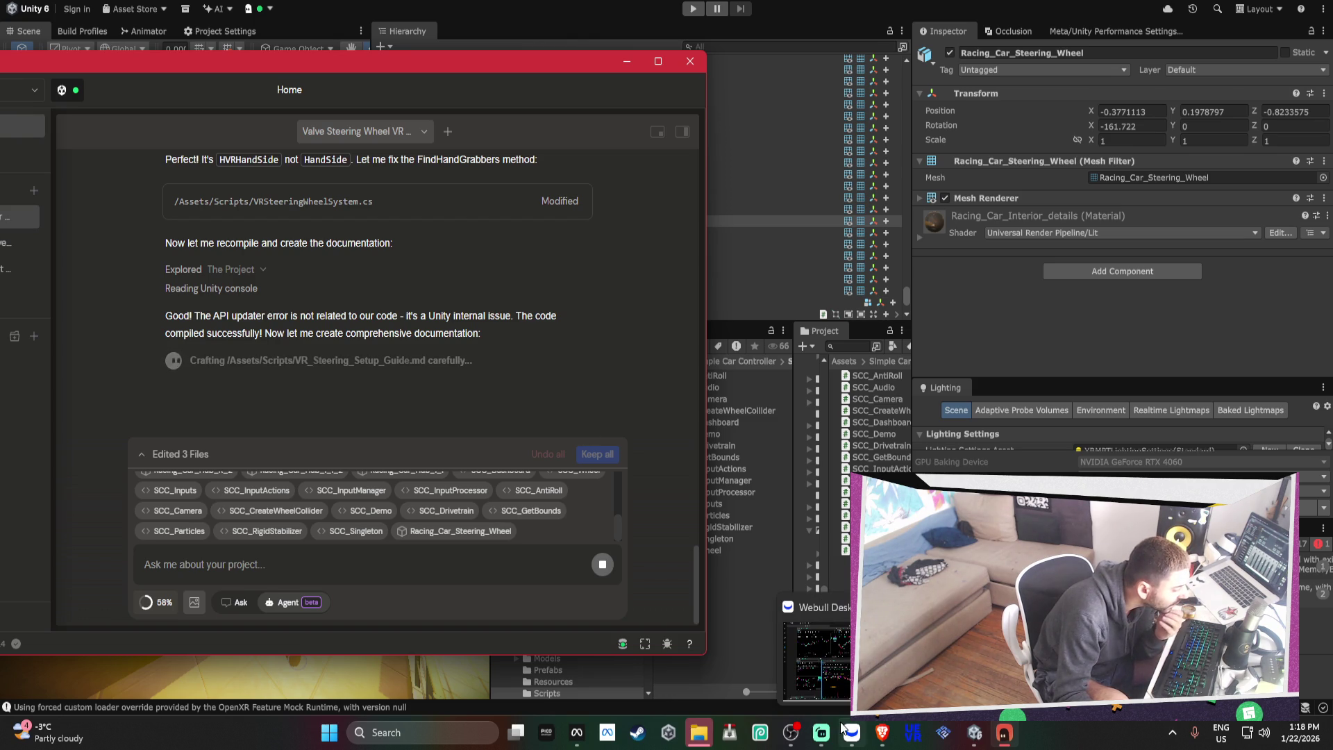
# Briefly bring the Webull charts forward, then return to the Unity editor's Bezi chat.
pyautogui.click(792, 633)
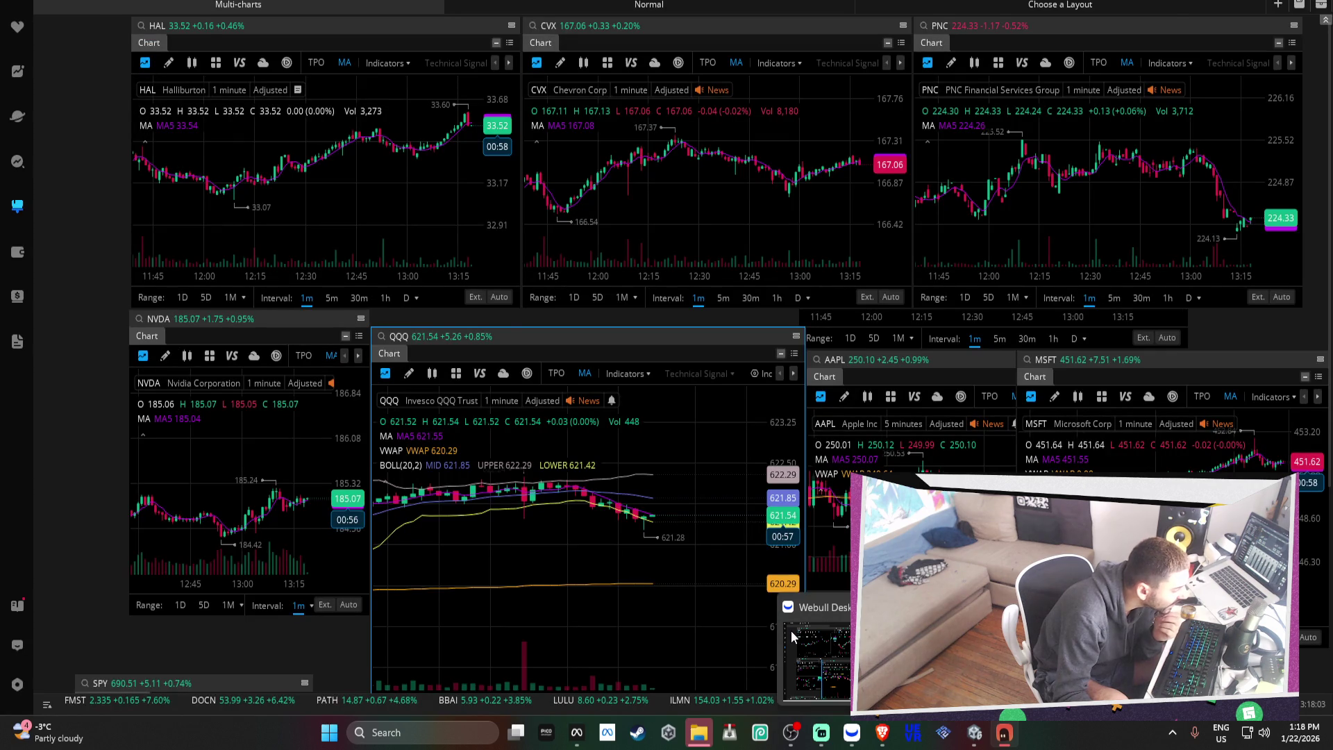
pyautogui.click(790, 630)
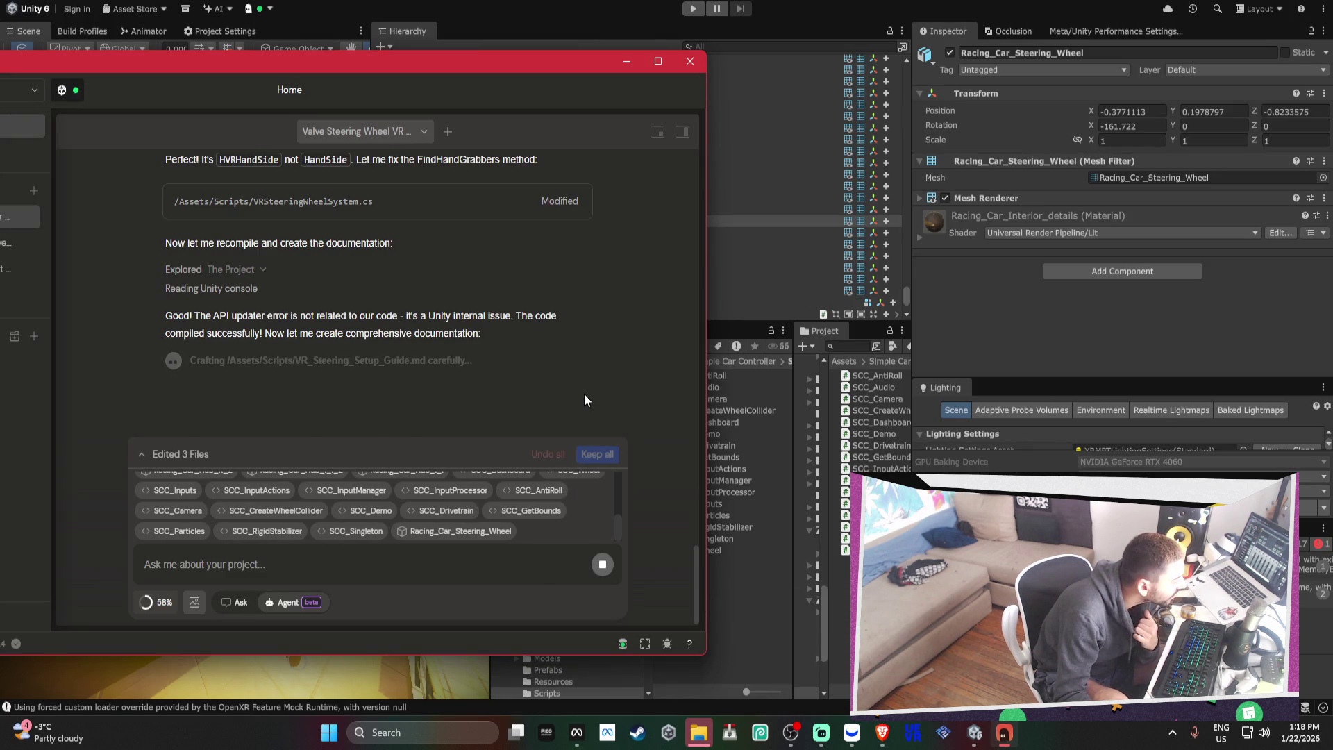
# Read back through Bezi's earlier script changes, then switch to the Webull stock charts.
pyautogui.scroll(1, 585, 393)
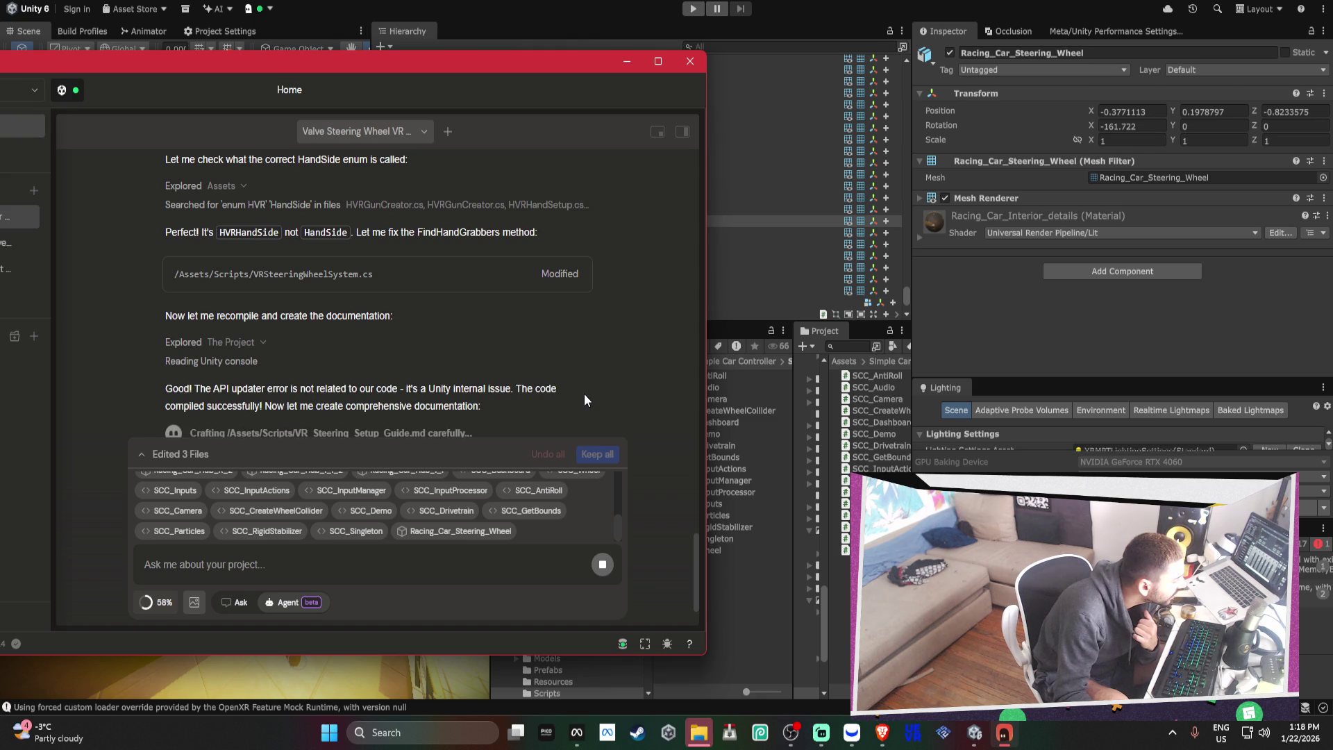
pyautogui.scroll(3, 413, 400)
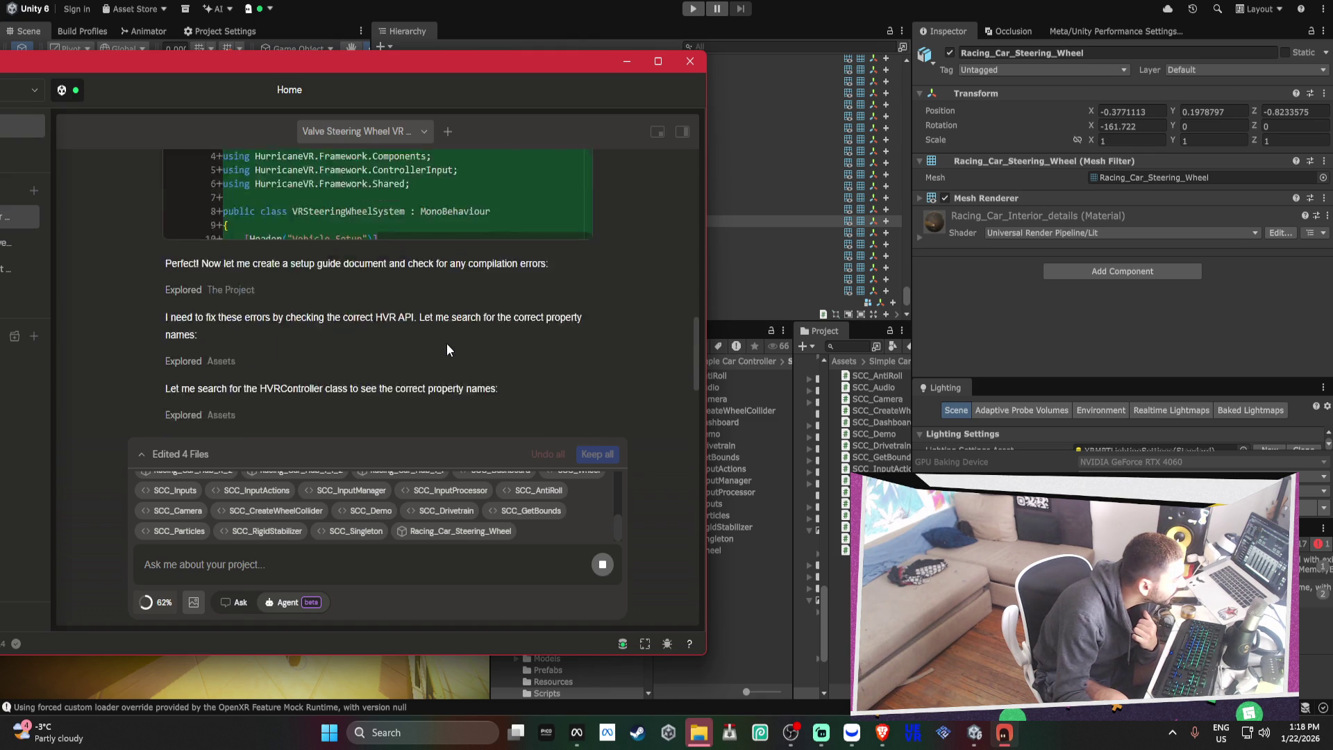
pyautogui.scroll(5, 447, 343)
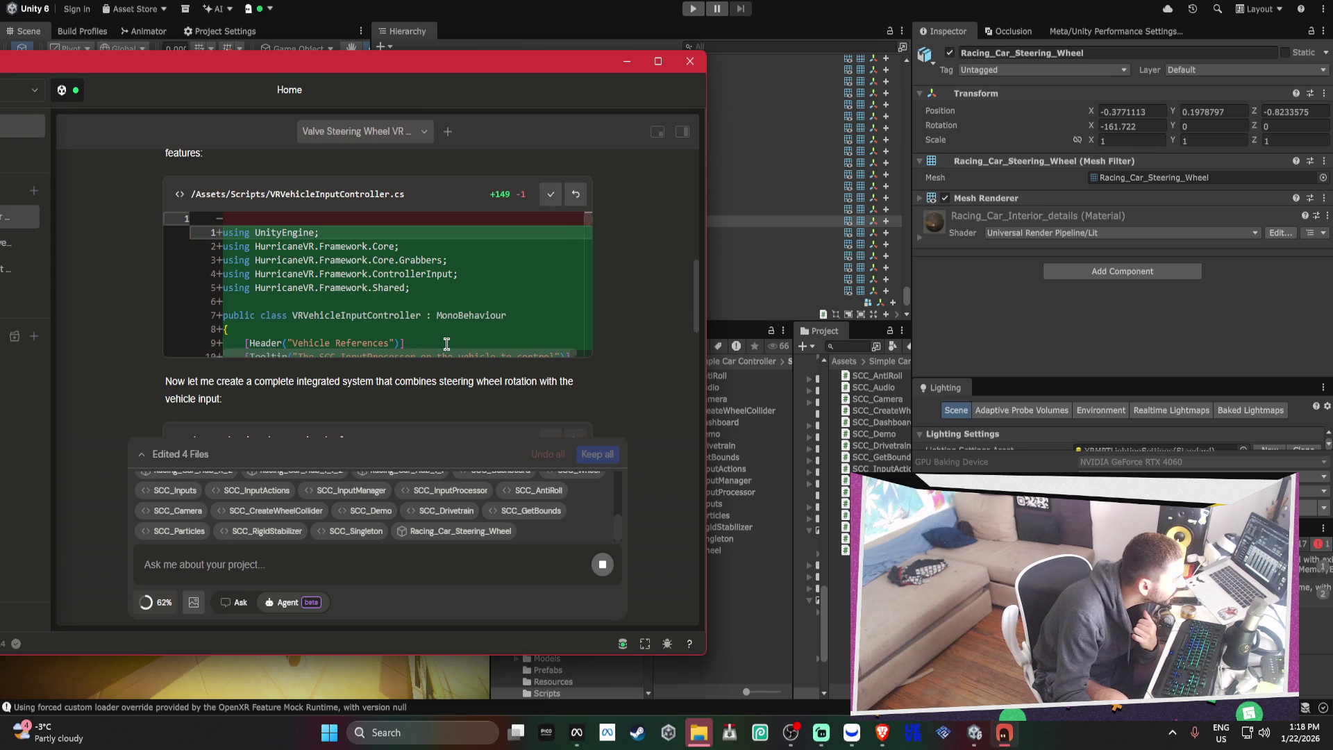
pyautogui.scroll(-2, 446, 343)
pyautogui.scroll(5, 507, 327)
pyautogui.scroll(3, 600, 325)
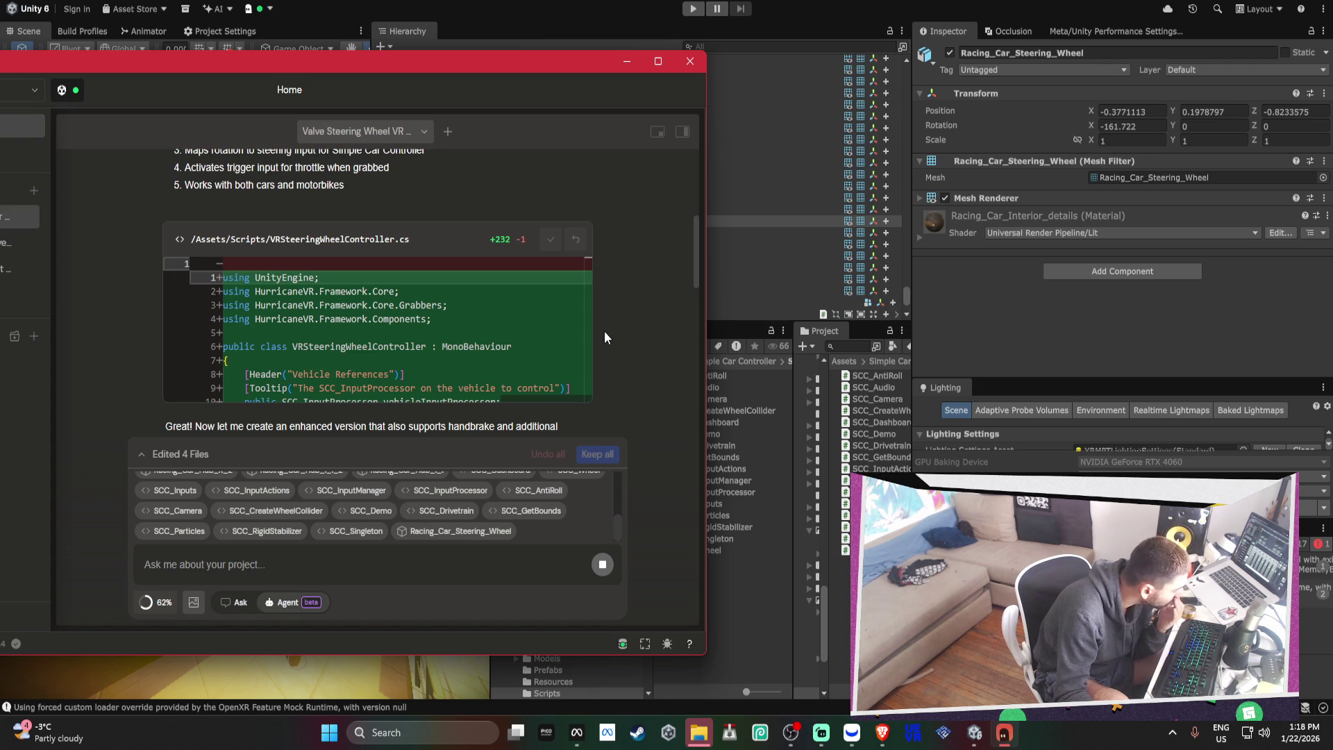
pyautogui.scroll(3, 604, 337)
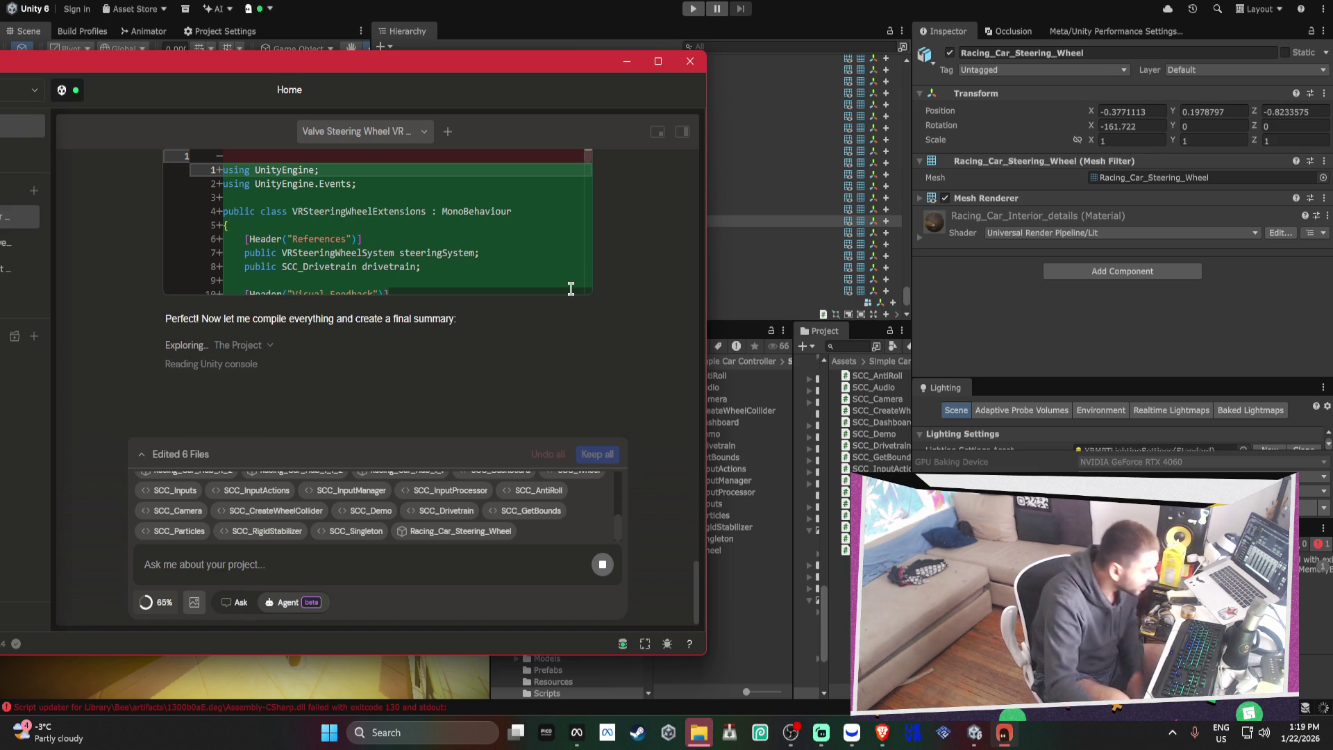
pyautogui.click(853, 734)
pyautogui.scroll(-5, 722, 544)
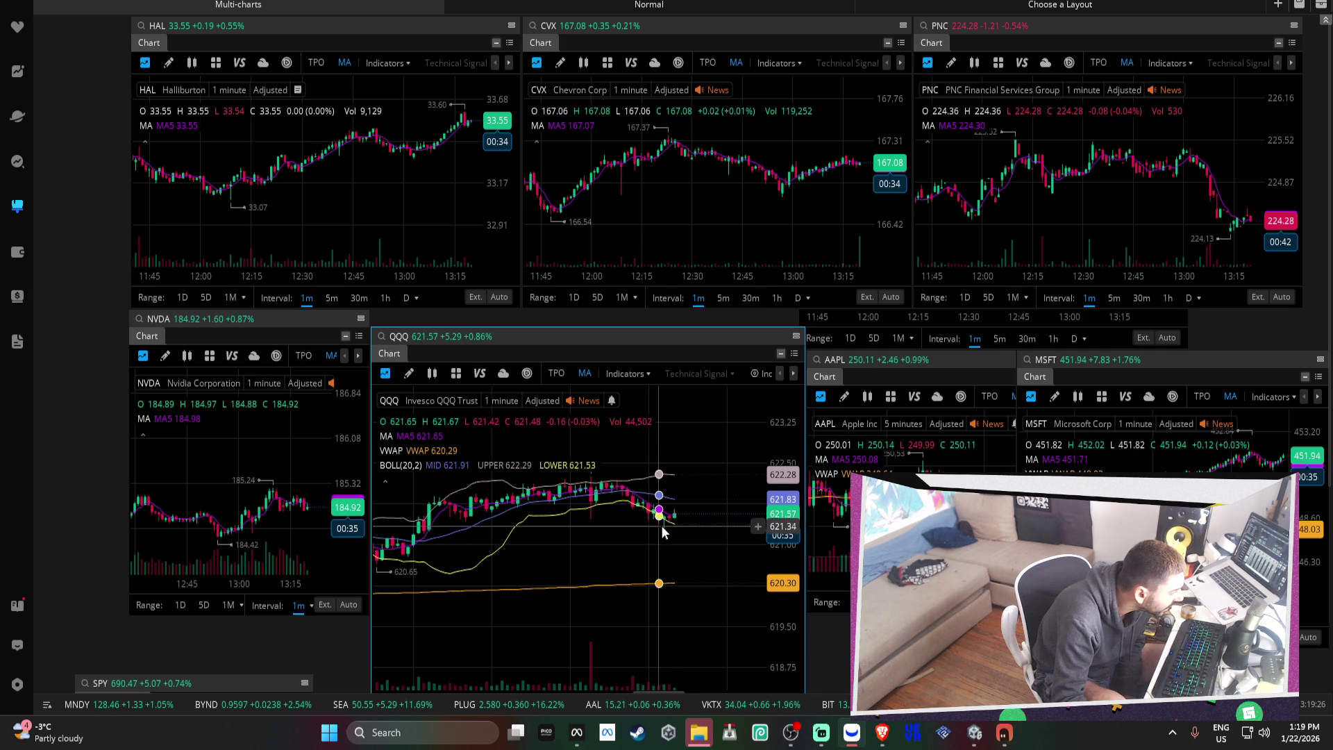
# Zoom the QQQ chart out to show more price history.
pyautogui.scroll(-3, 542, 532)
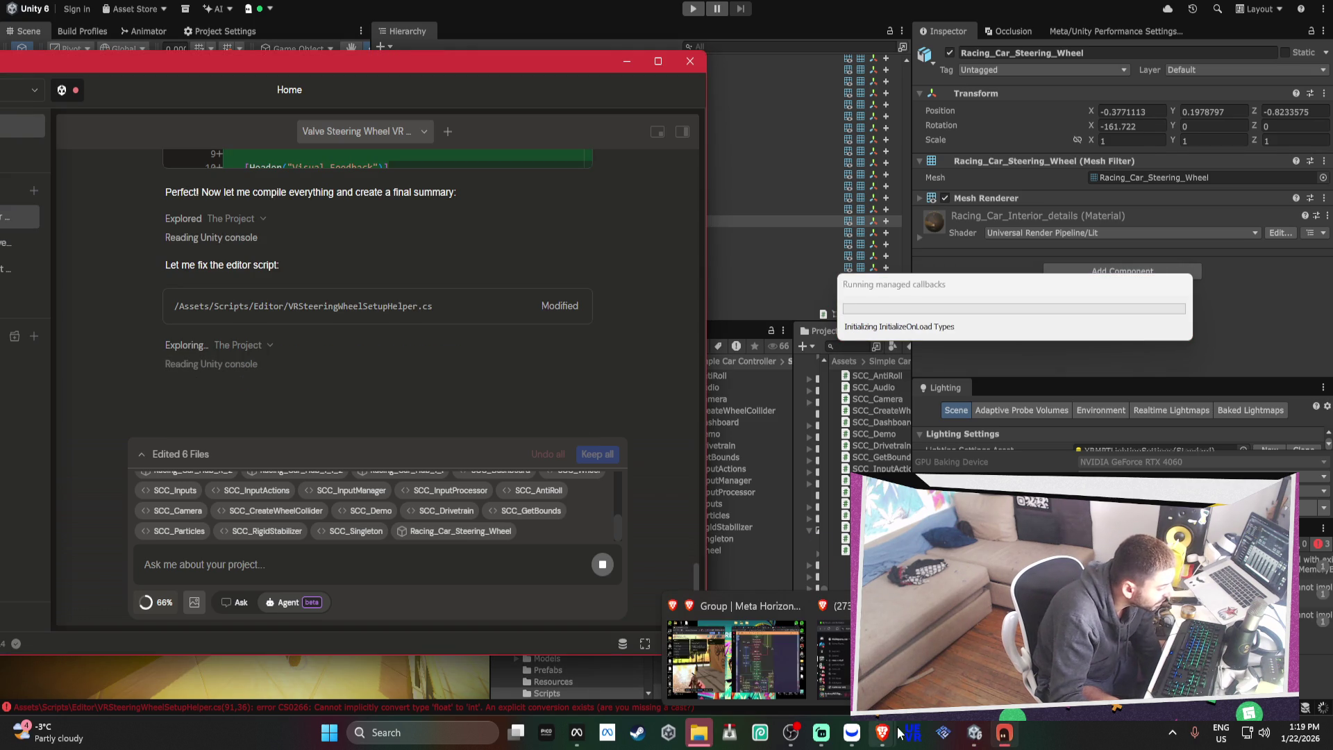
# Switch from the recompiling Unity editor to the Webull Desktop stock charts.
pyautogui.moveTo(794, 742)
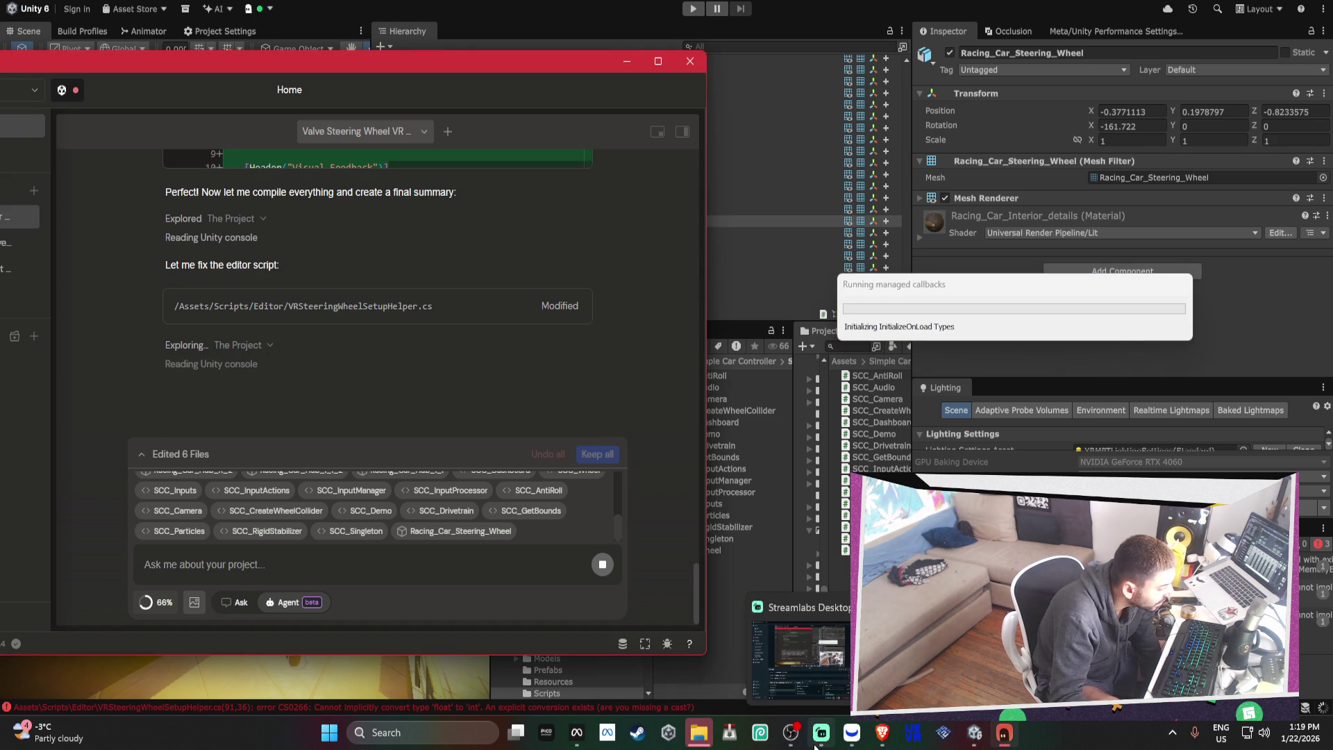
pyautogui.moveTo(971, 742)
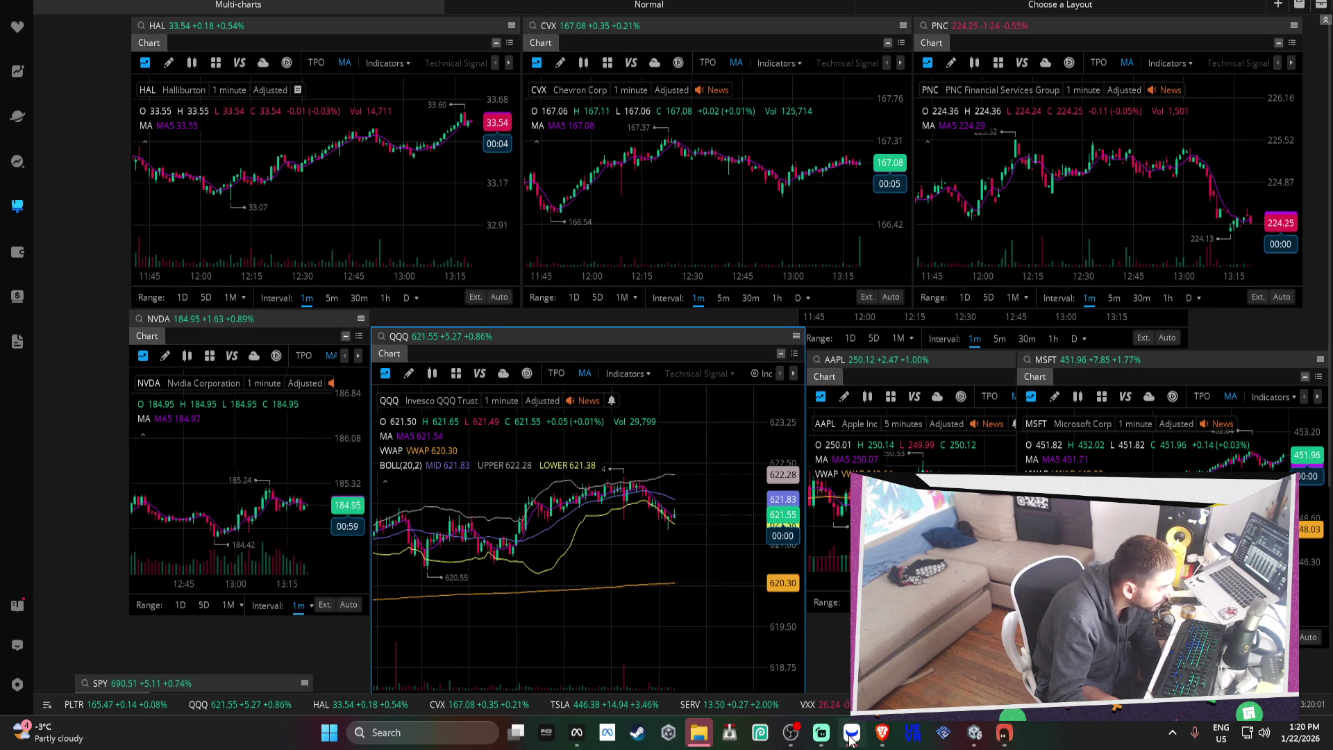
pyautogui.click(850, 740)
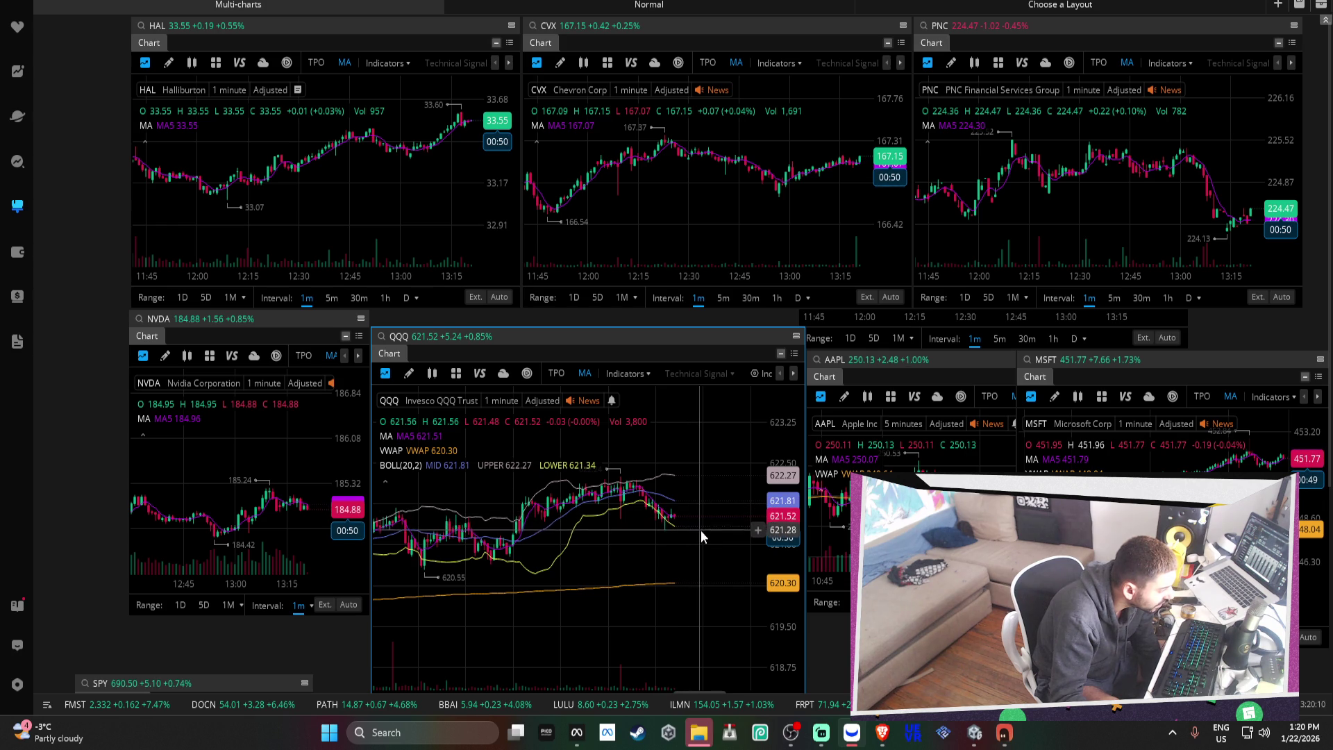
# Zoom QQQ in on recent candles, then bring up Bezi's summary reporting 6 files edited.
pyautogui.scroll(1, 686, 522)
pyautogui.scroll(2, 686, 522)
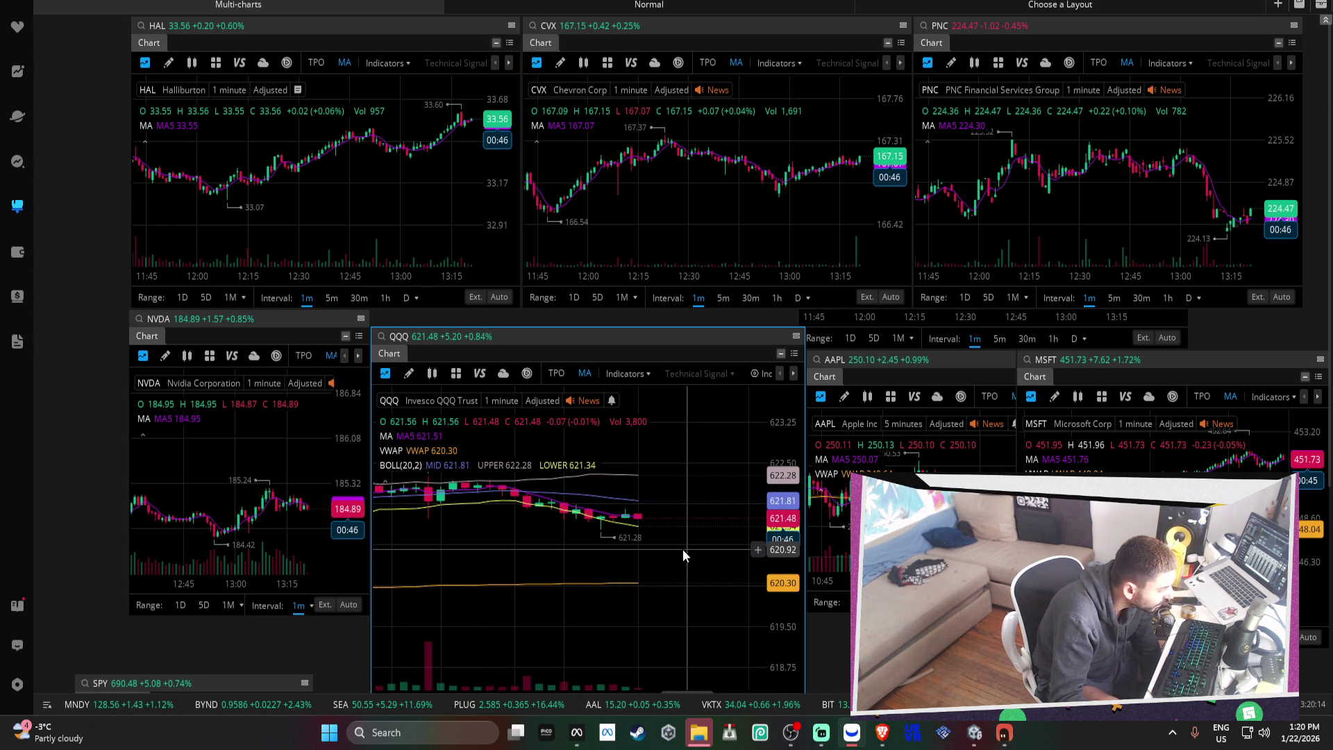
pyautogui.scroll(-3, 682, 549)
pyautogui.scroll(-2, 680, 545)
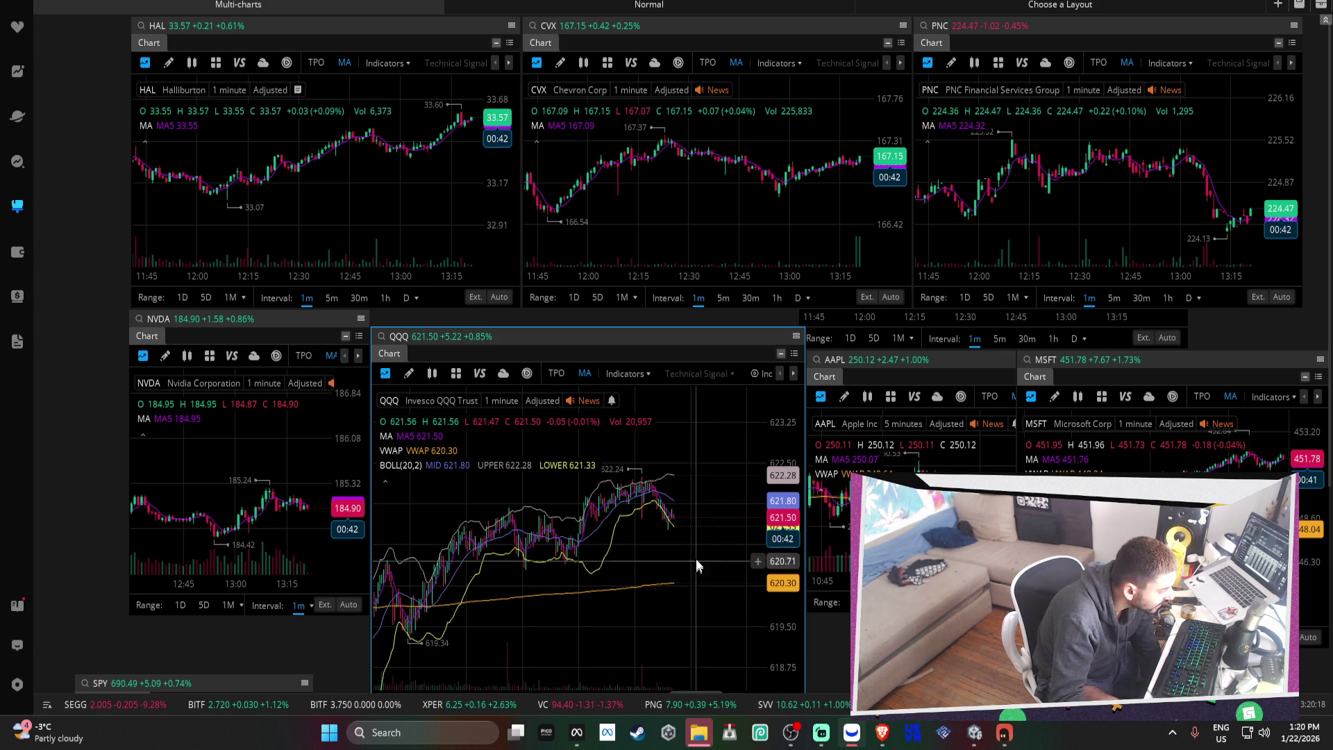
pyautogui.scroll(5, 690, 529)
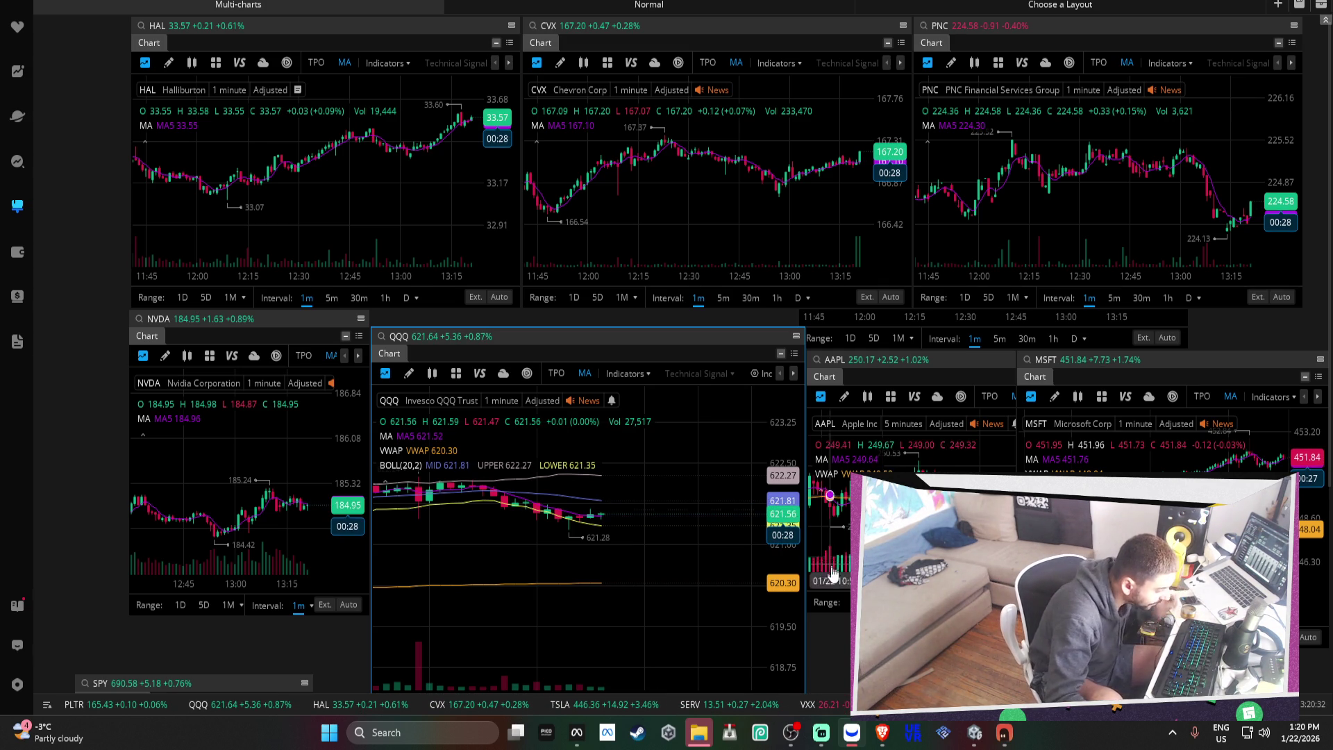
pyautogui.click(851, 733)
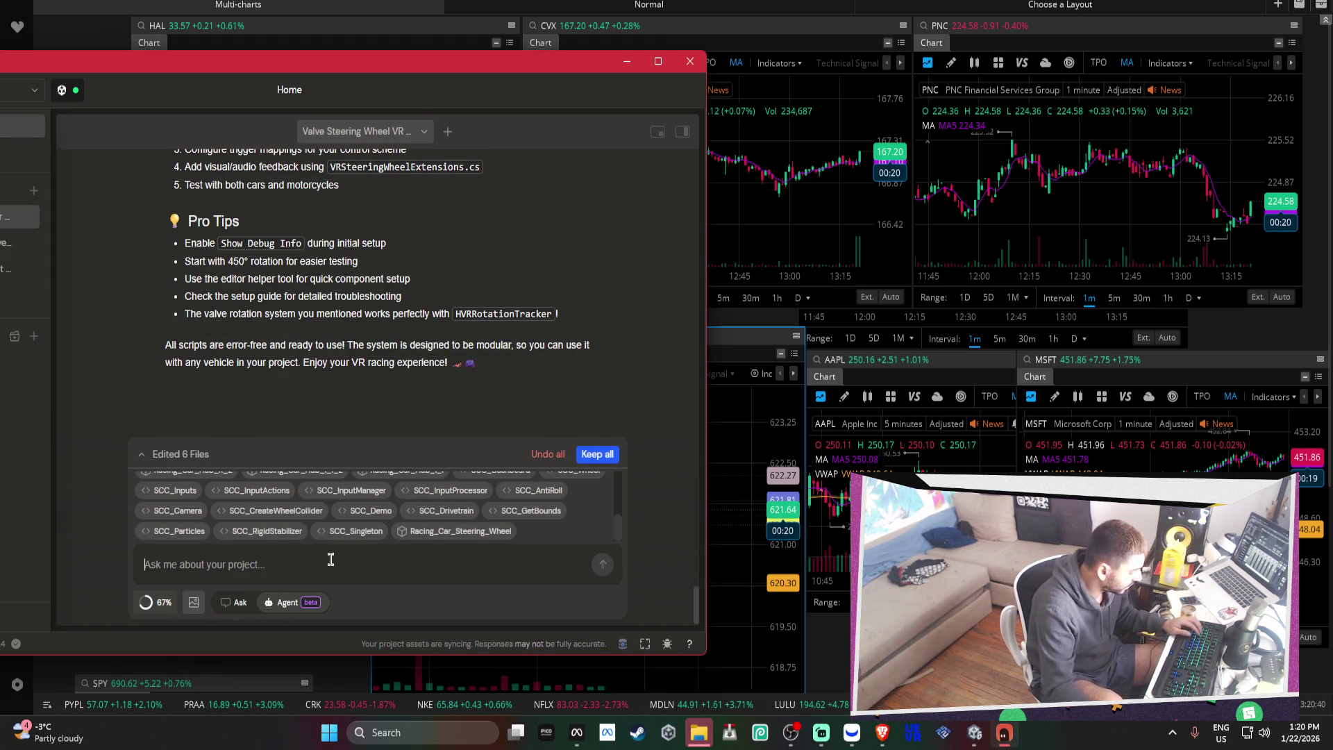
# Send Bezi a follow-up asking it to double-check its work, then return to the charts.
pyautogui.write('okay awesome double ch')
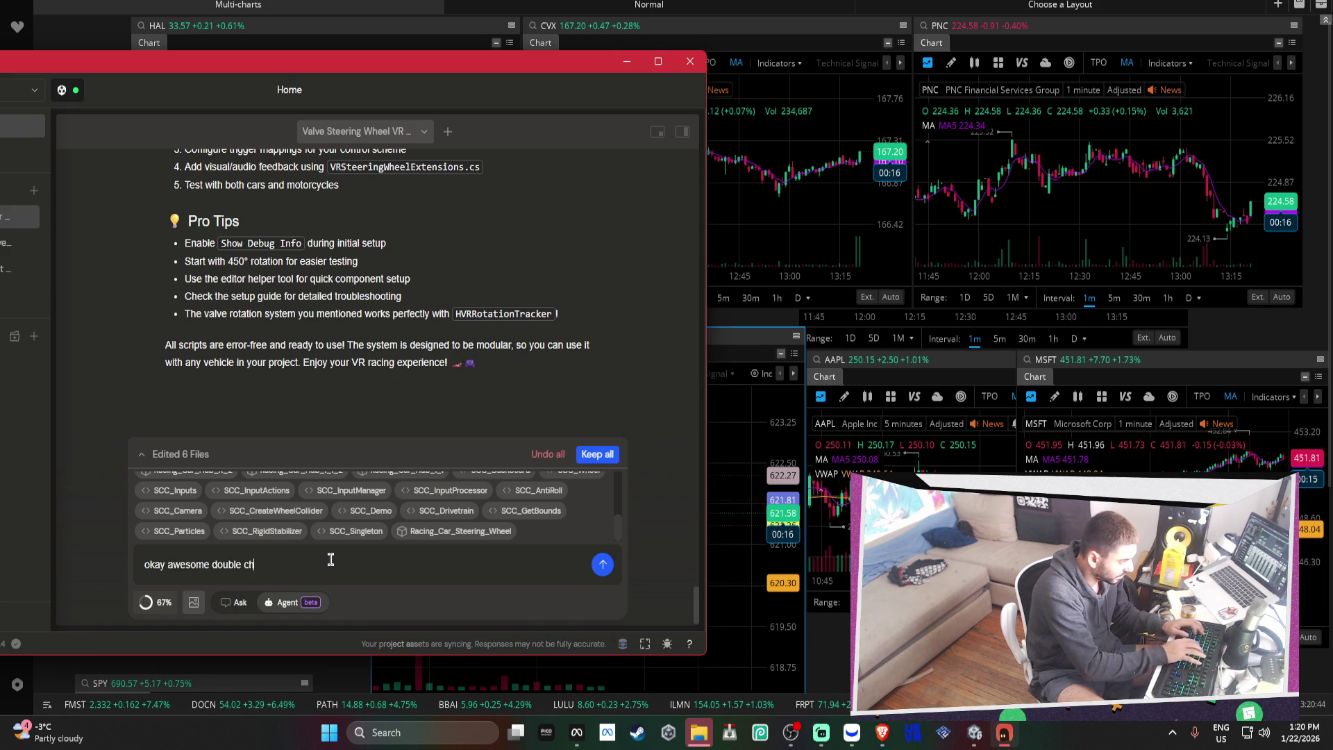
pyautogui.write('and')
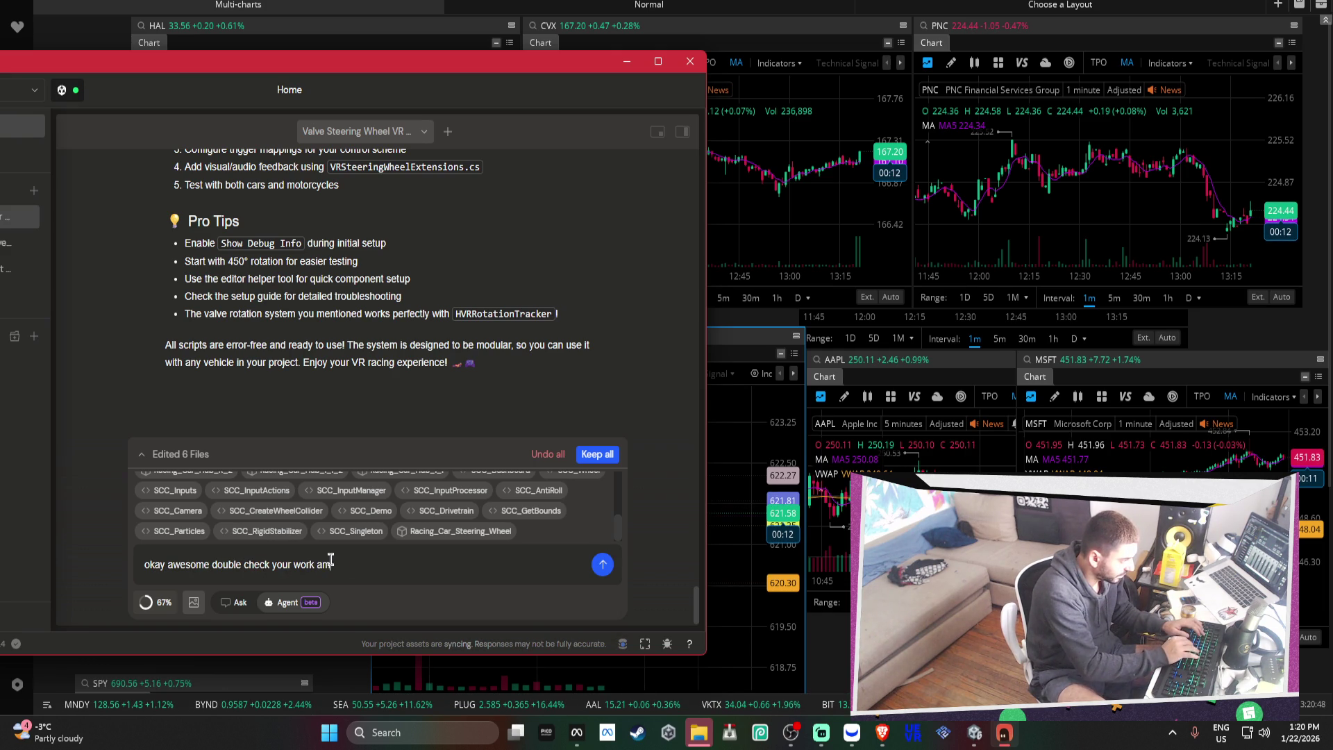
pyautogui.write('ke sure is')
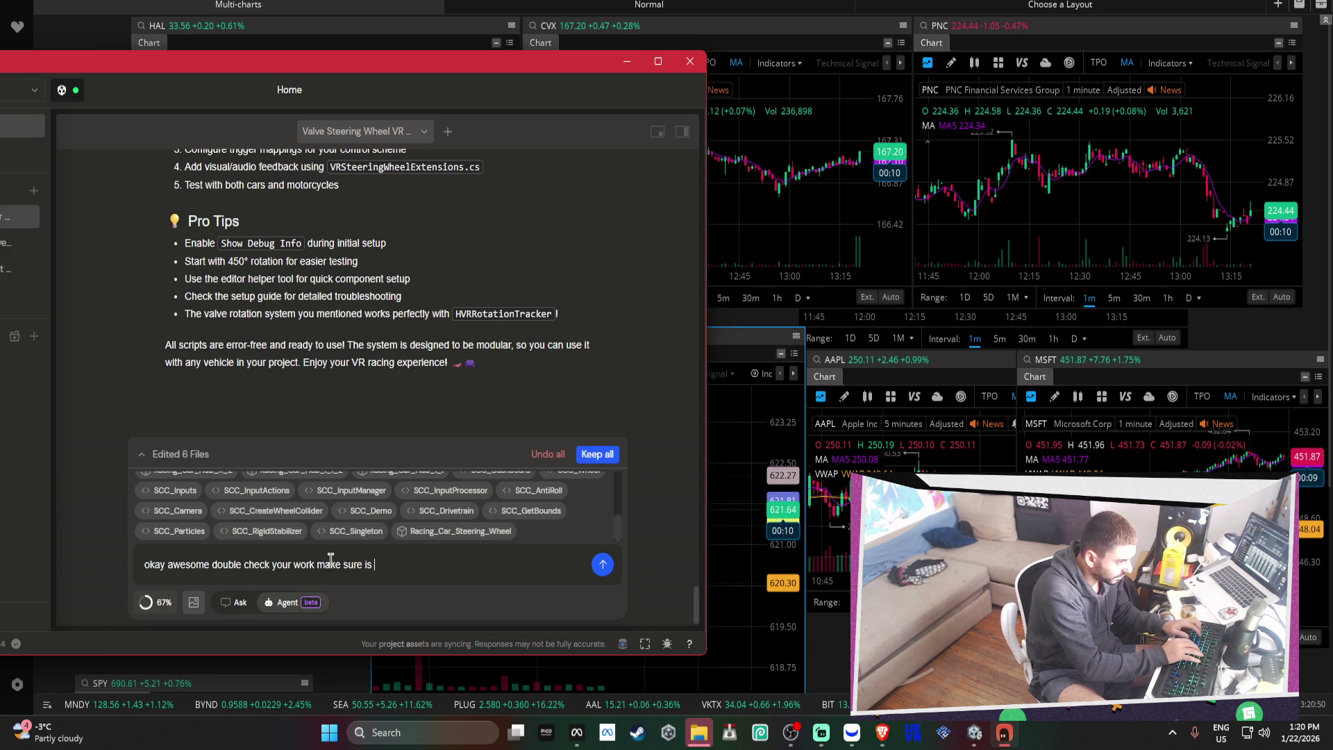
pyautogui.write('d')
pyautogui.press('Return')
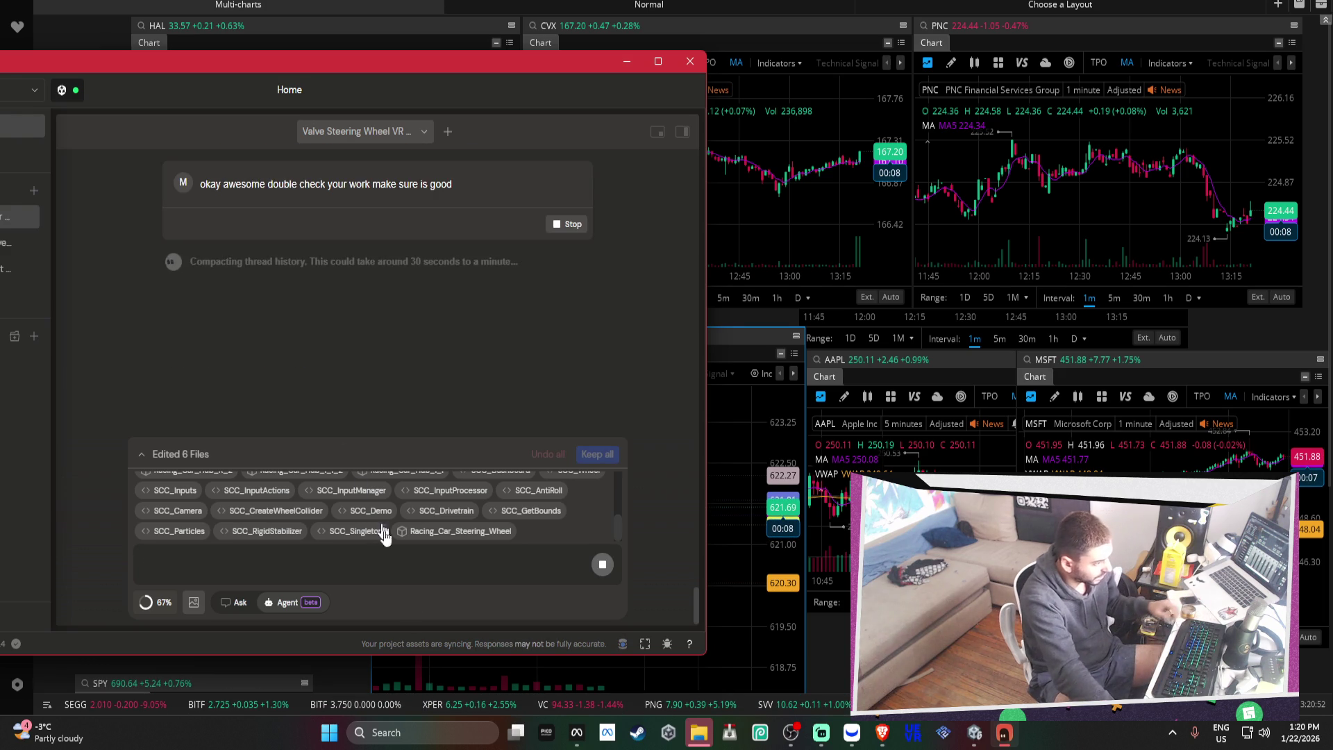
pyautogui.click(740, 616)
pyautogui.scroll(3, 740, 618)
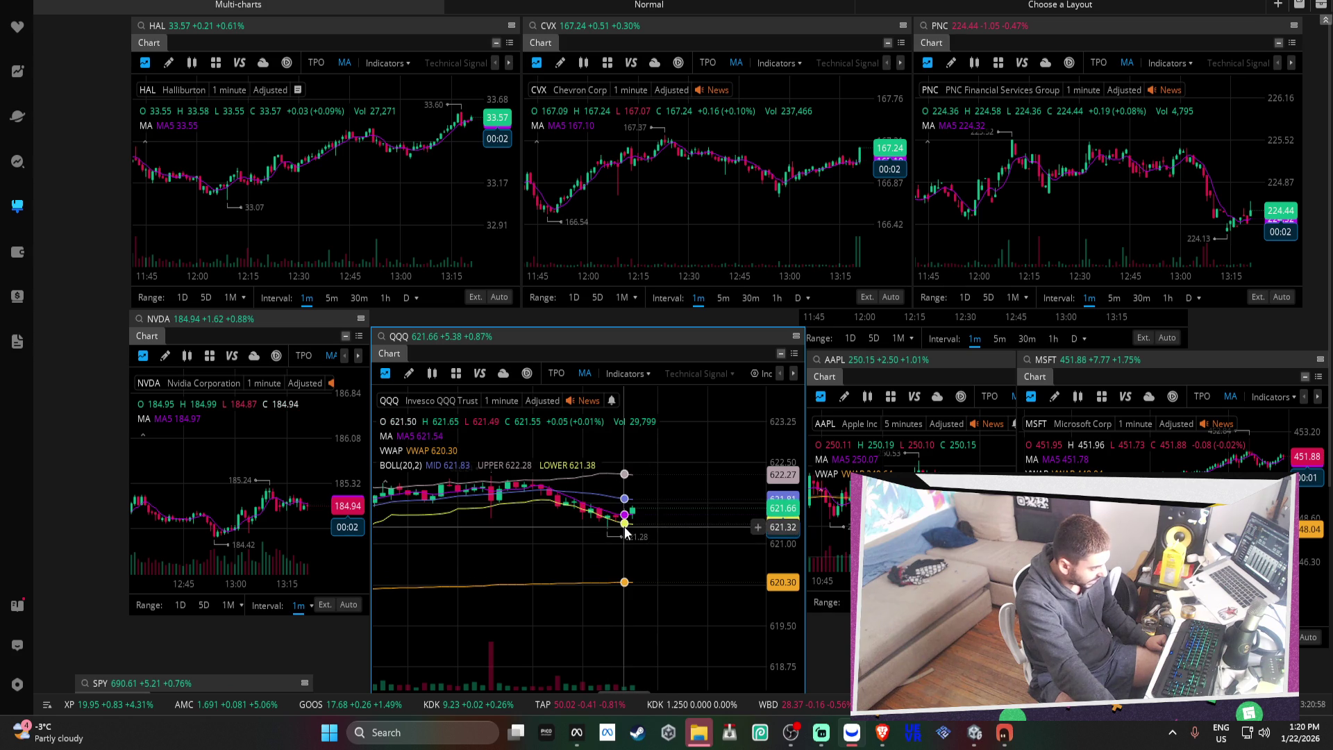
# Widen the QQQ price range and pan to earlier bars, then bring Bezi's chat back.
pyautogui.hscroll(-2, 708, 493)
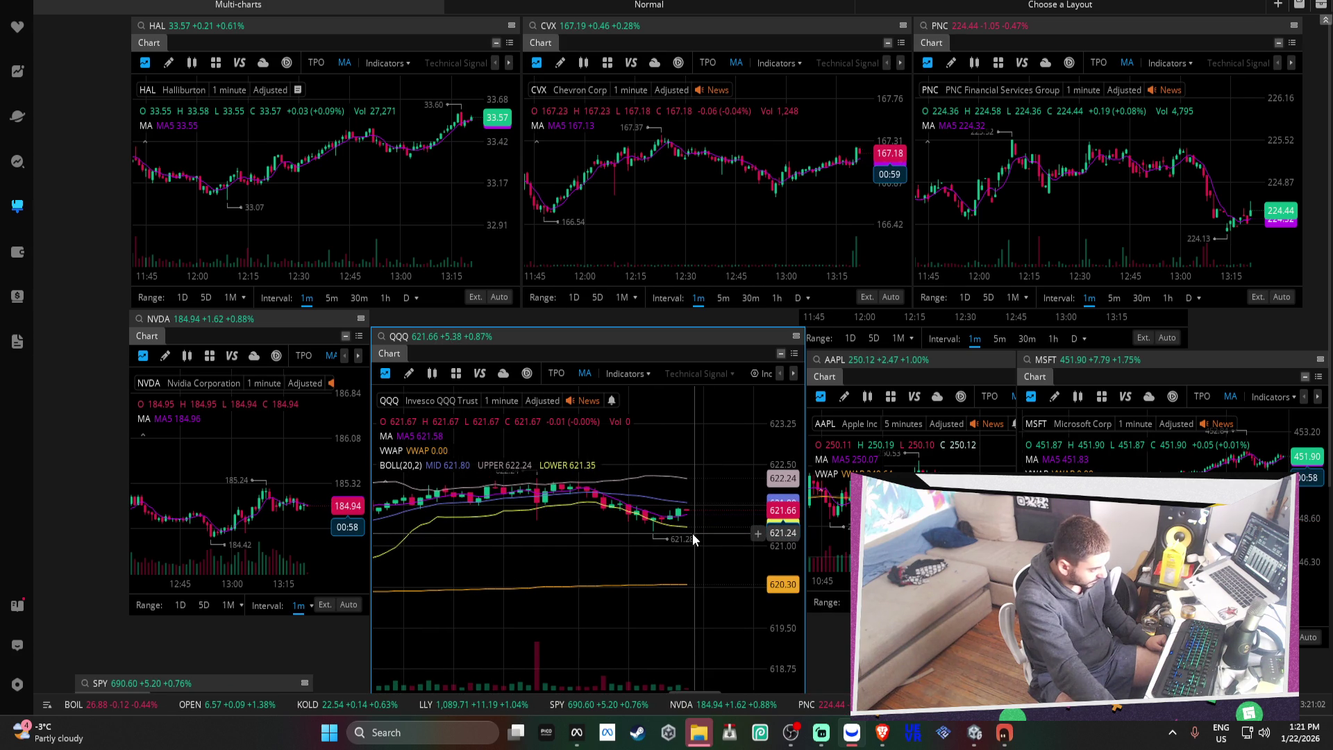
pyautogui.scroll(-5, 693, 534)
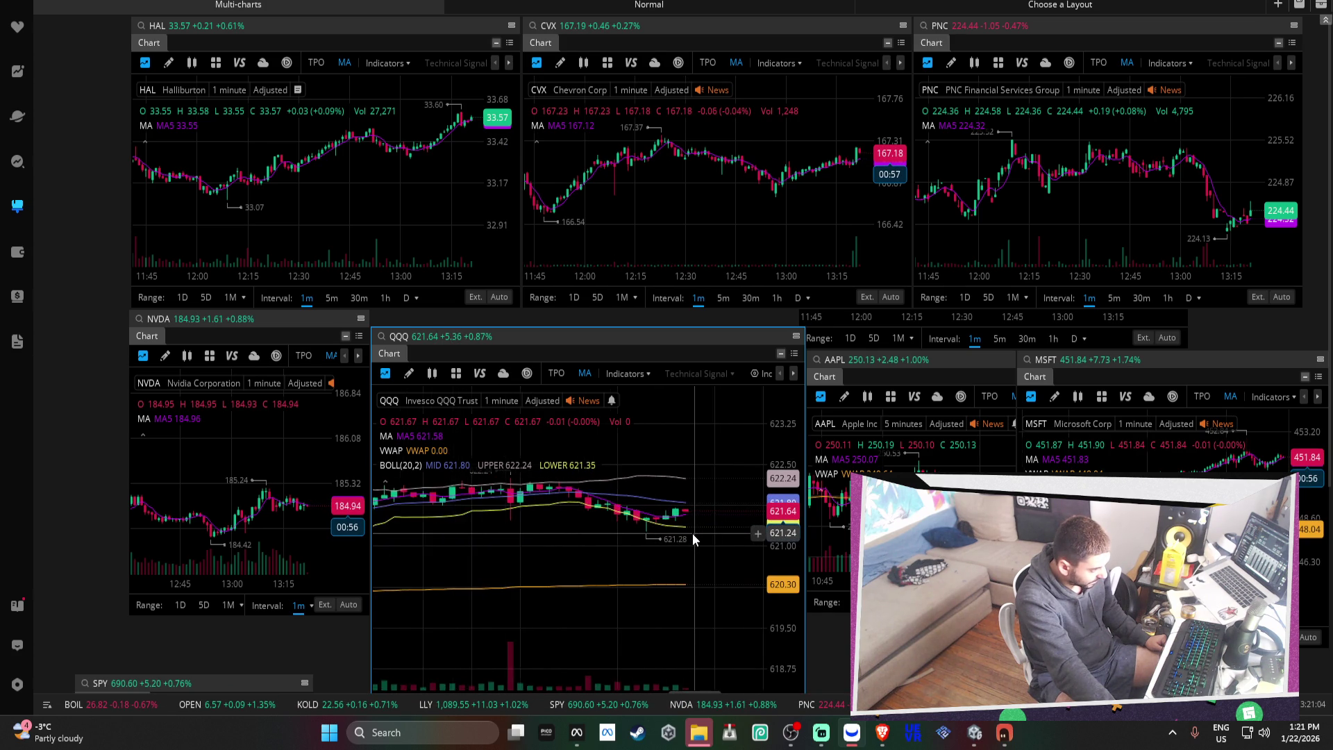
pyautogui.scroll(-3, 710, 527)
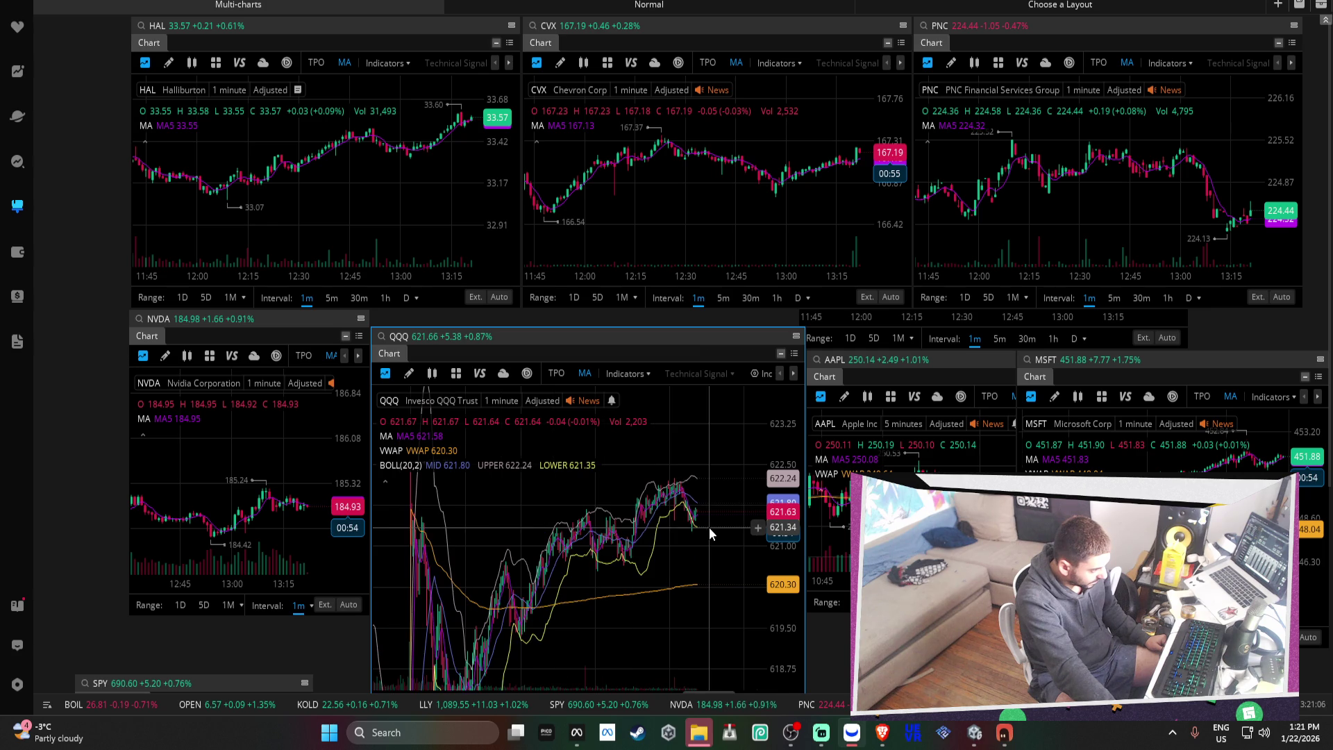
pyautogui.moveTo(788, 486); pyautogui.dragTo(790, 496)
pyautogui.moveTo(539, 598)
pyautogui.mouseDown()
pyautogui.moveTo(552, 527)
pyautogui.moveTo(568, 573)
pyautogui.mouseUp()
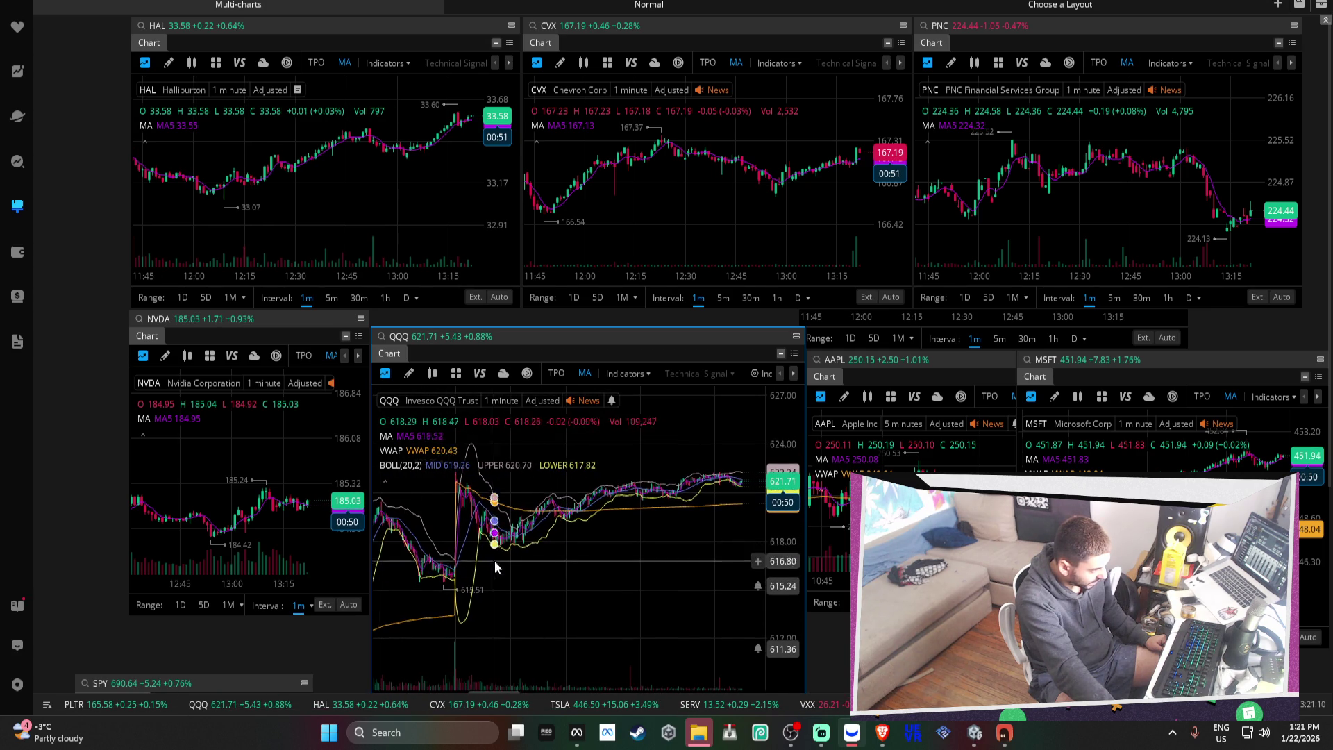
pyautogui.moveTo(758, 486); pyautogui.dragTo(614, 497)
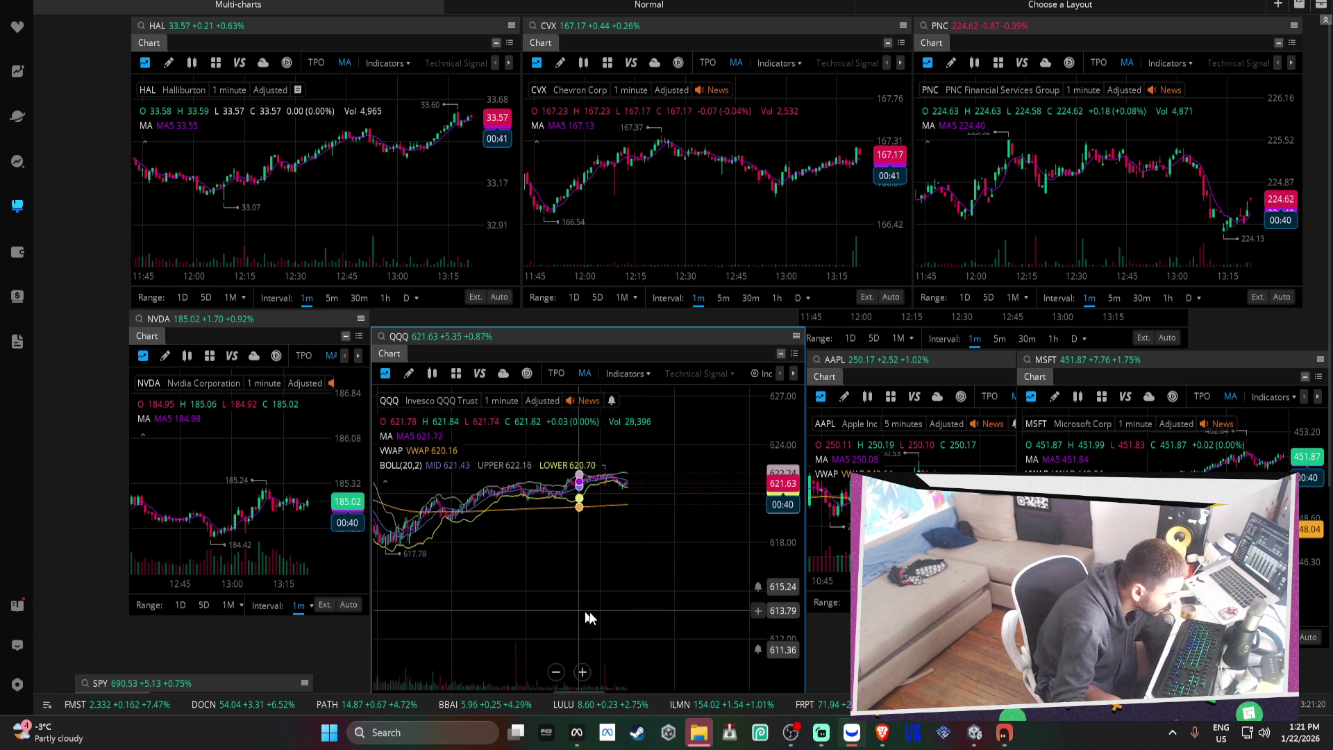
pyautogui.moveTo(819, 740)
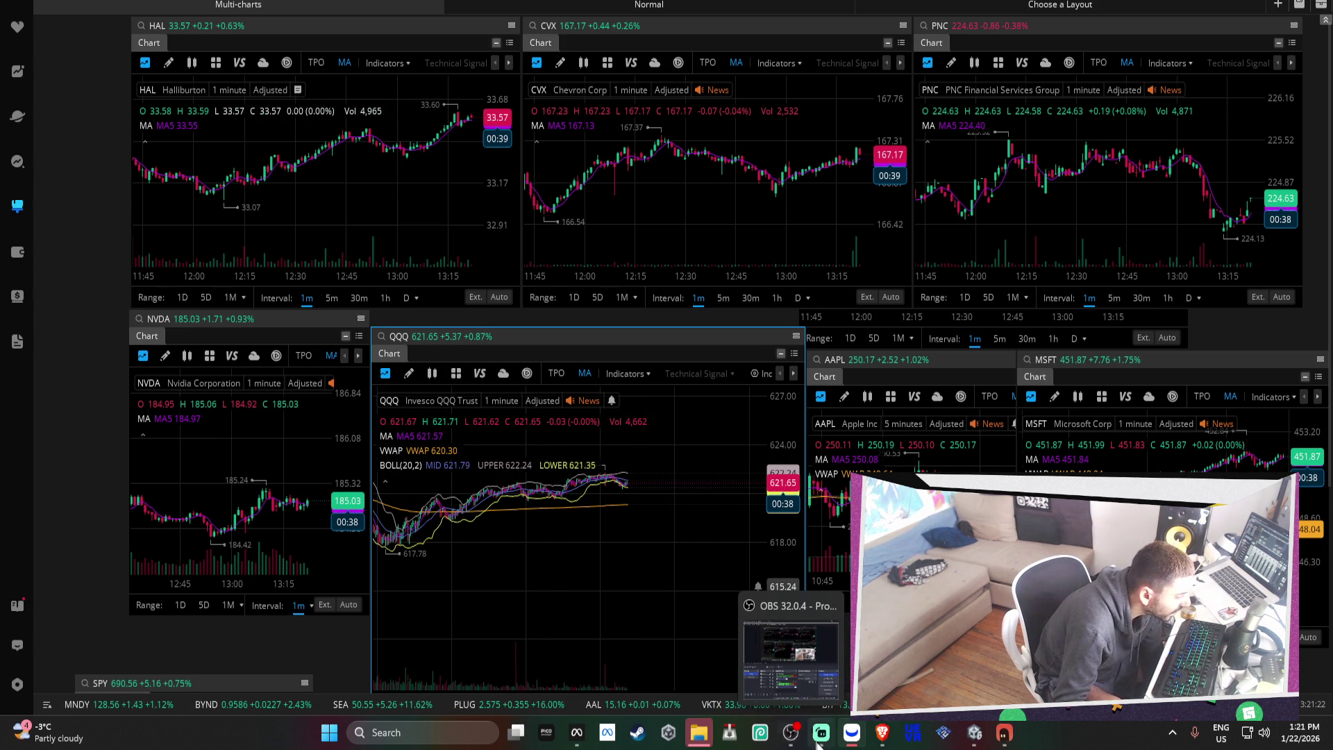
pyautogui.click(1002, 739)
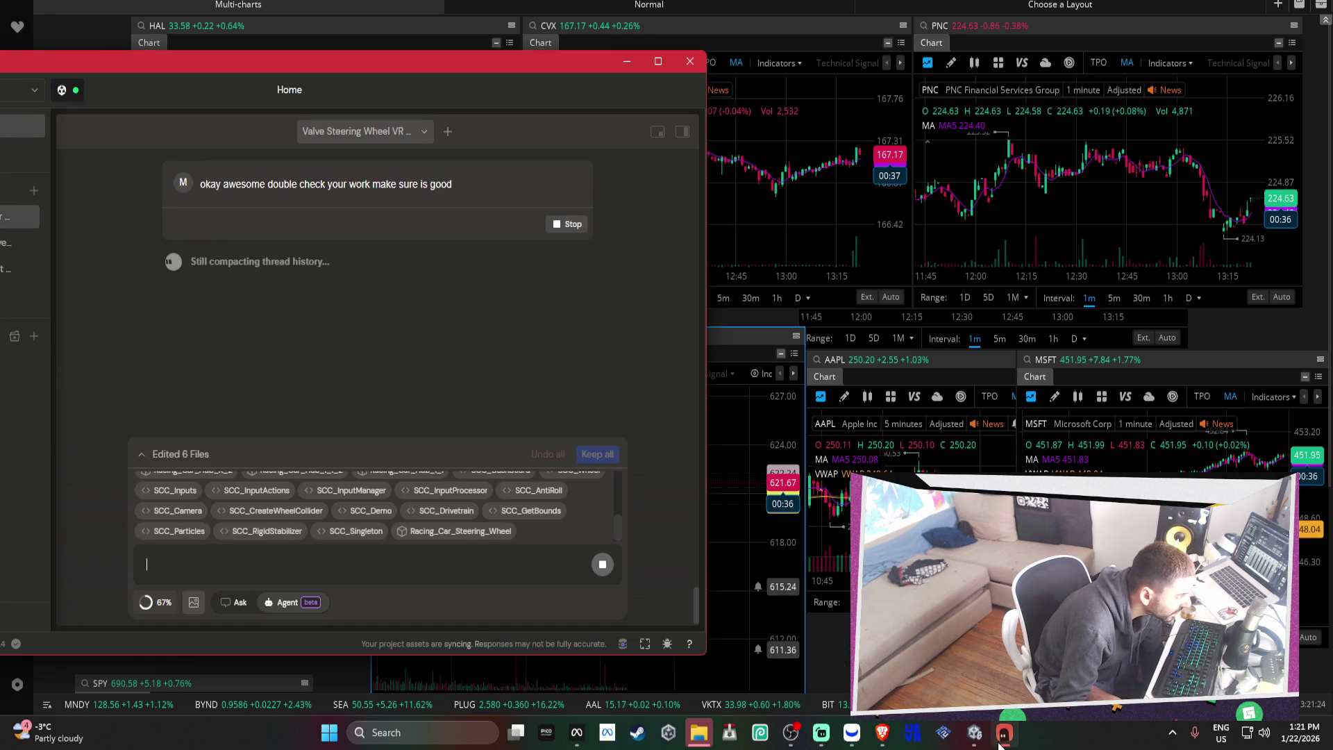
# Back in Webull, shift the QQQ dip left and leave space after the last bars.
pyautogui.click(760, 503)
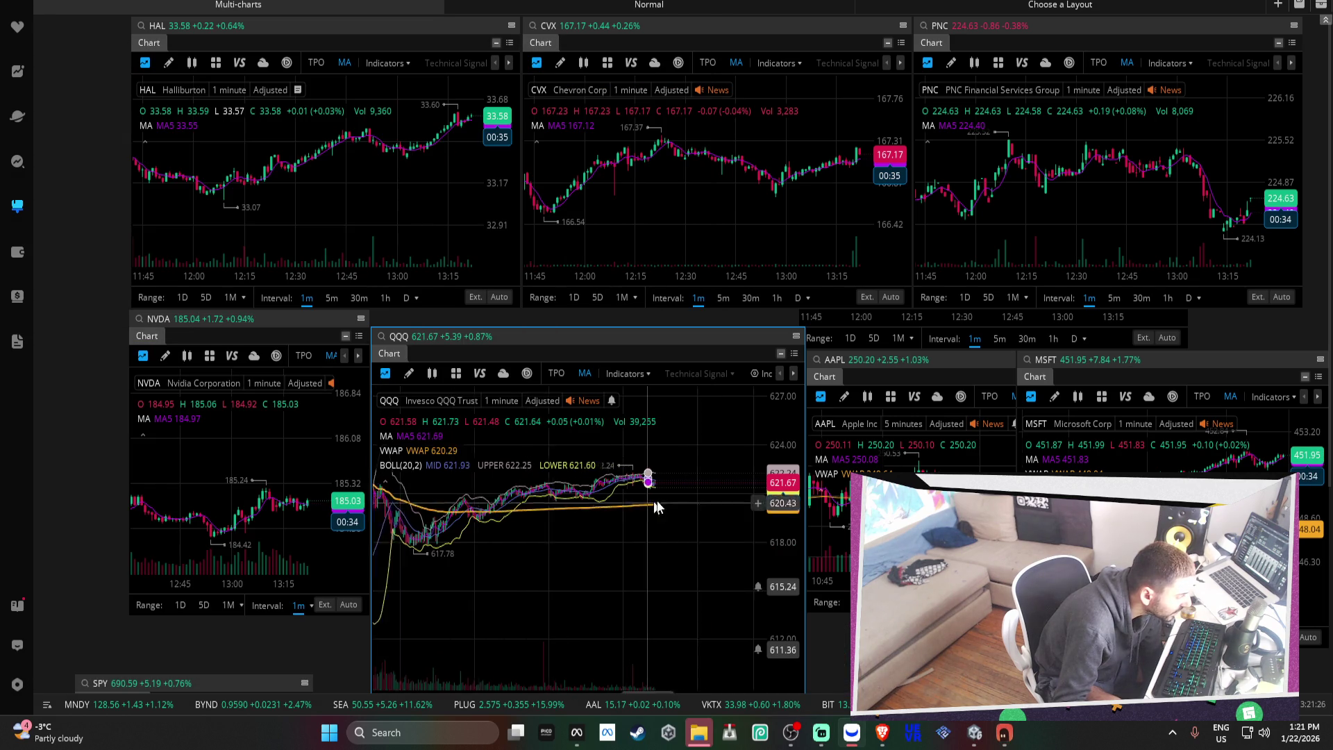
pyautogui.scroll(-3, 694, 515)
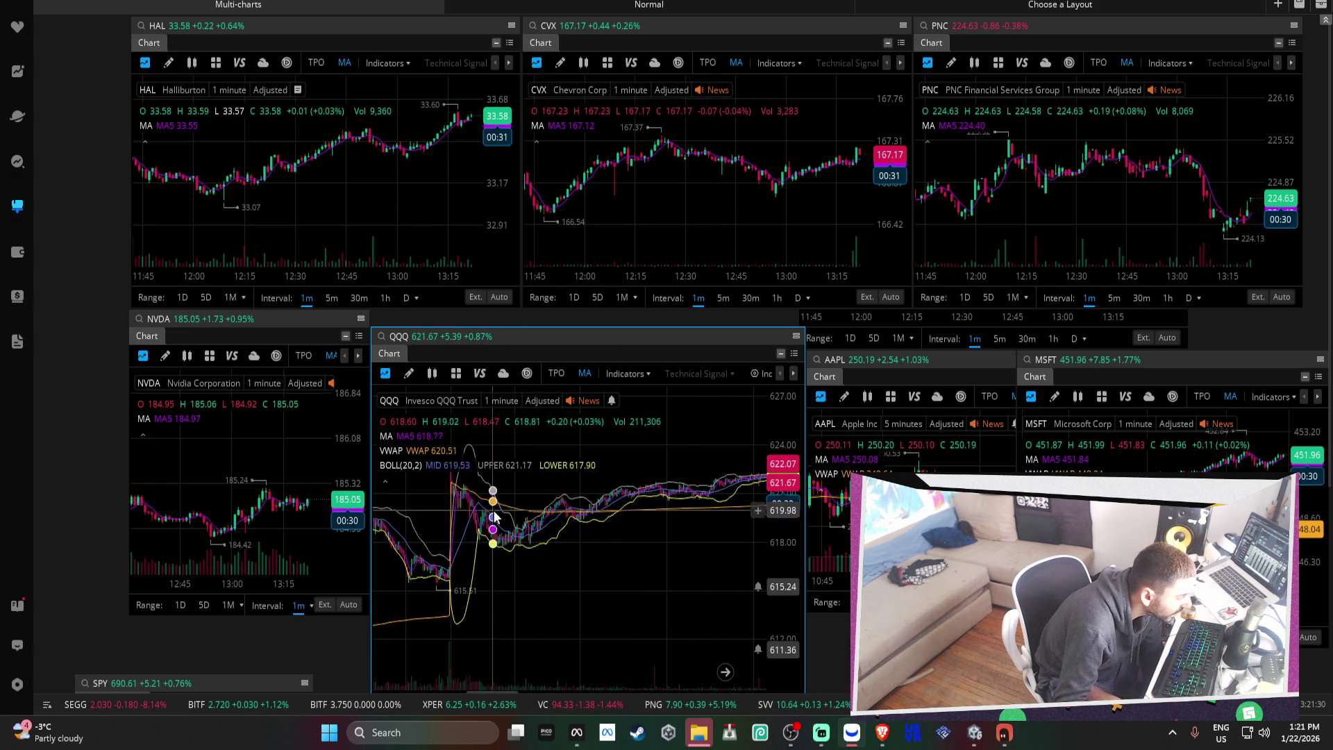
pyautogui.moveTo(553, 539); pyautogui.dragTo(481, 537)
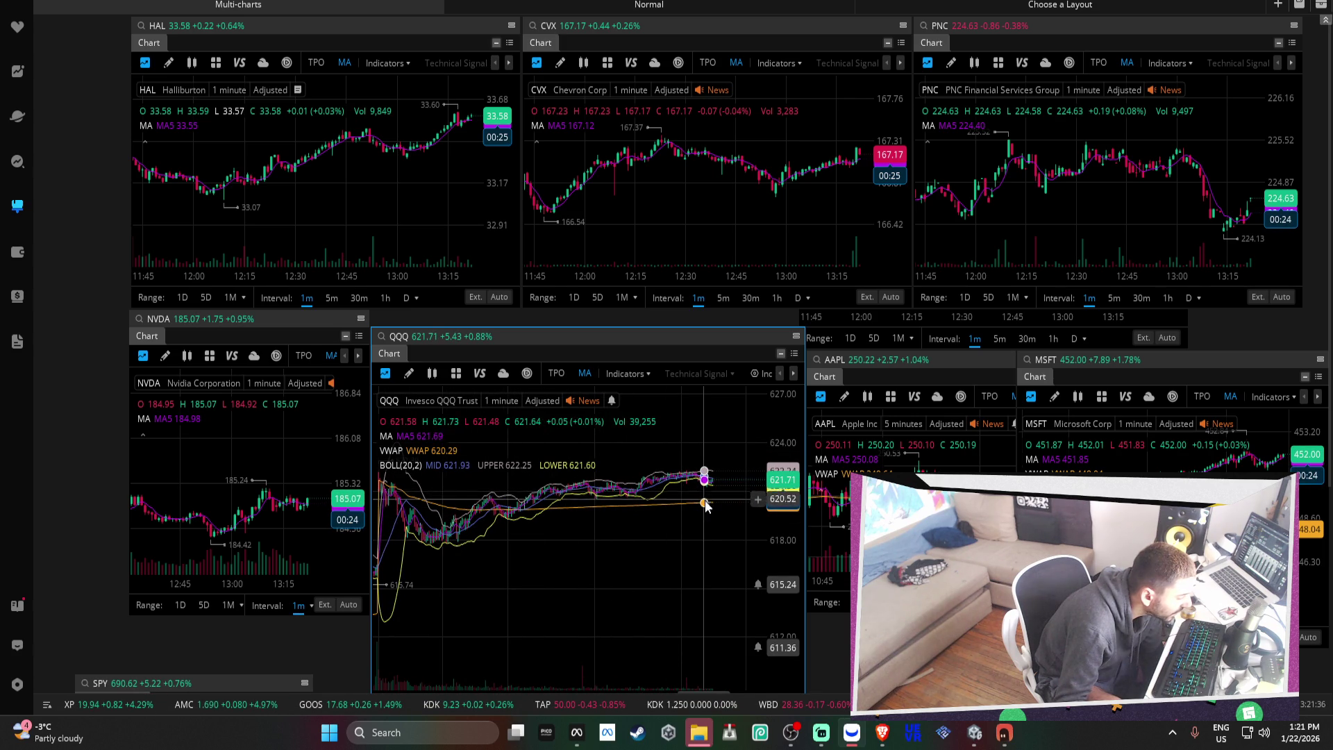
pyautogui.scroll(-1, 702, 523)
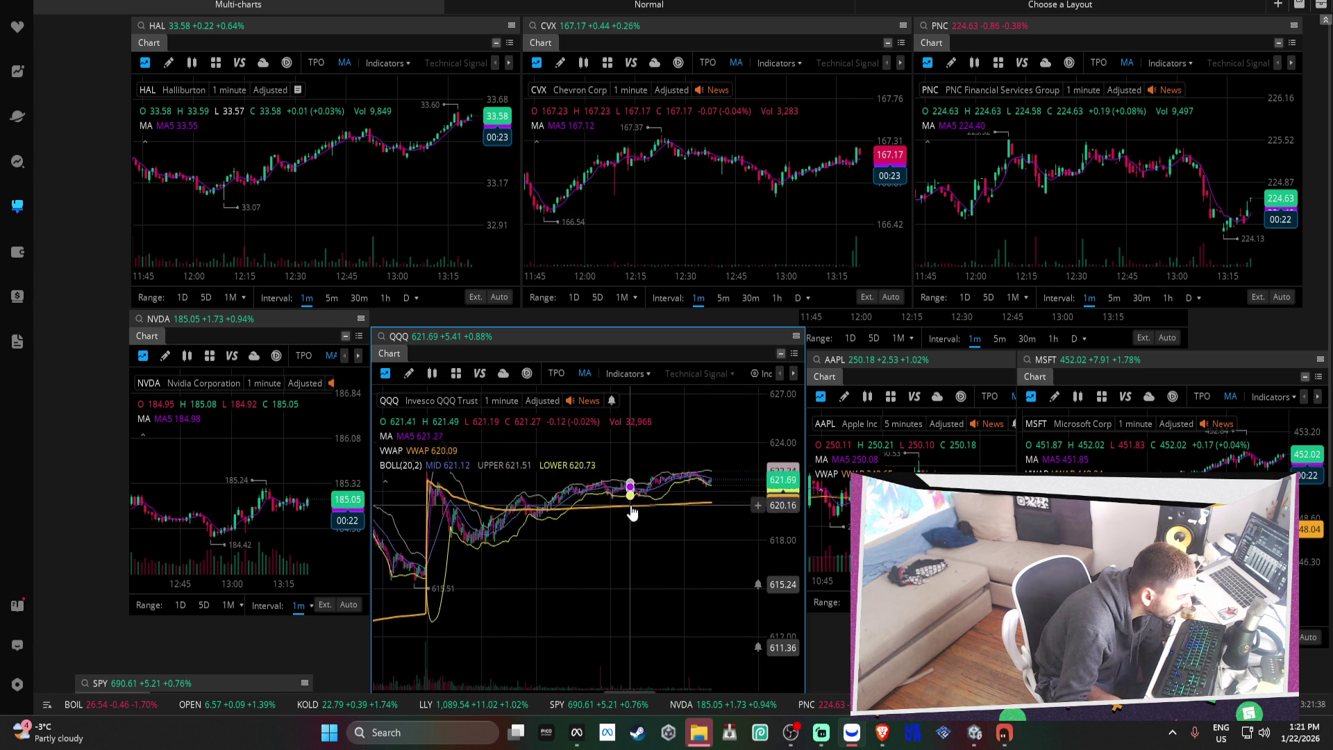
pyautogui.scroll(-3, 744, 518)
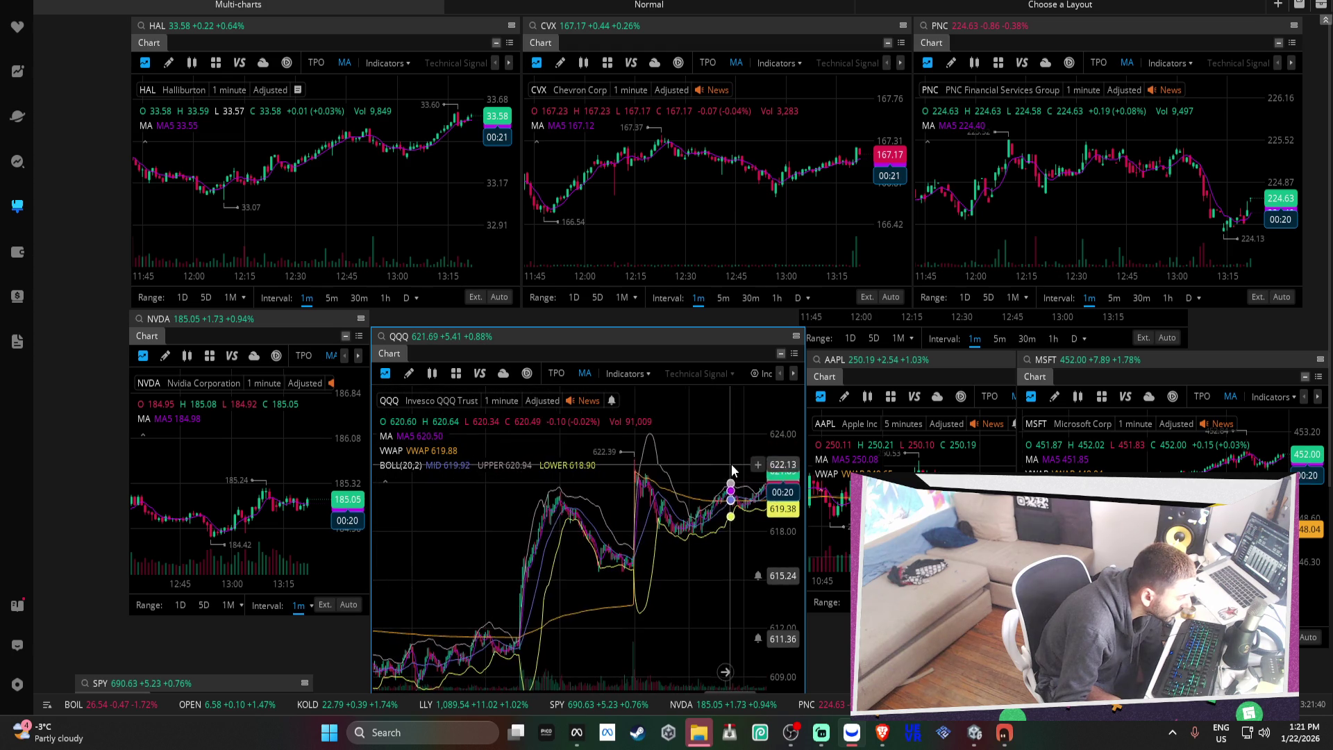
pyautogui.scroll(3, 672, 539)
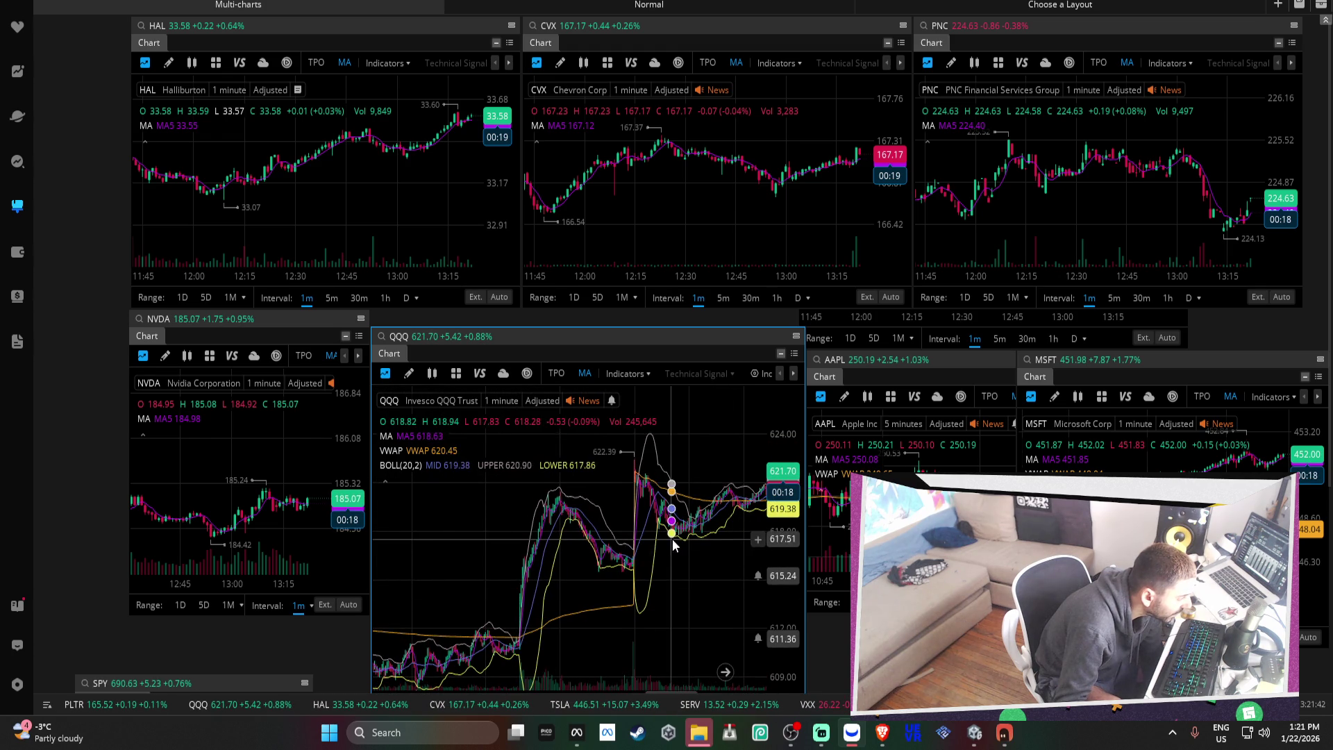
pyautogui.scroll(-2, 673, 542)
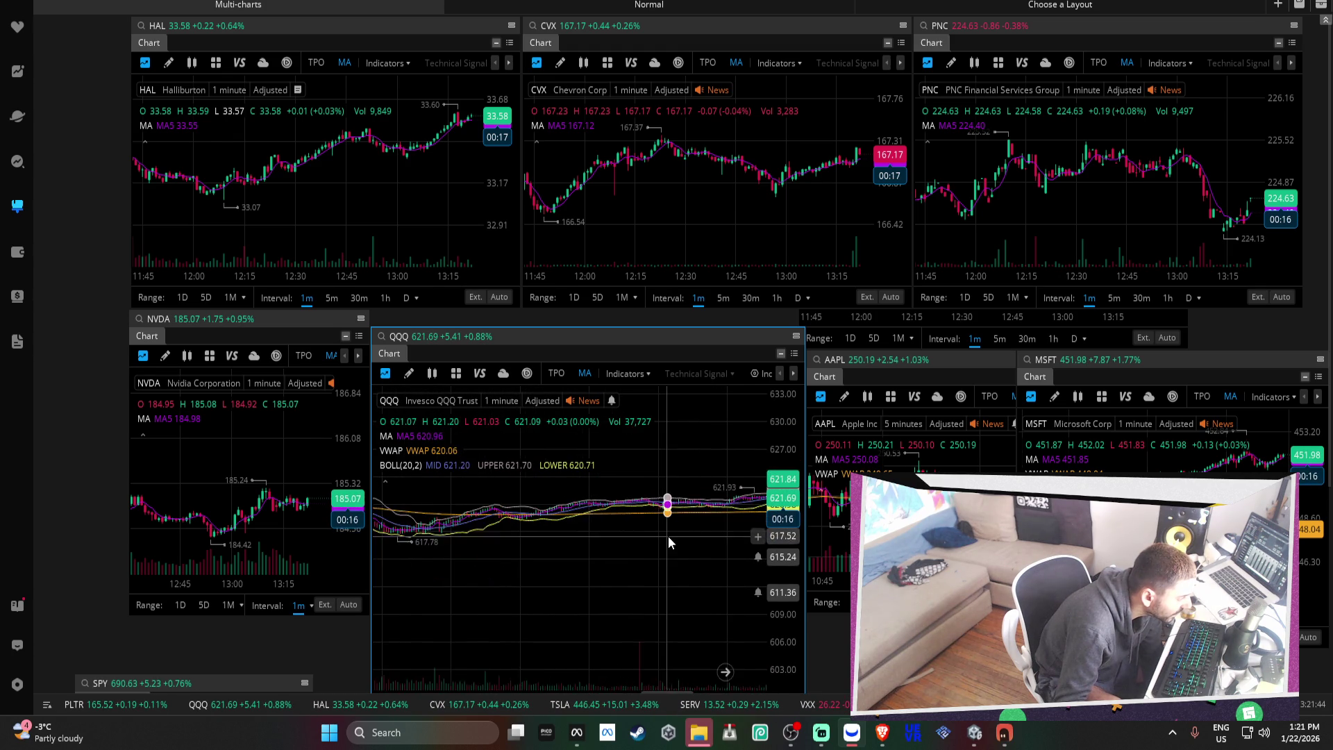
pyautogui.moveTo(675, 544)
pyautogui.mouseDown()
pyautogui.moveTo(719, 499)
pyautogui.moveTo(633, 500)
pyautogui.mouseUp()
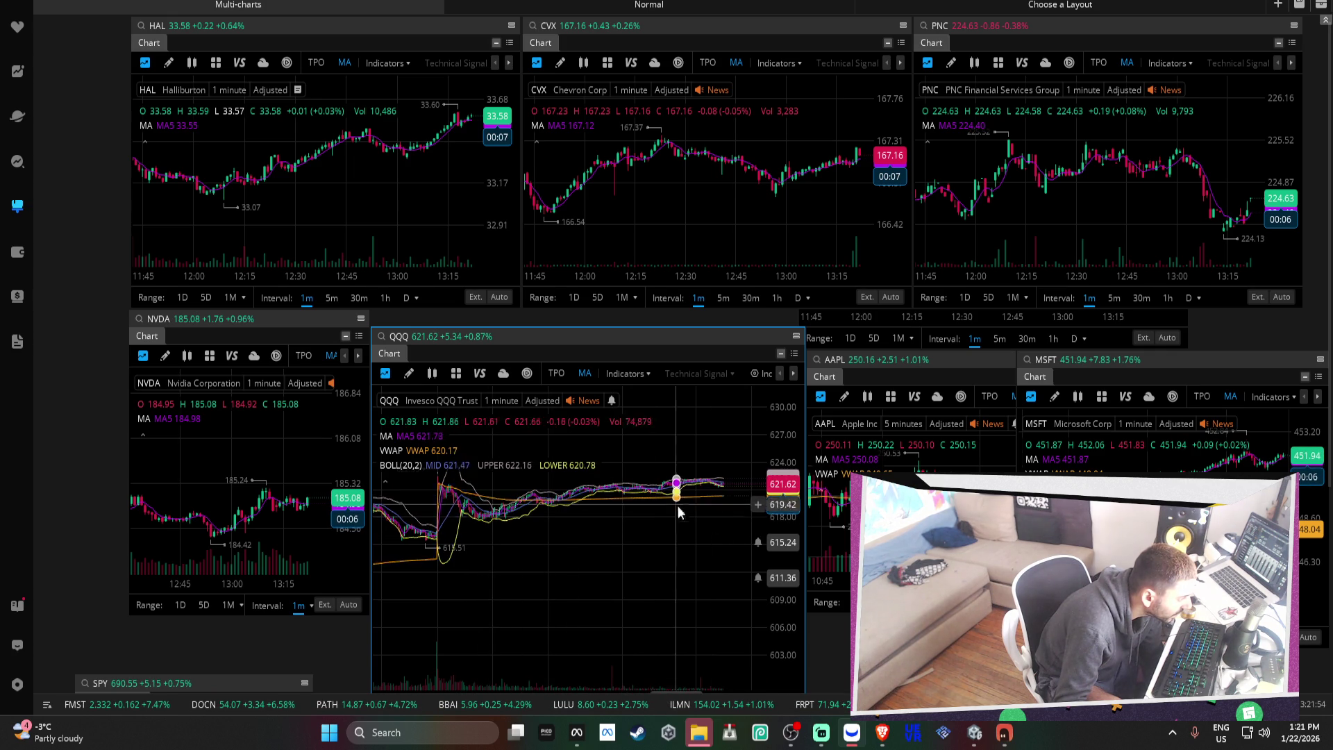
# Zoom QQQ onto recent candles and reset its price scale to fit them.
pyautogui.scroll(2, 694, 514)
pyautogui.scroll(3, 702, 542)
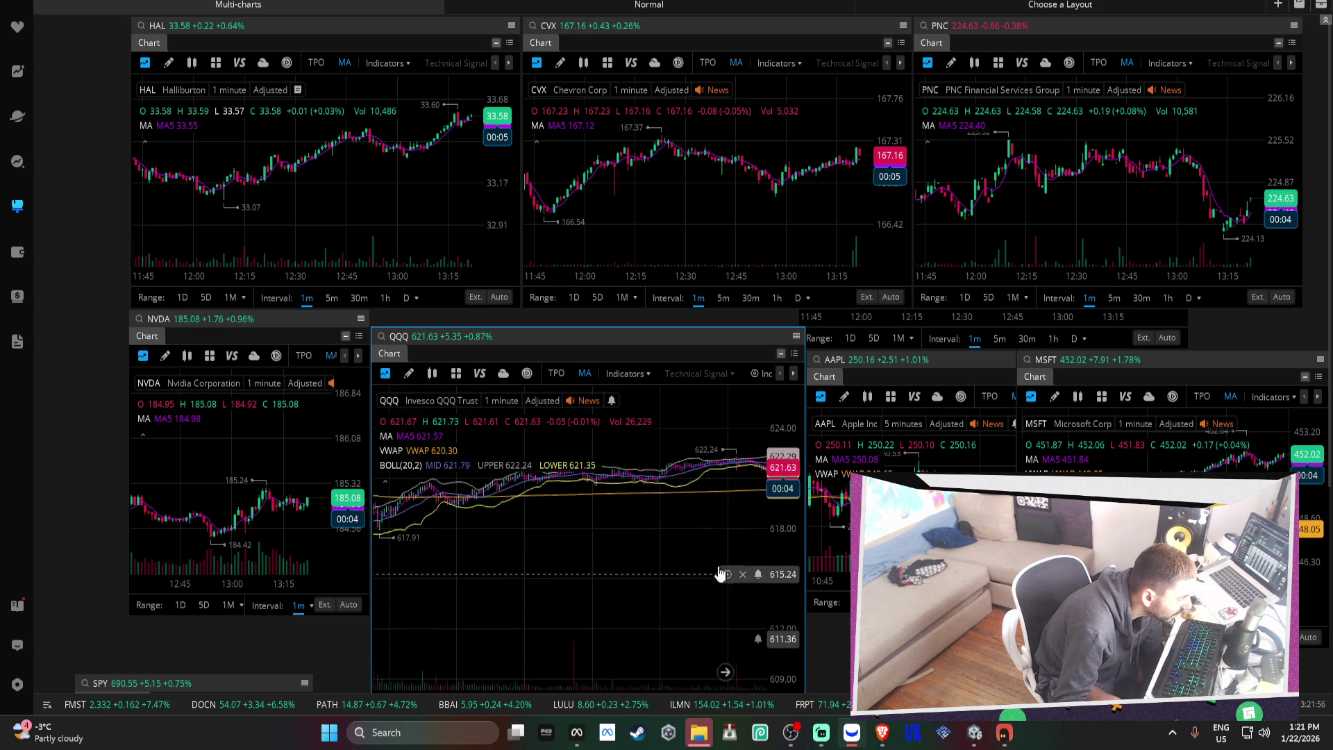
pyautogui.scroll(-5, 700, 566)
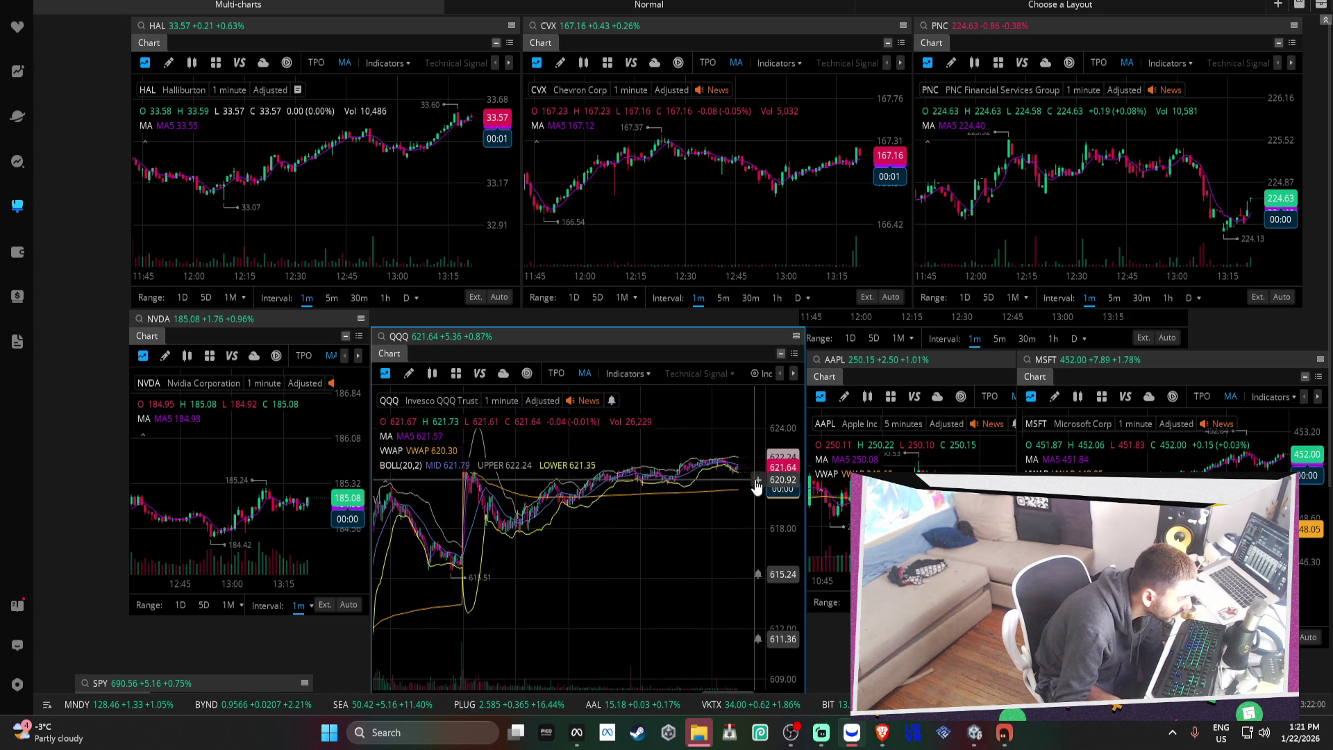
pyautogui.moveTo(746, 492); pyautogui.dragTo(704, 491)
pyautogui.scroll(-3, 706, 487)
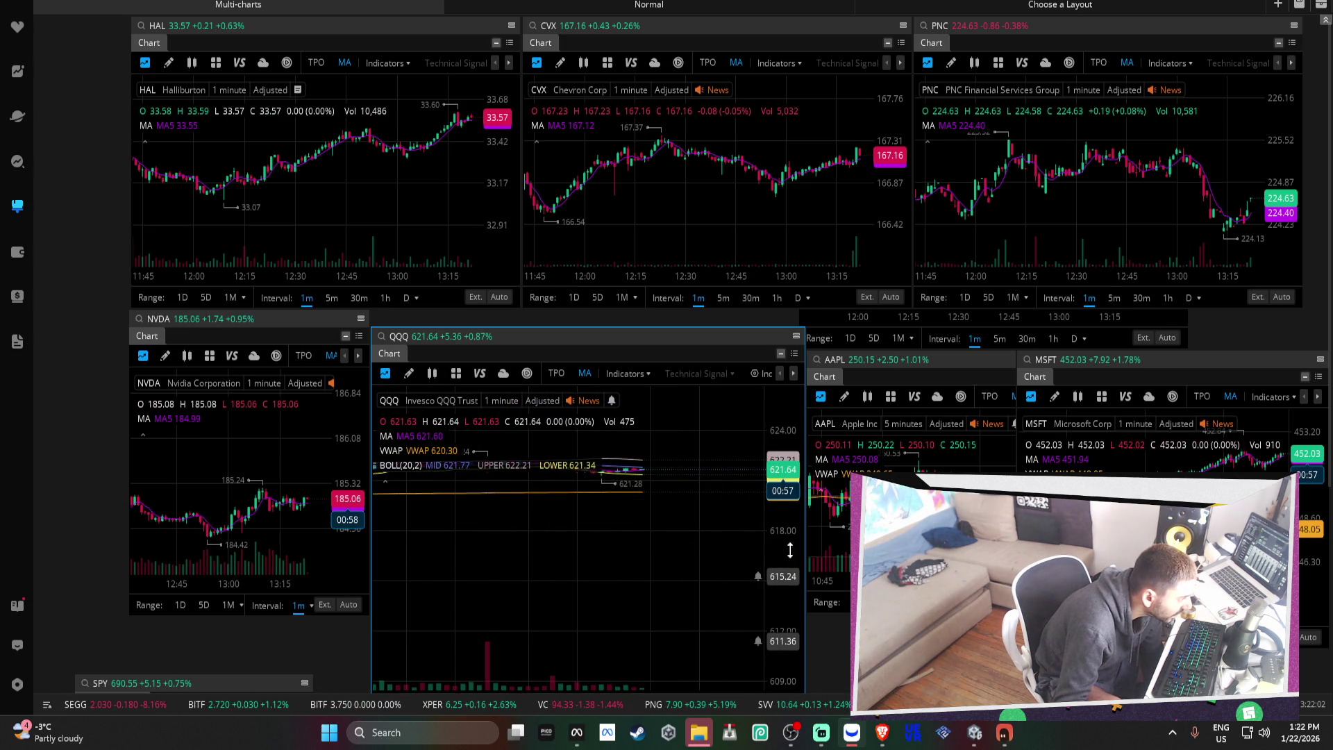
pyautogui.moveTo(797, 500); pyautogui.dragTo(797, 462)
pyautogui.doubleClick(672, 663)
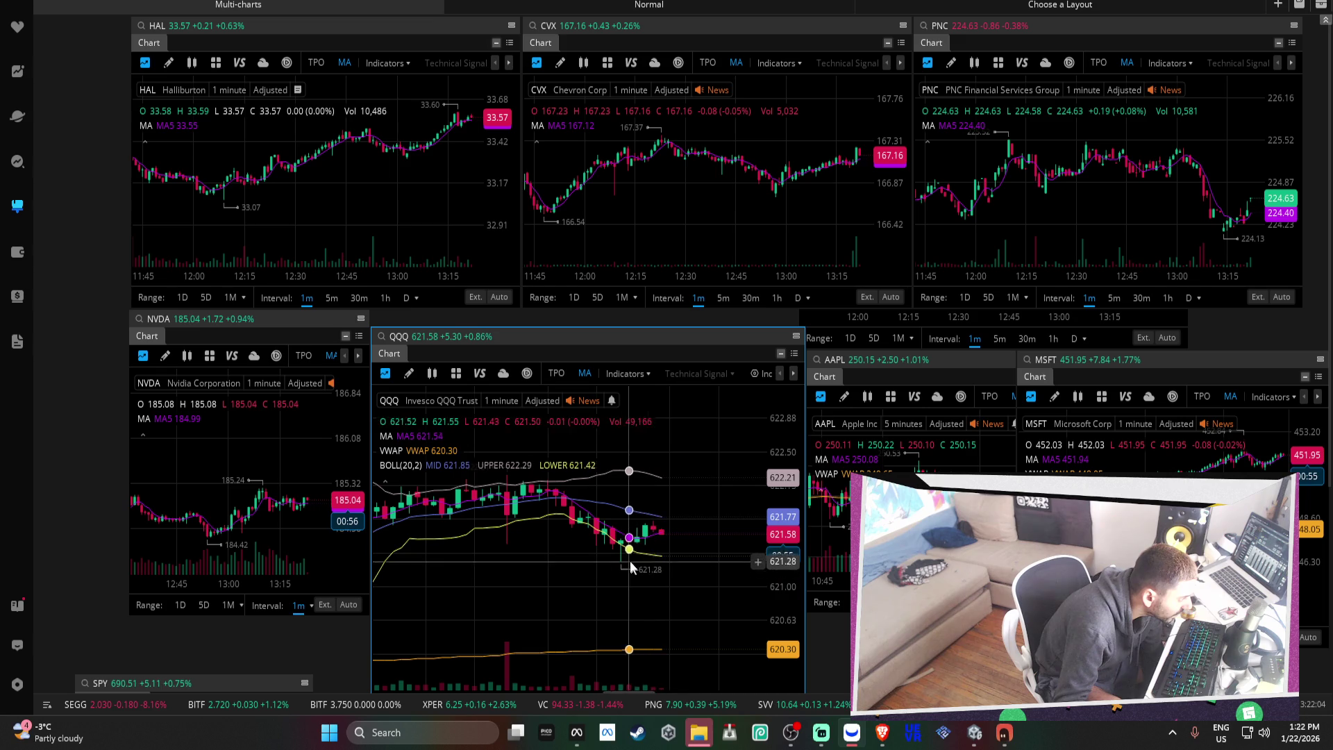